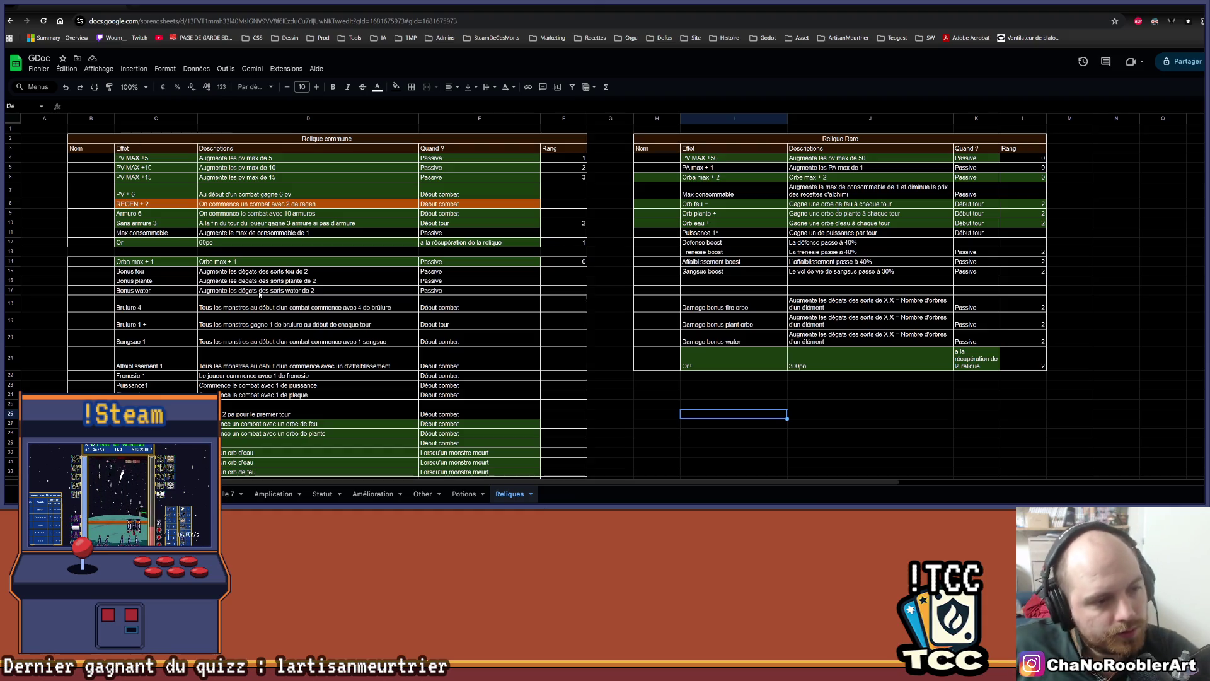
Scroll through the Reliques relic table, then switch over to the Aseprite window
{"action": "scroll", "coordinate": [259, 293], "scroll_direction": "down", "scroll_amount": 5}
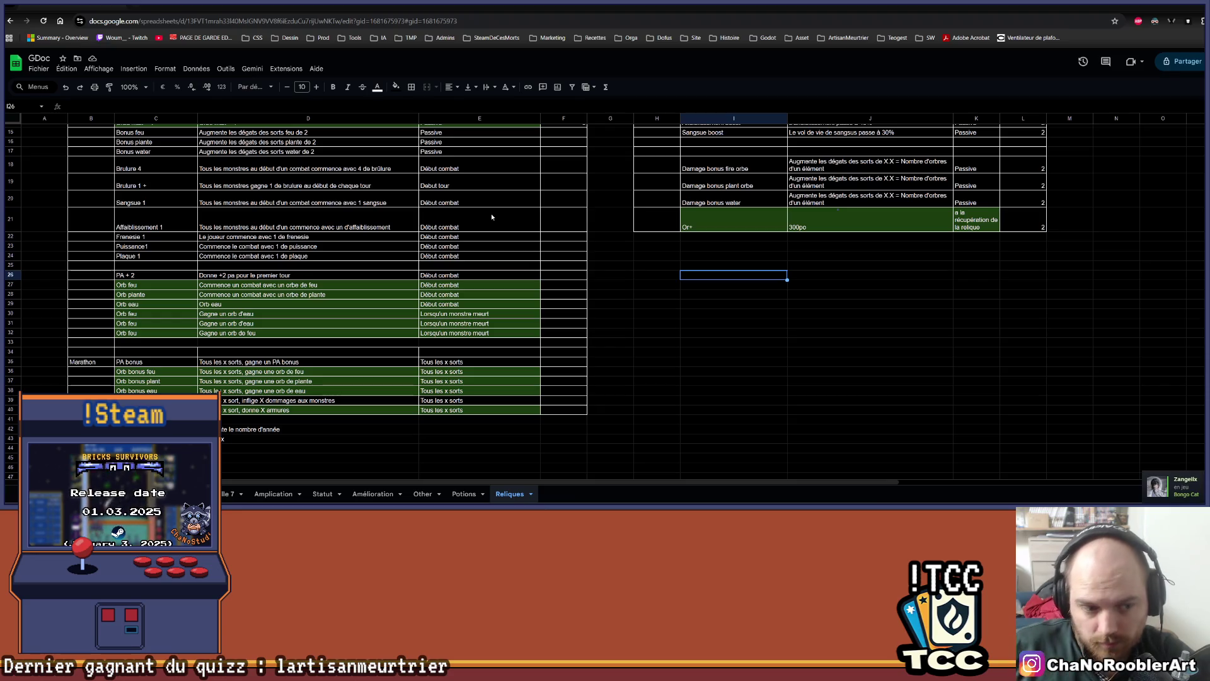
{"action": "scroll", "coordinate": [457, 223], "scroll_direction": "up", "scroll_amount": 3}
{"action": "key", "text": "alt+Tab"}
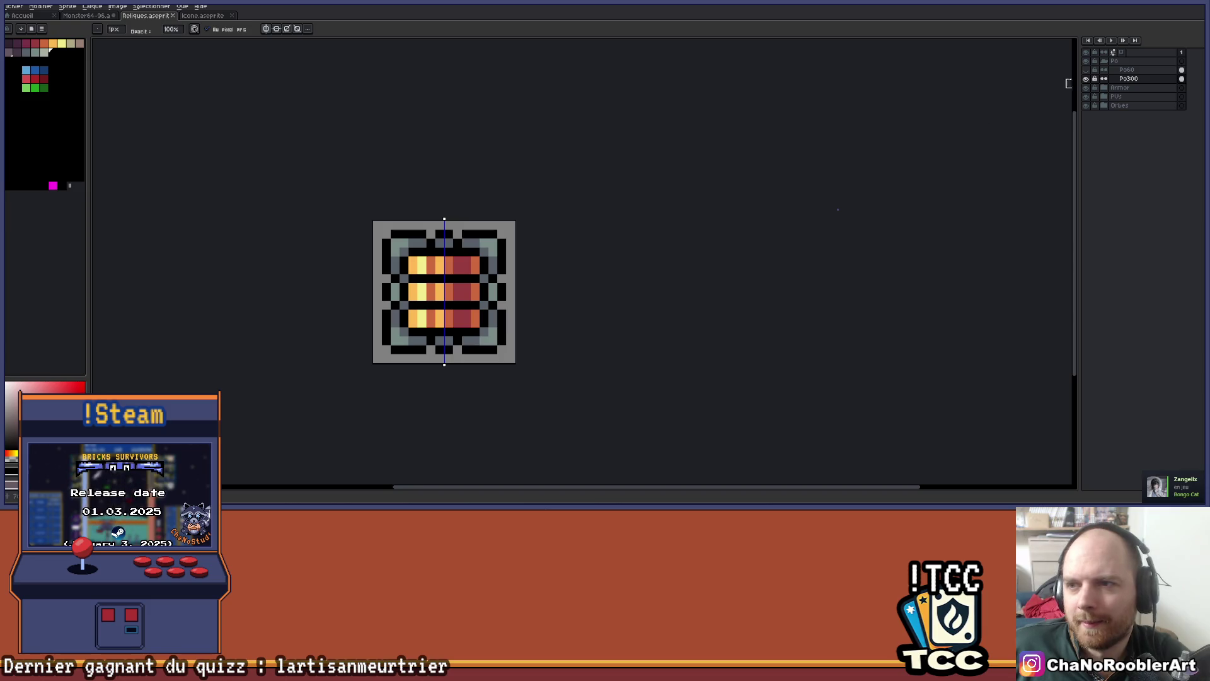
Hide the Po300 artwork, collapse the Po group and turn off symmetry drawing
{"action": "left_click", "coordinate": [1086, 78]}
{"action": "left_click", "coordinate": [1104, 61]}
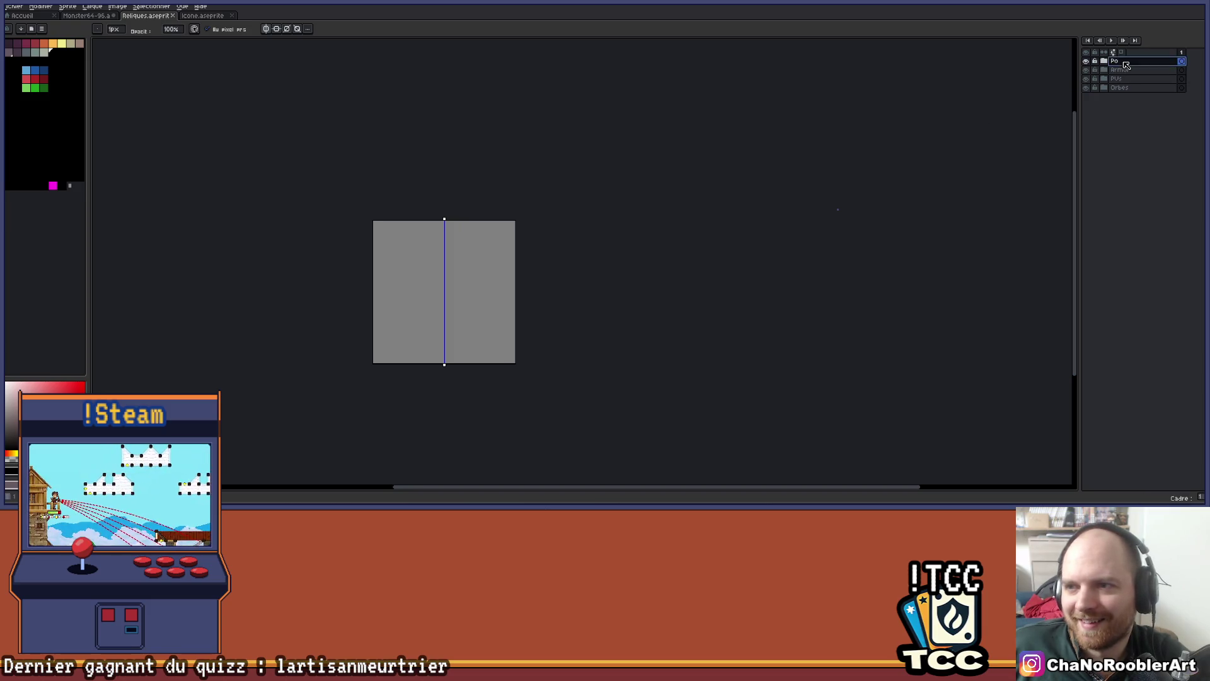
{"action": "left_click", "coordinate": [266, 29]}
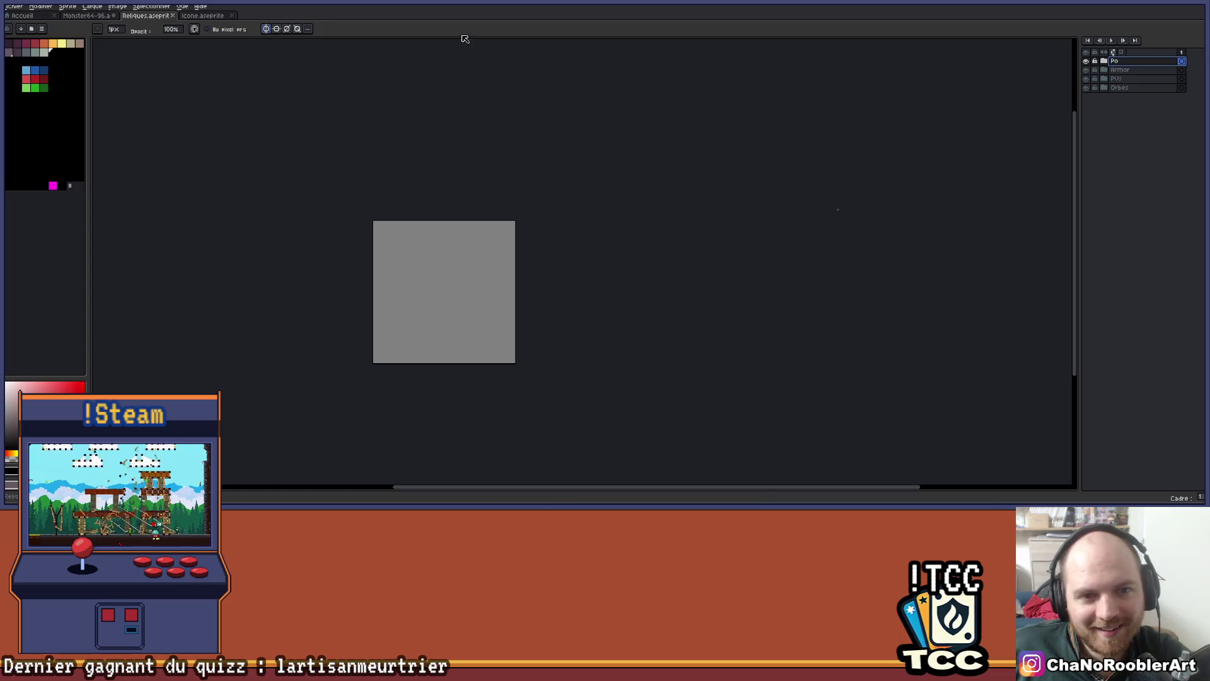
Check the Po layer's properties, then add a new empty layer above Po and begin renaming it
{"action": "double_click", "coordinate": [1143, 64]}
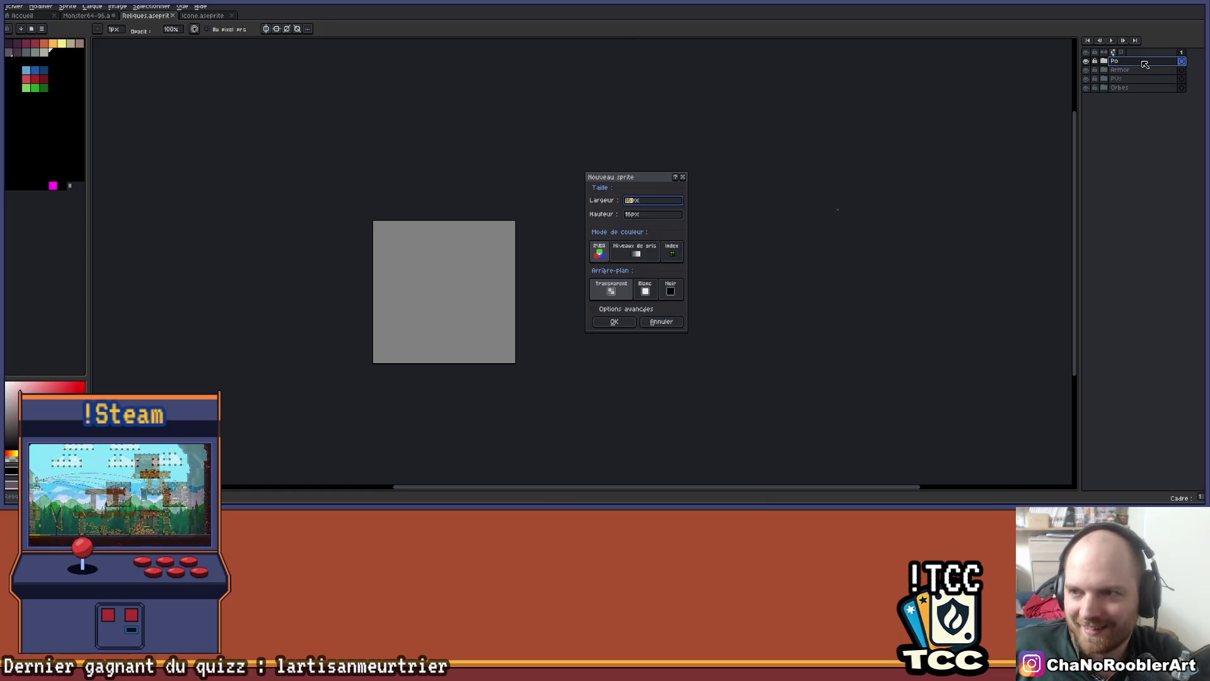
{"action": "left_click", "coordinate": [684, 179]}
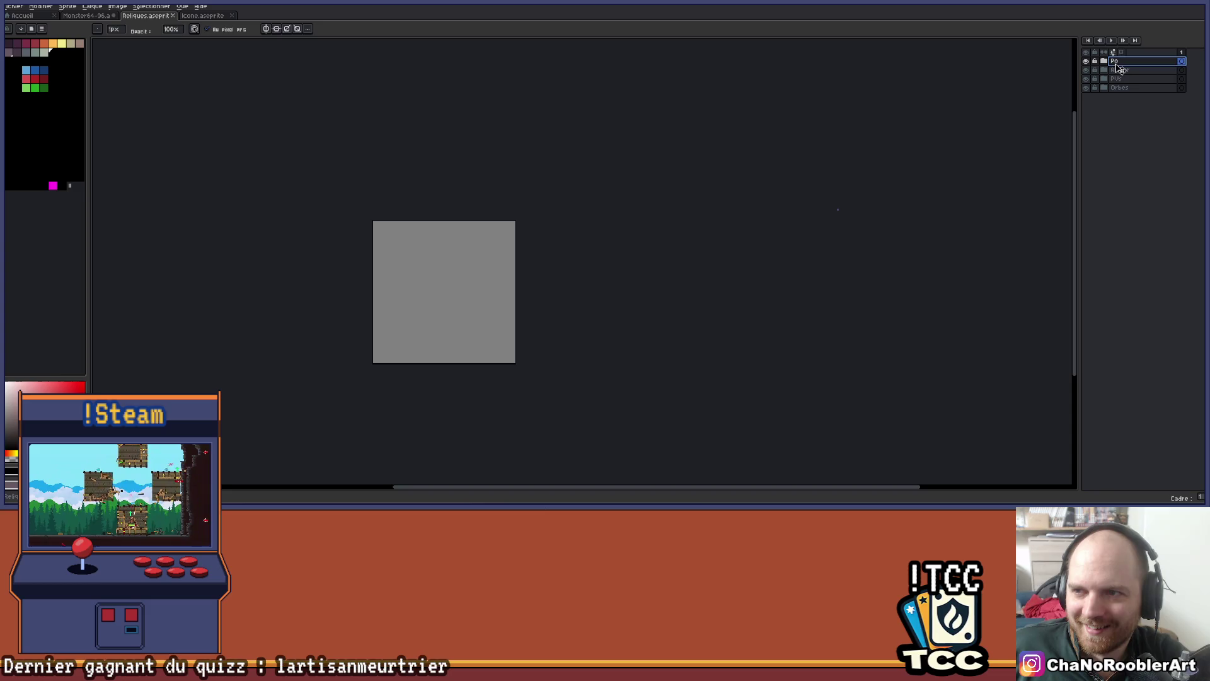
{"action": "key", "text": "shift+n"}
{"action": "double_click", "coordinate": [1127, 61]}
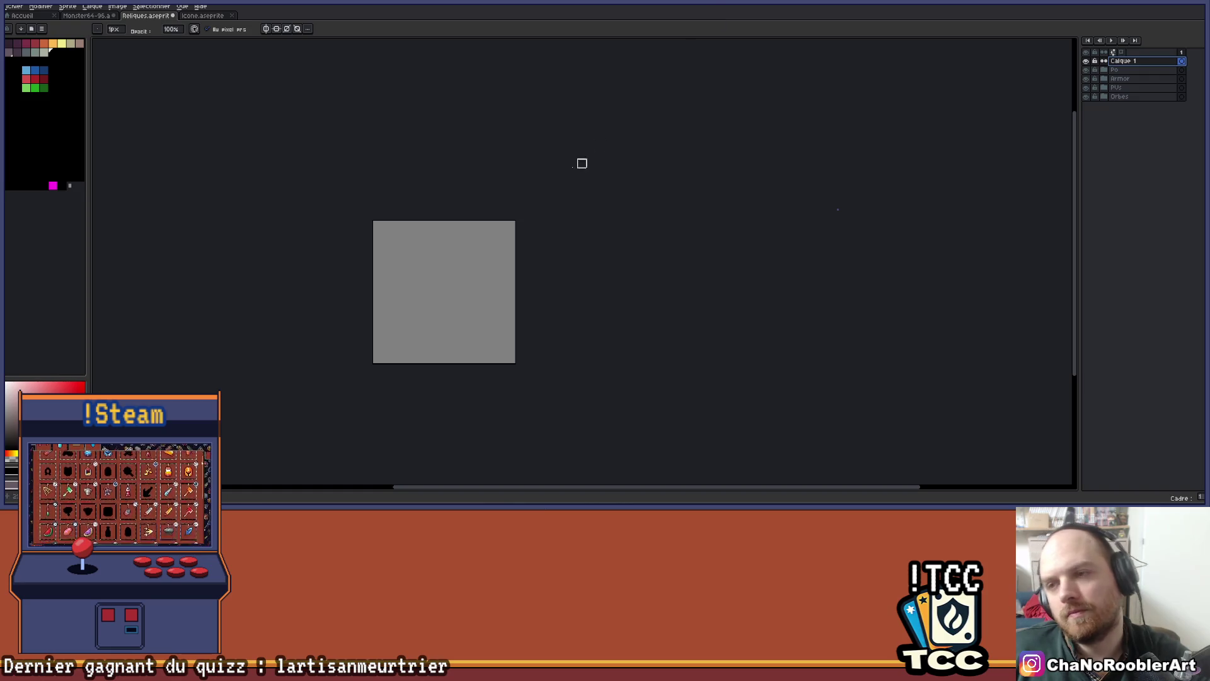
{"action": "scroll", "coordinate": [448, 275], "scroll_direction": "up", "scroll_amount": 1}
{"action": "mouse_move", "coordinate": [448, 275]}
{"action": "left_mouse_down"}
{"action": "mouse_move", "coordinate": [560, 237]}
{"action": "mouse_move", "coordinate": [508, 273]}
{"action": "left_mouse_up"}
Switch to the Icone.aseprite tab, hide its Po layer, and open the file browser at ProjetM
{"action": "scroll", "coordinate": [508, 272], "scroll_direction": "up", "scroll_amount": 1}
{"action": "scroll", "coordinate": [496, 259], "scroll_direction": "up", "scroll_amount": 1}
{"action": "left_click", "coordinate": [195, 17]}
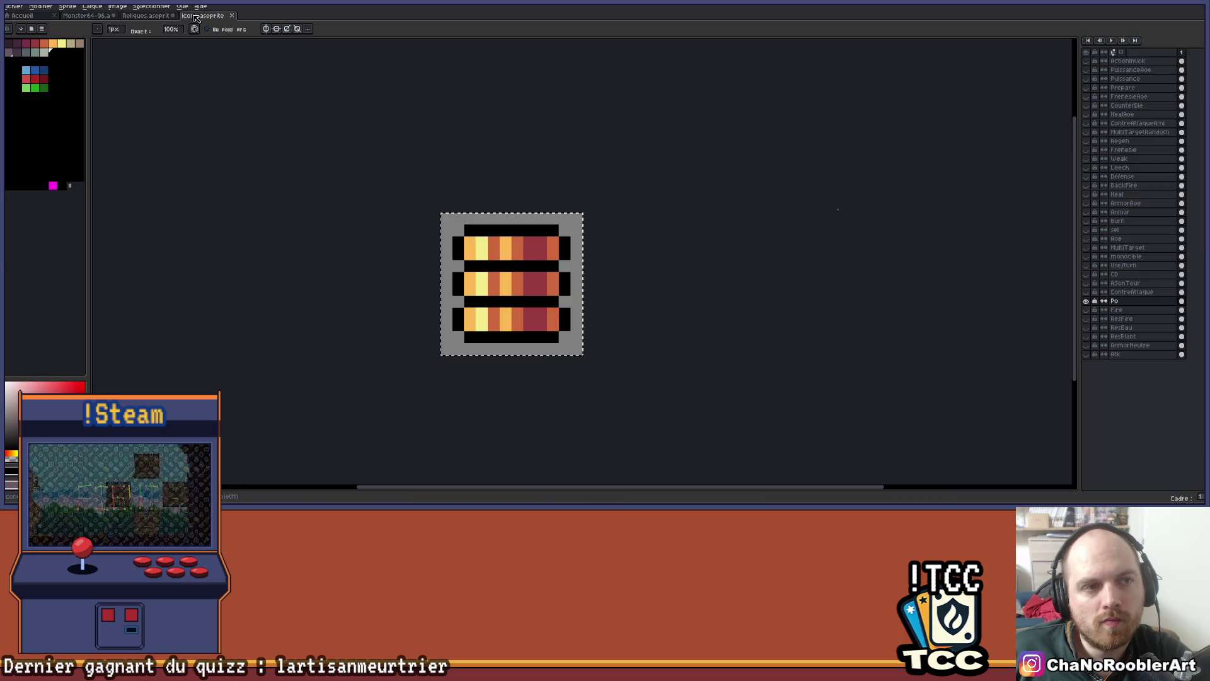
{"action": "left_click", "coordinate": [1087, 302]}
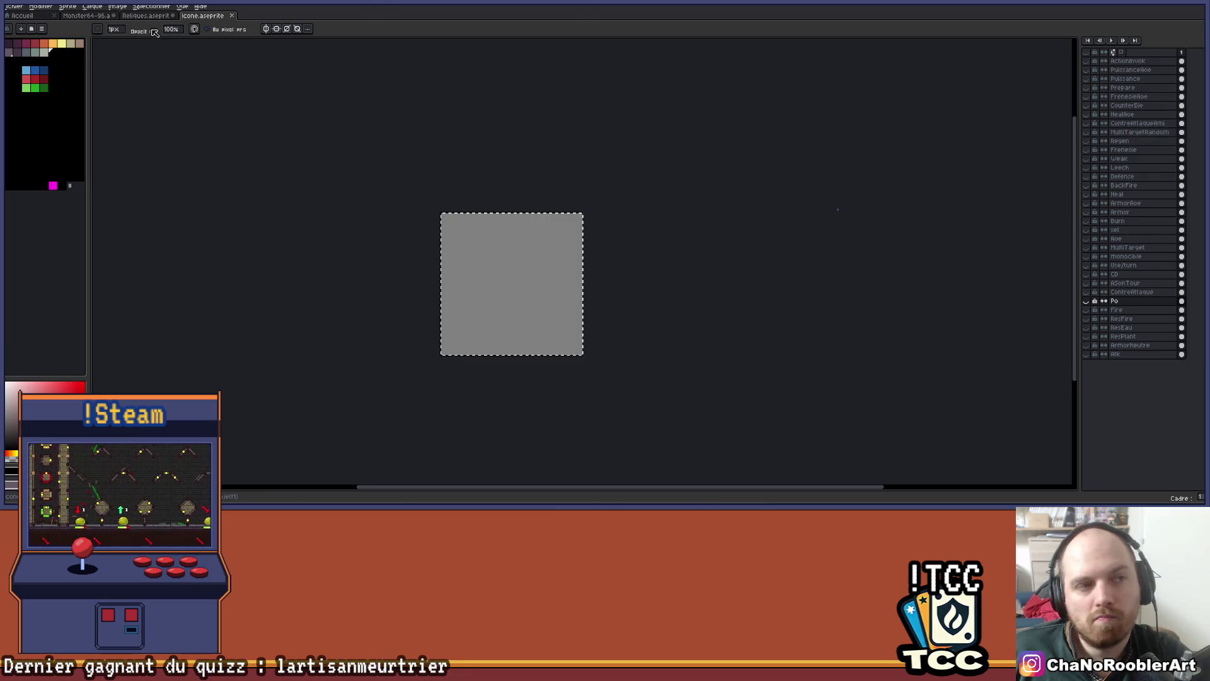
{"action": "left_click", "coordinate": [14, 6]}
{"action": "key", "text": "Escape"}
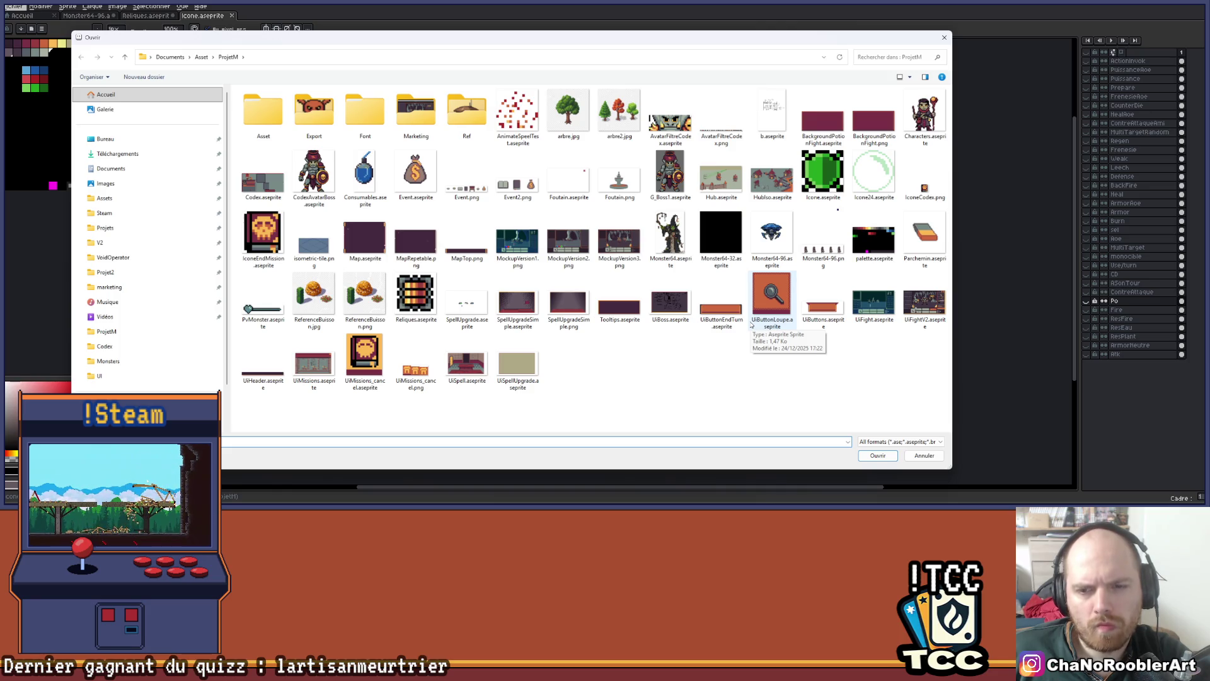
Open PlayerPA.png from Export > UI, then return to the Reliques sprite
{"action": "double_click", "coordinate": [323, 112]}
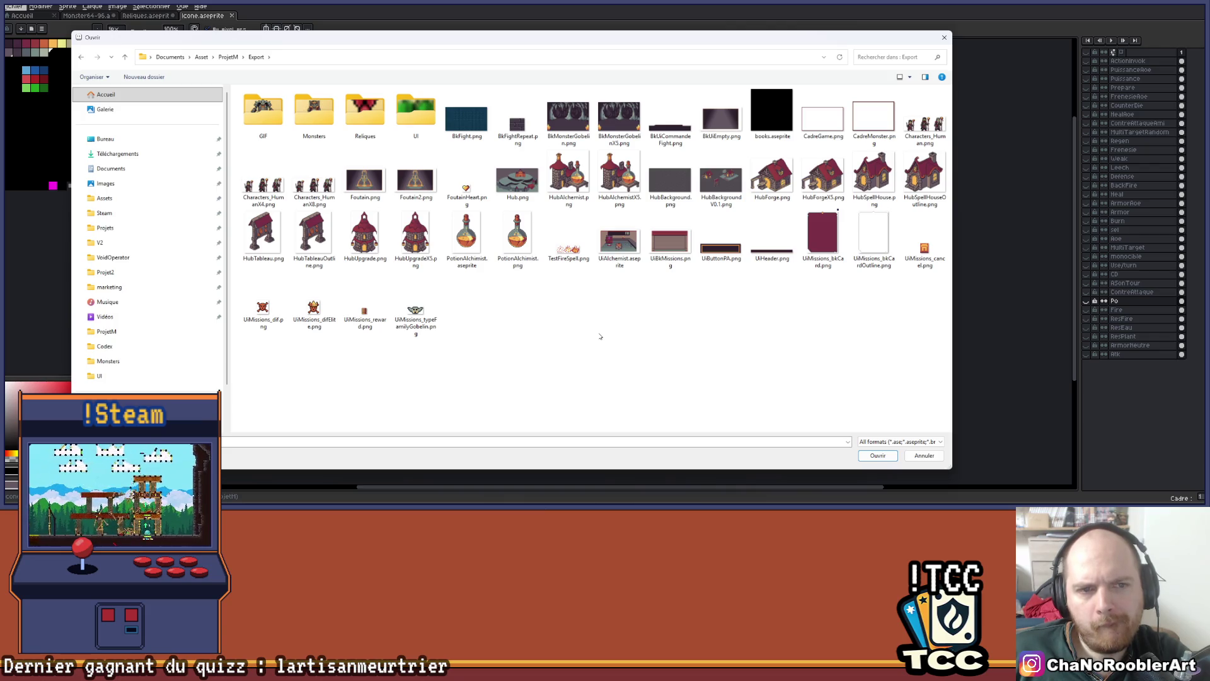
{"action": "double_click", "coordinate": [415, 113]}
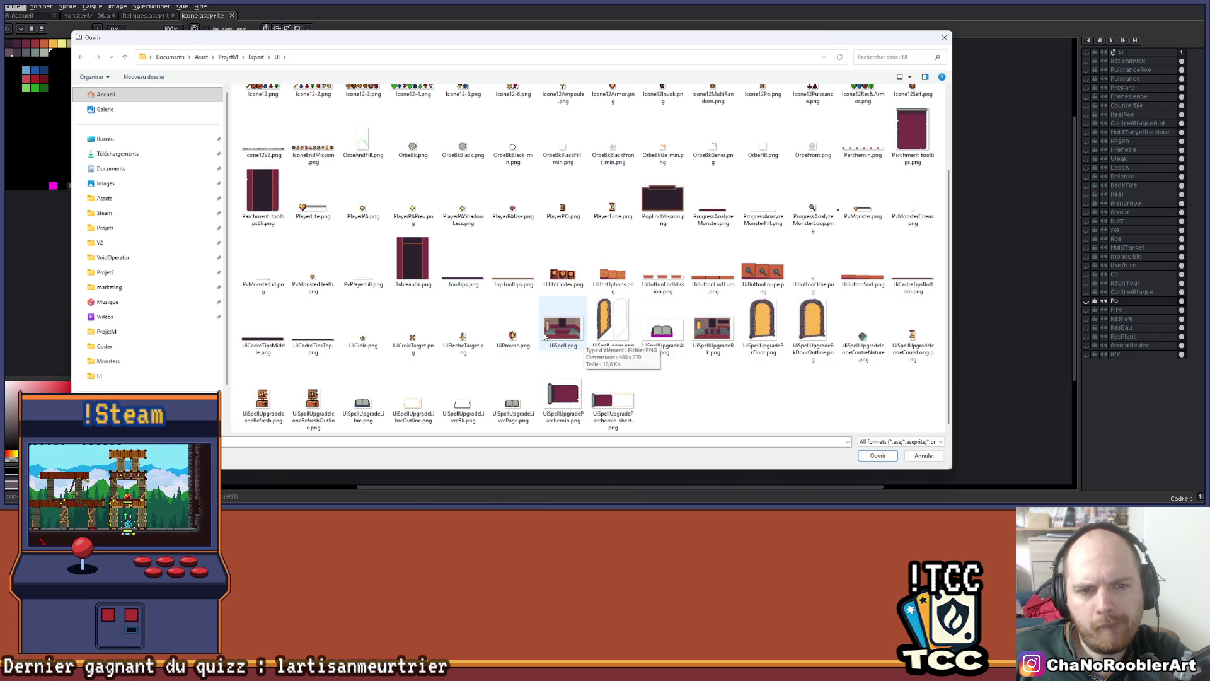
{"action": "scroll", "coordinate": [545, 336], "scroll_direction": "up", "scroll_amount": 2}
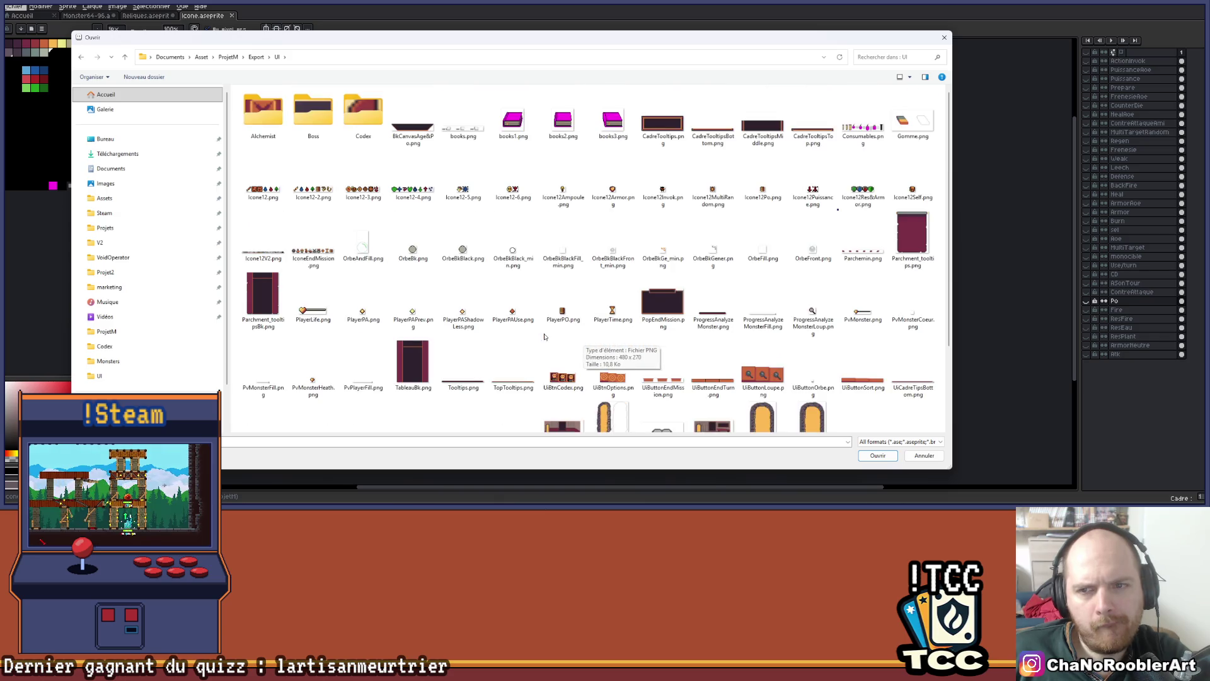
{"action": "double_click", "coordinate": [363, 296]}
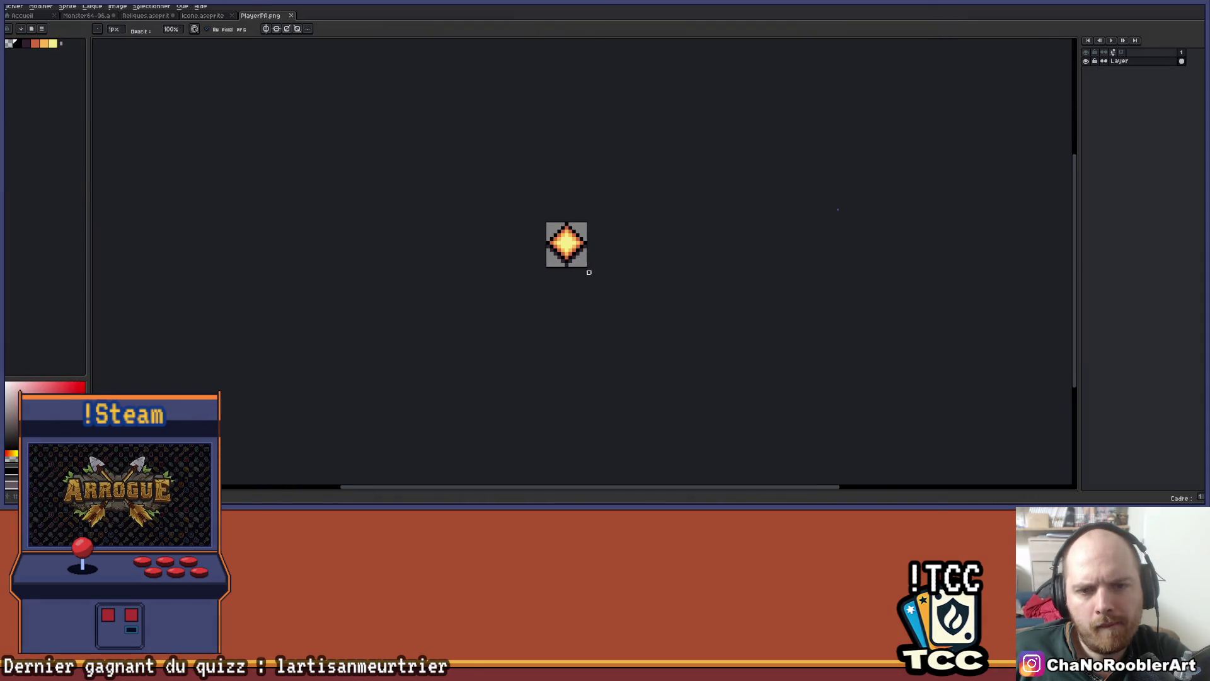
{"action": "scroll", "coordinate": [587, 262], "scroll_direction": "up", "scroll_amount": 2}
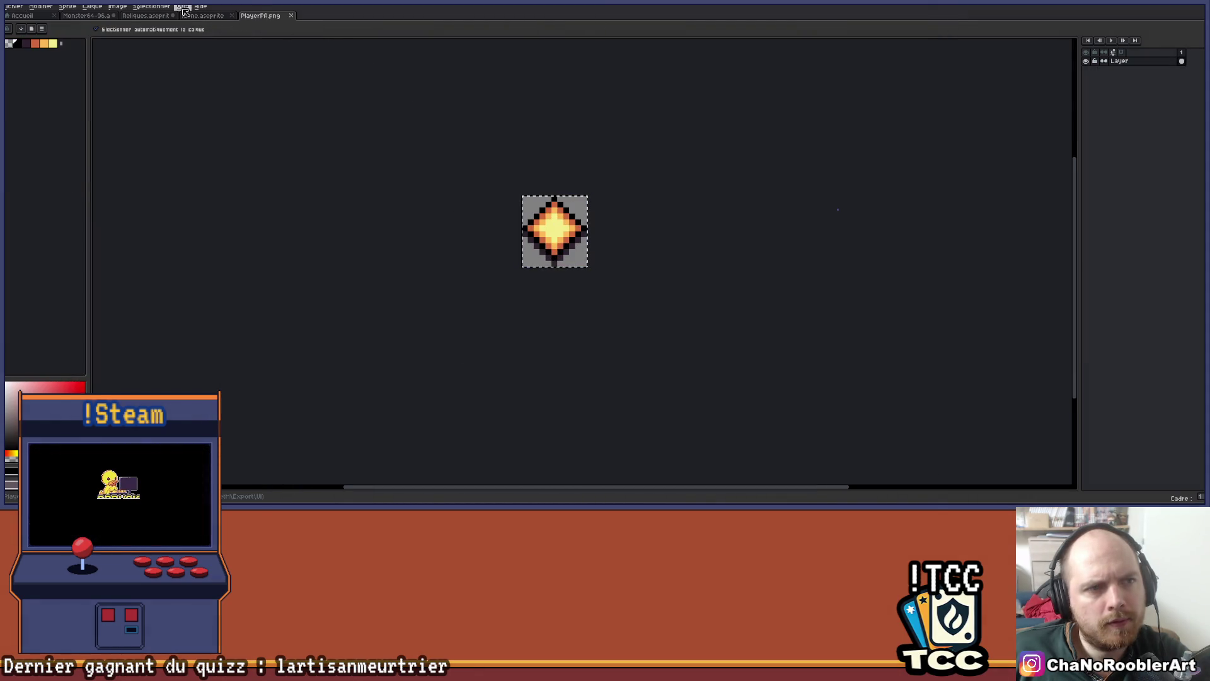
{"action": "left_click", "coordinate": [146, 15]}
Paste the diamond orb into Reliques and drop it in place on the tile
{"action": "key", "text": "ctrl+v"}
{"action": "scroll", "coordinate": [447, 205], "scroll_direction": "down", "scroll_amount": 1}
{"action": "mouse_move", "coordinate": [448, 205]}
{"action": "left_mouse_down"}
{"action": "mouse_move", "coordinate": [473, 237]}
{"action": "mouse_move", "coordinate": [483, 230]}
{"action": "left_mouse_up"}
{"action": "scroll", "coordinate": [470, 234], "scroll_direction": "up", "scroll_amount": 1}
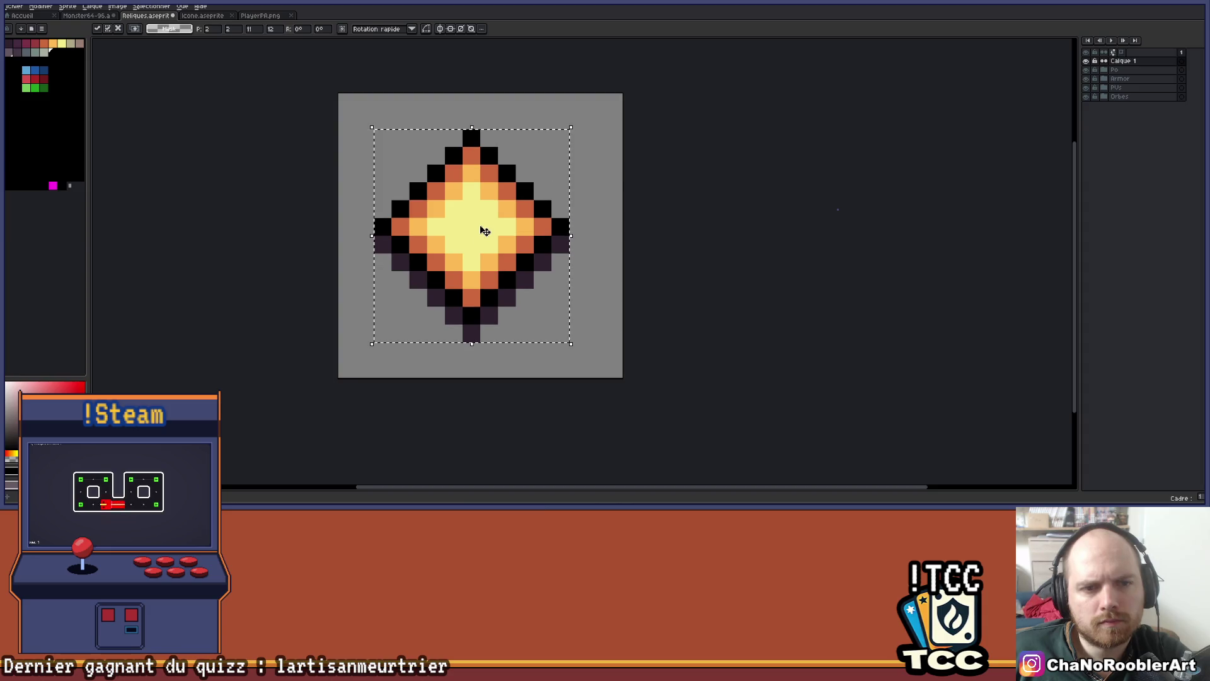
{"action": "key", "text": "Return"}
Erase the dark outline pixels along the diamond's lower-left and lower-right diagonals
{"action": "scroll", "coordinate": [472, 332], "scroll_direction": "up", "scroll_amount": 1}
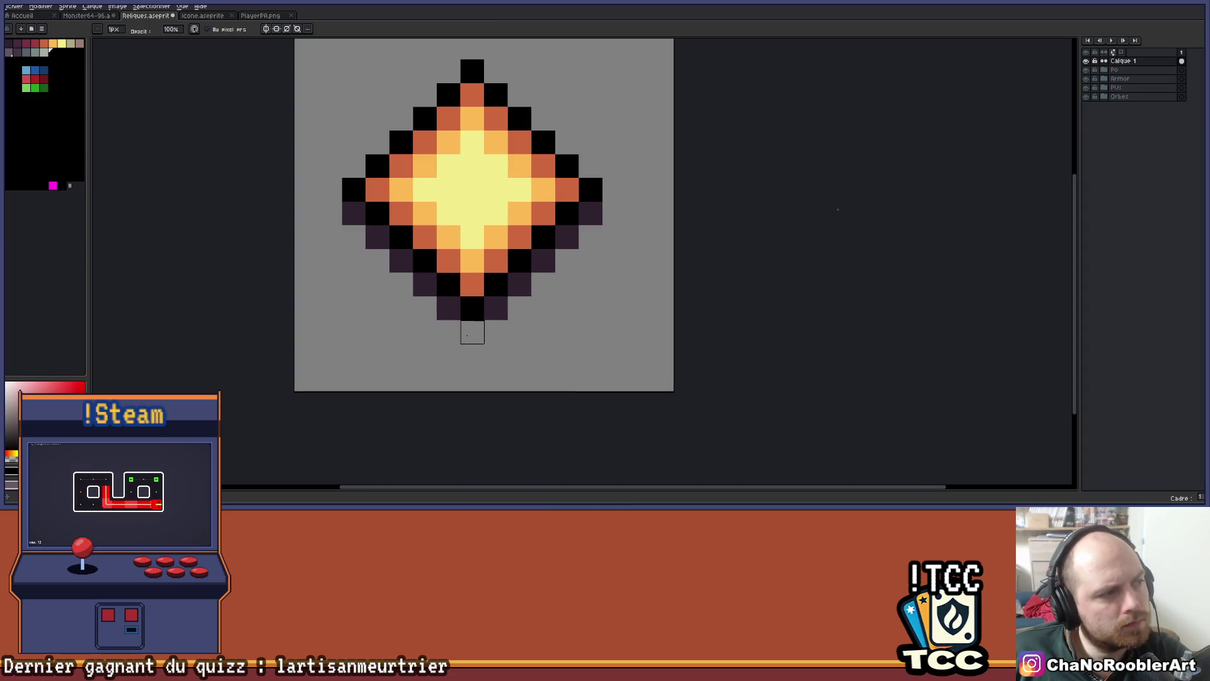
{"action": "mouse_move", "coordinate": [448, 330]}
{"action": "left_mouse_down"}
{"action": "mouse_move", "coordinate": [446, 308]}
{"action": "mouse_move", "coordinate": [378, 261]}
{"action": "mouse_move", "coordinate": [354, 213]}
{"action": "left_mouse_up"}
{"action": "left_click_drag", "start_coordinate": [616, 262], "coordinate": [538, 278]}
{"action": "mouse_move", "coordinate": [419, 324]}
{"action": "left_mouse_down"}
{"action": "mouse_move", "coordinate": [489, 253]}
{"action": "mouse_move", "coordinate": [521, 270]}
{"action": "mouse_move", "coordinate": [572, 264]}
{"action": "left_mouse_up"}
{"action": "left_click", "coordinate": [513, 230]}
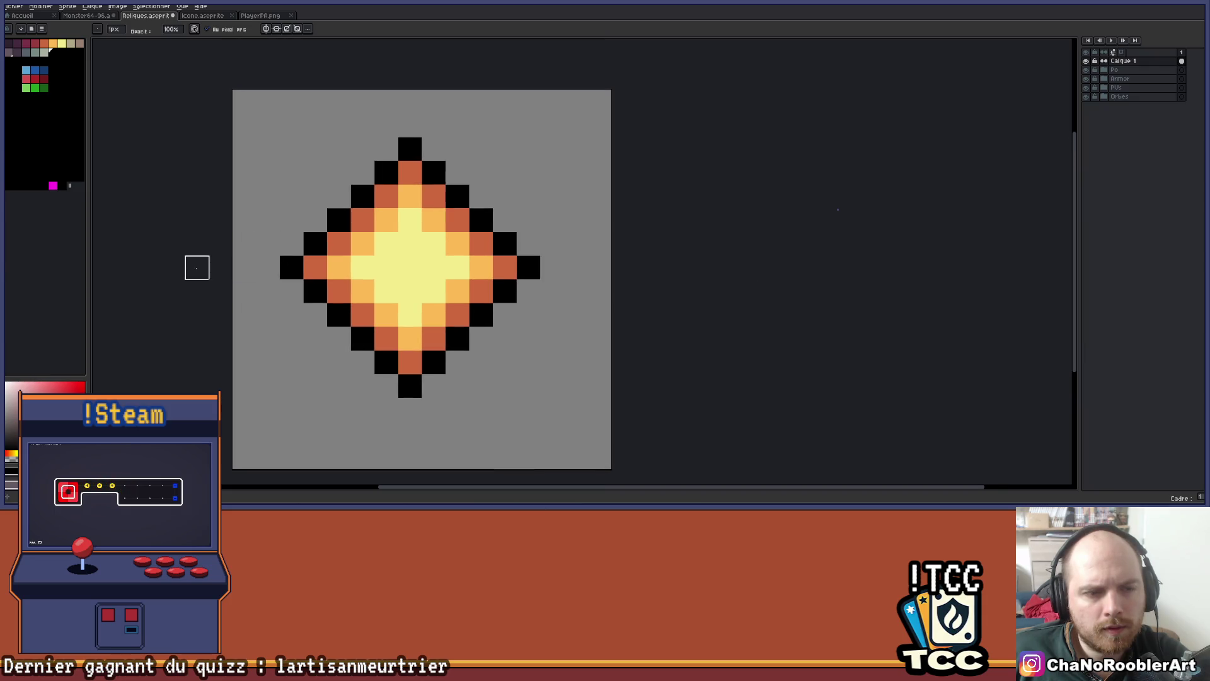
Turn on vertical symmetry and recentre the diamond in view
{"action": "scroll", "coordinate": [421, 255], "scroll_direction": "down", "scroll_amount": 3}
{"action": "scroll", "coordinate": [495, 264], "scroll_direction": "up", "scroll_amount": 3}
{"action": "left_click_drag", "start_coordinate": [549, 216], "coordinate": [591, 177]}
{"action": "left_click", "coordinate": [265, 28]}
{"action": "mouse_move", "coordinate": [511, 79]}
{"action": "left_mouse_down"}
{"action": "mouse_move", "coordinate": [427, 108]}
{"action": "mouse_move", "coordinate": [486, 118]}
{"action": "left_mouse_up"}
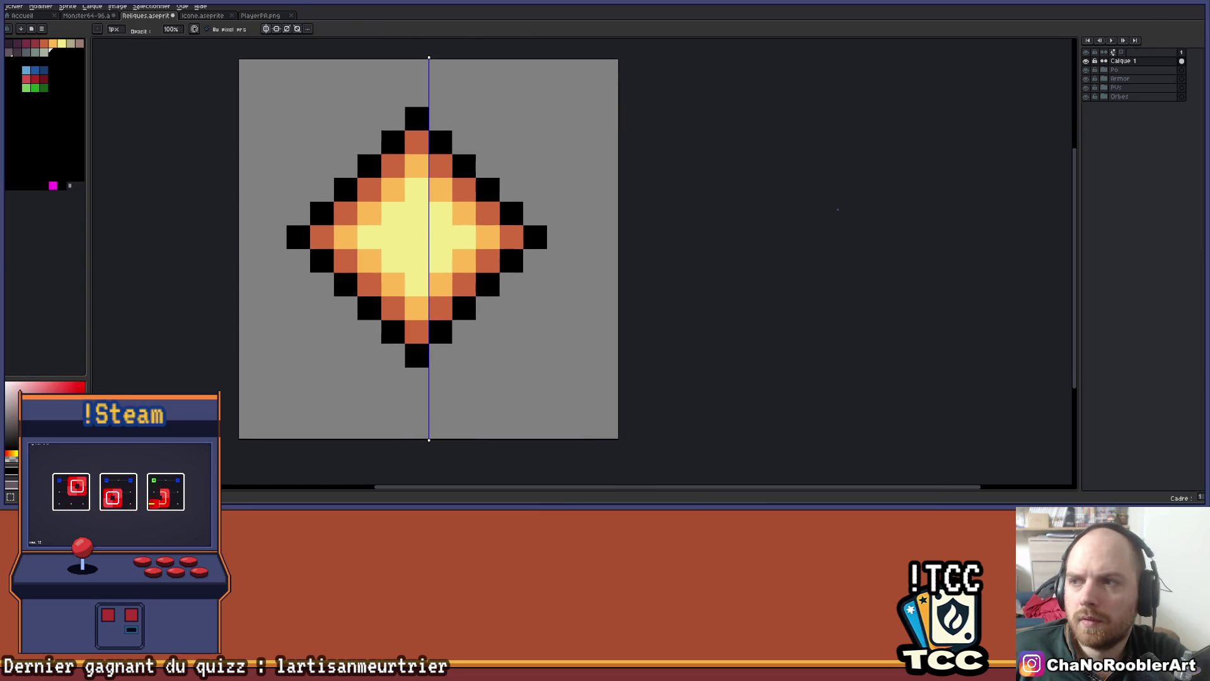
Select the diamond's right half and shift it one pixel right, opening a centre gap
{"action": "key", "text": "m"}
{"action": "key", "text": "ctrl+a"}
{"action": "key", "text": "ctrl+d"}
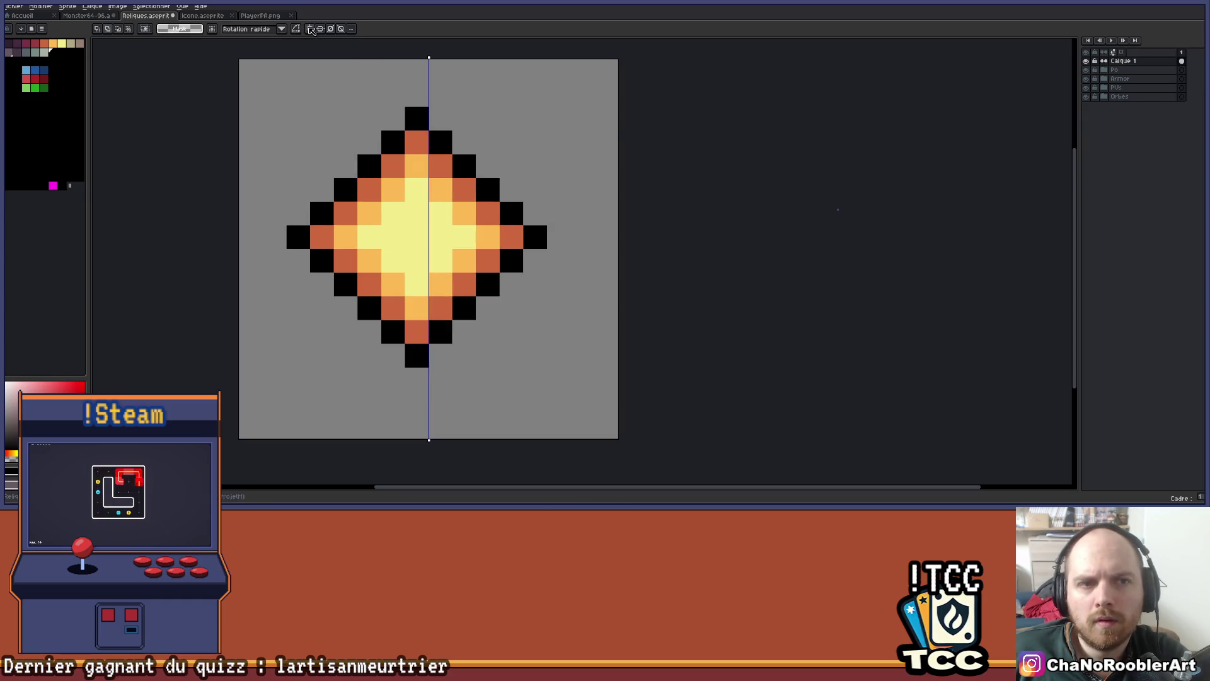
{"action": "left_click_drag", "start_coordinate": [430, 107], "coordinate": [571, 365]}
{"action": "left_click_drag", "start_coordinate": [537, 327], "coordinate": [560, 327]}
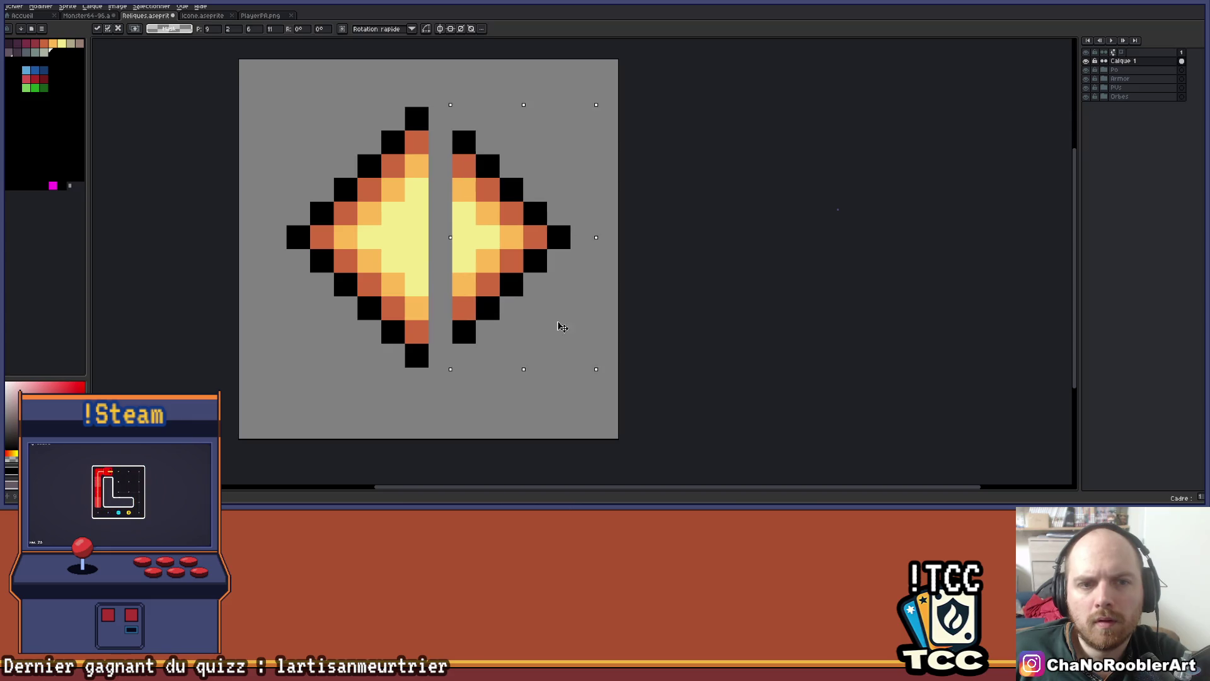
{"action": "key", "text": "b"}
Blacken the gap's top and bottom ends and fill its edge pixels with orange shades
{"action": "left_click", "coordinate": [433, 118]}
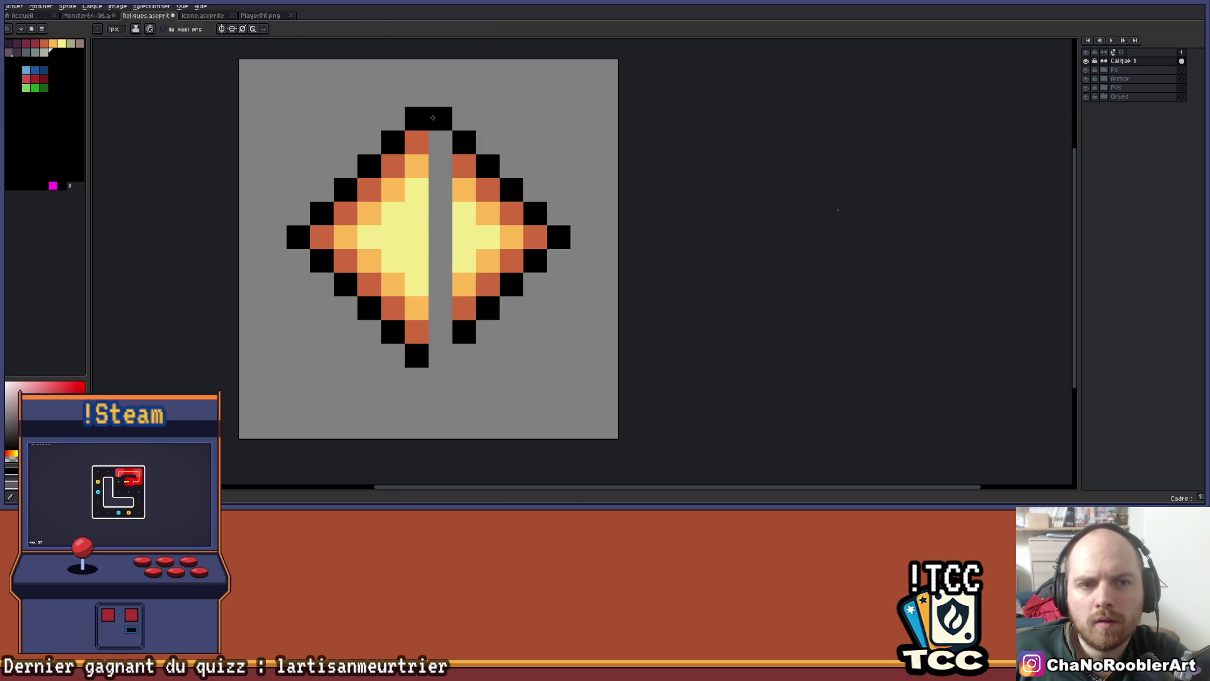
{"action": "left_click", "coordinate": [440, 355]}
{"action": "scroll", "coordinate": [511, 145], "scroll_direction": "left", "scroll_amount": 3}
{"action": "key", "text": "i"}
{"action": "left_click", "coordinate": [513, 145], "text": "alt"}
{"action": "left_click", "coordinate": [528, 152]}
{"action": "left_click", "coordinate": [504, 176], "text": "alt"}
{"action": "left_click", "coordinate": [528, 176]}
{"action": "left_click", "coordinate": [527, 342]}
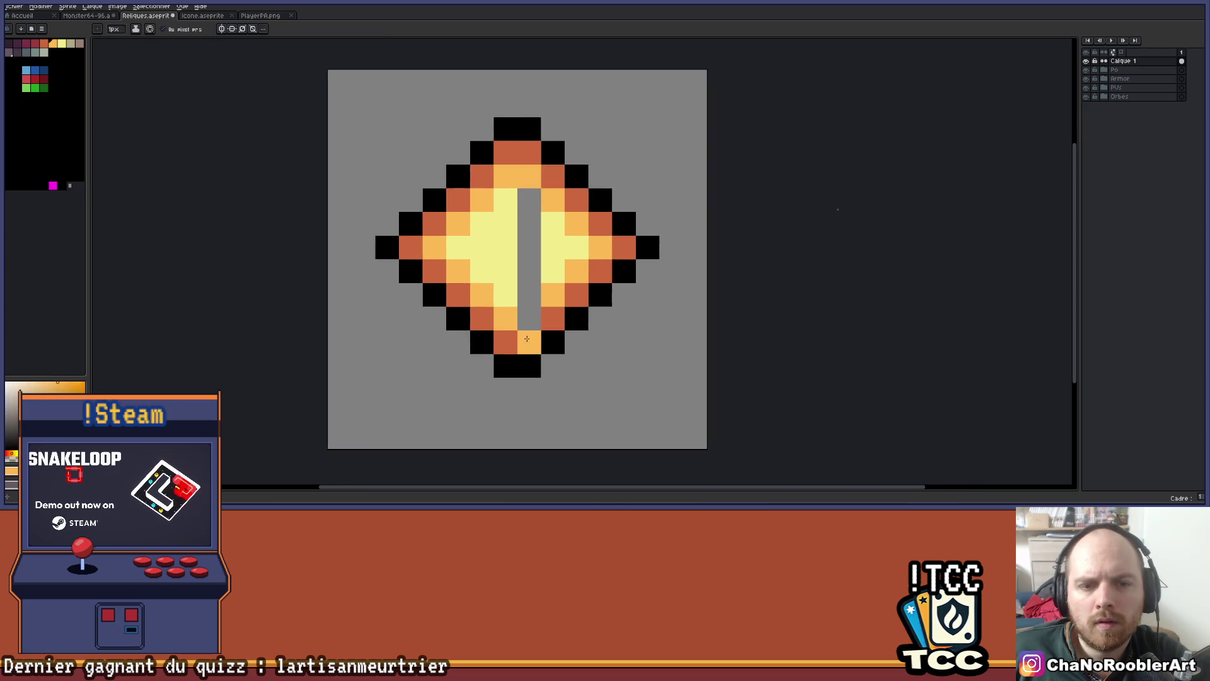
Recolour the bottom gap pixels orange and paint pale yellow down the centre gap
{"action": "left_click", "coordinate": [504, 342], "text": "alt"}
{"action": "left_click", "coordinate": [528, 342]}
{"action": "left_click", "coordinate": [549, 294], "text": "alt"}
{"action": "left_click", "coordinate": [534, 322]}
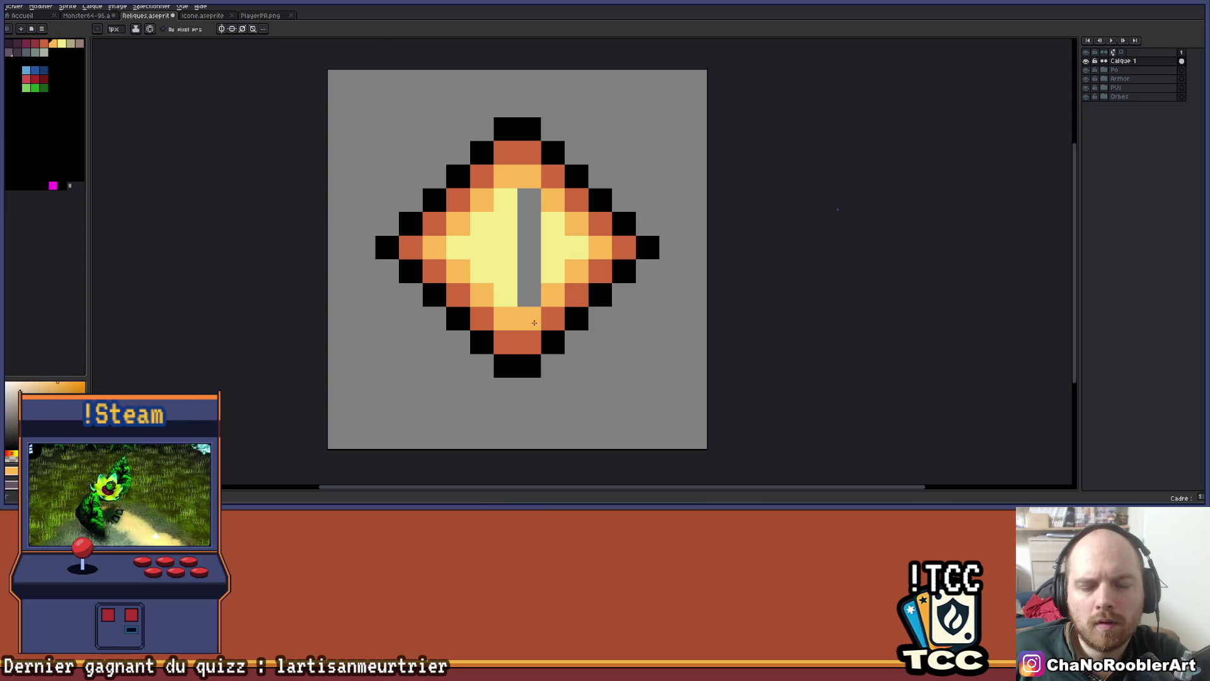
{"action": "left_click", "coordinate": [551, 251], "text": "alt"}
{"action": "left_click_drag", "start_coordinate": [529, 195], "coordinate": [529, 305]}
{"action": "scroll", "coordinate": [608, 267], "scroll_direction": "down", "scroll_amount": 4}
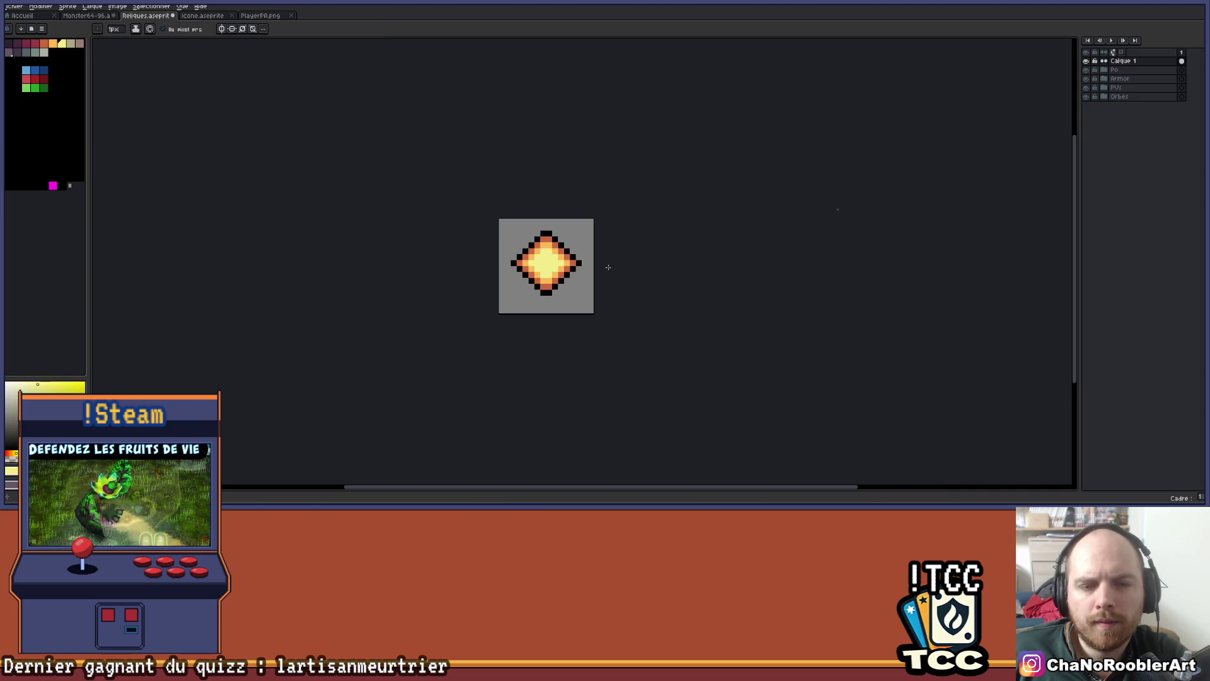
{"action": "scroll", "coordinate": [608, 267], "scroll_direction": "up", "scroll_amount": 3}
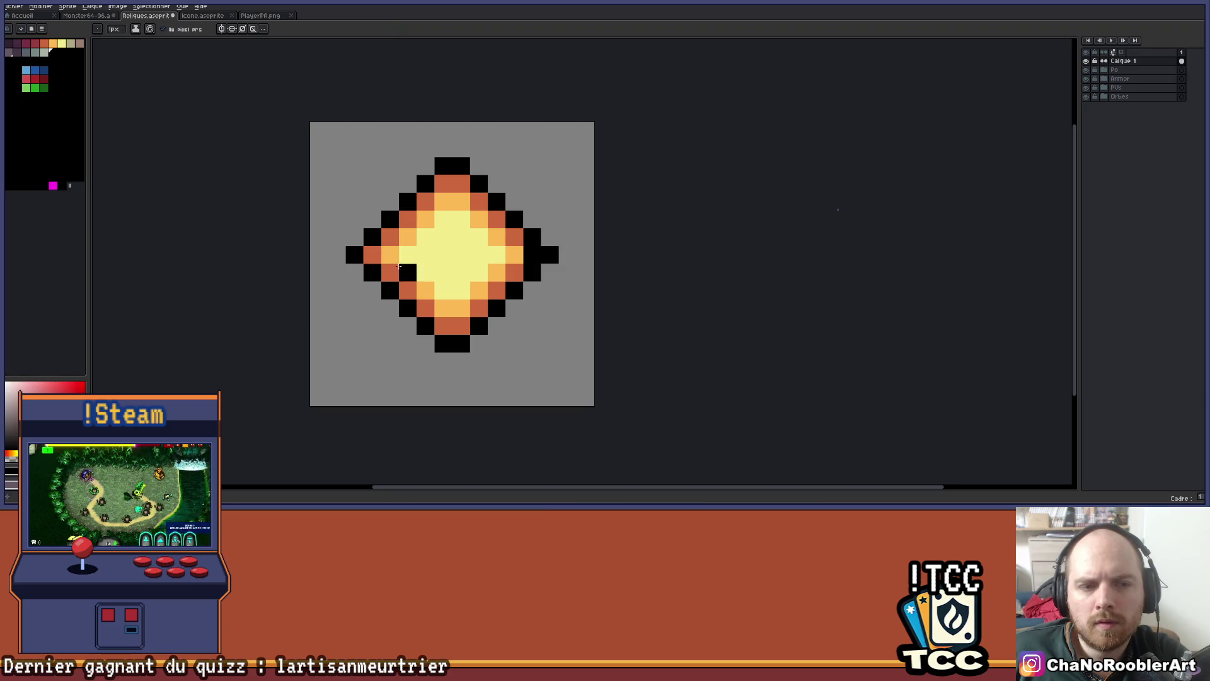
Blacken the orb's left edge pixel, erase the jutting black pixels on both sides, then return to the spreadsheet
{"action": "left_click", "coordinate": [372, 255]}
{"action": "key", "text": "e"}
{"action": "left_click", "coordinate": [354, 255]}
{"action": "left_click", "coordinate": [550, 254]}
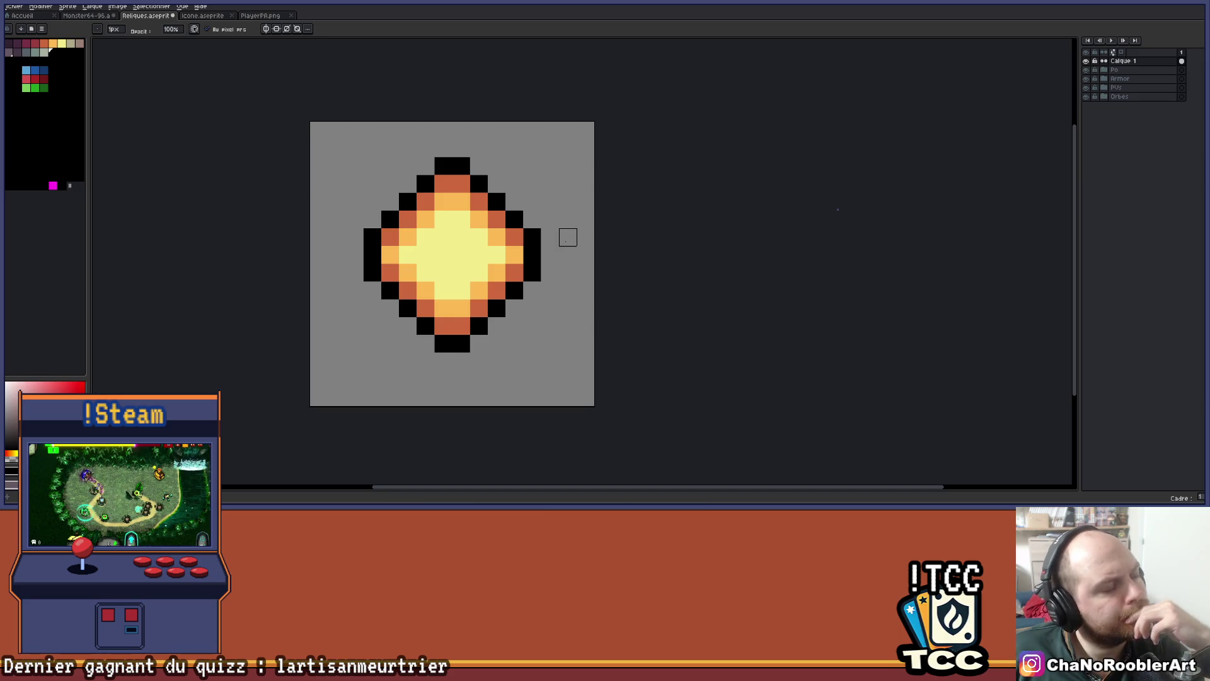
{"action": "scroll", "coordinate": [568, 237], "scroll_direction": "down", "scroll_amount": 3}
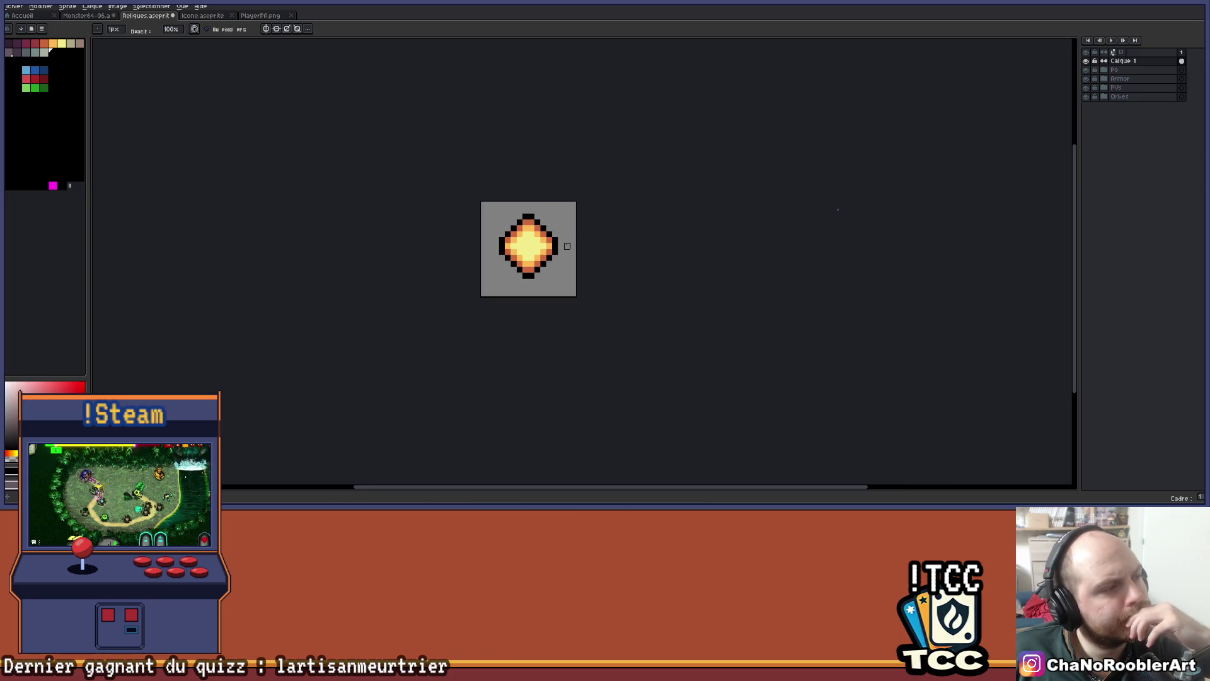
{"action": "scroll", "coordinate": [568, 246], "scroll_direction": "up", "scroll_amount": 2}
{"action": "scroll", "coordinate": [567, 246], "scroll_direction": "down", "scroll_amount": 2}
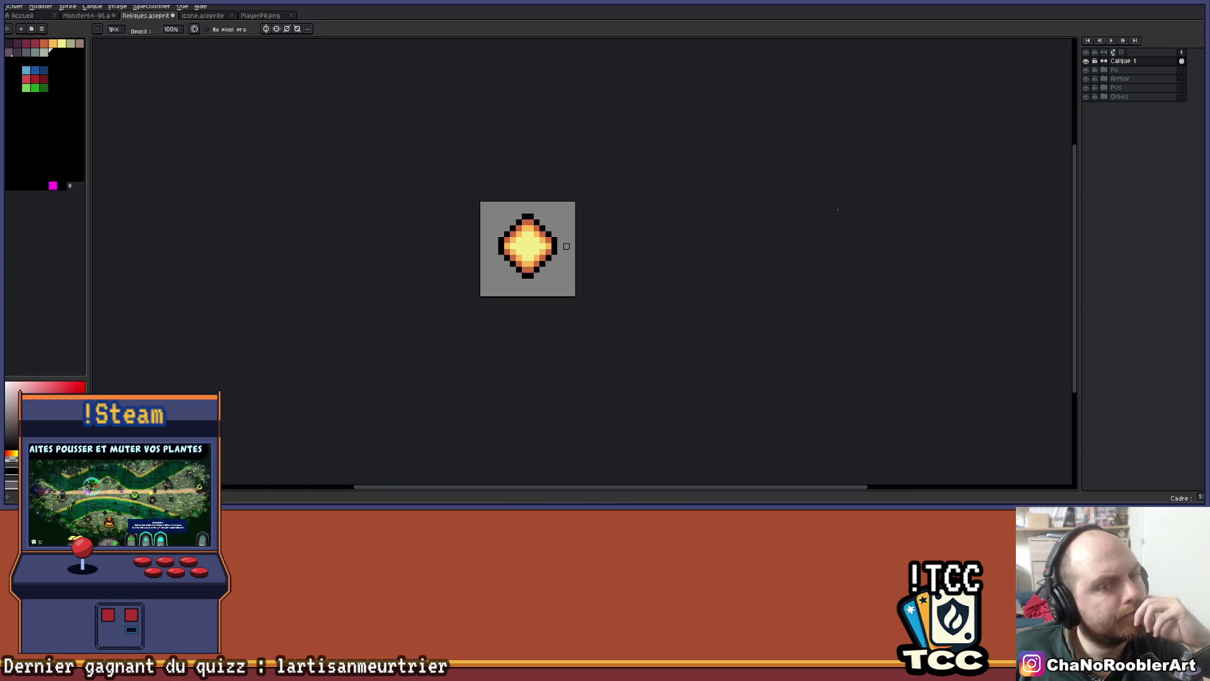
{"action": "scroll", "coordinate": [568, 236], "scroll_direction": "up", "scroll_amount": 2}
{"action": "mouse_move", "coordinate": [557, 223]}
{"action": "left_mouse_down"}
{"action": "mouse_move", "coordinate": [662, 270]}
{"action": "mouse_move", "coordinate": [542, 270]}
{"action": "left_mouse_up"}
{"action": "scroll", "coordinate": [503, 257], "scroll_direction": "up", "scroll_amount": 1}
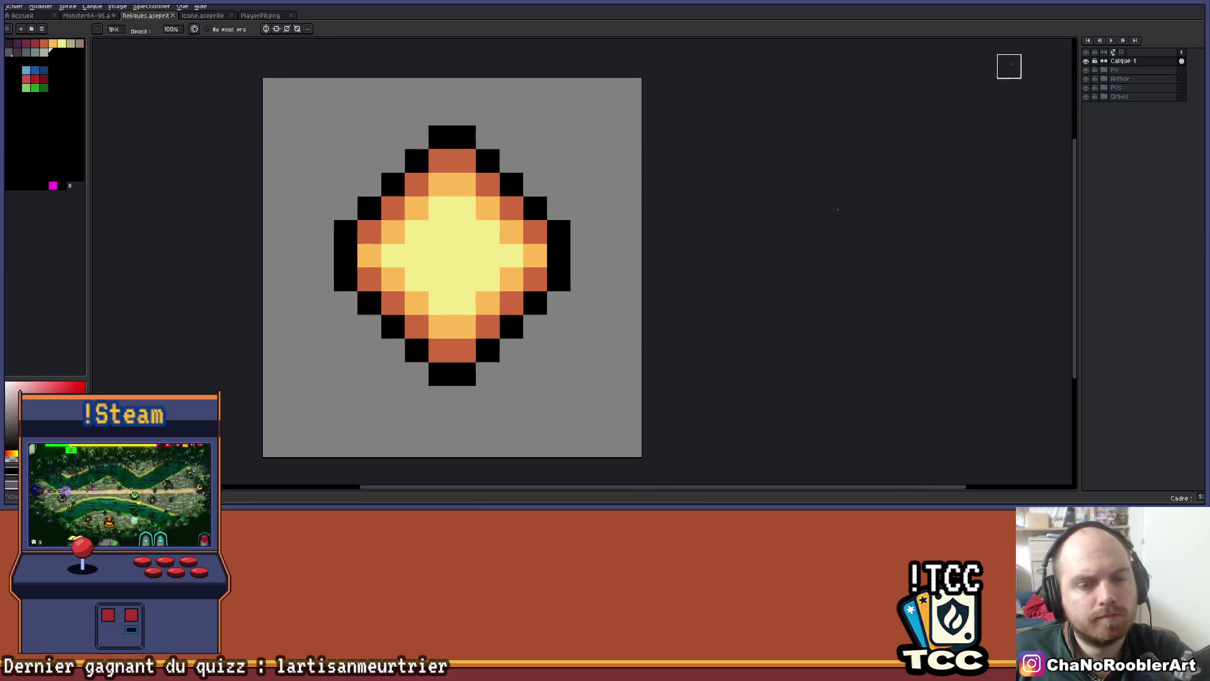
{"action": "key", "text": "alt+Tab"}
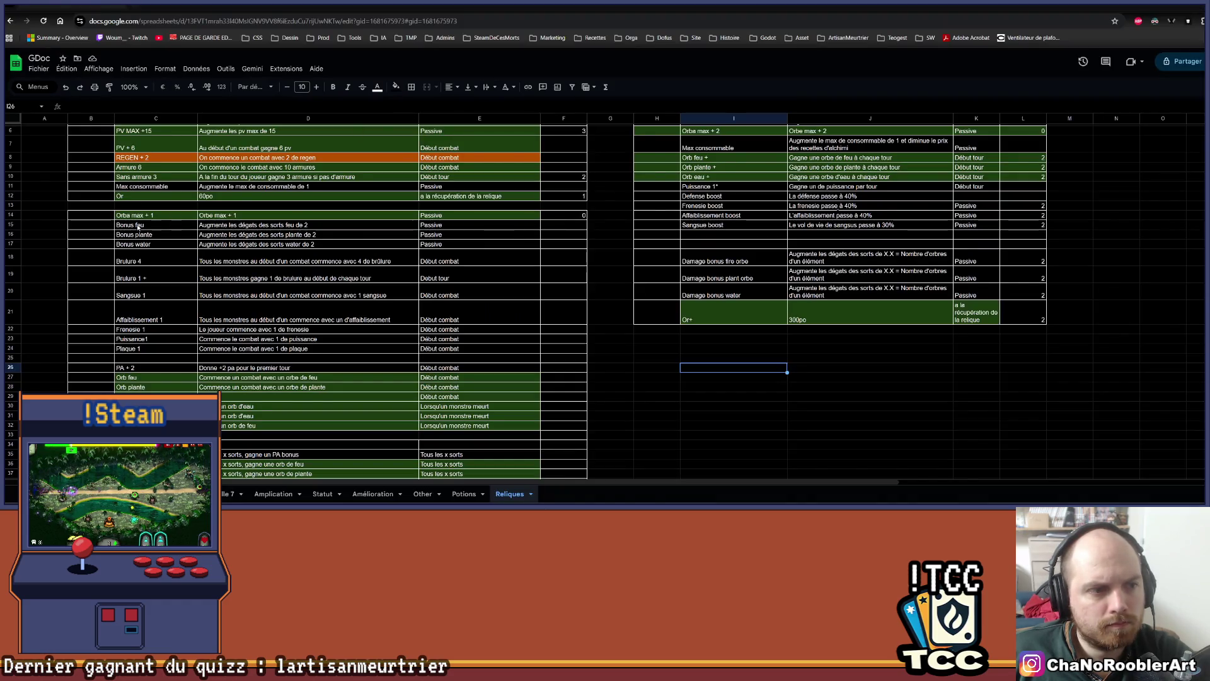
{"action": "left_click_drag", "start_coordinate": [133, 369], "coordinate": [283, 370]}
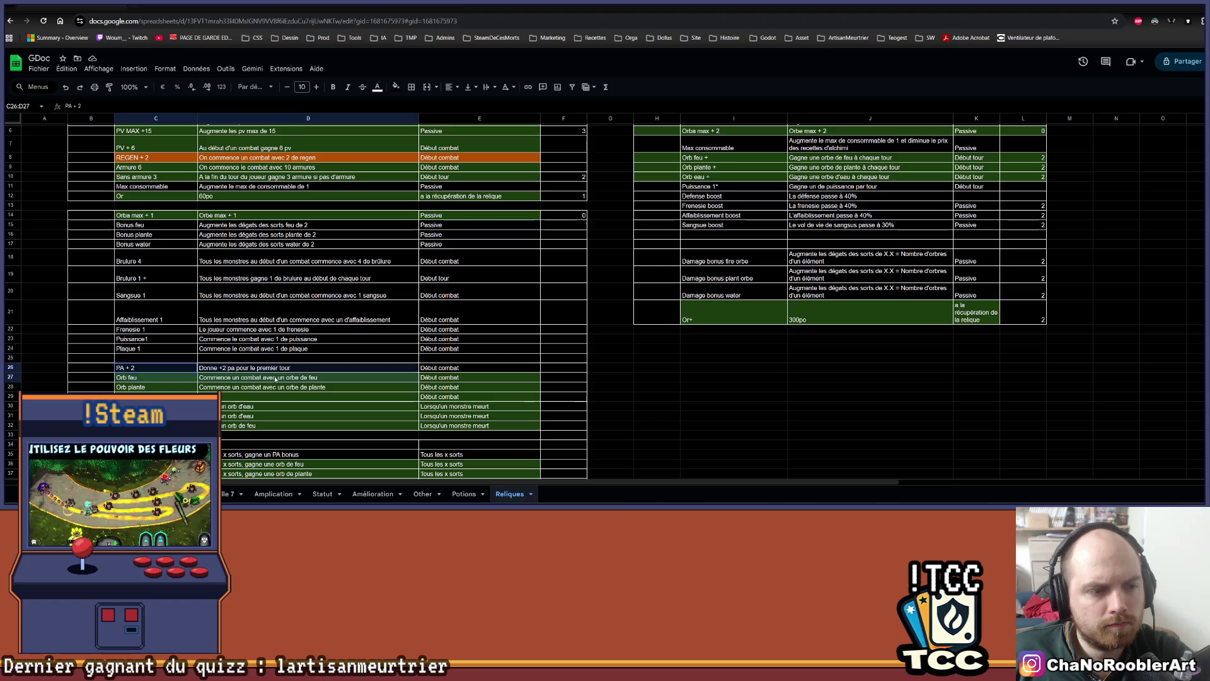
{"action": "scroll", "coordinate": [314, 351], "scroll_direction": "down", "scroll_amount": 5}
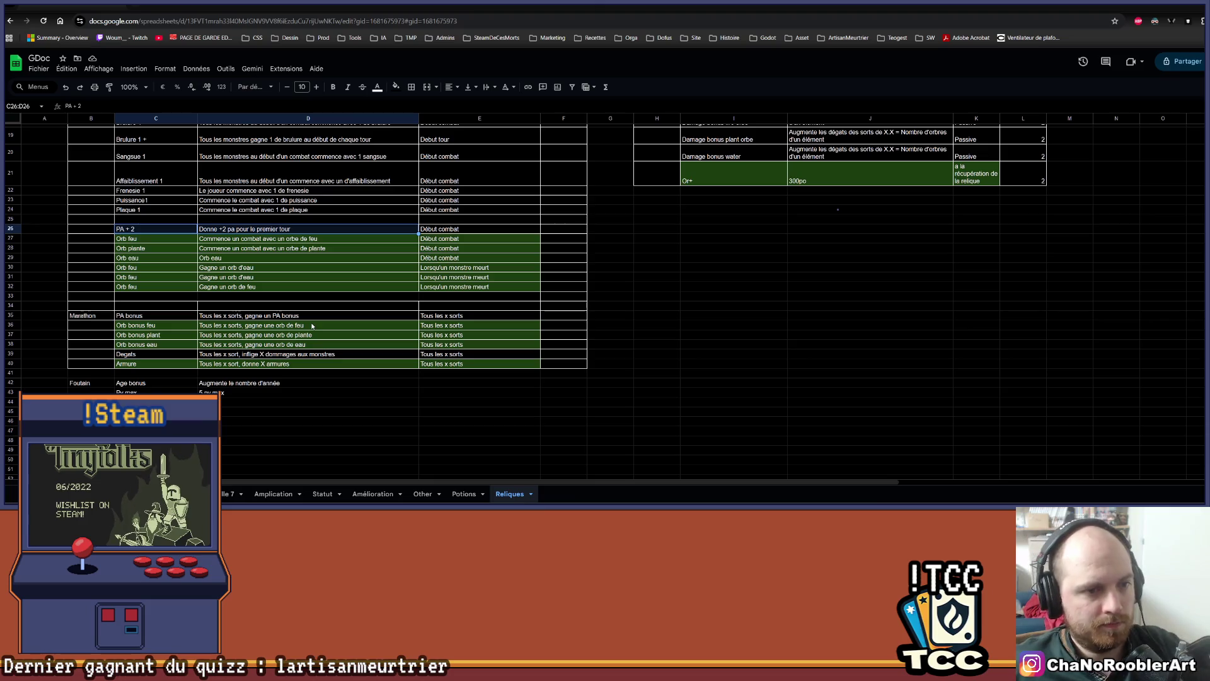
{"action": "key", "text": "alt+Tab"}
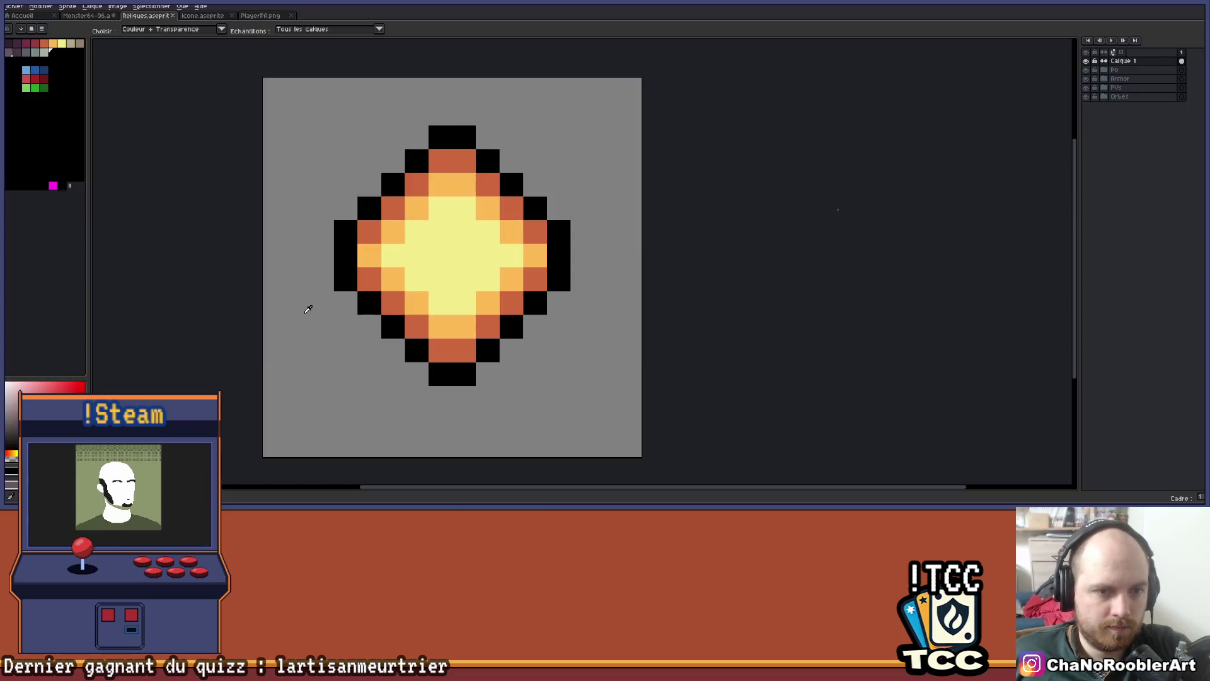
Back in Aseprite, expand the Armor group and show its frame art around the orb
{"action": "key", "text": "alt+Tab"}
{"action": "key", "text": "alt+Tab"}
{"action": "mouse_move", "coordinate": [488, 208]}
{"action": "left_mouse_down"}
{"action": "mouse_move", "coordinate": [436, 239]}
{"action": "mouse_move", "coordinate": [498, 208]}
{"action": "mouse_move", "coordinate": [468, 208]}
{"action": "mouse_move", "coordinate": [453, 227]}
{"action": "left_mouse_up"}
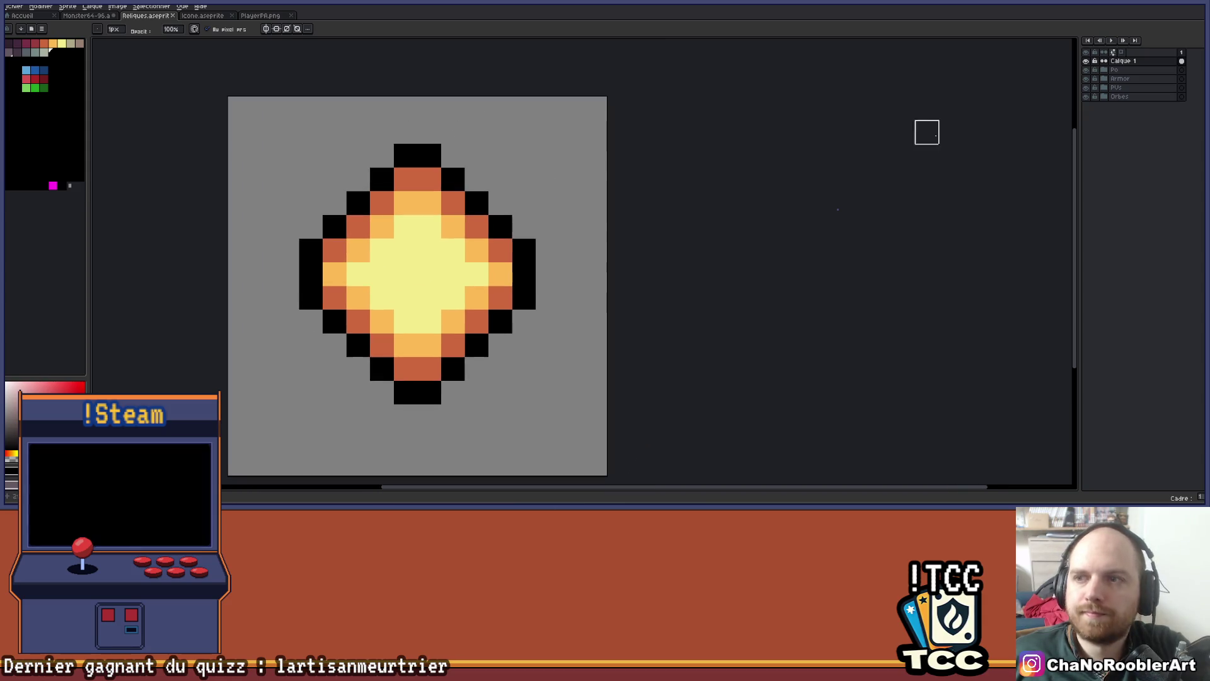
{"action": "left_click", "coordinate": [1105, 88]}
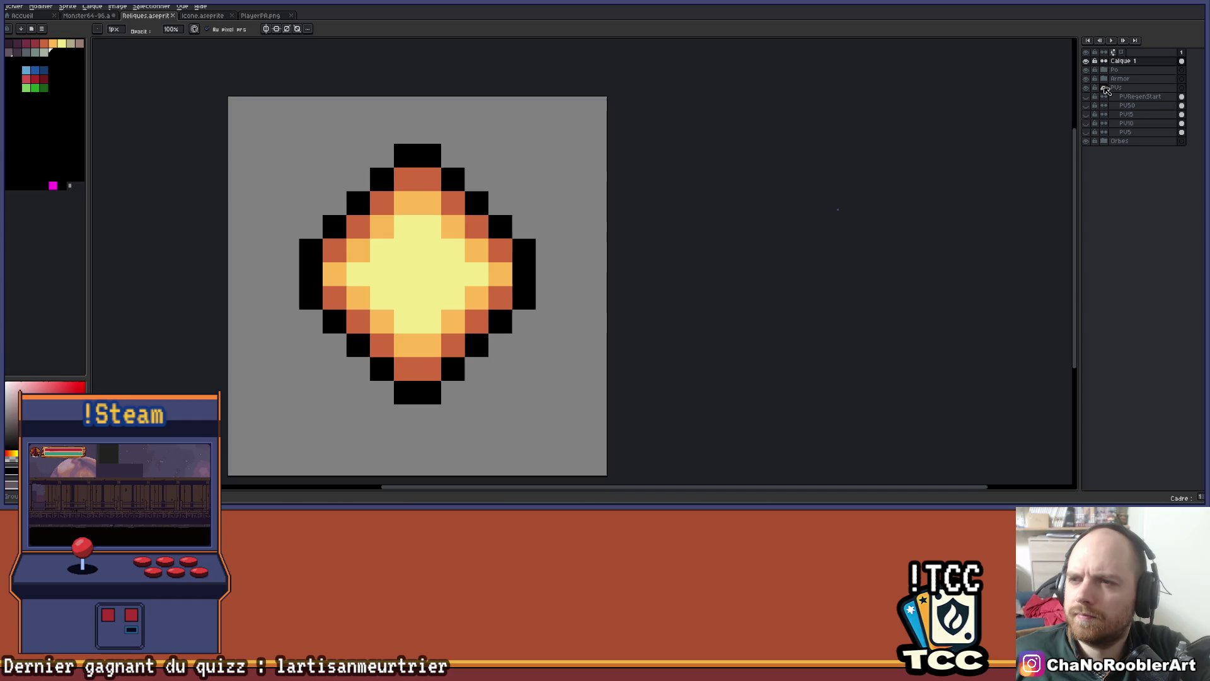
{"action": "left_click", "coordinate": [1104, 78]}
{"action": "left_click", "coordinate": [1105, 114]}
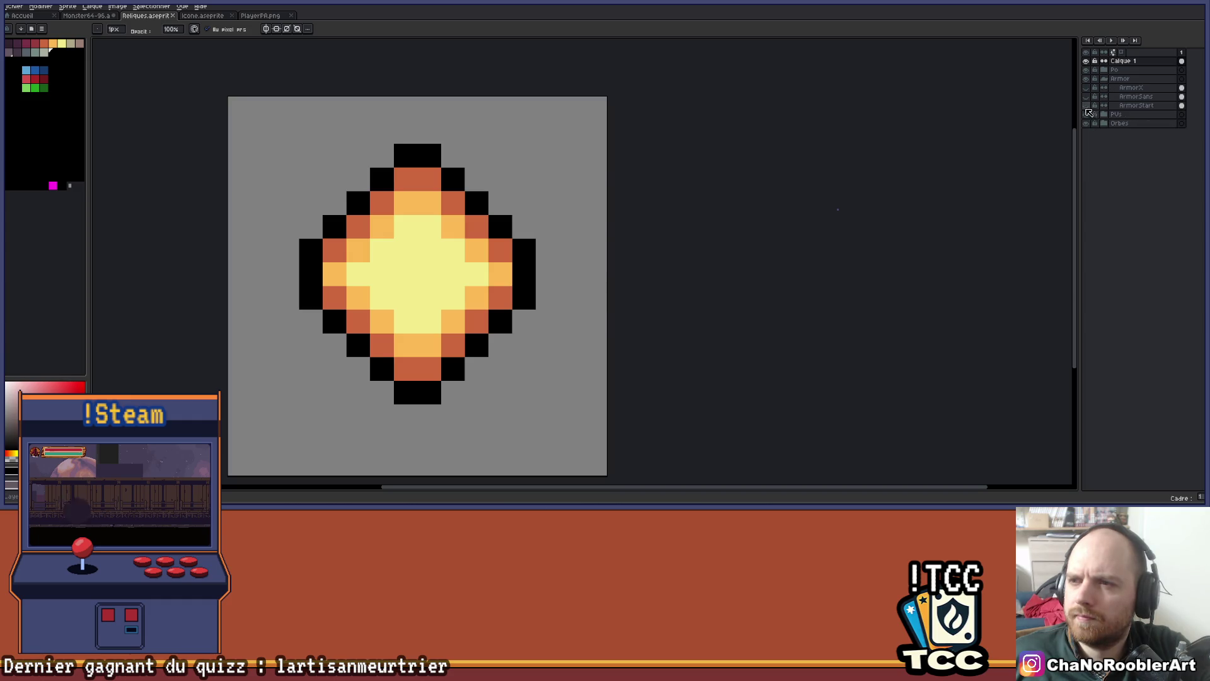
{"action": "left_click", "coordinate": [1087, 114]}
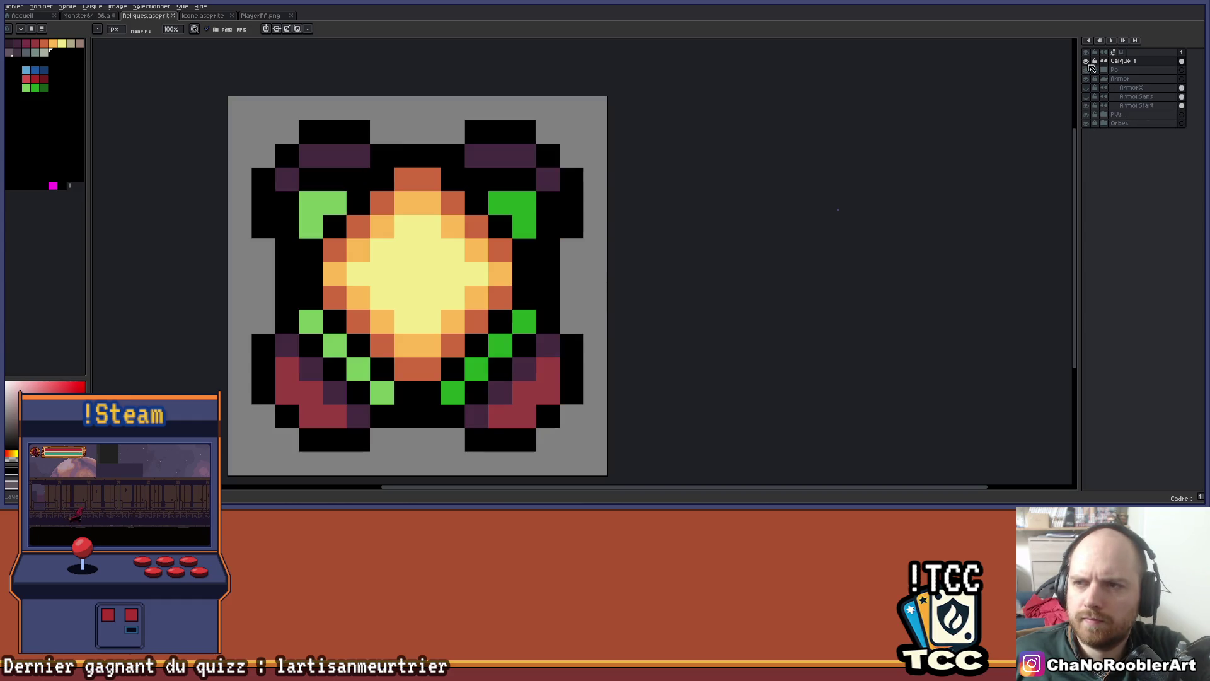
Briefly hide the orb to view the shield underneath, then reshow it and select Calque 1
{"action": "left_click", "coordinate": [1086, 61]}
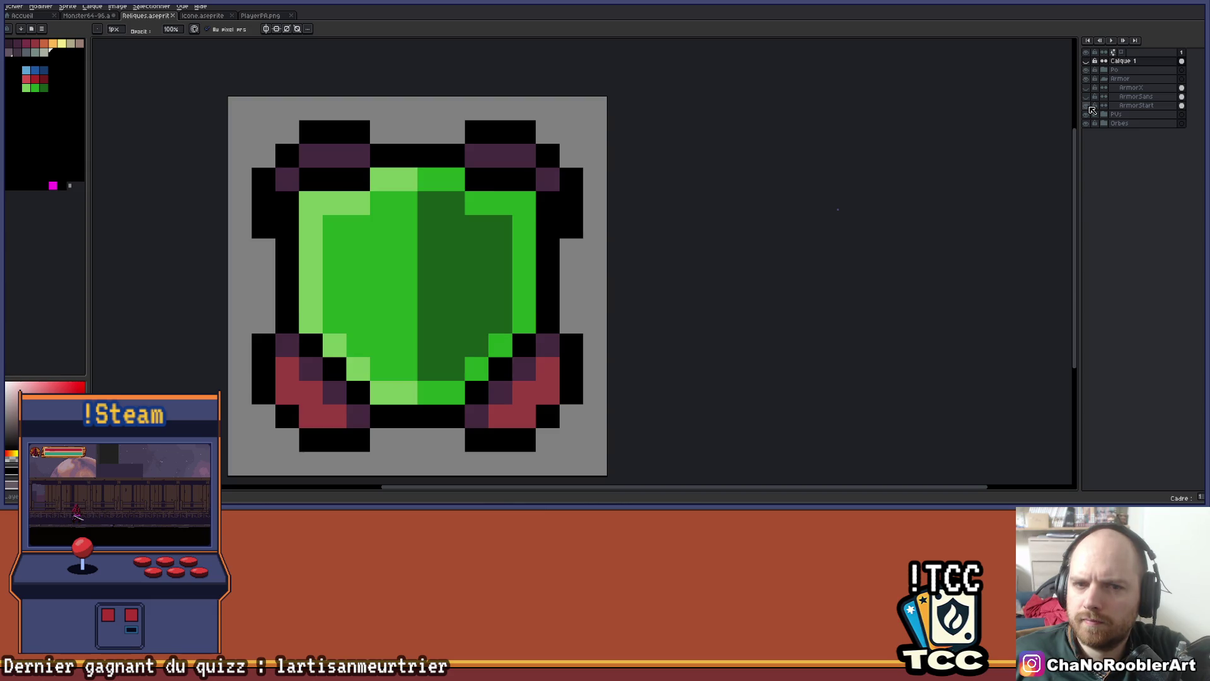
{"action": "scroll", "coordinate": [807, 176], "scroll_direction": "down", "scroll_amount": 3}
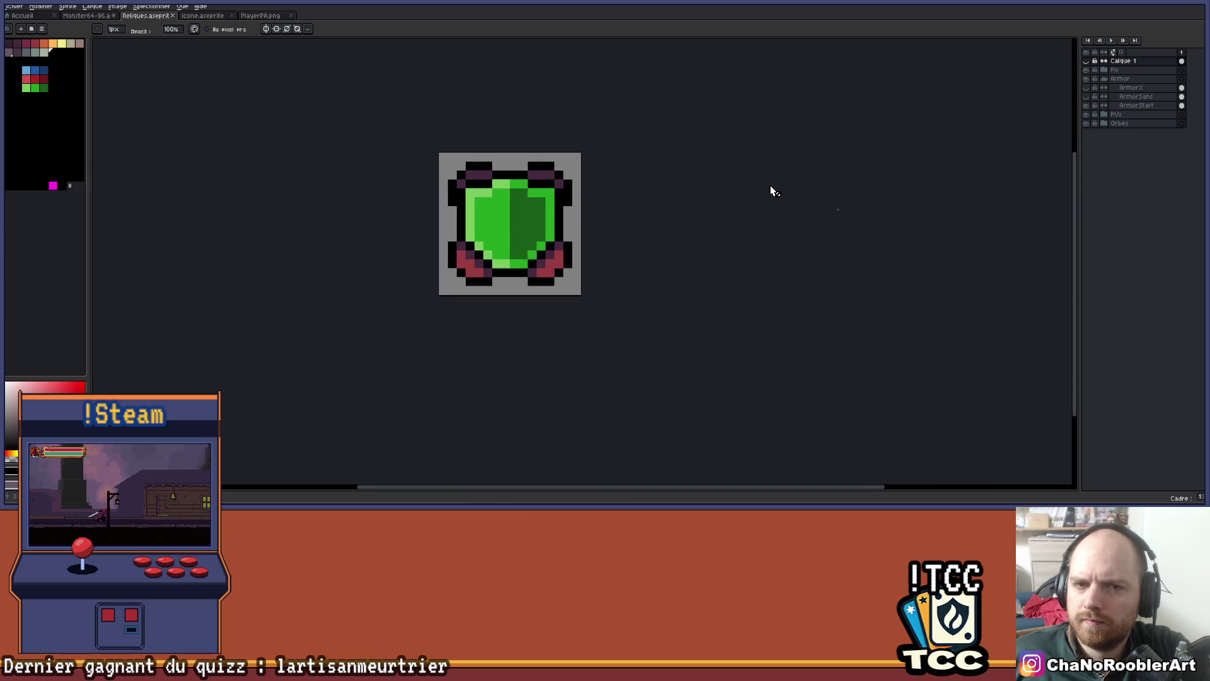
{"action": "scroll", "coordinate": [772, 189], "scroll_direction": "up", "scroll_amount": 1}
{"action": "scroll", "coordinate": [608, 146], "scroll_direction": "up", "scroll_amount": 1}
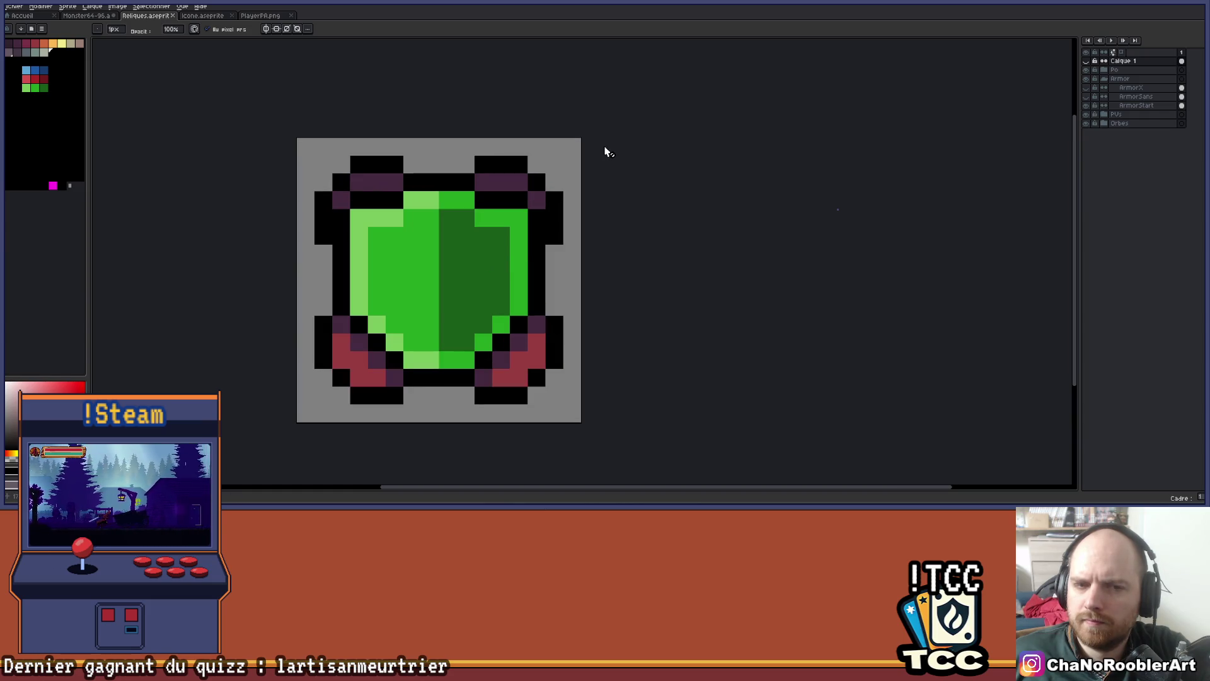
{"action": "left_click_drag", "start_coordinate": [620, 159], "coordinate": [596, 167]}
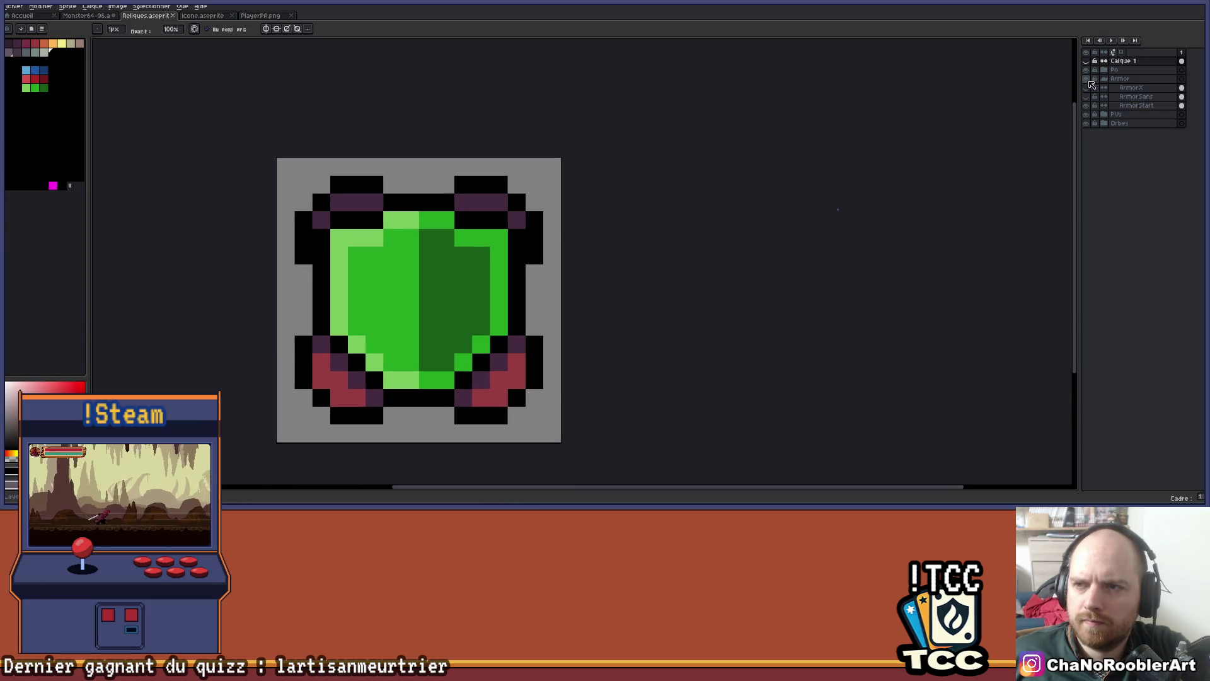
{"action": "left_click", "coordinate": [1088, 61]}
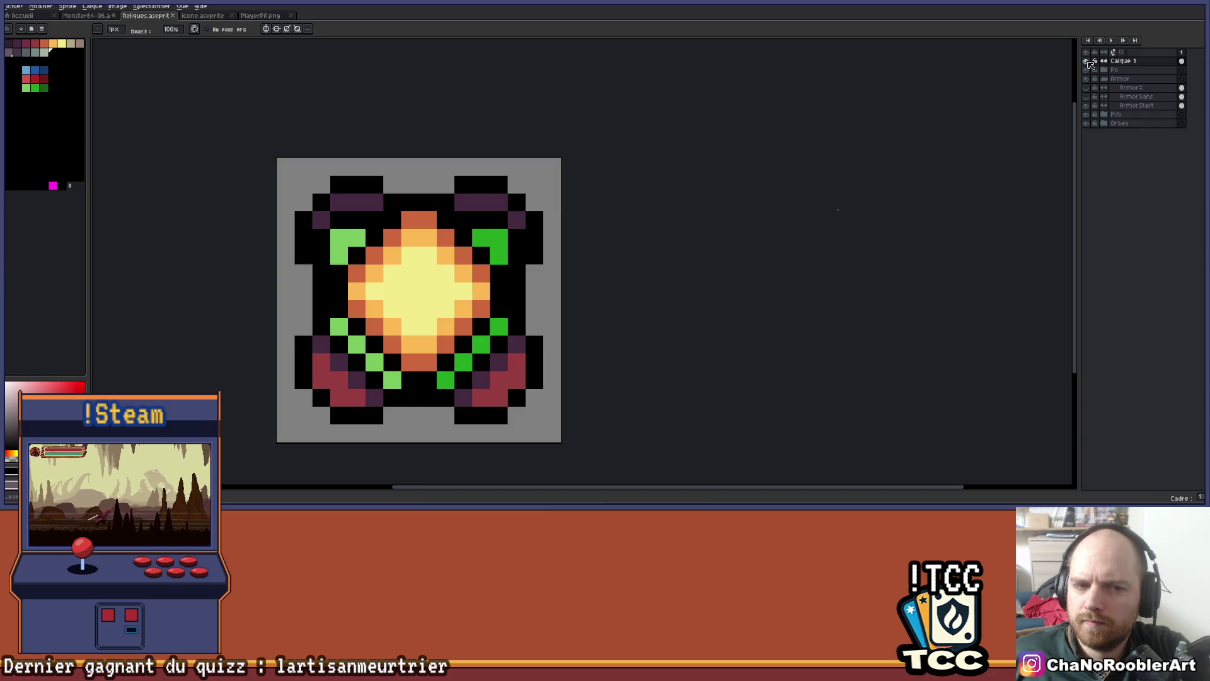
{"action": "left_click", "coordinate": [1124, 61]}
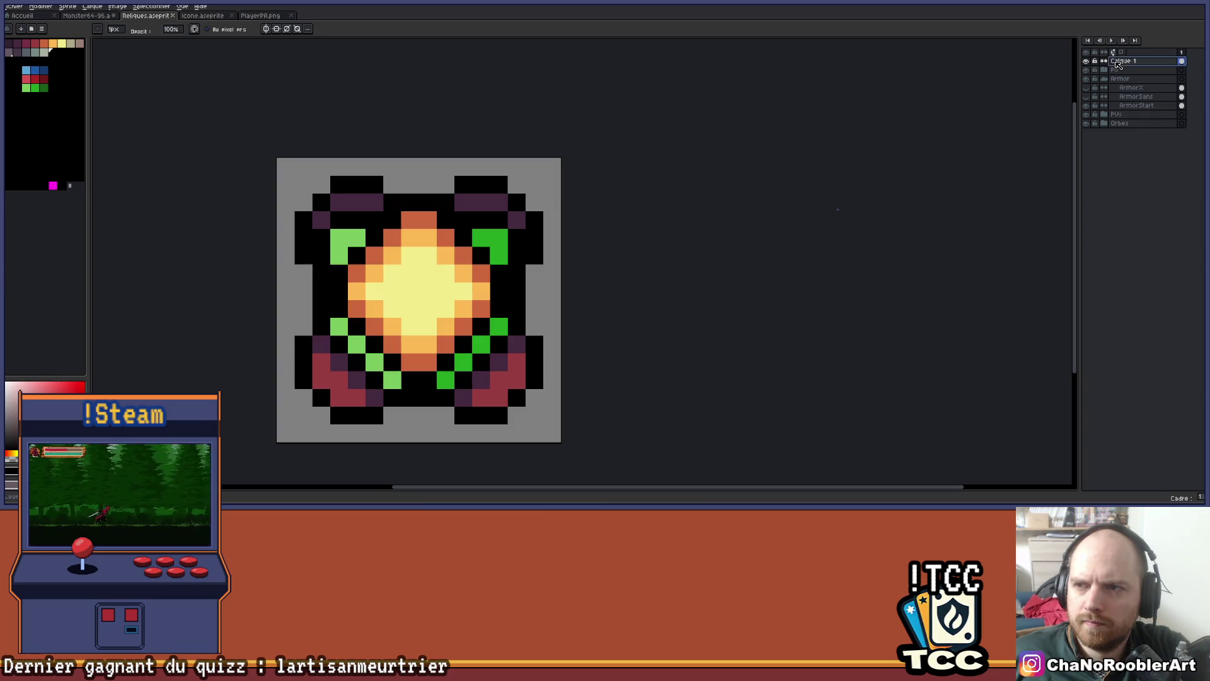
{"action": "scroll", "coordinate": [694, 167], "scroll_direction": "up", "scroll_amount": 1}
Enable both vertical and horizontal symmetry for four-way mirrored drawing
{"action": "left_click", "coordinate": [270, 29]}
{"action": "left_click", "coordinate": [276, 29]}
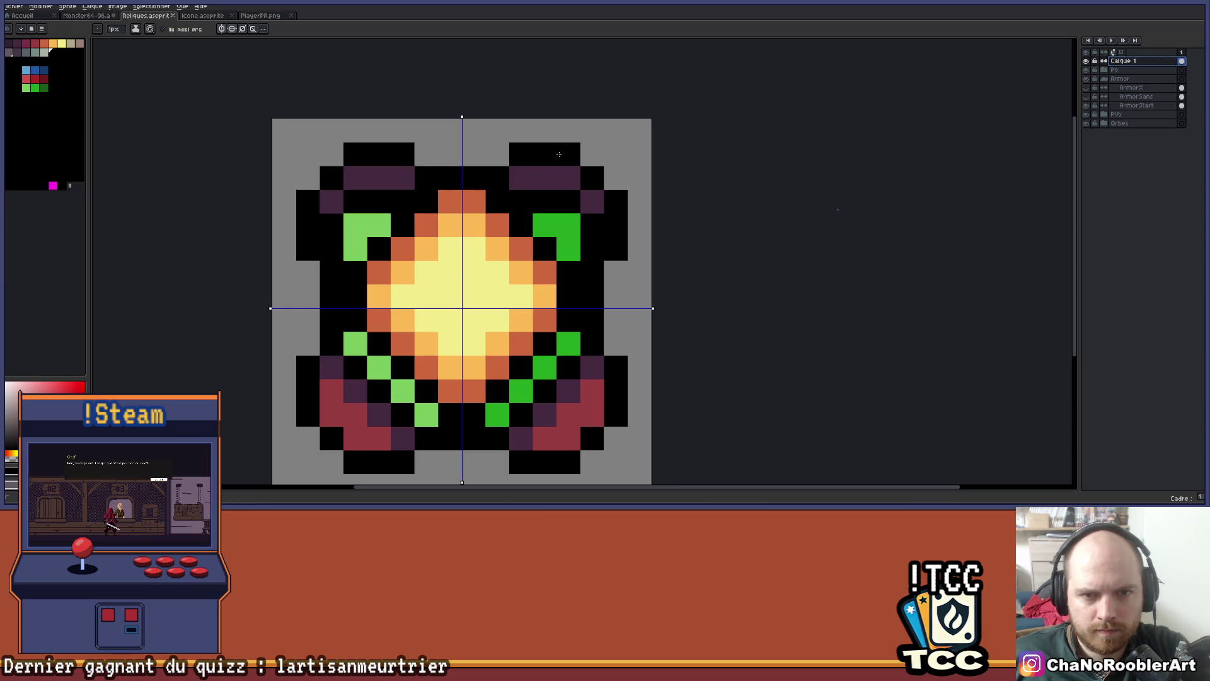
{"action": "left_click", "coordinate": [557, 154]}
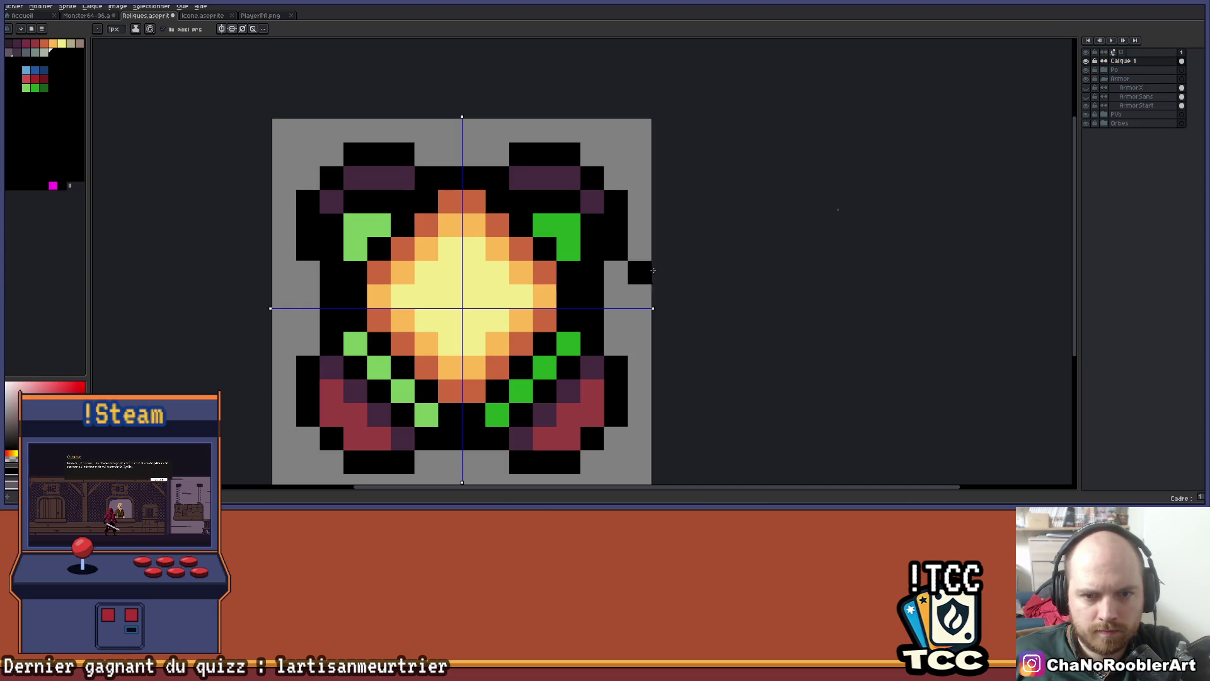
{"action": "scroll", "coordinate": [622, 260], "scroll_direction": "down", "scroll_amount": 3}
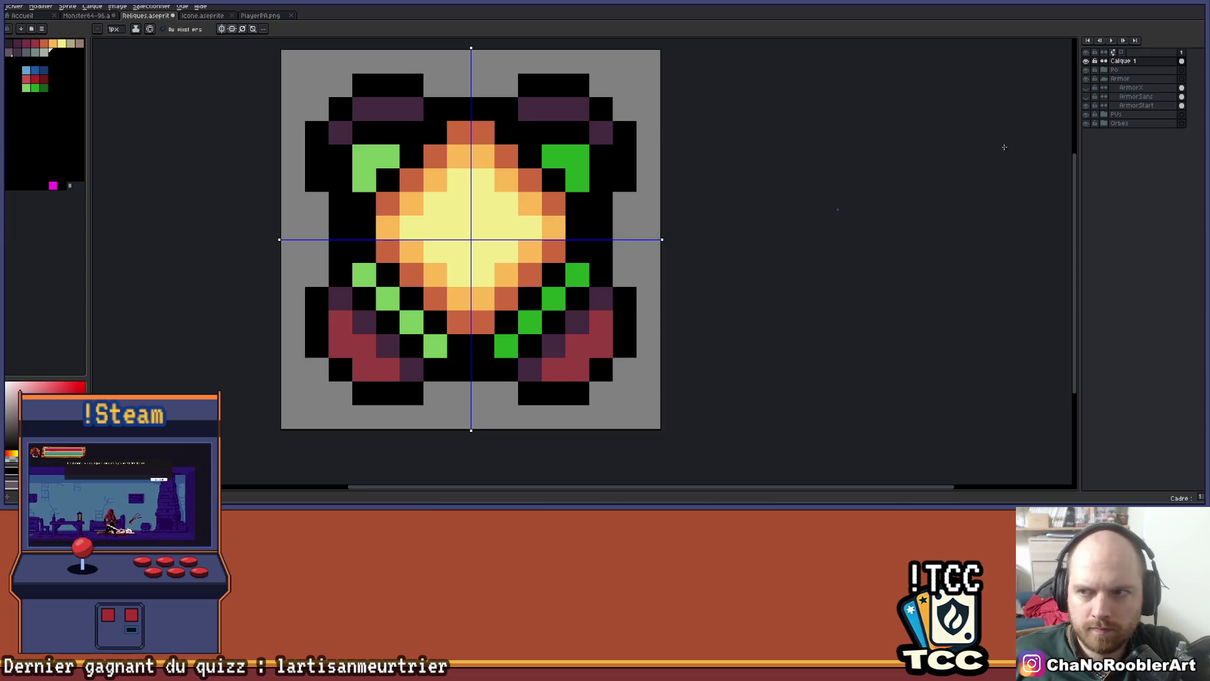
Hide the ArmorStart layer's green and red armor, and try then undo an extra top-right bracket pixel
{"action": "left_click", "coordinate": [1090, 108]}
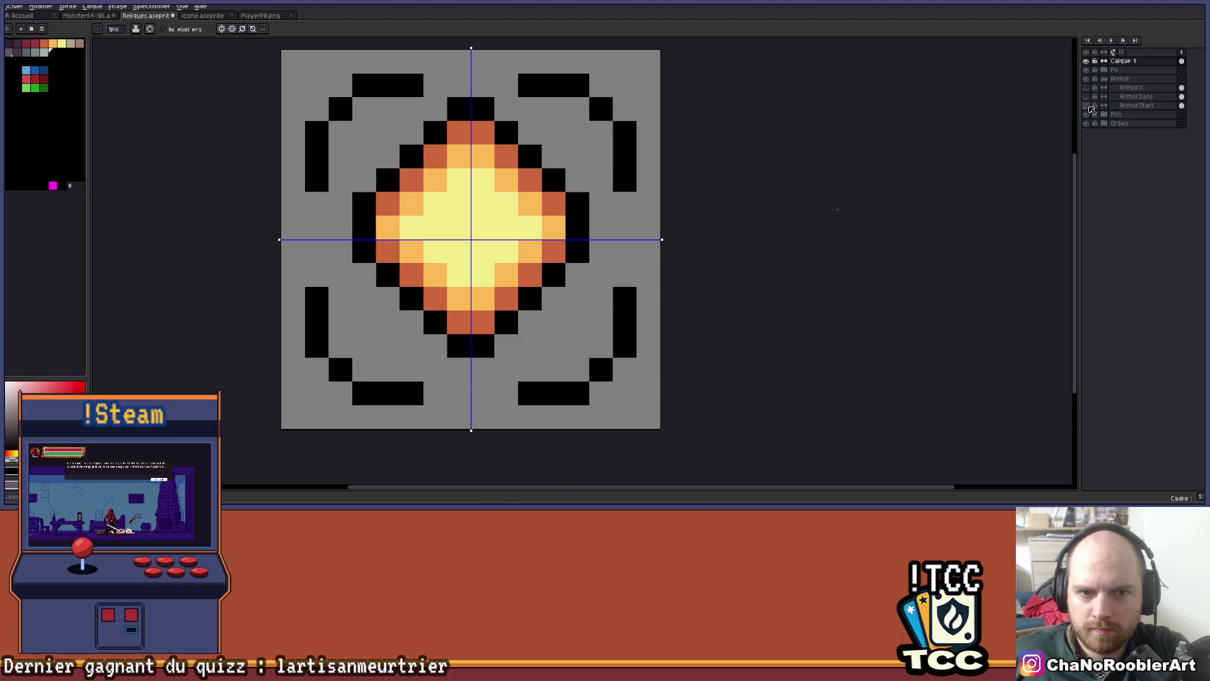
{"action": "scroll", "coordinate": [668, 171], "scroll_direction": "down", "scroll_amount": 2}
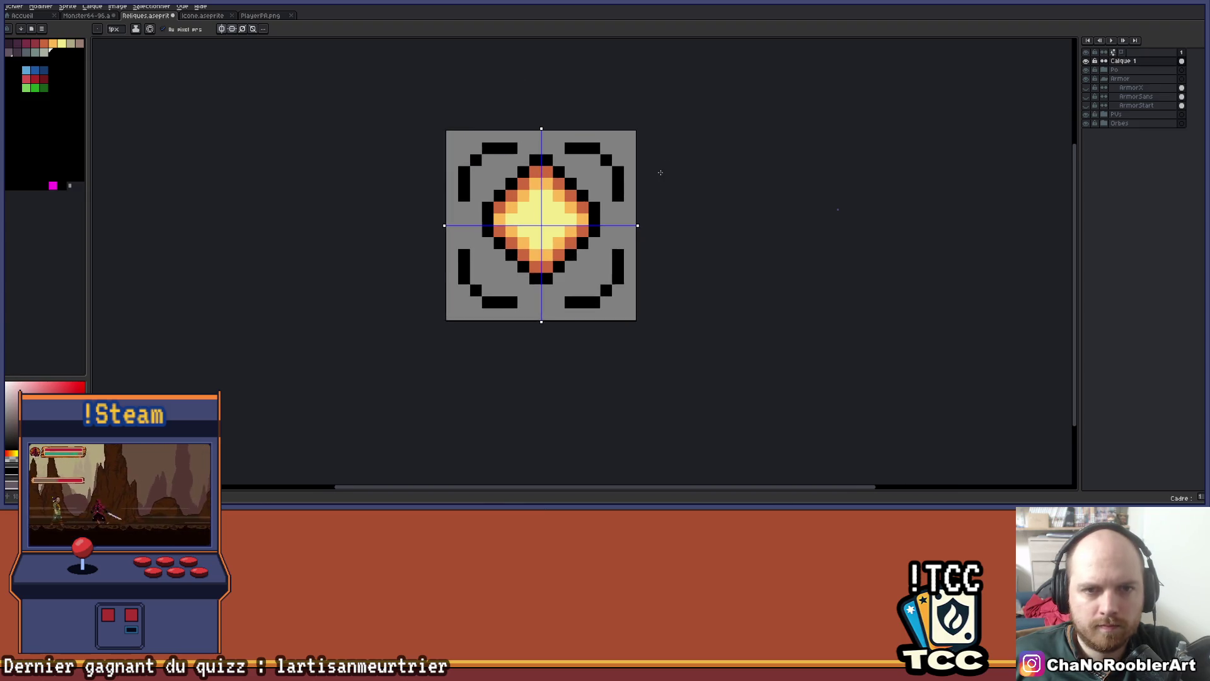
{"action": "scroll", "coordinate": [594, 136], "scroll_direction": "up", "scroll_amount": 1}
{"action": "left_click", "coordinate": [594, 137]}
{"action": "key", "text": "ctrl+z"}
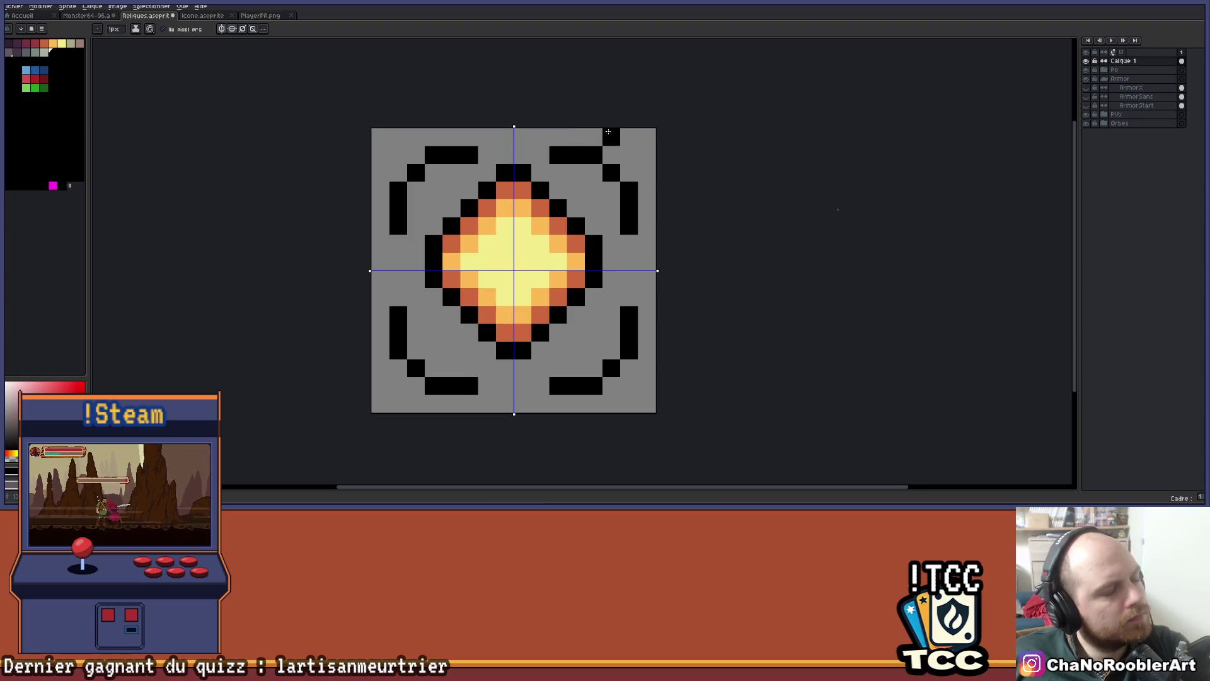
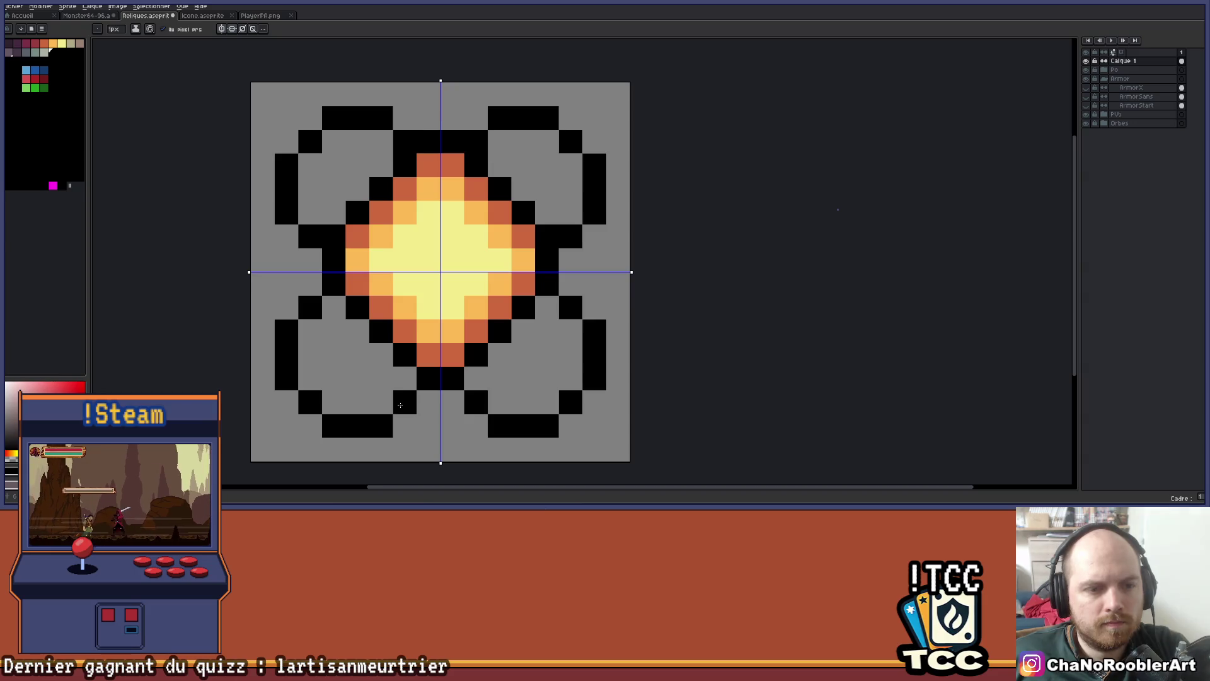
Try a mirrored black pixel beside the top bar, then remove it again
{"action": "scroll", "coordinate": [473, 217], "scroll_direction": "down", "scroll_amount": 4}
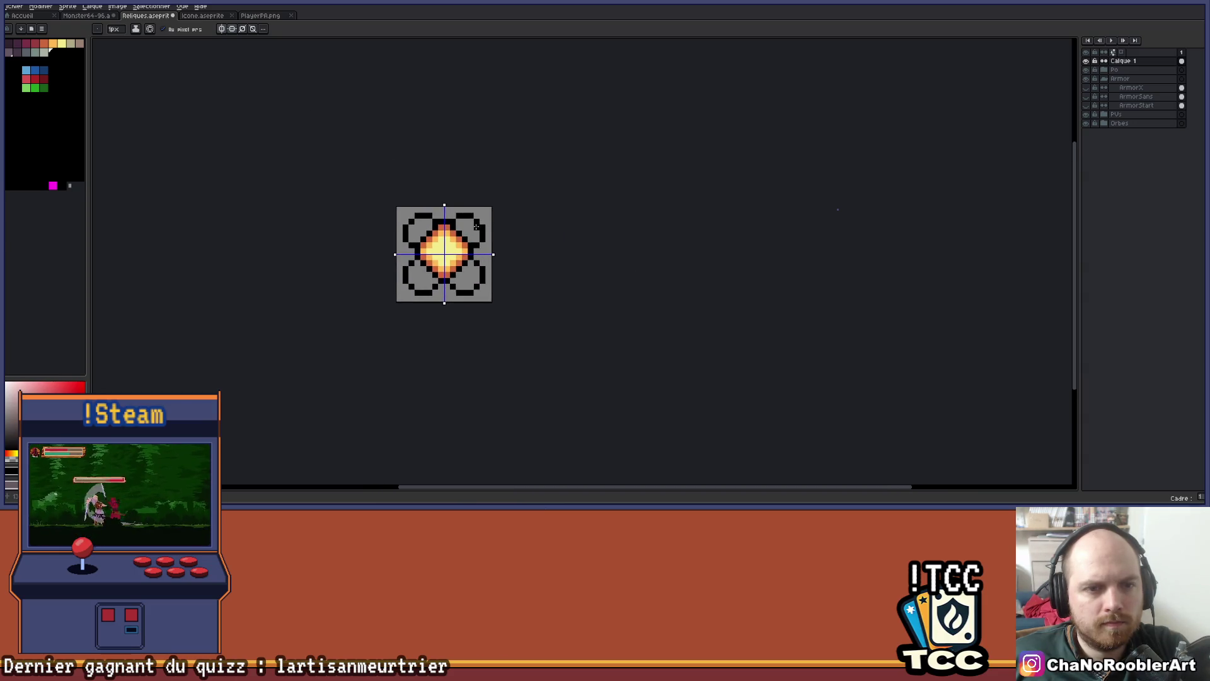
{"action": "scroll", "coordinate": [481, 221], "scroll_direction": "up", "scroll_amount": 4}
{"action": "scroll", "coordinate": [521, 240], "scroll_direction": "down", "scroll_amount": 4}
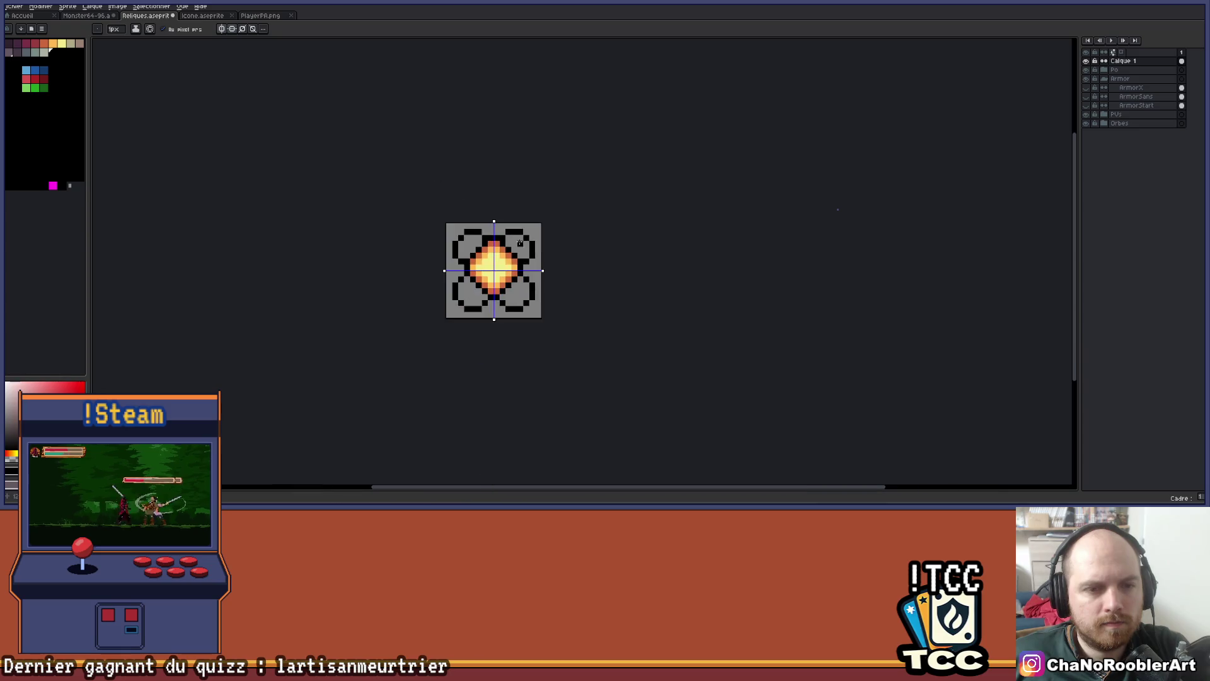
{"action": "scroll", "coordinate": [459, 207], "scroll_direction": "up", "scroll_amount": 3}
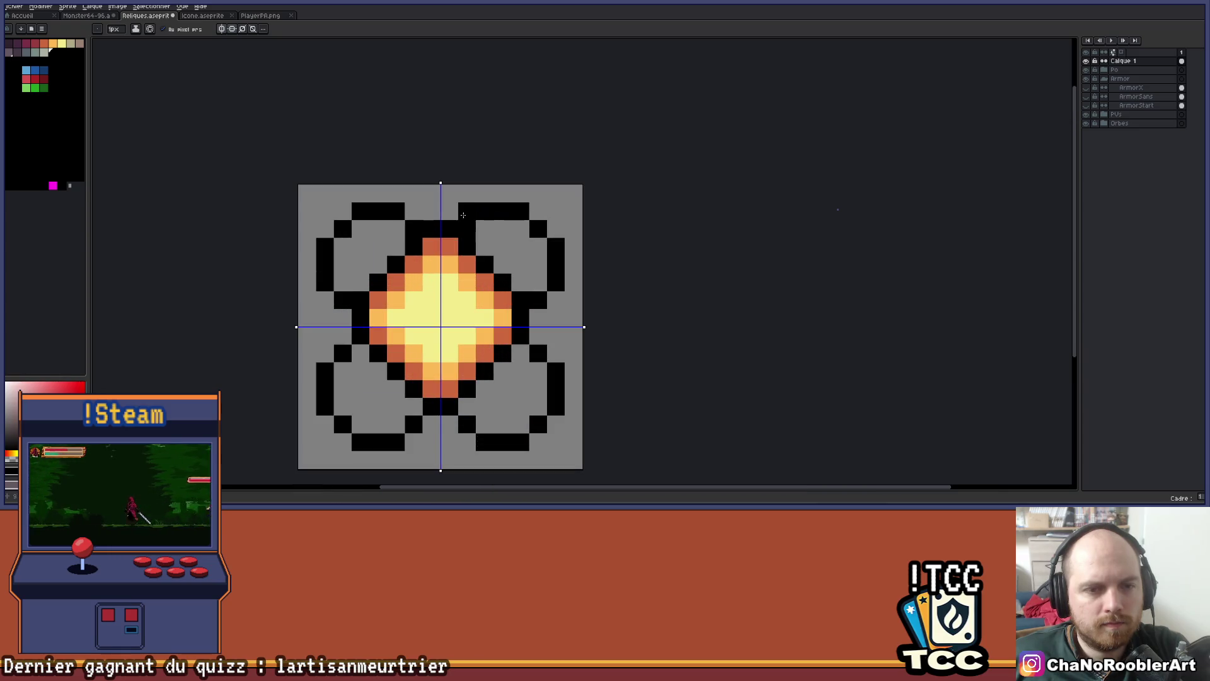
{"action": "left_click", "coordinate": [467, 211]}
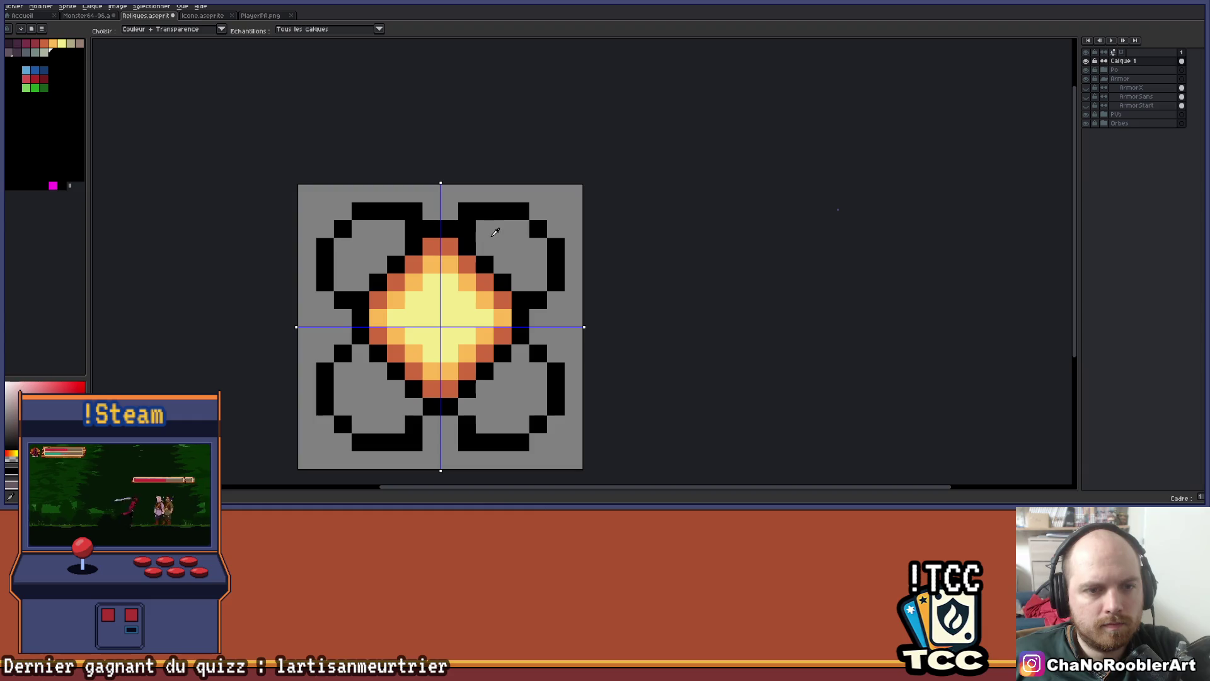
{"action": "key", "text": "e"}
{"action": "left_click", "coordinate": [467, 228]}
{"action": "scroll", "coordinate": [520, 244], "scroll_direction": "down", "scroll_amount": 2}
{"action": "scroll", "coordinate": [476, 281], "scroll_direction": "up", "scroll_amount": 2}
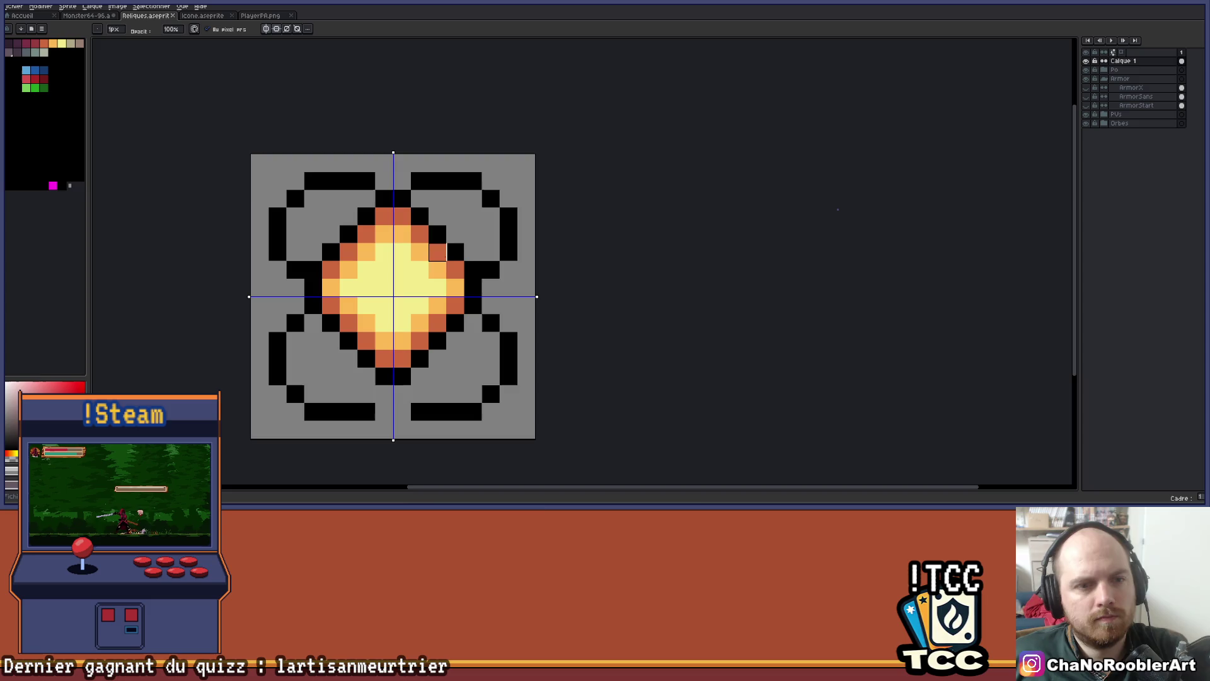
{"action": "key", "text": "i"}
{"action": "key", "text": "b"}
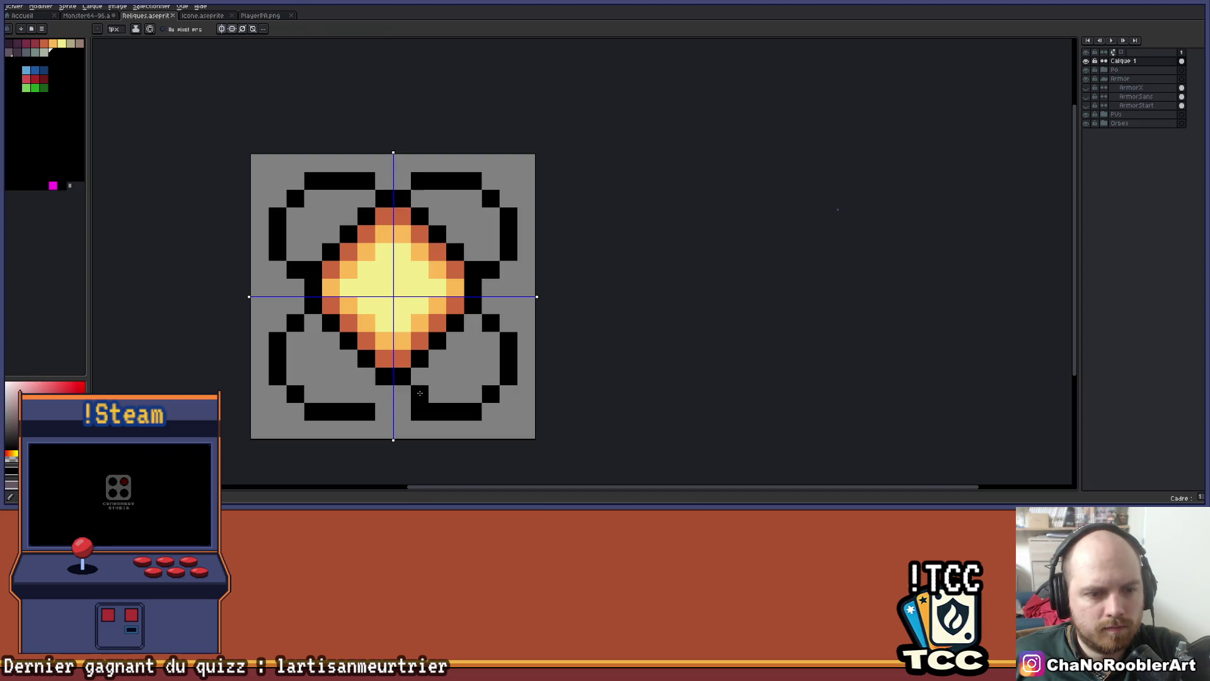
Add a black pixel left of the bottom-centre pixel, undoing a misplaced one above the bottom-right arm
{"action": "left_click", "coordinate": [385, 393]}
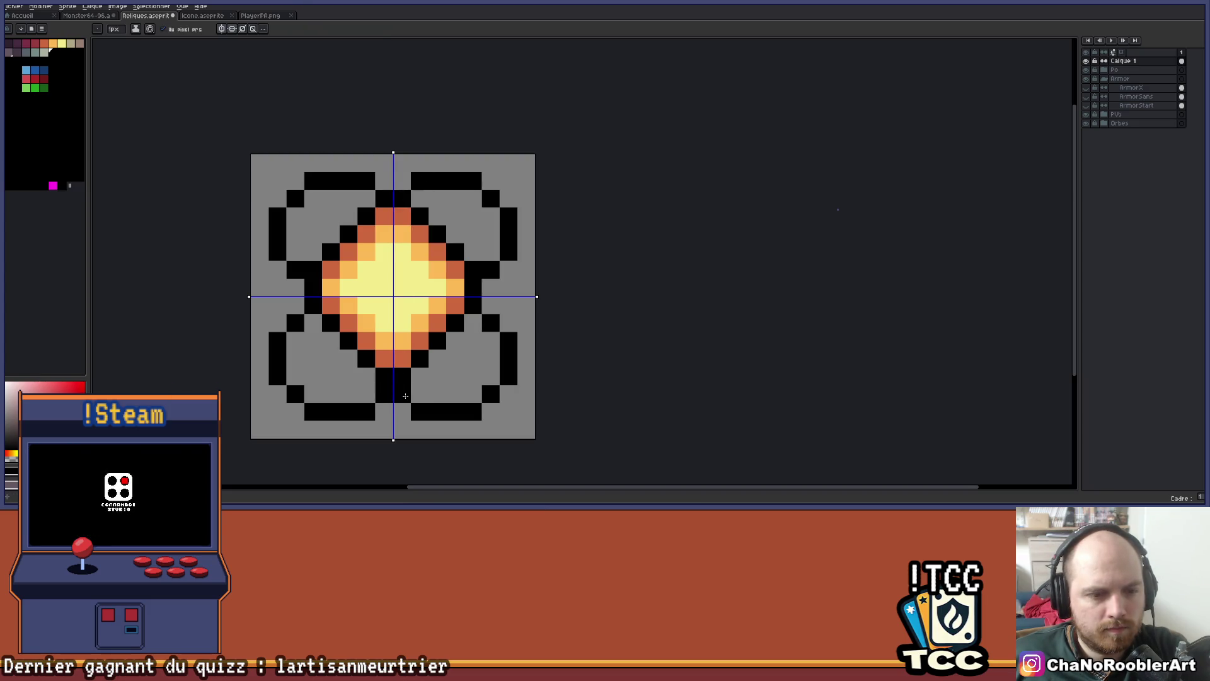
{"action": "scroll", "coordinate": [454, 377], "scroll_direction": "down", "scroll_amount": 1}
{"action": "left_click", "coordinate": [429, 389]}
{"action": "scroll", "coordinate": [427, 390], "scroll_direction": "up", "scroll_amount": 1}
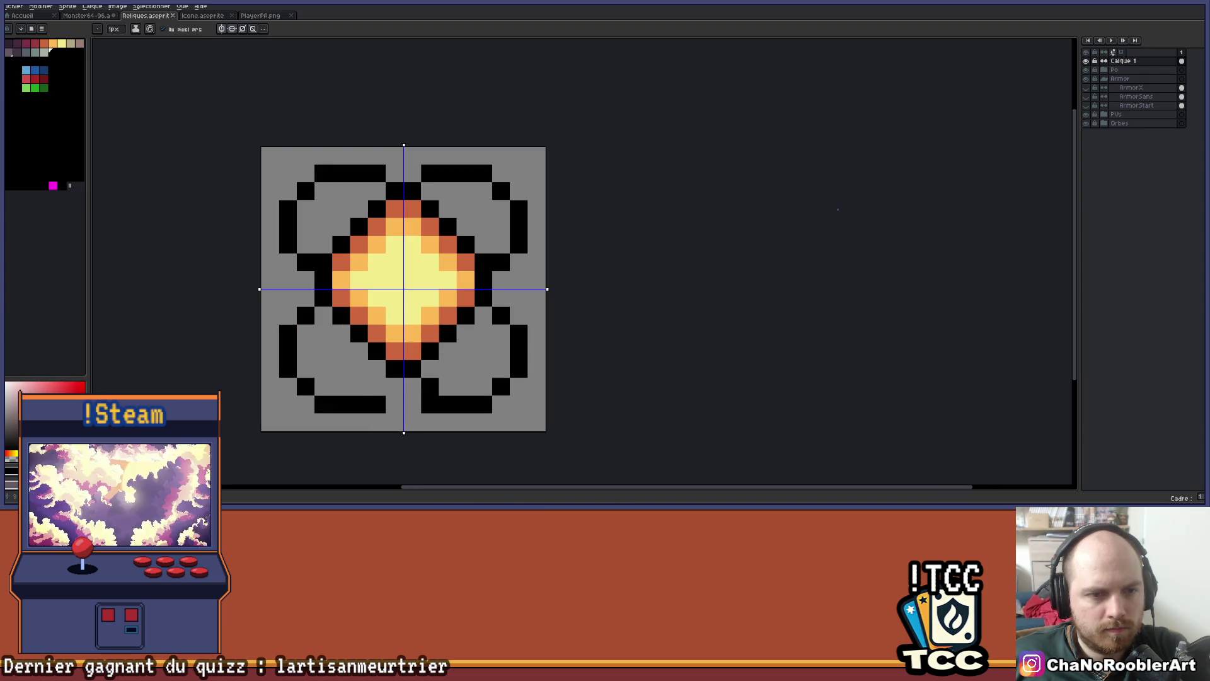
{"action": "key", "text": "ctrl+z"}
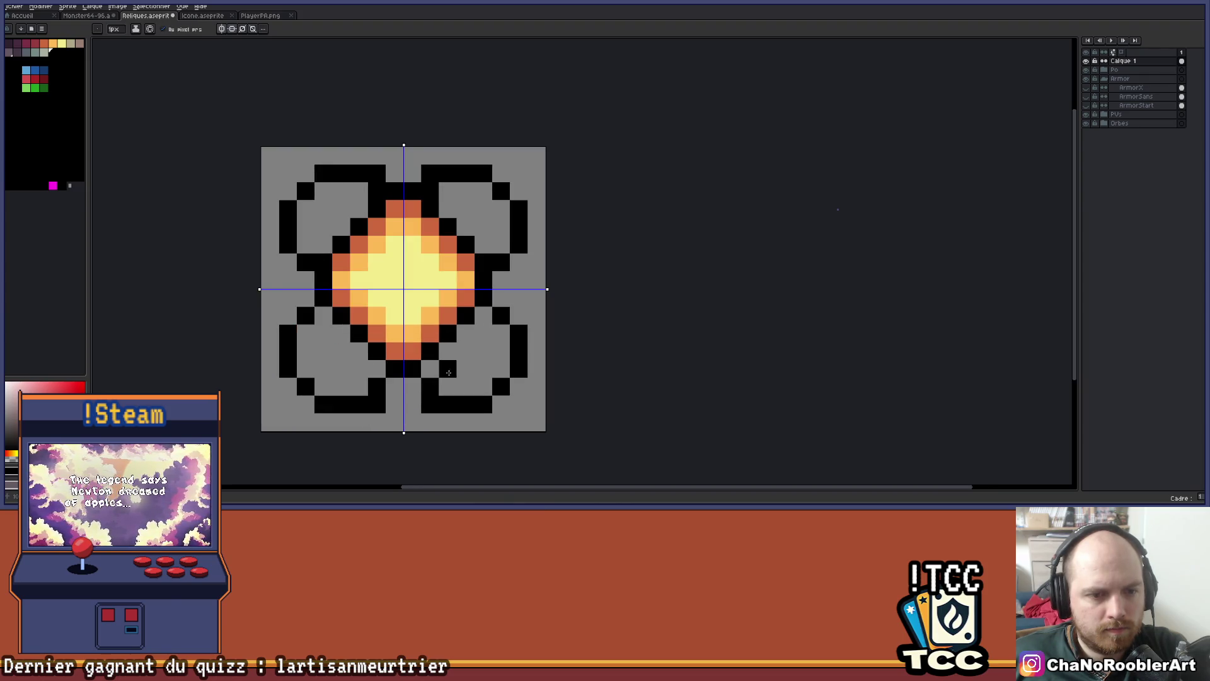
{"action": "key", "text": "v"}
{"action": "key", "text": "b"}
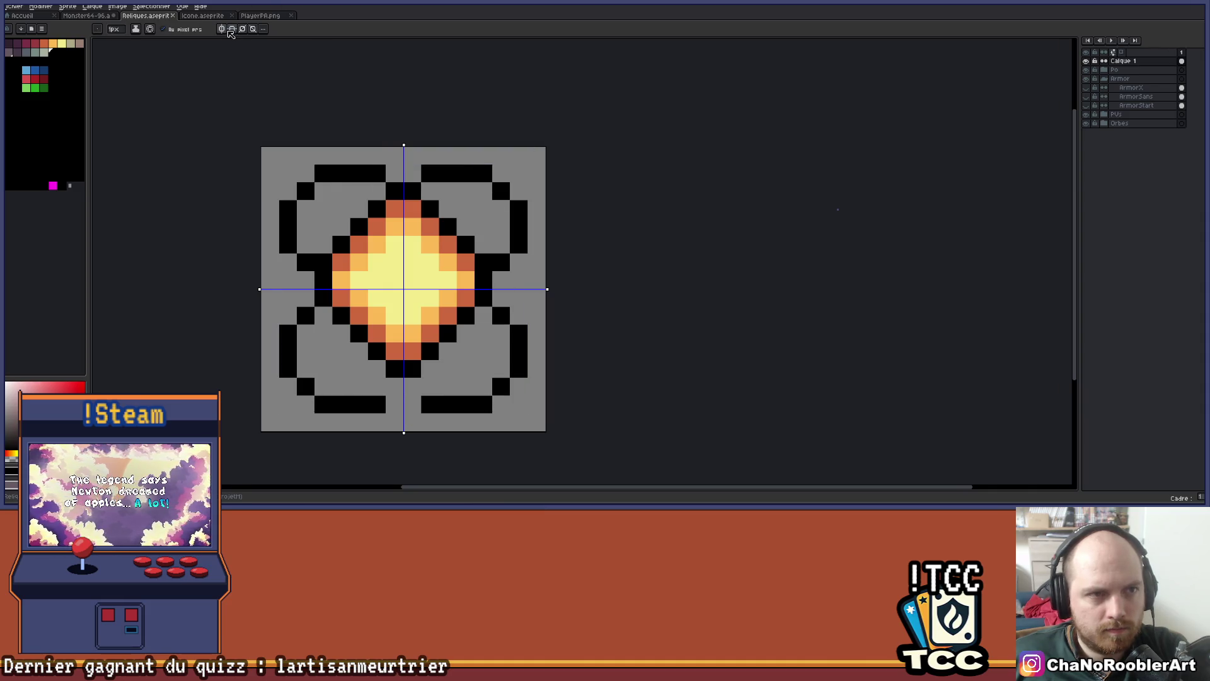
Add black pixels below and on both sides of the bottom-centre notch
{"action": "left_click", "coordinate": [410, 389]}
{"action": "left_click", "coordinate": [430, 386]}
{"action": "left_click", "coordinate": [377, 385]}
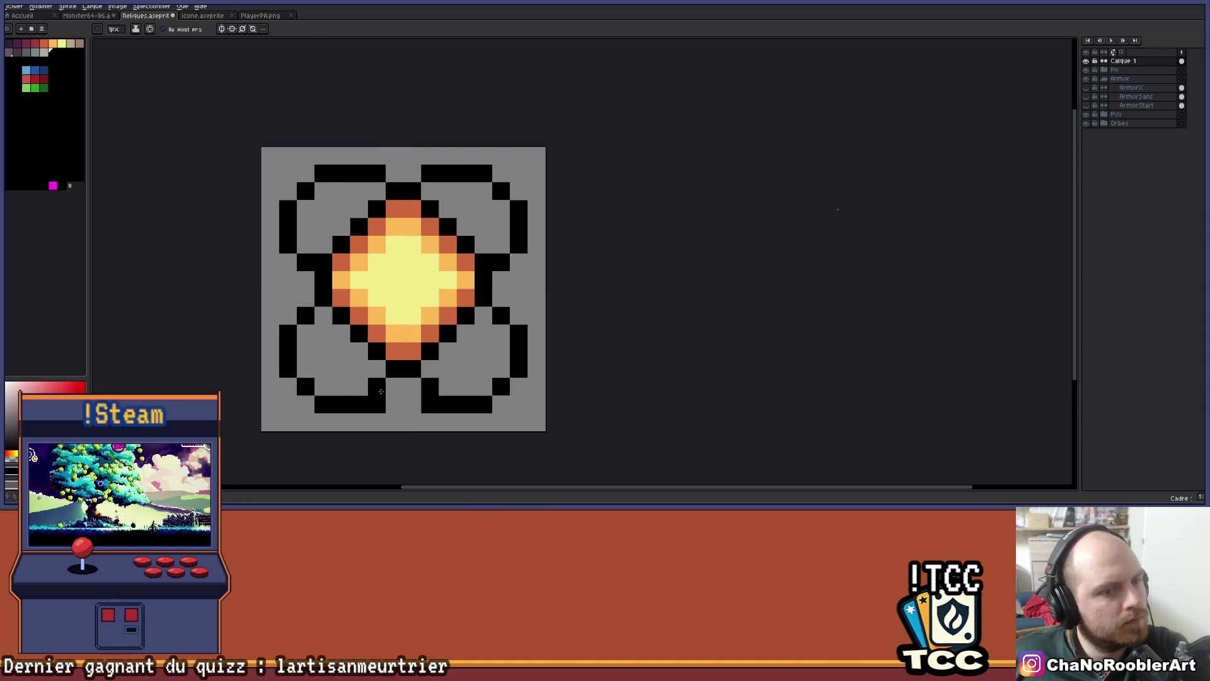
{"action": "scroll", "coordinate": [597, 327], "scroll_direction": "down", "scroll_amount": 1}
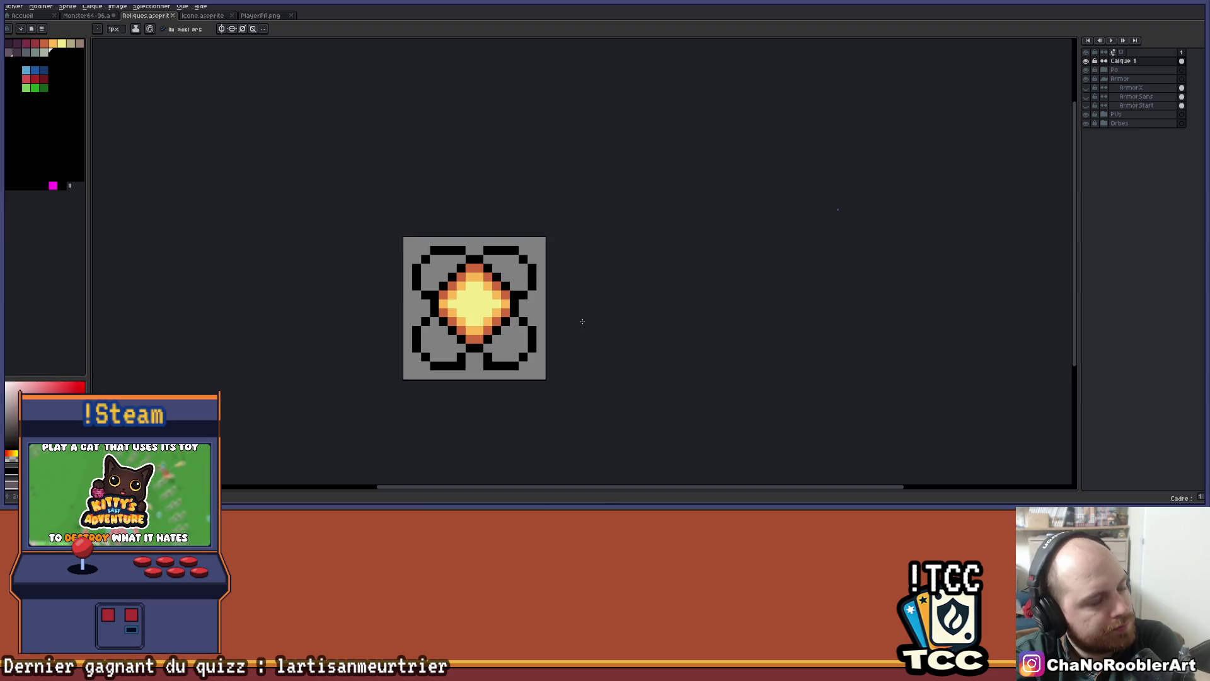
{"action": "key", "text": "b"}
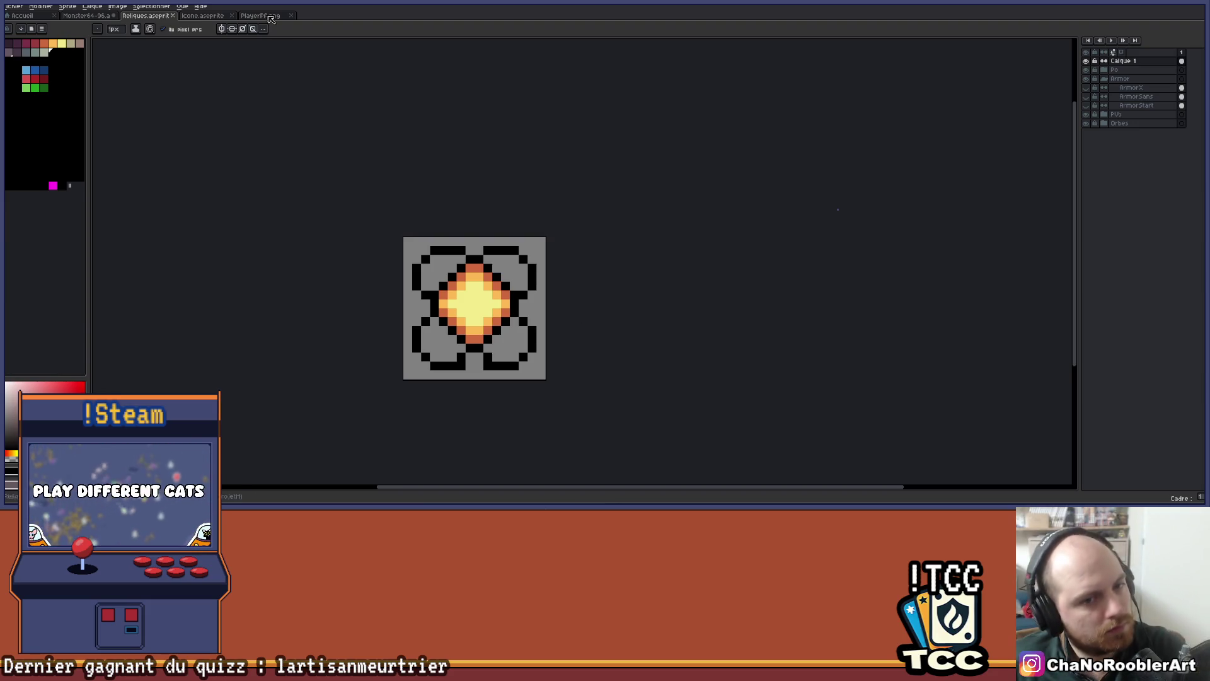
{"action": "scroll", "coordinate": [442, 283], "scroll_direction": "up", "scroll_amount": 1}
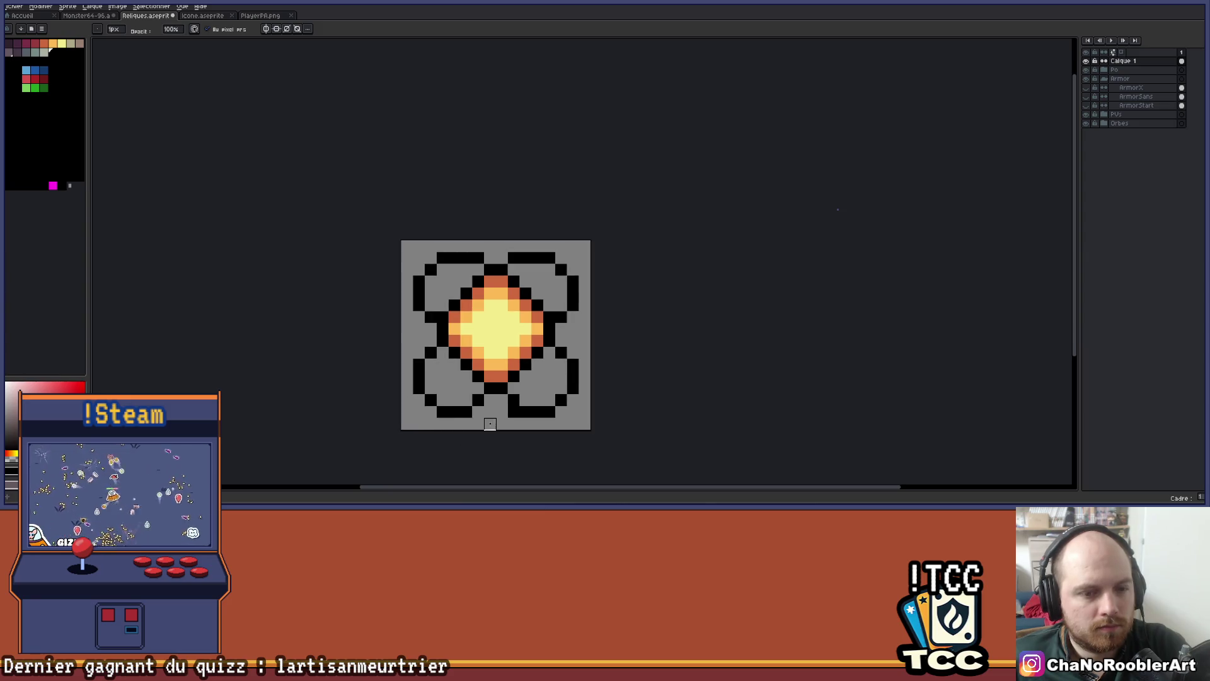
{"action": "left_click_drag", "start_coordinate": [538, 447], "coordinate": [449, 445]}
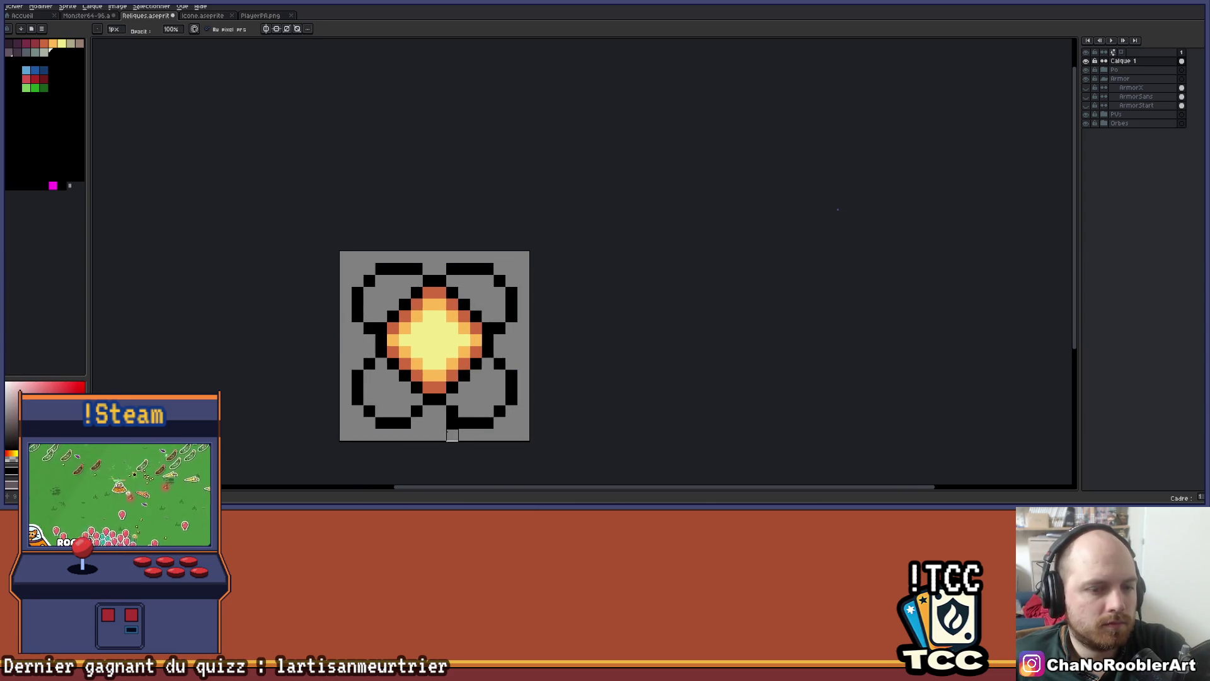
{"action": "left_click_drag", "start_coordinate": [532, 412], "coordinate": [489, 424]}
{"action": "scroll", "coordinate": [494, 364], "scroll_direction": "down", "scroll_amount": 1}
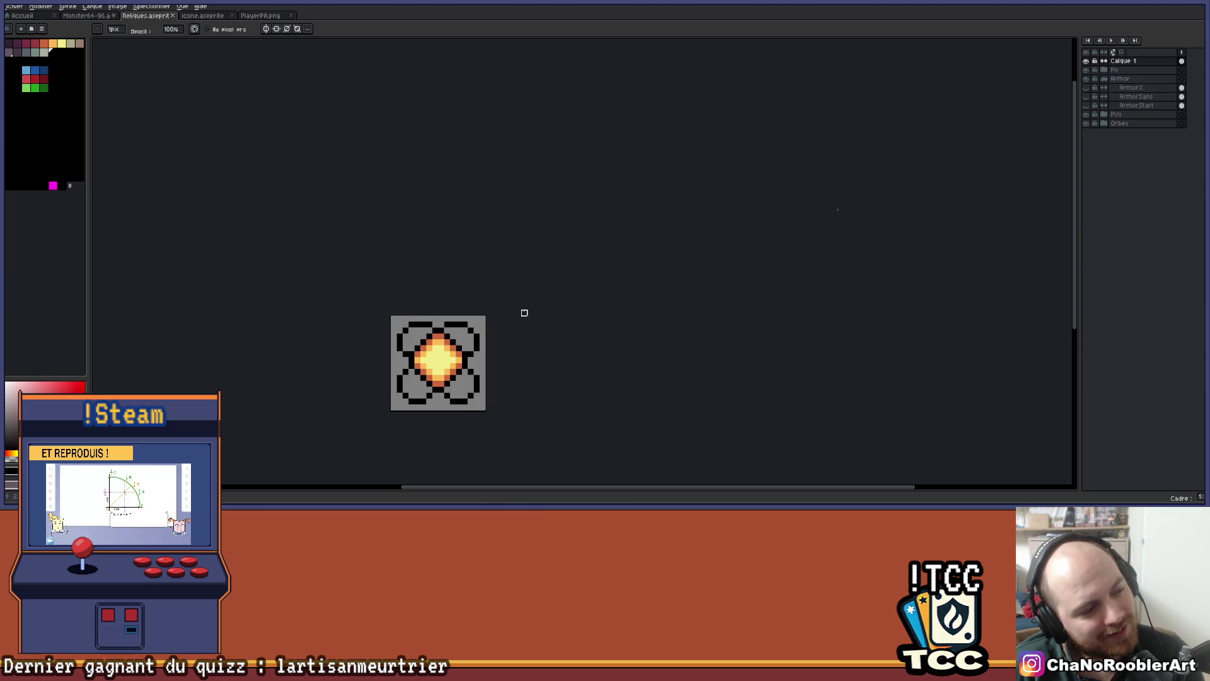
{"action": "scroll", "coordinate": [381, 343], "scroll_direction": "up", "scroll_amount": 1}
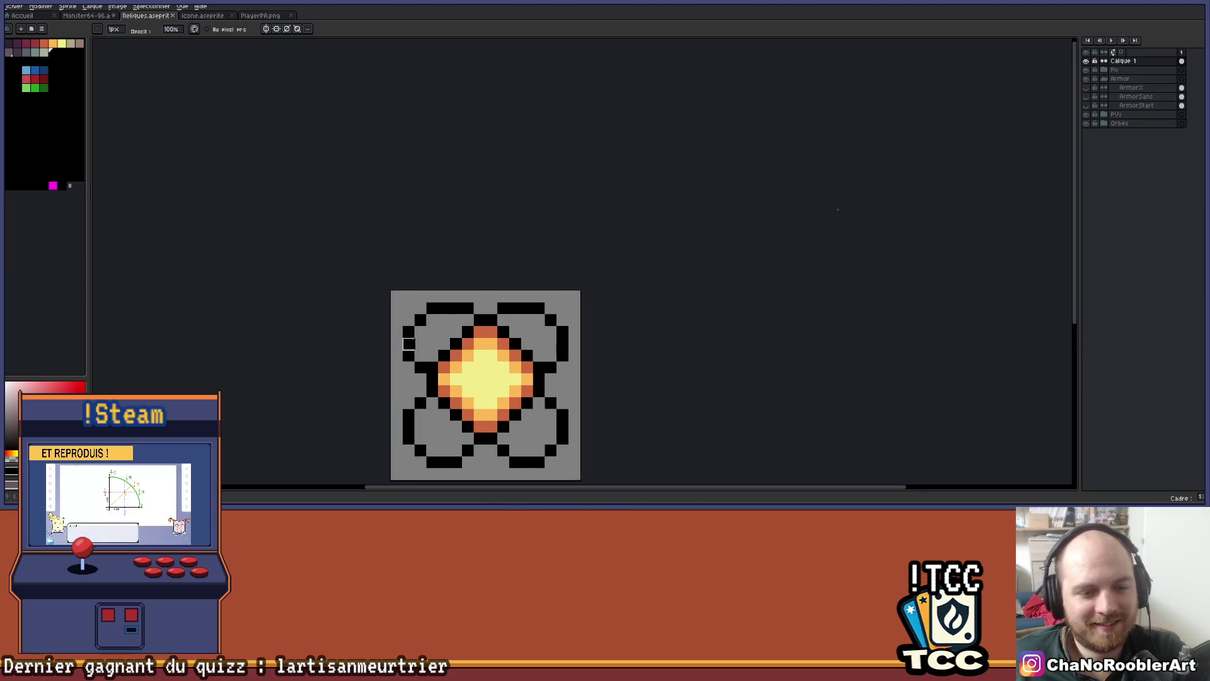
Show the ArmorX layer and hide Calque 1 to expose the armour sprite
{"action": "scroll", "coordinate": [433, 278], "scroll_direction": "up", "scroll_amount": 1}
{"action": "left_click_drag", "start_coordinate": [391, 225], "coordinate": [334, 194]}
{"action": "scroll", "coordinate": [332, 246], "scroll_direction": "up", "scroll_amount": 1}
{"action": "scroll", "coordinate": [364, 216], "scroll_direction": "down", "scroll_amount": 3}
{"action": "scroll", "coordinate": [508, 235], "scroll_direction": "up", "scroll_amount": 1}
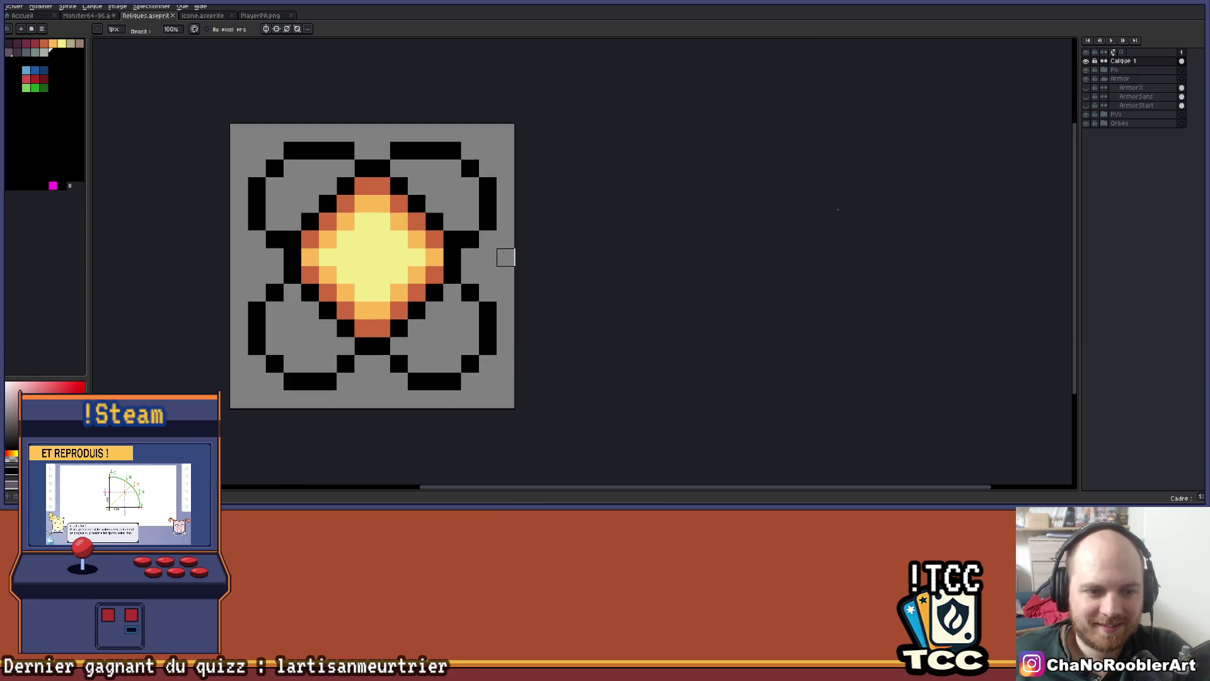
{"action": "left_click", "coordinate": [1131, 87]}
{"action": "left_click", "coordinate": [1086, 106]}
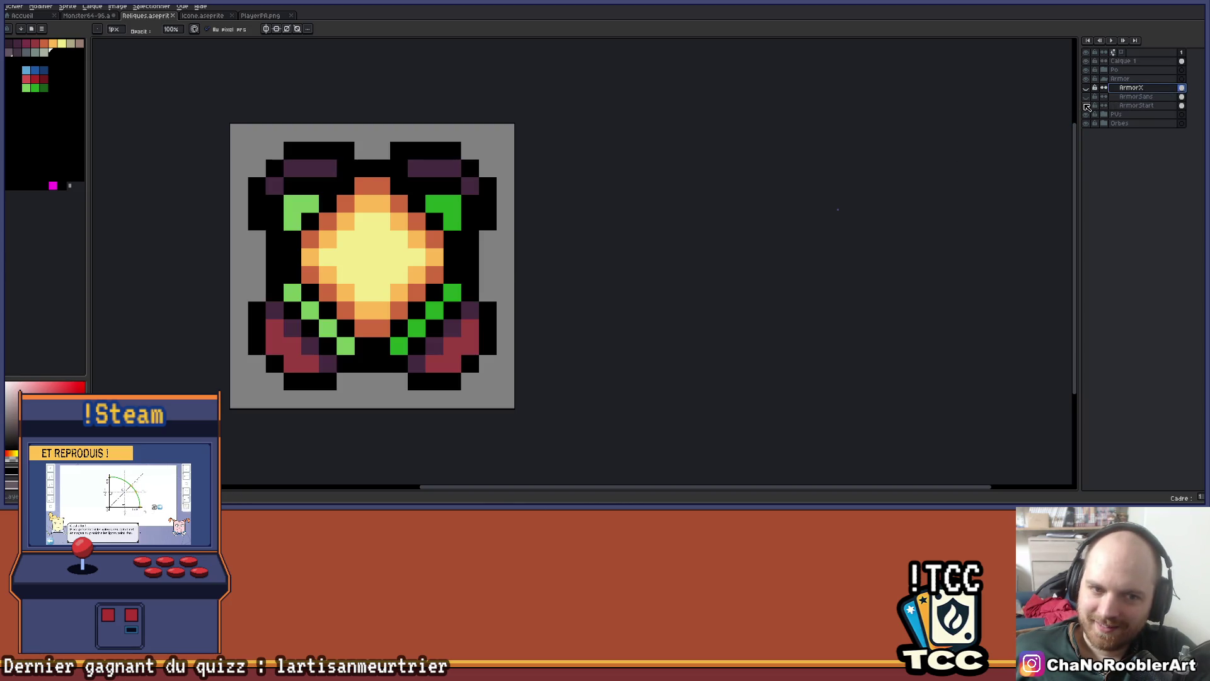
{"action": "left_click", "coordinate": [1086, 61]}
Eyedrop the armour's dark red, then show Calque 1 and hide ArmorX again
{"action": "key", "text": "i"}
{"action": "left_click", "coordinate": [462, 339], "text": "alt"}
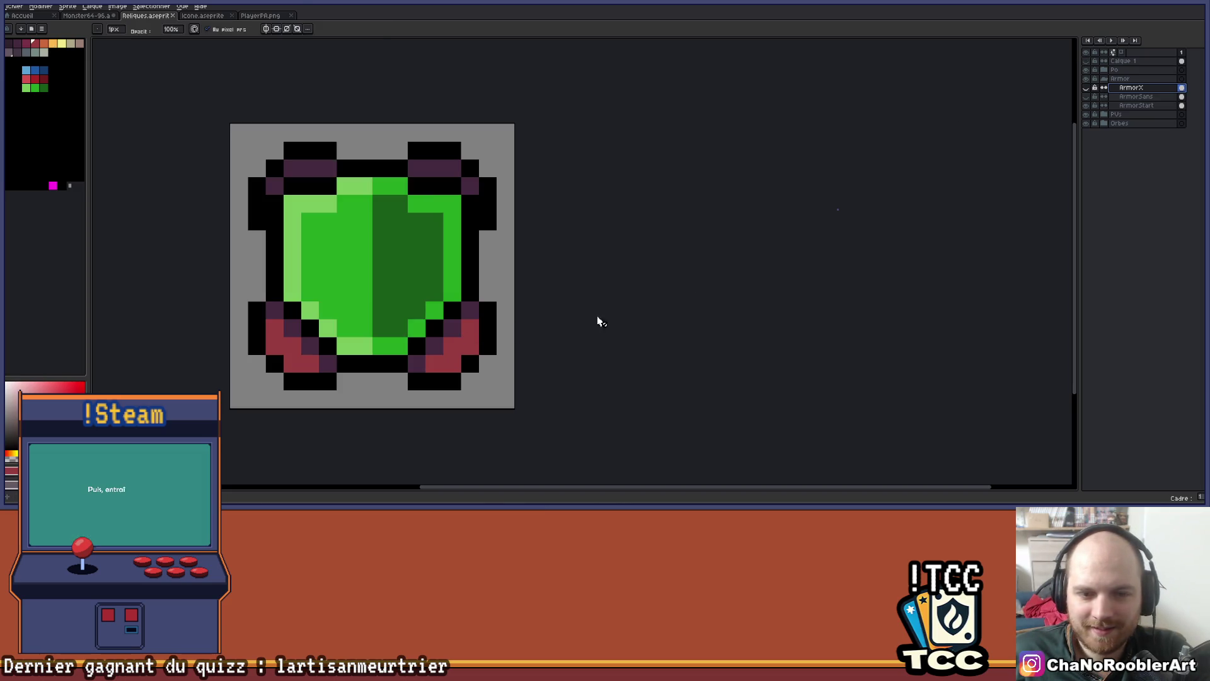
{"action": "left_click", "coordinate": [1086, 61]}
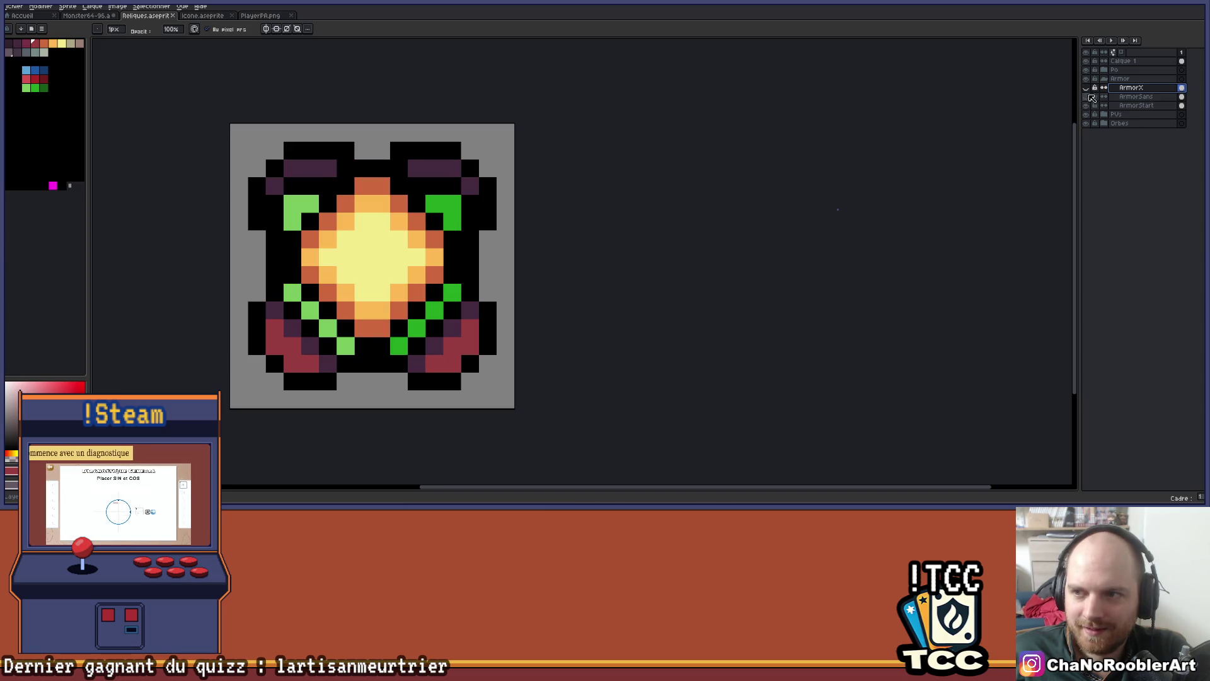
{"action": "left_click", "coordinate": [1086, 88]}
{"action": "key", "text": "g"}
{"action": "left_click_drag", "start_coordinate": [467, 340], "coordinate": [589, 281]}
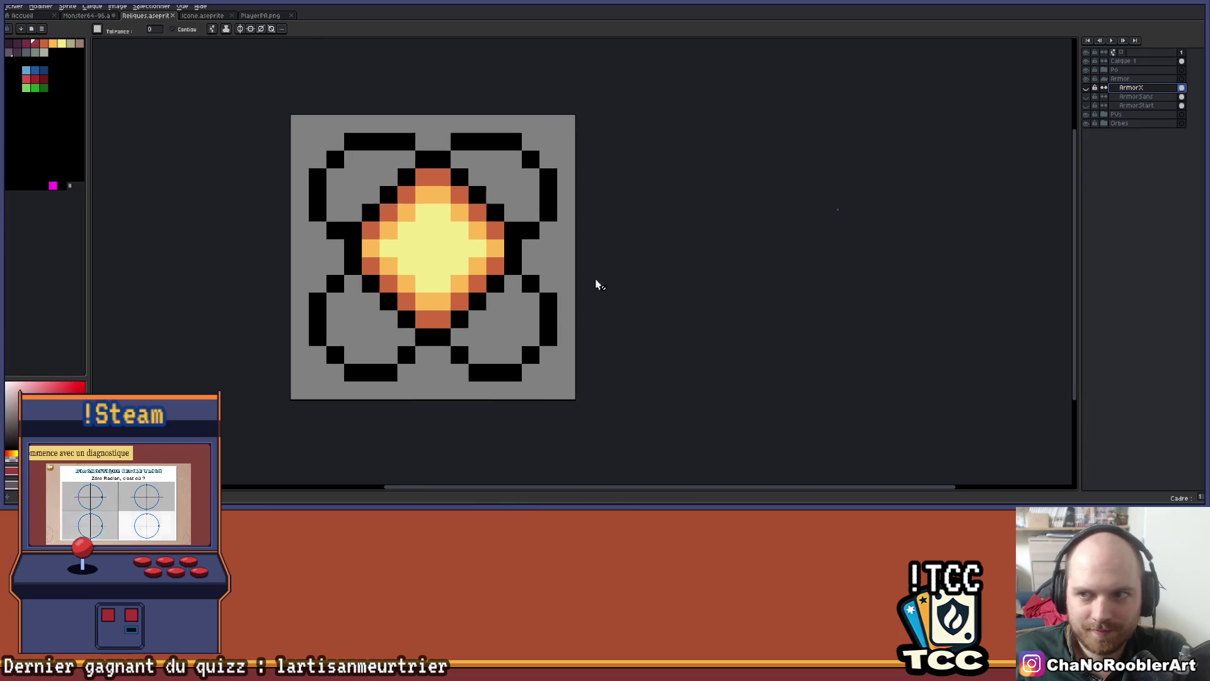
On Calque 1, bucket-fill all four arms dark red, then save the file
{"action": "left_click", "coordinate": [1122, 62]}
{"action": "left_click", "coordinate": [494, 337]}
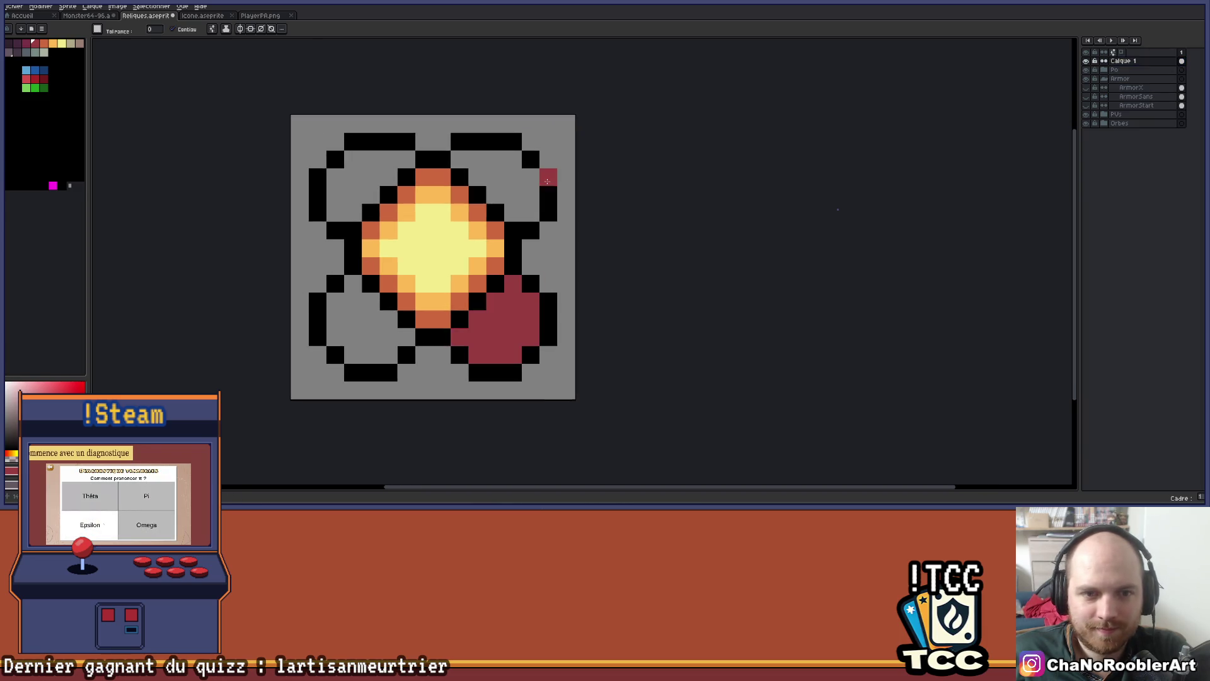
{"action": "left_click", "coordinate": [494, 213]}
{"action": "left_click", "coordinate": [370, 302]}
{"action": "left_click", "coordinate": [354, 195]}
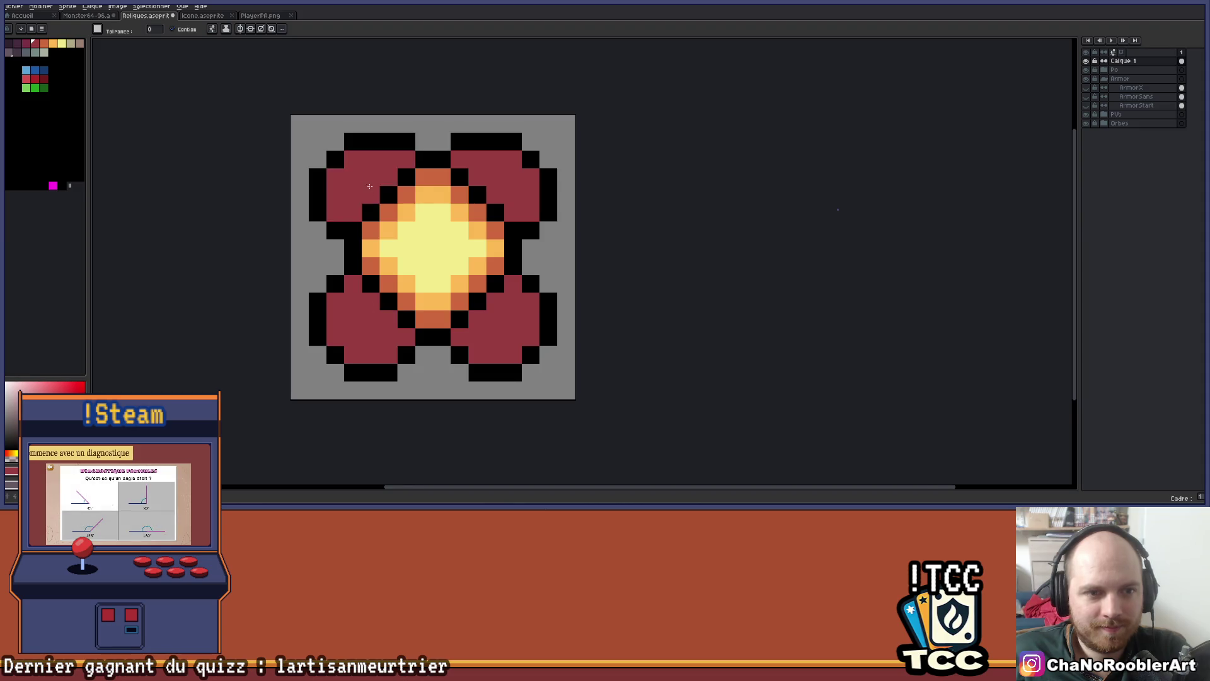
{"action": "scroll", "coordinate": [389, 231], "scroll_direction": "down", "scroll_amount": 3}
{"action": "key", "text": "ctrl+s"}
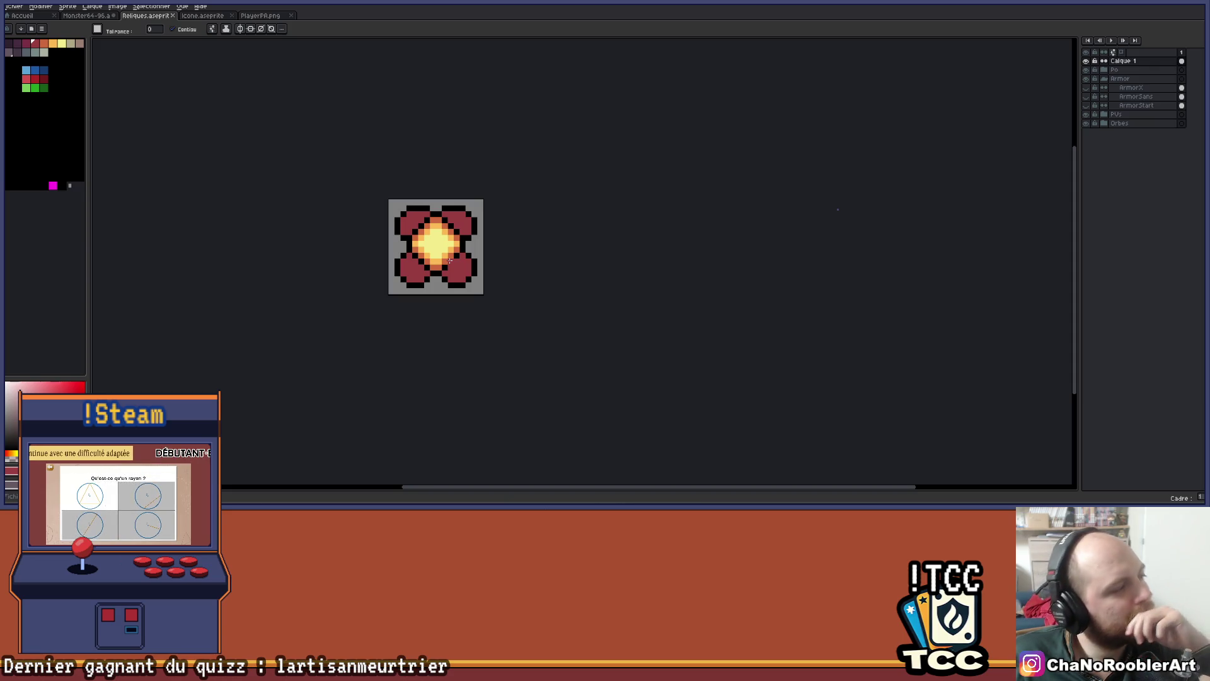
Shade the inner diagonals of all four arms dark purple with the Pencil
{"action": "scroll", "coordinate": [449, 260], "scroll_direction": "up", "scroll_amount": 2}
{"action": "left_click", "coordinate": [20, 40]}
{"action": "left_click", "coordinate": [452, 271]}
{"action": "key", "text": "ctrl+z"}
{"action": "key", "text": "v"}
{"action": "key", "text": "b"}
{"action": "mouse_move", "coordinate": [432, 275]}
{"action": "left_mouse_down"}
{"action": "mouse_move", "coordinate": [414, 293]}
{"action": "mouse_move", "coordinate": [467, 240]}
{"action": "left_mouse_up"}
{"action": "left_click_drag", "start_coordinate": [307, 241], "coordinate": [360, 293]}
{"action": "left_click", "coordinate": [316, 174]}
{"action": "mouse_move", "coordinate": [307, 169]}
{"action": "left_mouse_down"}
{"action": "mouse_move", "coordinate": [360, 116]}
{"action": "mouse_move", "coordinate": [417, 121]}
{"action": "mouse_move", "coordinate": [477, 165]}
{"action": "left_mouse_up"}
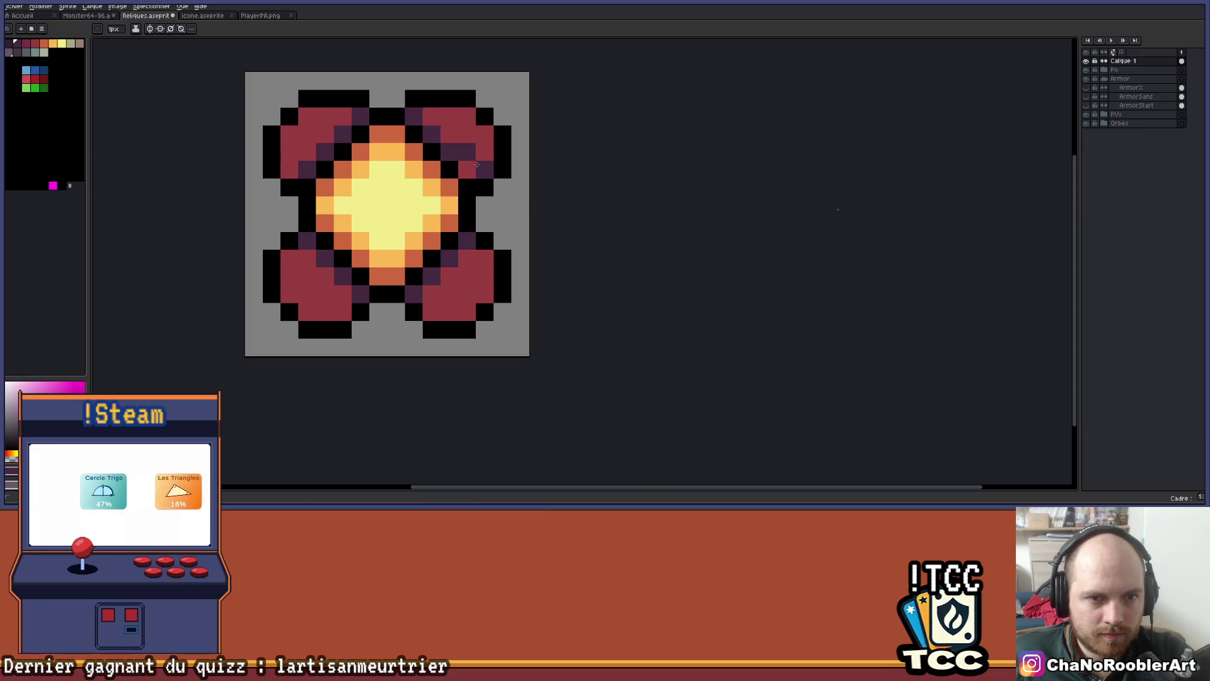
Turn the crimson corner pixels of each arm dark purple
{"action": "scroll", "coordinate": [488, 277], "scroll_direction": "down", "scroll_amount": 4}
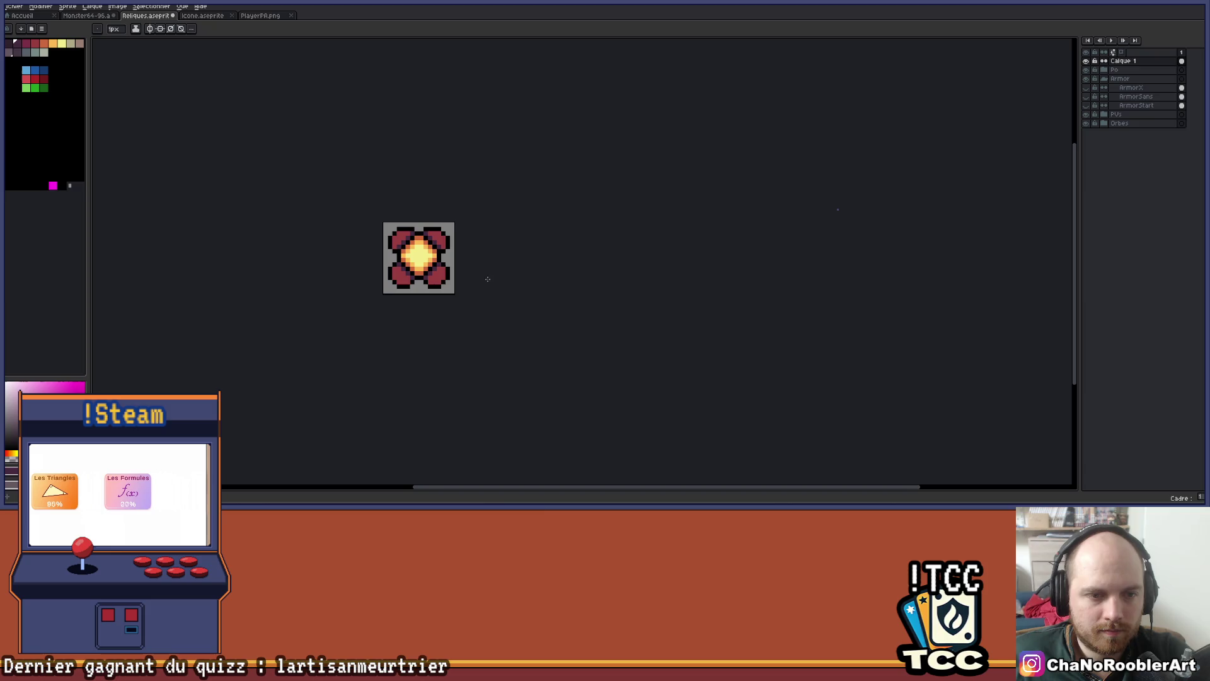
{"action": "scroll", "coordinate": [488, 278], "scroll_direction": "up", "scroll_amount": 2}
{"action": "scroll", "coordinate": [506, 332], "scroll_direction": "up", "scroll_amount": 2}
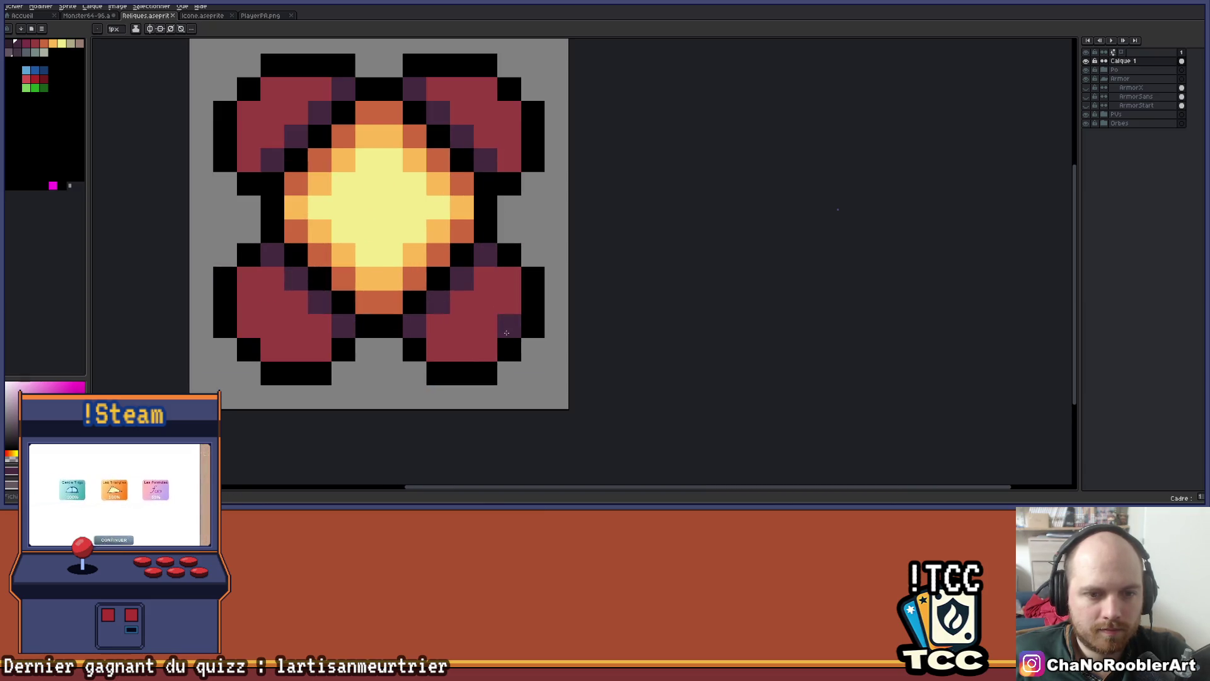
{"action": "left_click", "coordinate": [485, 350]}
{"action": "left_click", "coordinate": [273, 350]}
{"action": "left_click", "coordinate": [249, 326]}
{"action": "left_click", "coordinate": [277, 97]}
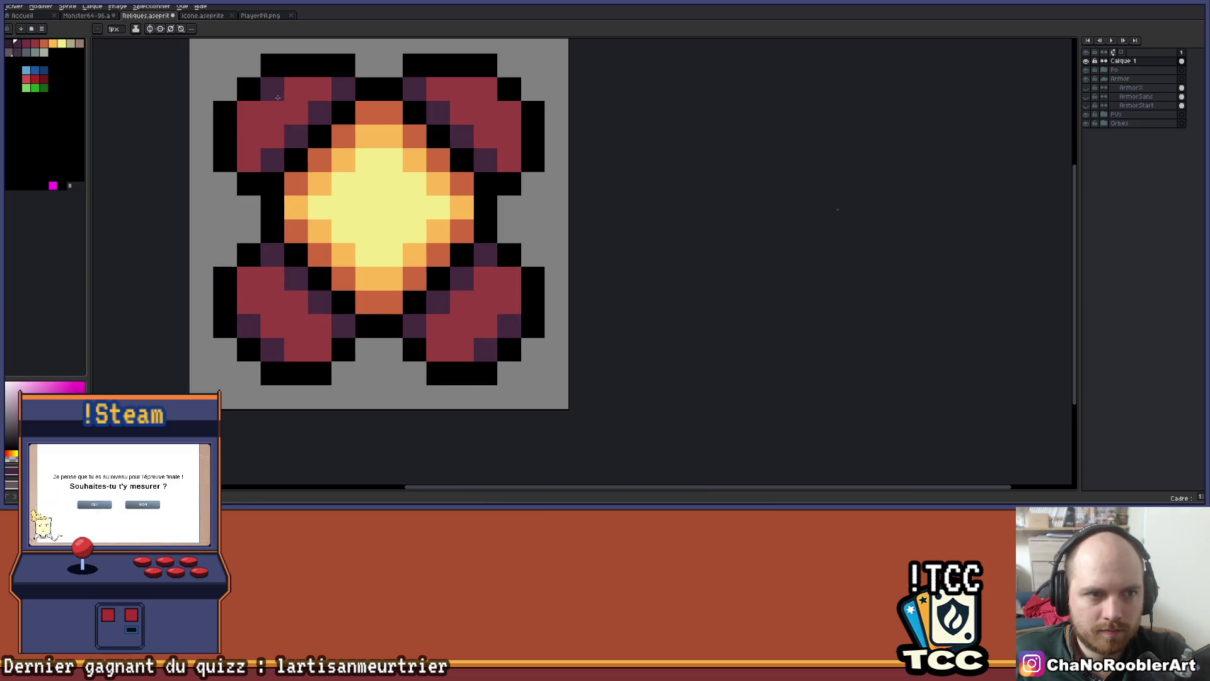
{"action": "left_click", "coordinate": [249, 112]}
{"action": "left_click", "coordinate": [486, 90]}
{"action": "left_click", "coordinate": [509, 111]}
{"action": "scroll", "coordinate": [500, 136], "scroll_direction": "down", "scroll_amount": 3}
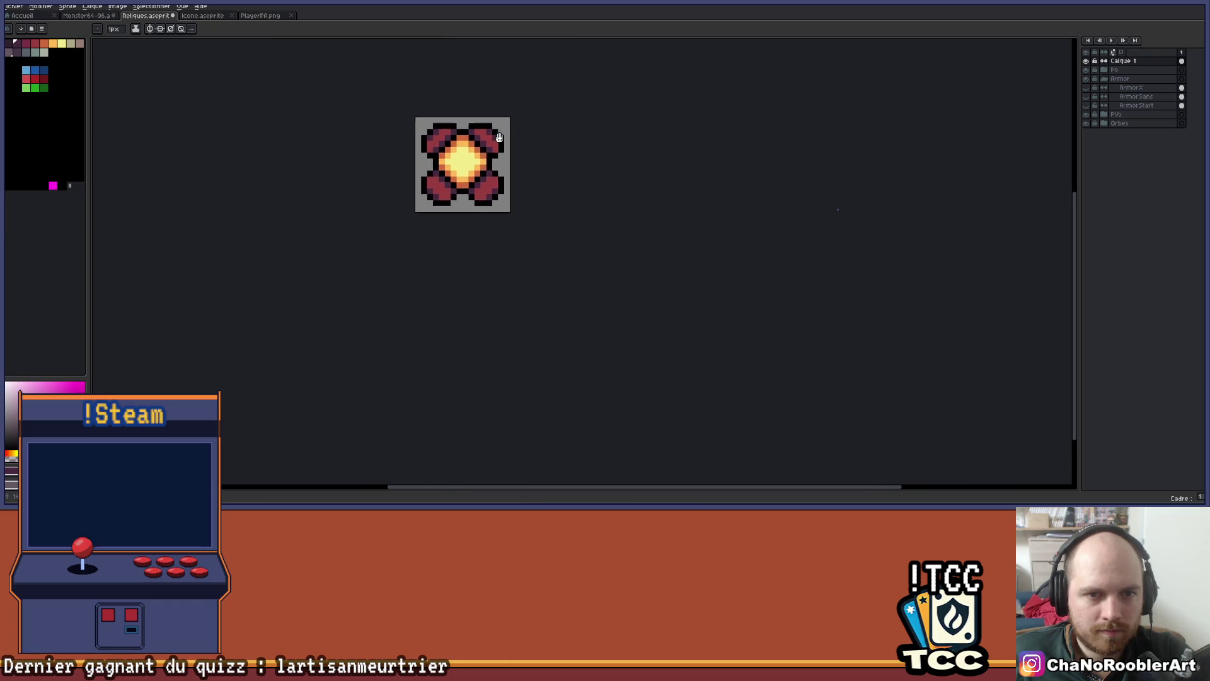
{"action": "scroll", "coordinate": [501, 138], "scroll_direction": "up", "scroll_amount": 1}
{"action": "scroll", "coordinate": [382, 178], "scroll_direction": "up", "scroll_amount": 1}
Paint the arm-tip pixels orange, including the lower-right arm tip
{"action": "key", "text": "i"}
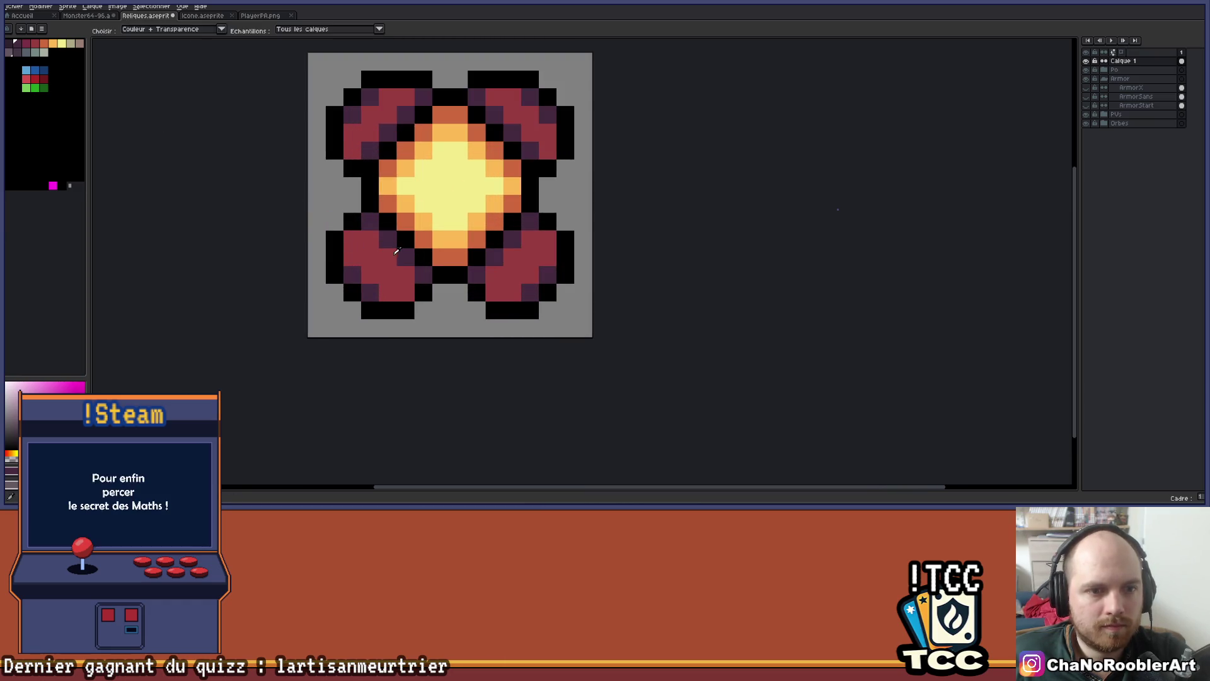
{"action": "left_click", "coordinate": [401, 266], "text": "alt"}
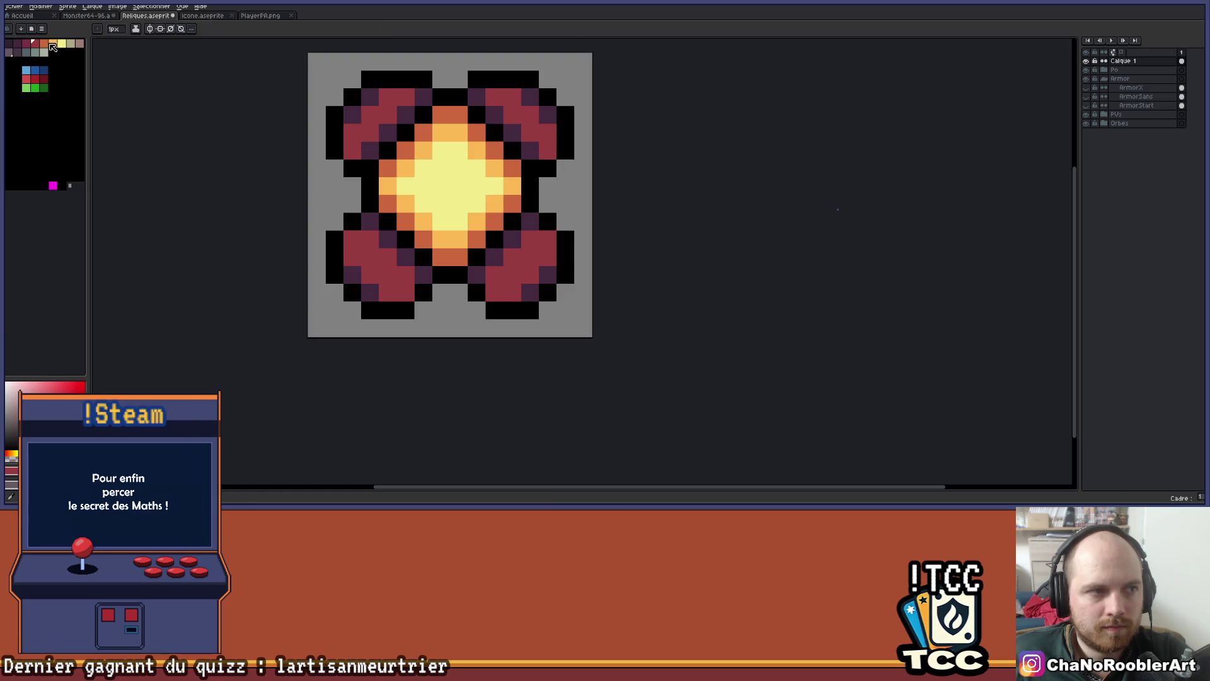
{"action": "left_click", "coordinate": [52, 47]}
{"action": "left_click", "coordinate": [370, 96]}
{"action": "key", "text": "v"}
{"action": "key", "text": "b"}
{"action": "left_click", "coordinate": [351, 115]}
{"action": "left_click", "coordinate": [530, 97]}
{"action": "left_click", "coordinate": [548, 114]}
{"action": "left_click", "coordinate": [547, 274]}
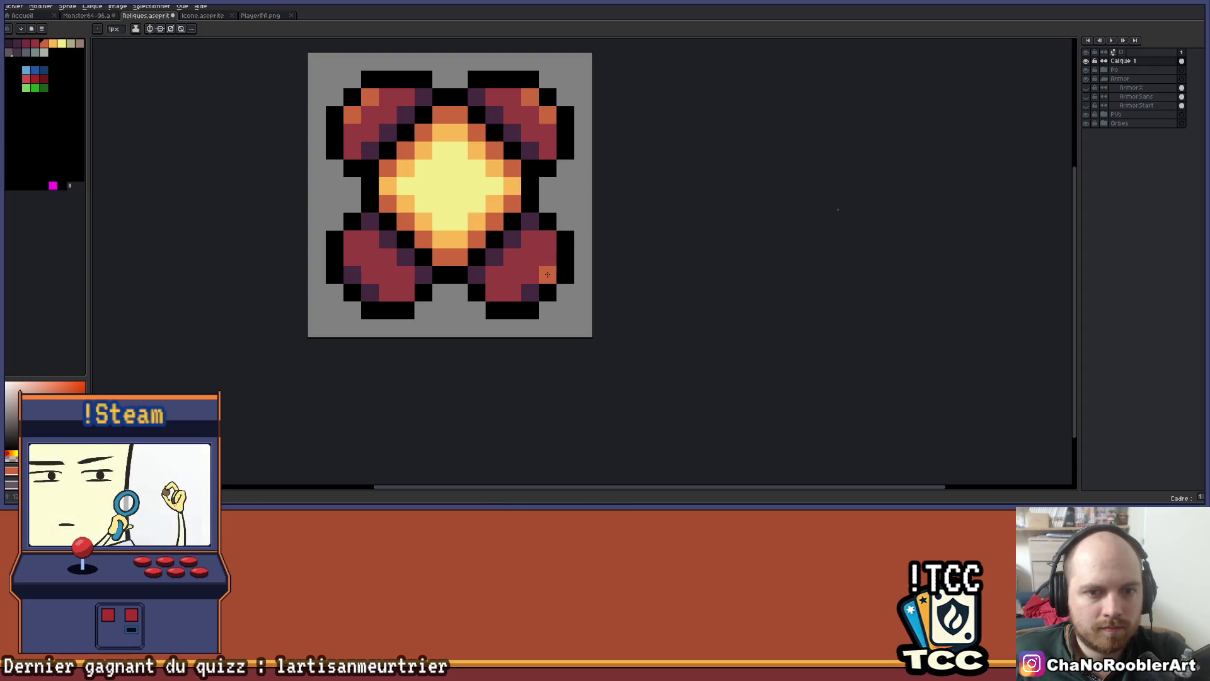
Recentre the whole sprite in view and save the file
{"action": "scroll", "coordinate": [353, 277], "scroll_direction": "down", "scroll_amount": 2}
{"action": "scroll", "coordinate": [379, 285], "scroll_direction": "down", "scroll_amount": 2}
{"action": "left_click_drag", "start_coordinate": [413, 300], "coordinate": [458, 289]}
{"action": "key", "text": "ctrl+s"}
{"action": "scroll", "coordinate": [459, 208], "scroll_direction": "up", "scroll_amount": 3}
{"action": "mouse_move", "coordinate": [459, 208]}
{"action": "left_mouse_down"}
{"action": "mouse_move", "coordinate": [454, 177]}
{"action": "mouse_move", "coordinate": [464, 205]}
{"action": "mouse_move", "coordinate": [538, 252]}
{"action": "left_mouse_up"}
{"action": "scroll", "coordinate": [454, 183], "scroll_direction": "down", "scroll_amount": 3}
{"action": "key", "text": "ctrl+s"}
{"action": "scroll", "coordinate": [537, 271], "scroll_direction": "up", "scroll_amount": 2}
{"action": "key", "text": "alt"}
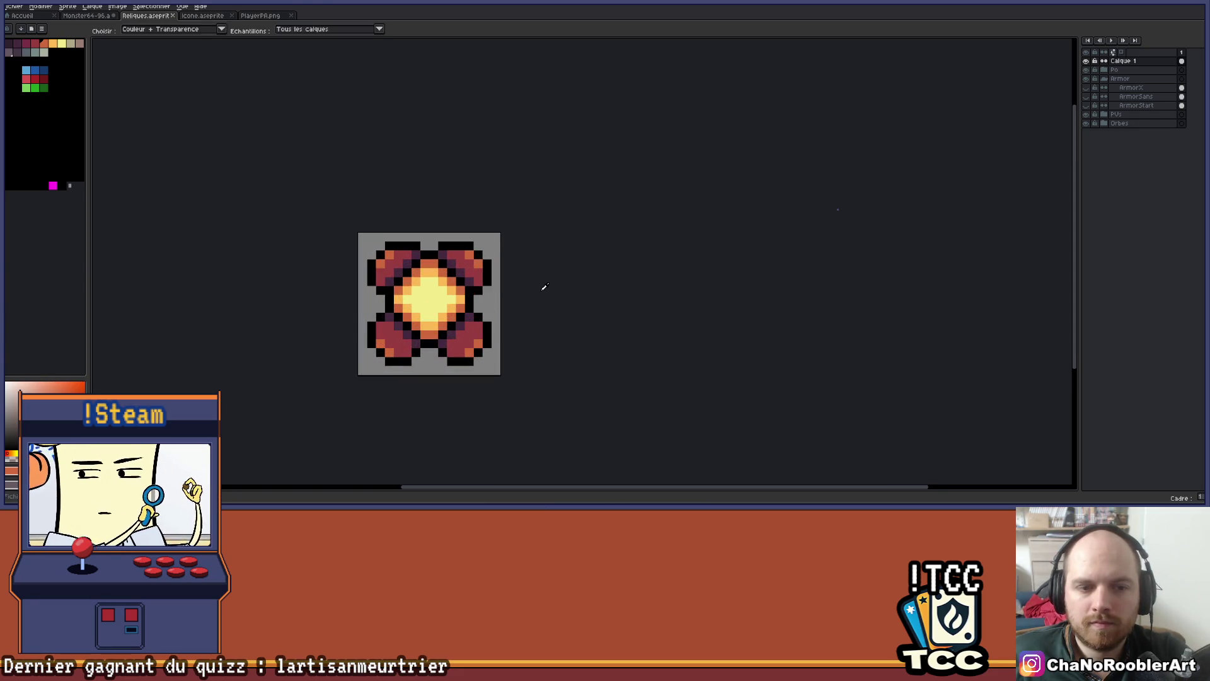
{"action": "key", "text": "alt+Tab"}
Select the PA + 2 row cells C26:E26 and make their text dark green
{"action": "mouse_move", "coordinate": [135, 362]}
{"action": "left_mouse_down"}
{"action": "mouse_move", "coordinate": [441, 365]}
{"action": "mouse_move", "coordinate": [322, 367]}
{"action": "left_mouse_up"}
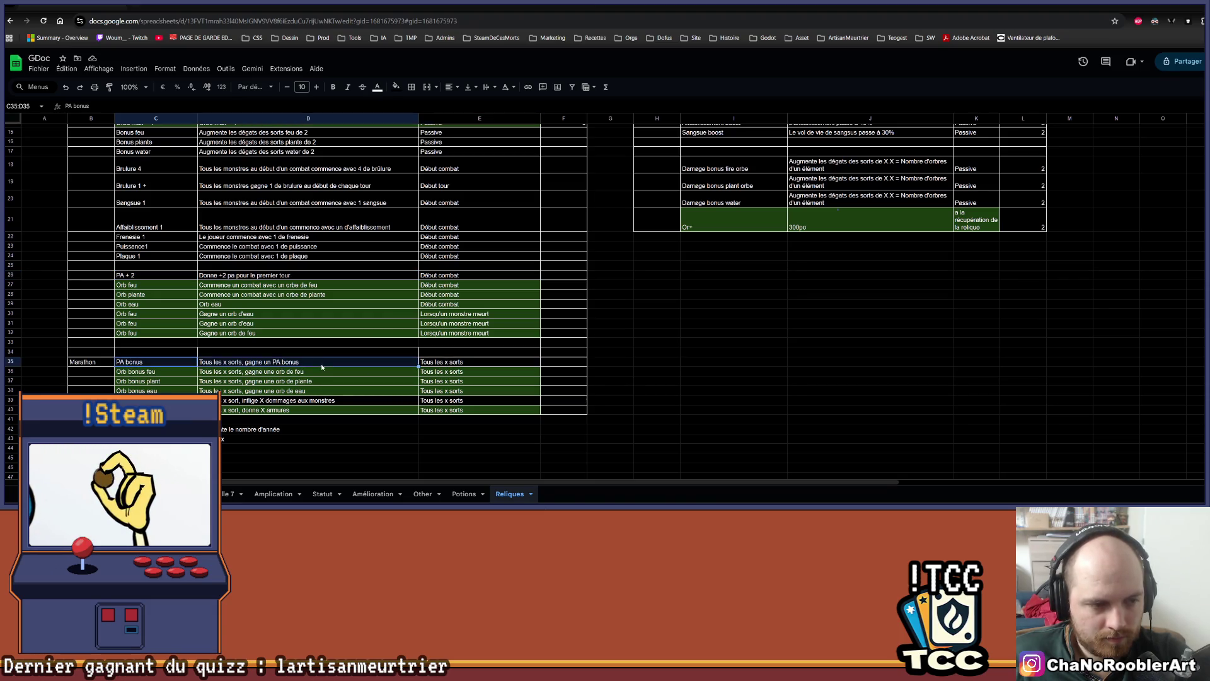
{"action": "scroll", "coordinate": [322, 367], "scroll_direction": "up", "scroll_amount": 1}
{"action": "left_click", "coordinate": [189, 323]}
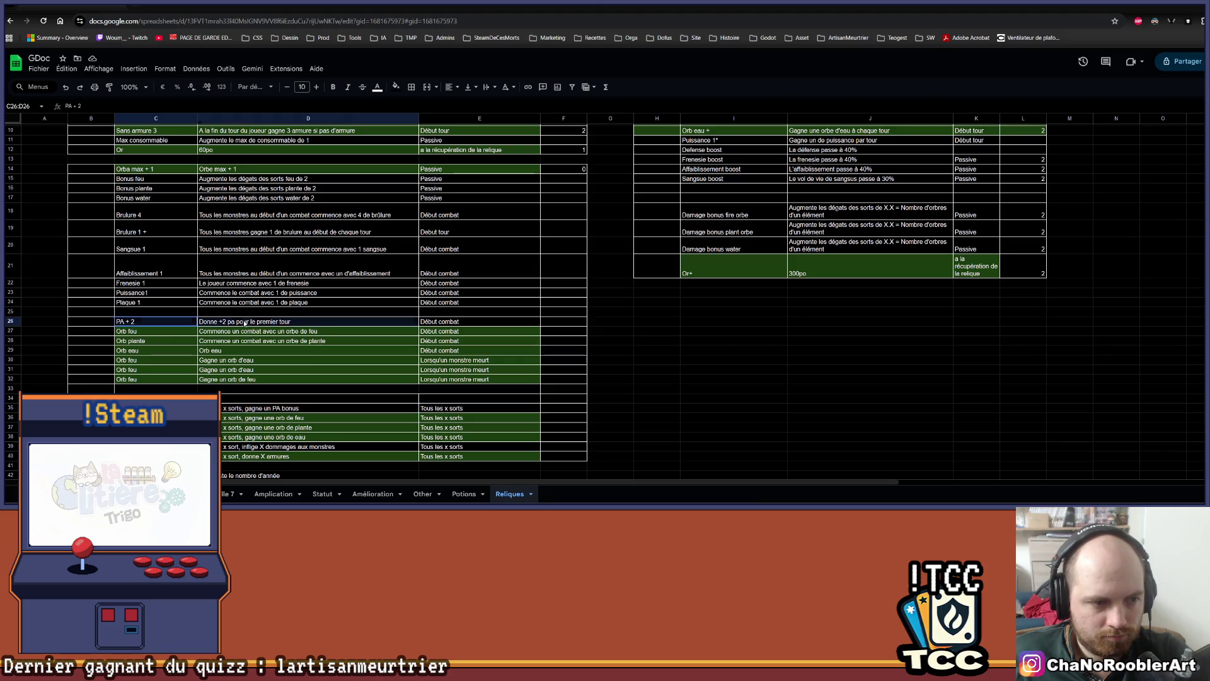
{"action": "key", "text": "shift+Right"}
{"action": "key", "text": "shift+Right"}
{"action": "left_click", "coordinate": [378, 88]}
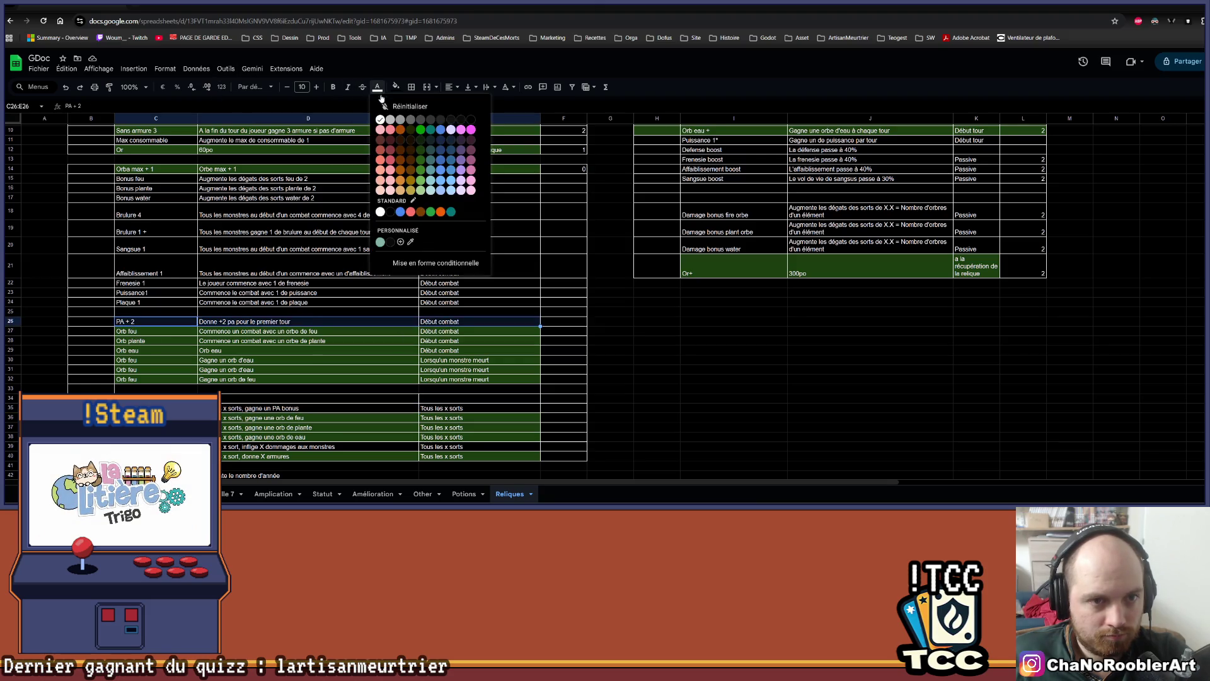
{"action": "left_click", "coordinate": [420, 152]}
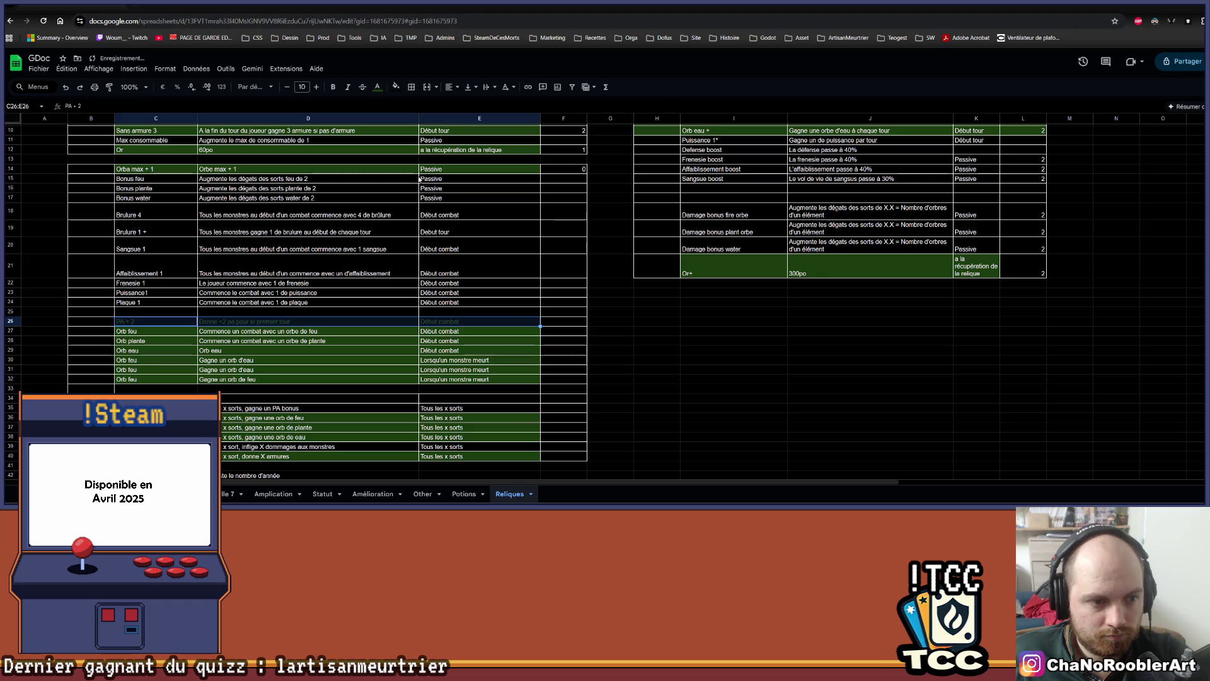
Give the PA + 2 row a dark green fill
{"action": "left_click", "coordinate": [396, 87]}
{"action": "left_click", "coordinate": [433, 144]}
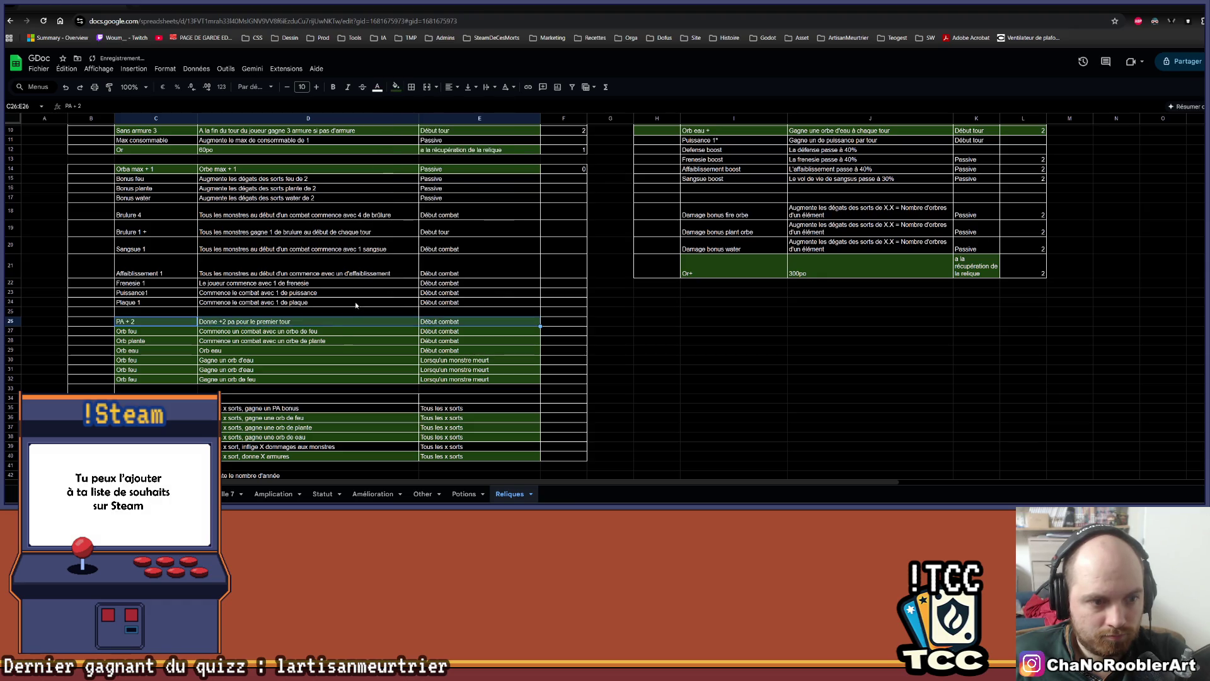
{"action": "left_click", "coordinate": [338, 341]}
{"action": "scroll", "coordinate": [338, 341], "scroll_direction": "down", "scroll_amount": 2}
{"action": "key", "text": "alt+Tab"}
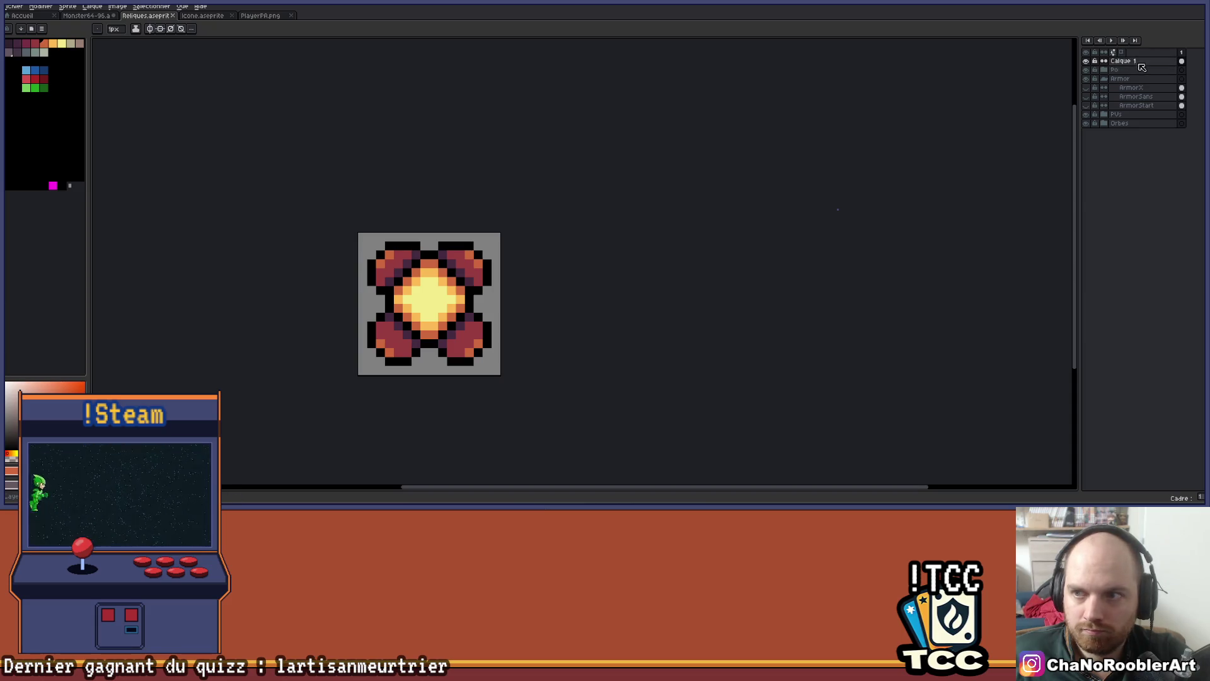
Rename the Calque 1 layer to PaStart and duplicate it
{"action": "double_click", "coordinate": [1141, 62]}
{"action": "type", "text": "PaStart"}
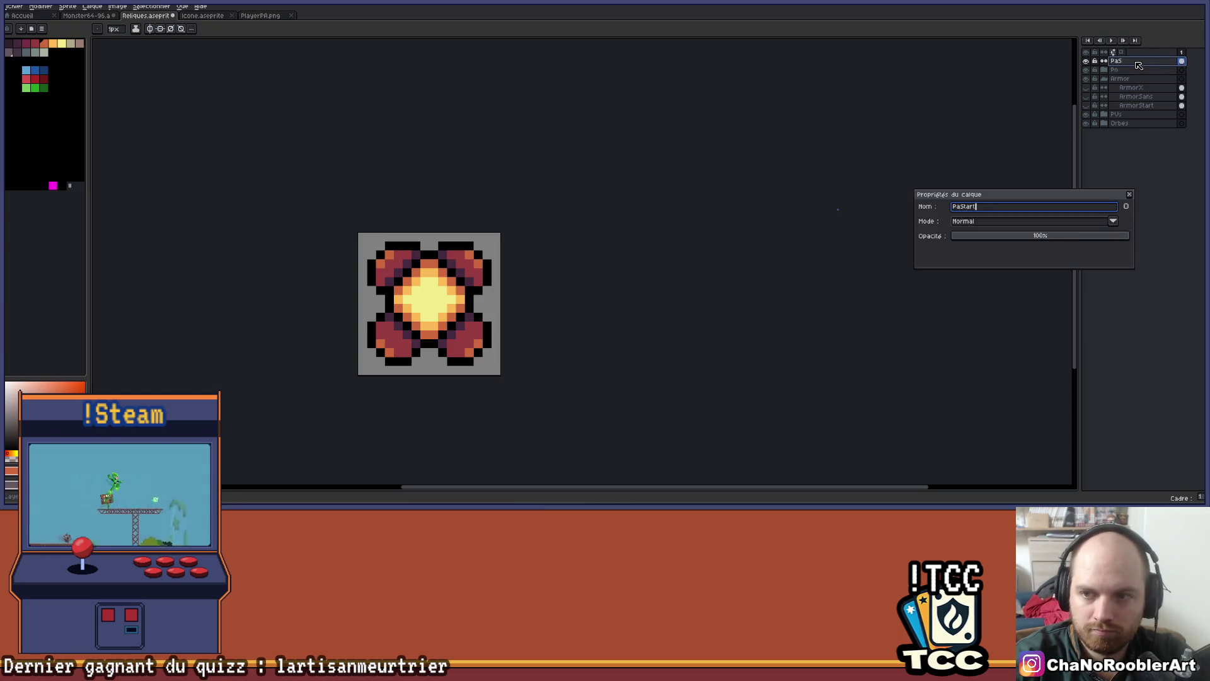
{"action": "key", "text": "Return"}
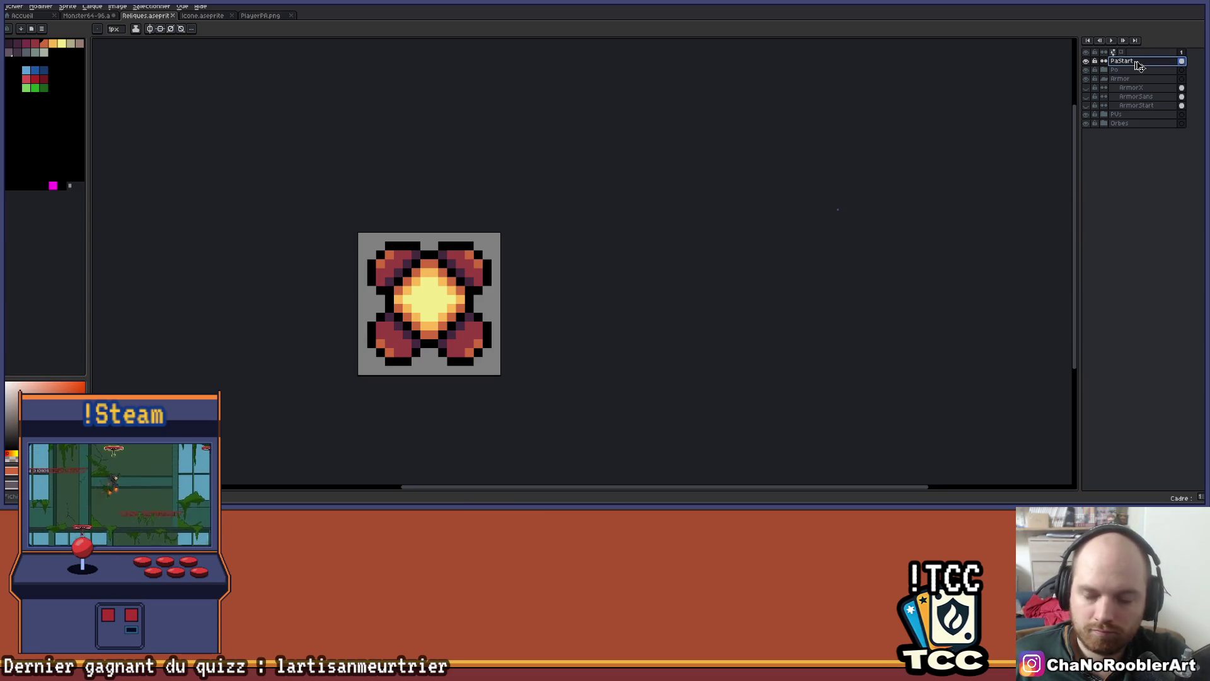
{"action": "key", "text": "ctrl+v"}
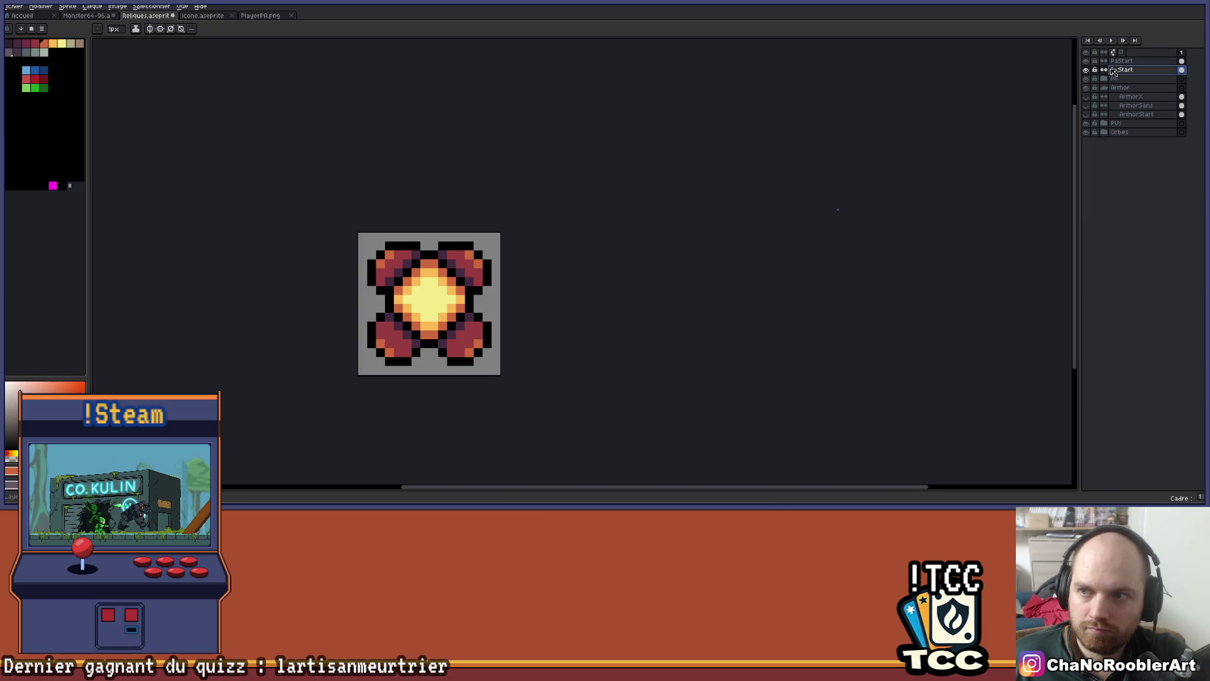
Create a new layer group around the upper PaStart and name it Pa
{"action": "left_click", "coordinate": [1122, 61]}
{"action": "right_click", "coordinate": [1122, 61]}
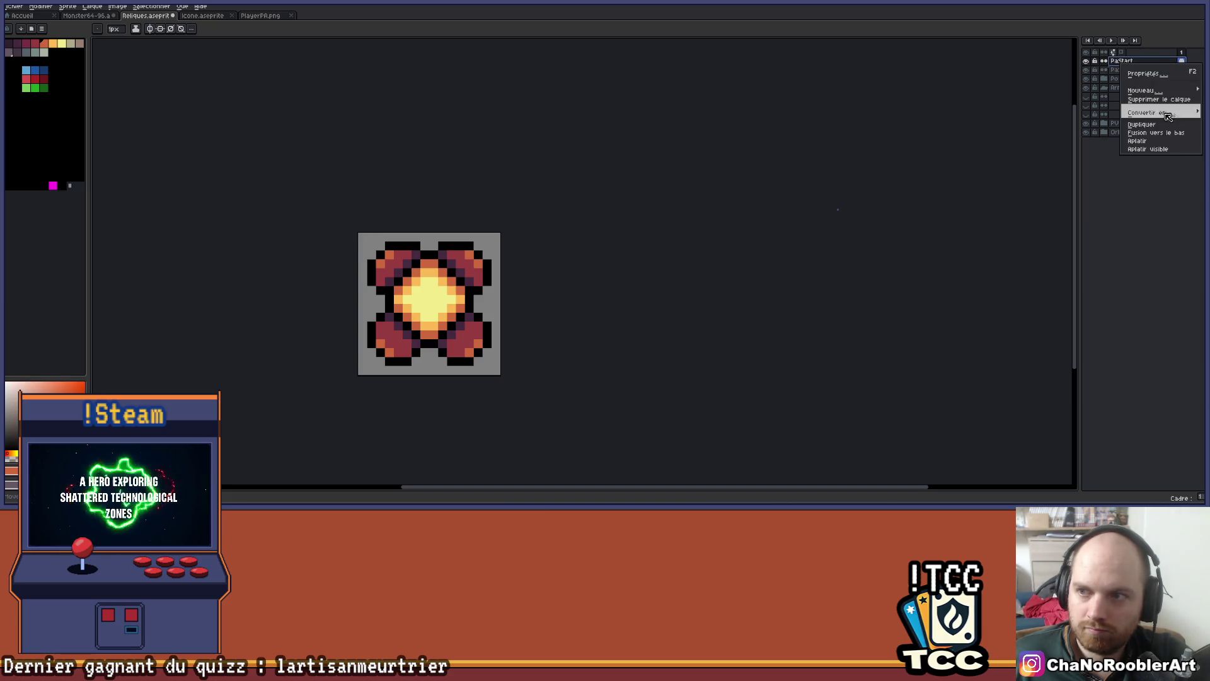
{"action": "mouse_move", "coordinate": [1170, 93]}
{"action": "left_click", "coordinate": [1059, 99]}
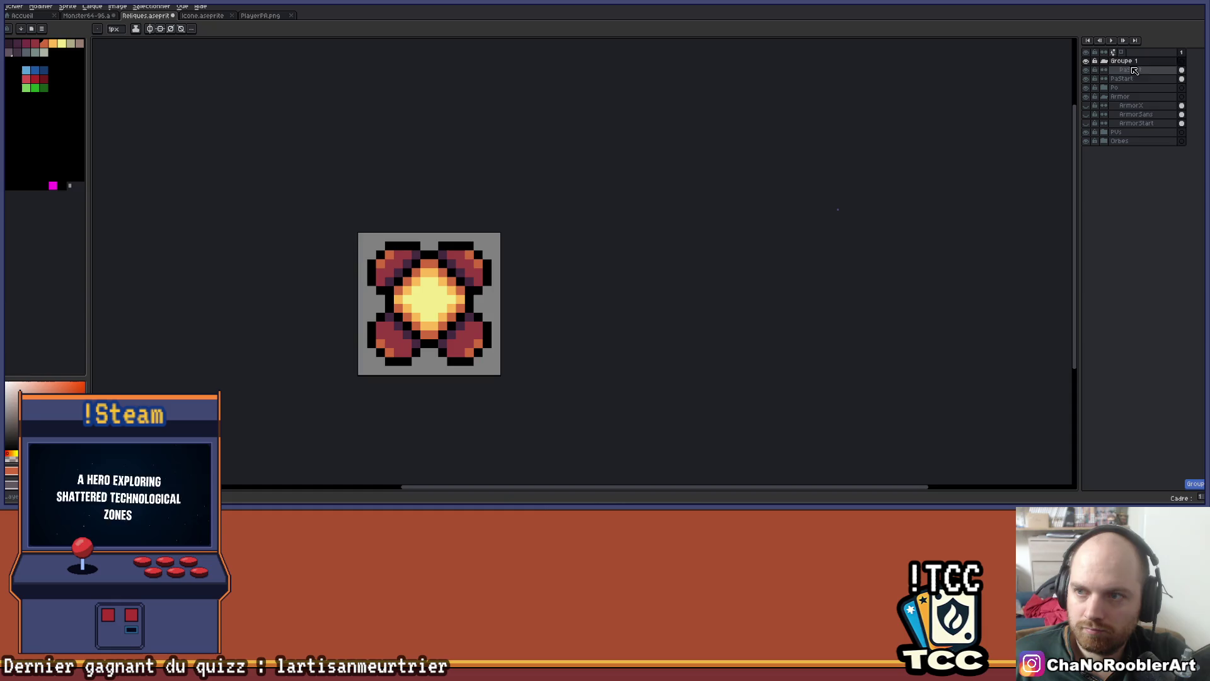
{"action": "double_click", "coordinate": [1157, 62]}
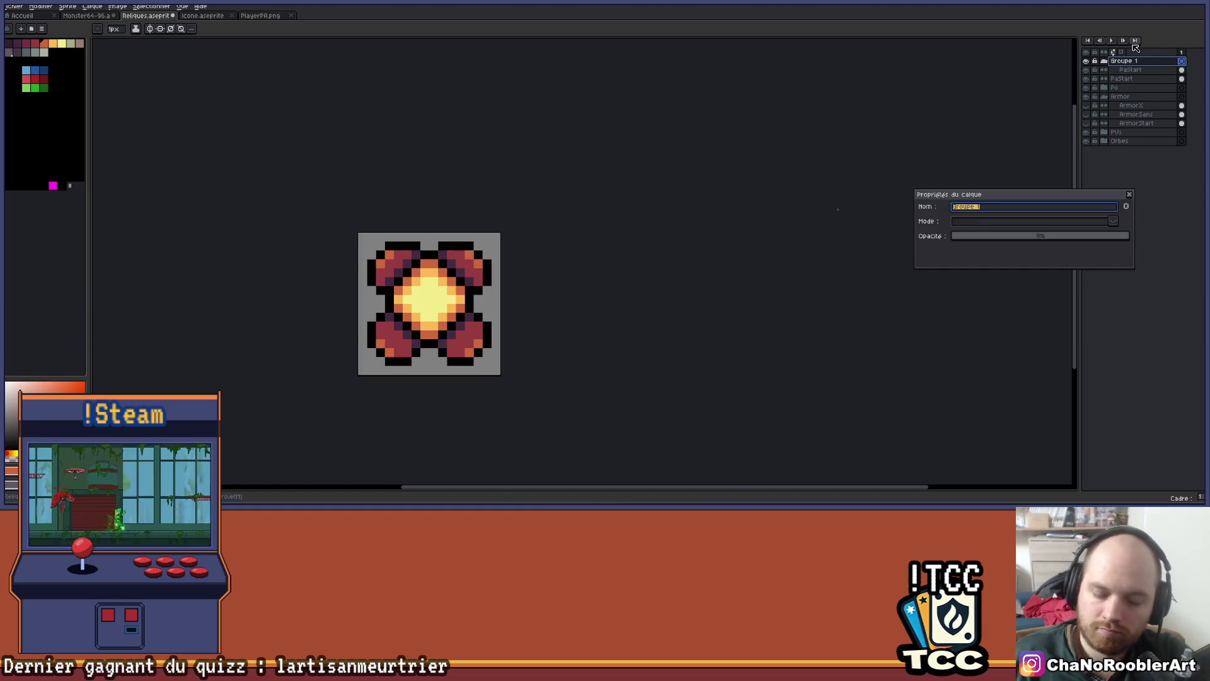
{"action": "type", "text": "a"}
{"action": "key", "text": "Return"}
Move the second PaStart layer into the Pa group
{"action": "left_click", "coordinate": [1134, 79]}
{"action": "left_click_drag", "start_coordinate": [1143, 81], "coordinate": [1142, 76]}
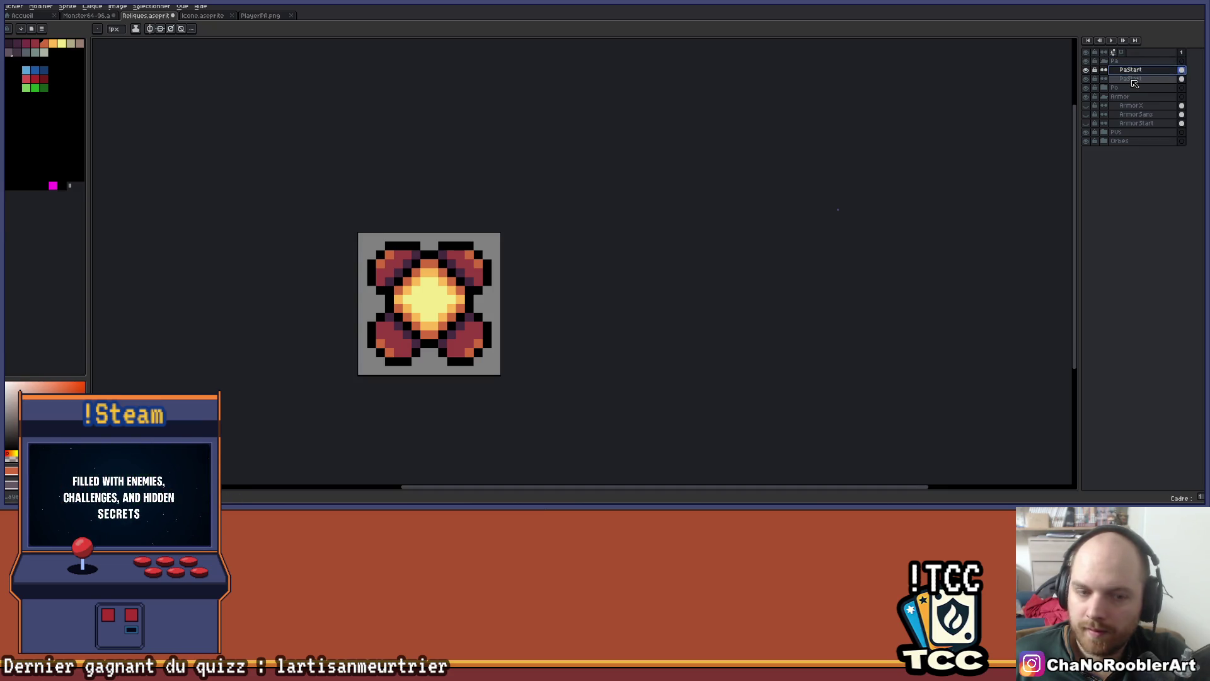
{"action": "key", "text": "alt+Tab"}
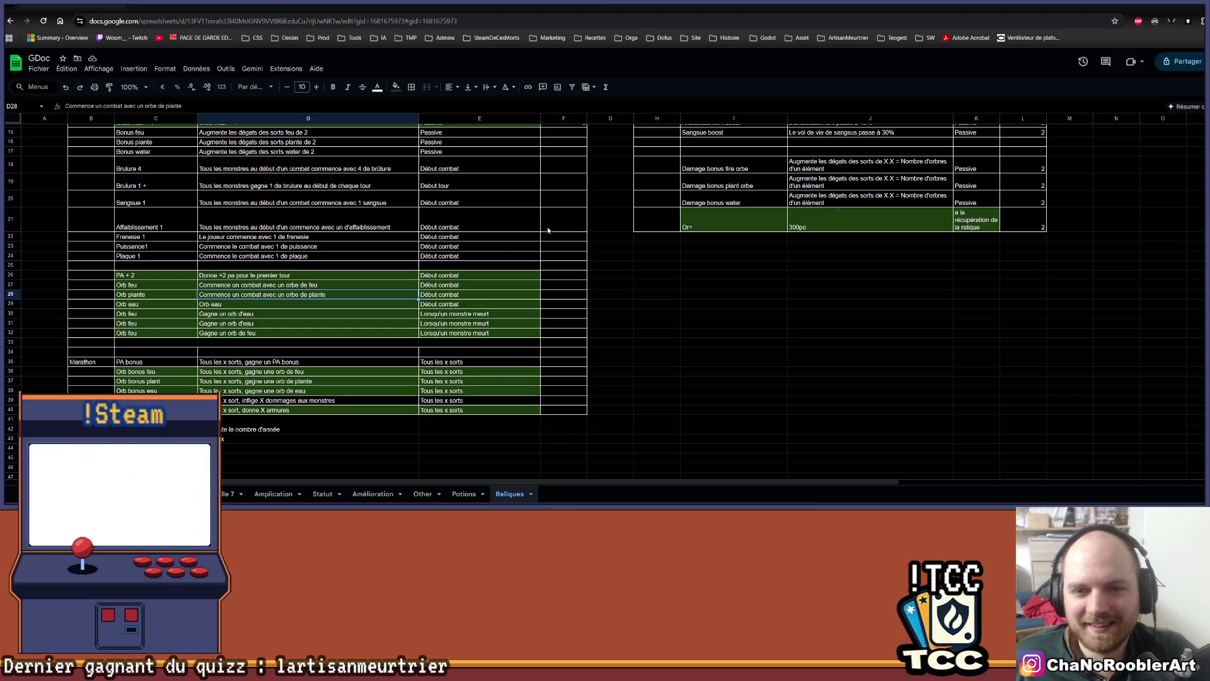
Scroll through the Reliques sheet reviewing the Relique commune and Relique Rare tables, then return to Aseprite
{"action": "left_click_drag", "start_coordinate": [557, 221], "coordinate": [479, 268]}
{"action": "left_click", "coordinate": [595, 222]}
{"action": "scroll", "coordinate": [595, 223], "scroll_direction": "down", "scroll_amount": 3}
{"action": "scroll", "coordinate": [611, 202], "scroll_direction": "up", "scroll_amount": 5}
{"action": "scroll", "coordinate": [611, 202], "scroll_direction": "down", "scroll_amount": 1}
{"action": "left_click_drag", "start_coordinate": [611, 230], "coordinate": [631, 287]}
{"action": "scroll", "coordinate": [638, 310], "scroll_direction": "up", "scroll_amount": 1}
{"action": "left_click", "coordinate": [638, 310]}
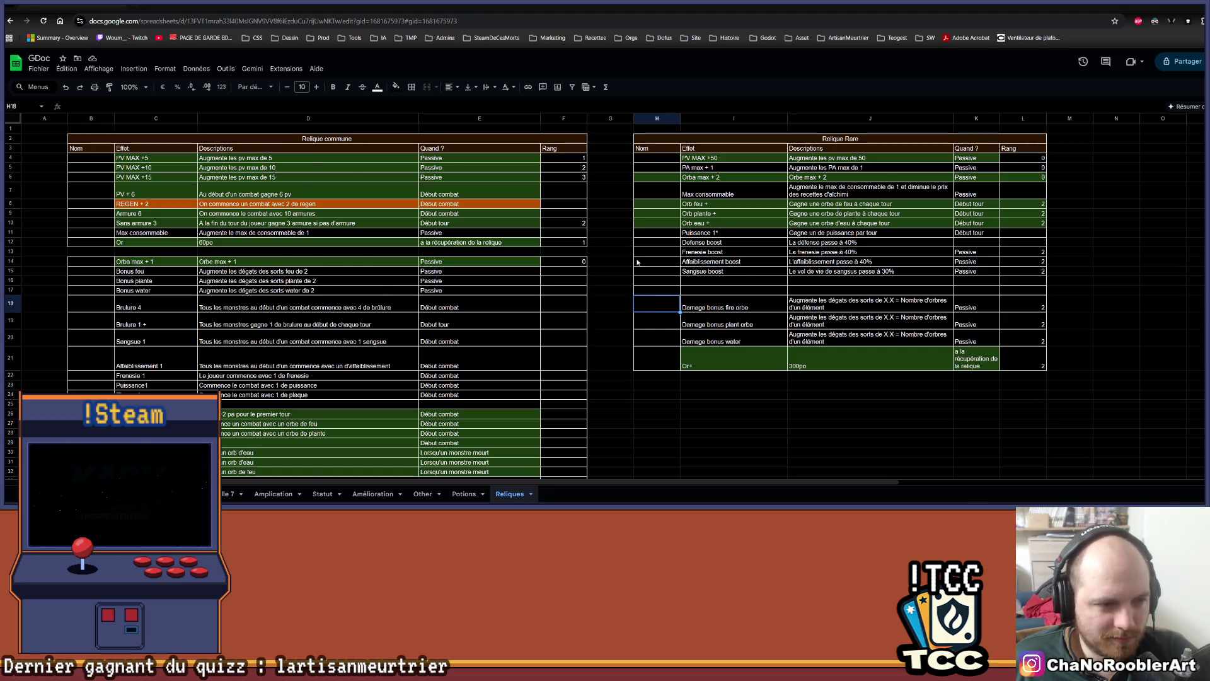
{"action": "scroll", "coordinate": [638, 263], "scroll_direction": "down", "scroll_amount": 3}
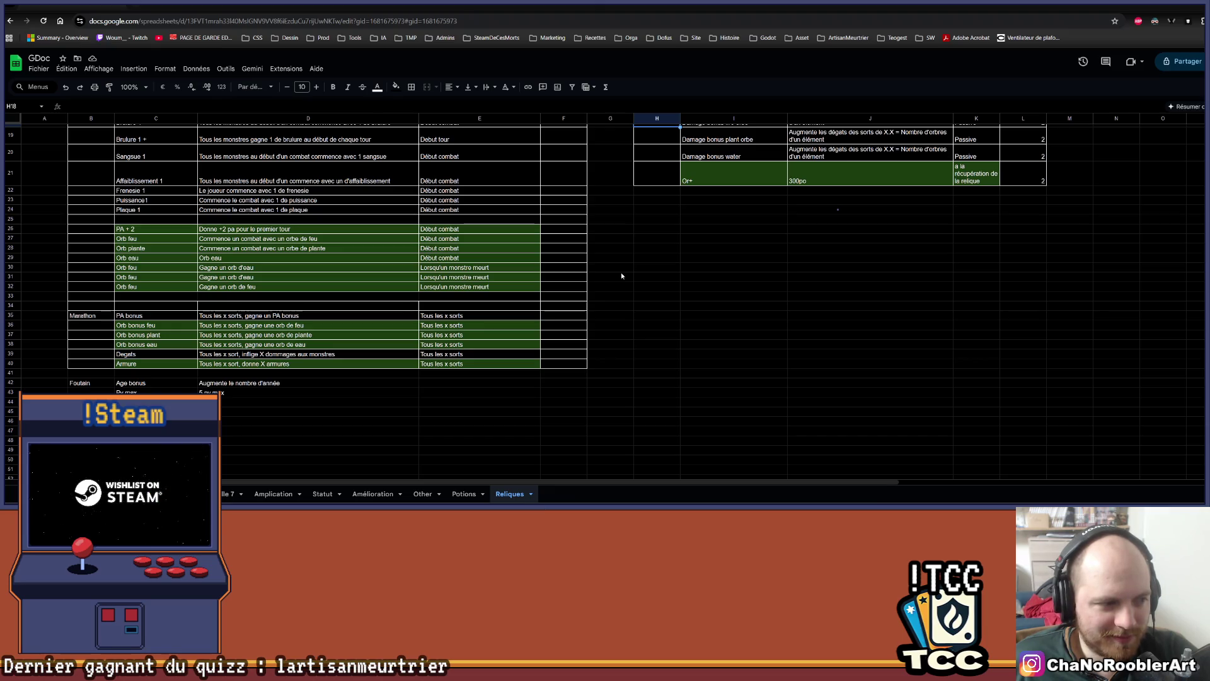
{"action": "scroll", "coordinate": [631, 273], "scroll_direction": "up", "scroll_amount": 3}
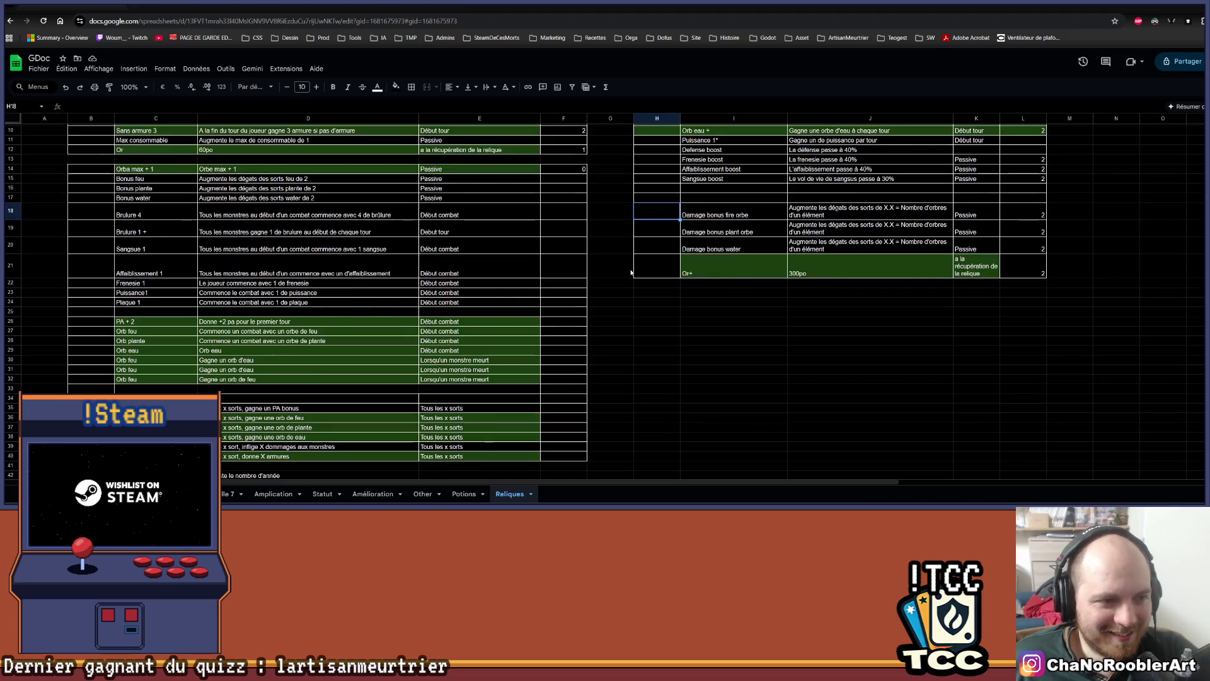
{"action": "scroll", "coordinate": [642, 248], "scroll_direction": "up", "scroll_amount": 2}
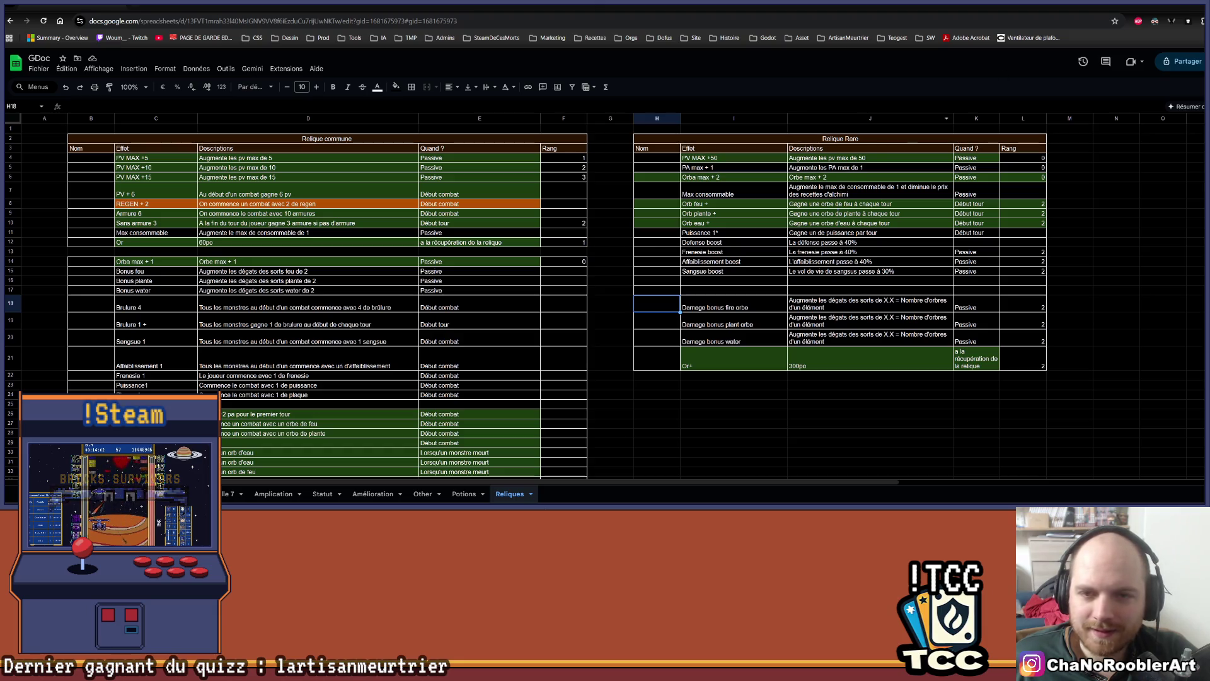
{"action": "key", "text": "alt+Tab"}
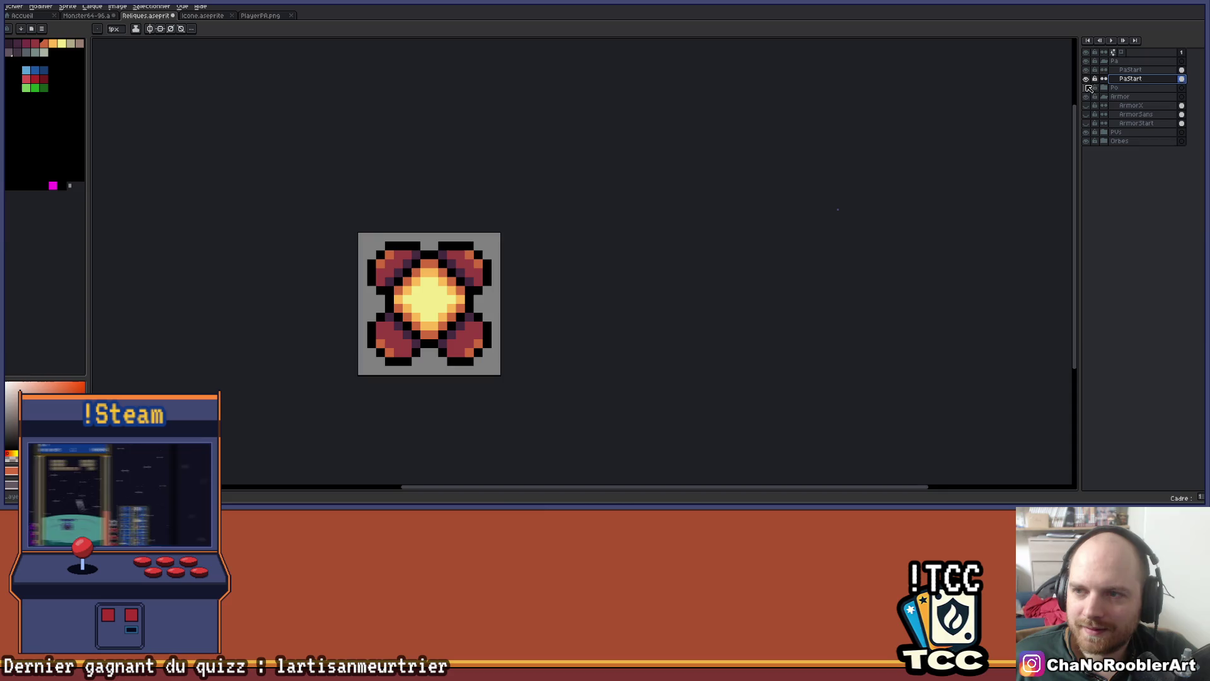
Rename the upper PaStart layer to PaMax
{"action": "double_click", "coordinate": [1131, 69]}
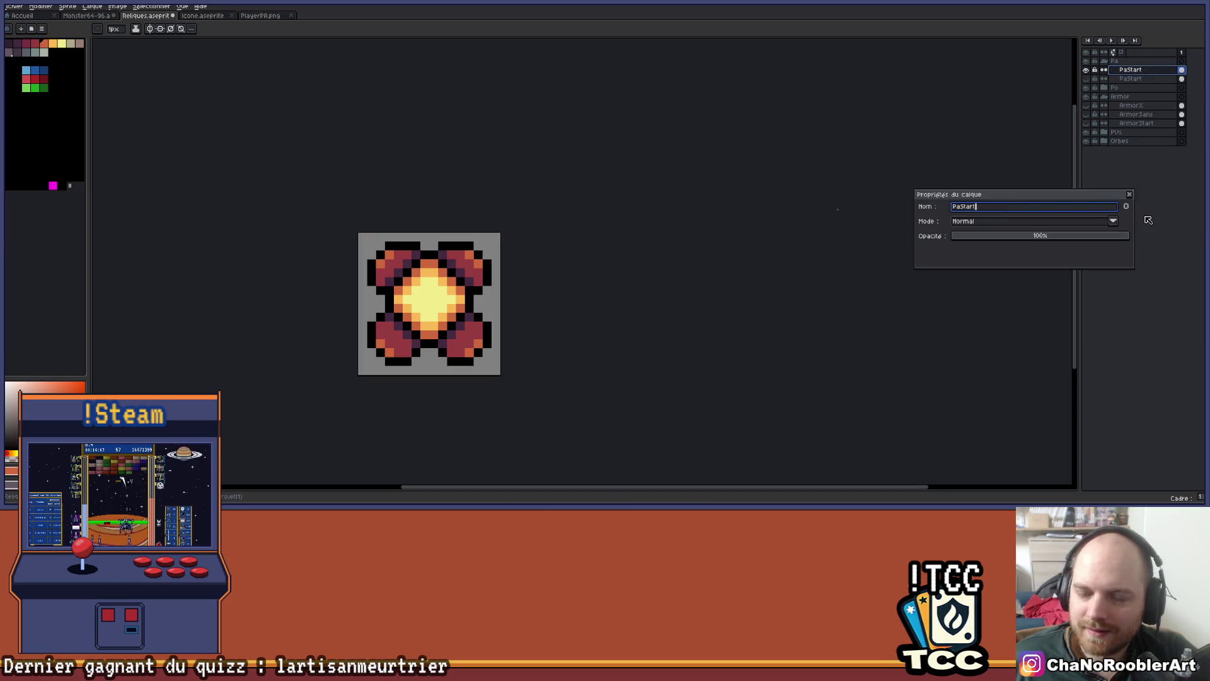
{"action": "key", "text": "BackSpace"}
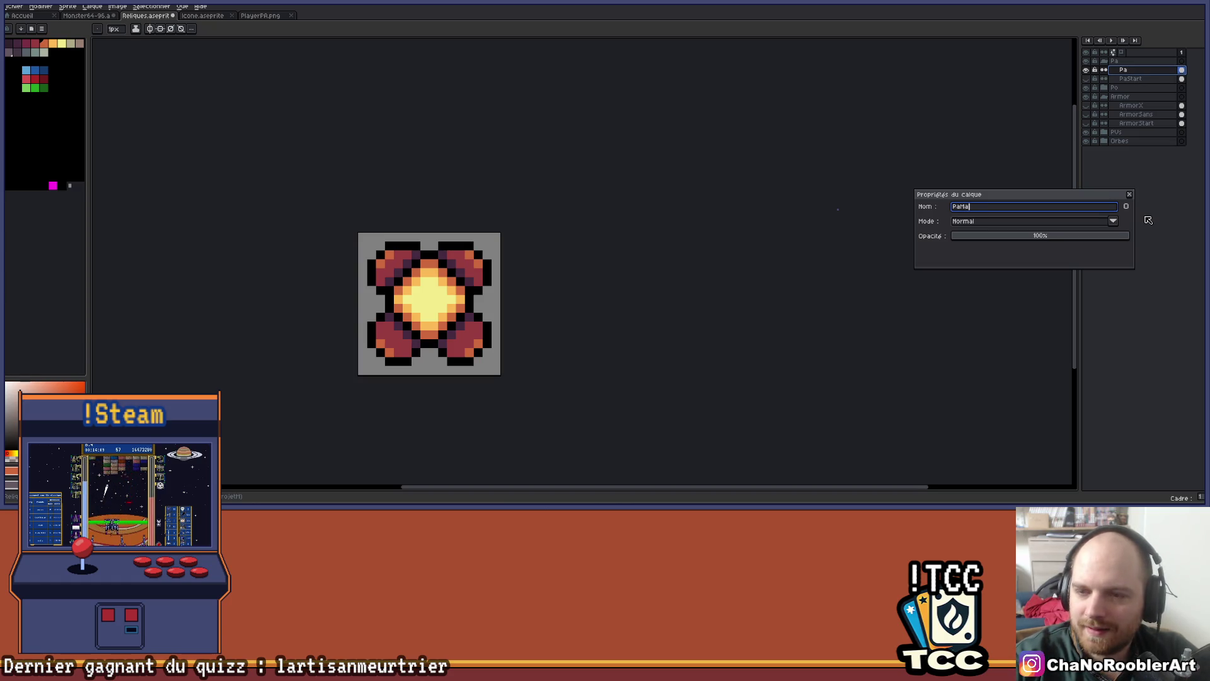
{"action": "type", "text": "x"}
{"action": "key", "text": "Return"}
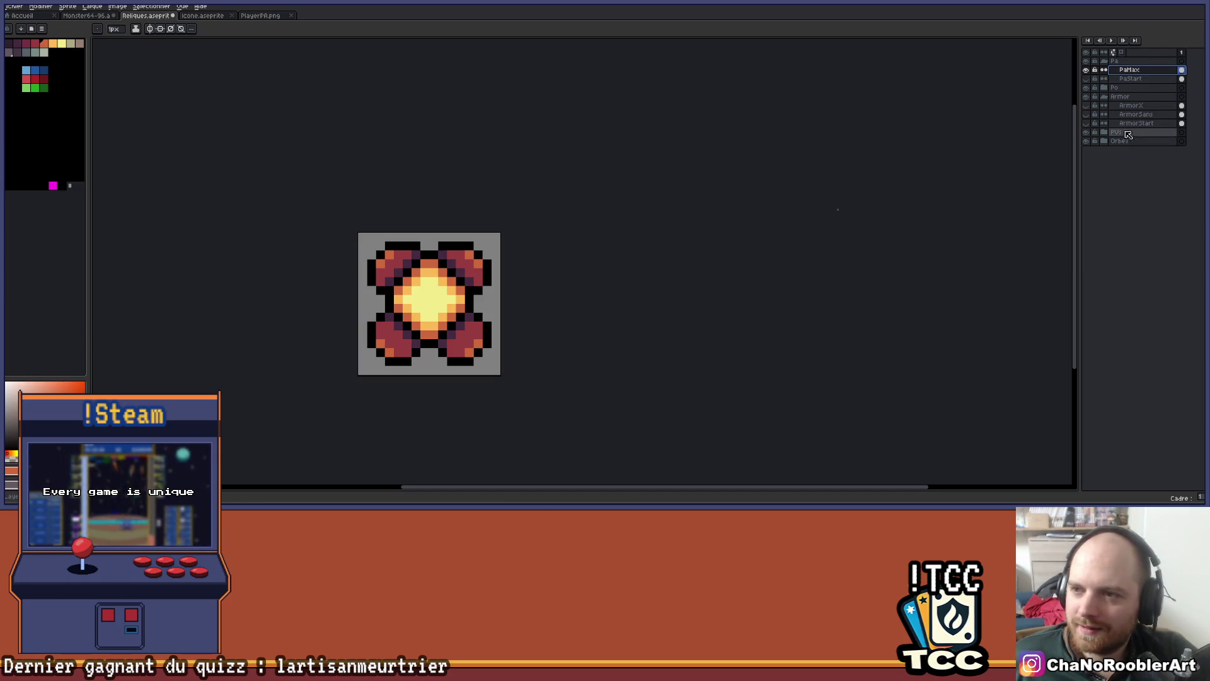
Expand Orbes and preview OrbMax+2, OrbMax+1 and OrbFireXSort with PaMax hidden, then show PaMax again
{"action": "left_click", "coordinate": [1104, 141]}
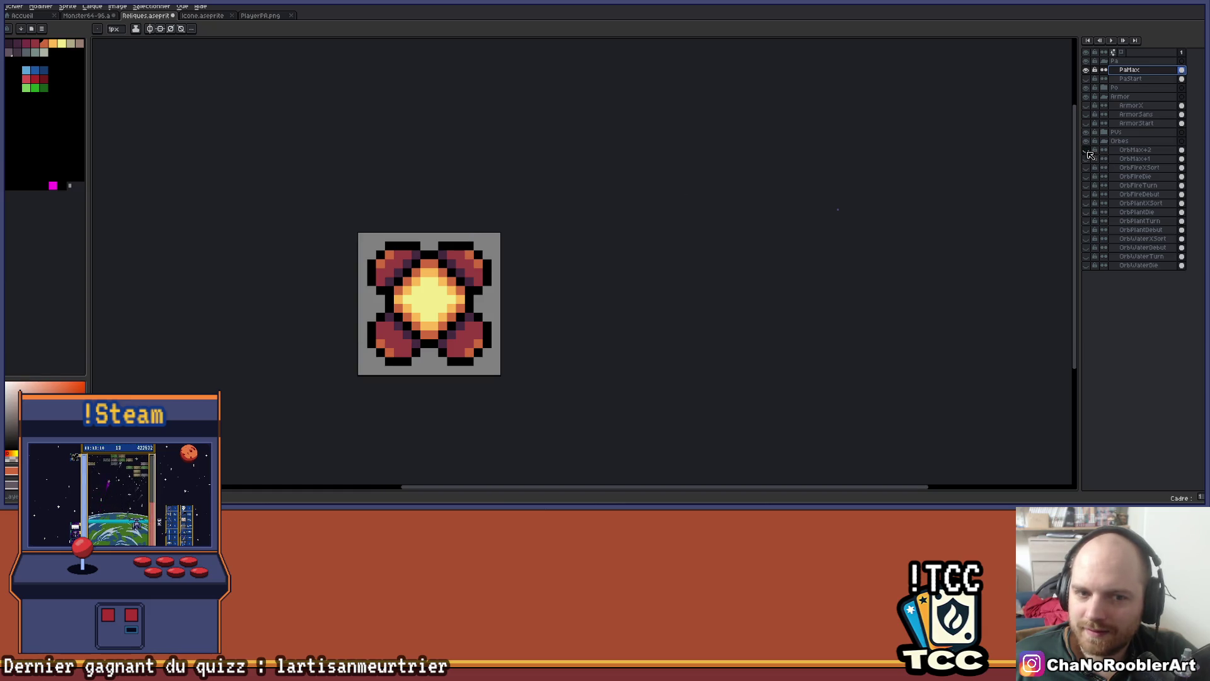
{"action": "left_click", "coordinate": [1086, 70]}
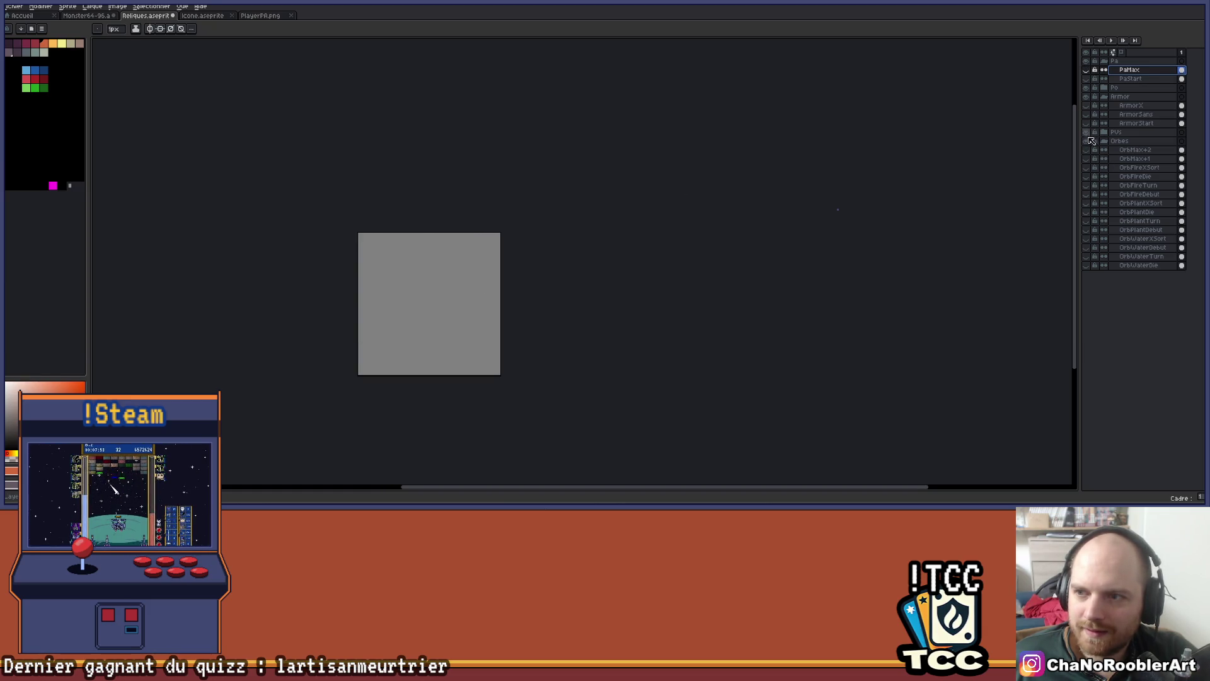
{"action": "left_click", "coordinate": [1089, 150]}
{"action": "left_click", "coordinate": [1088, 150]}
{"action": "left_click", "coordinate": [1088, 159]}
{"action": "left_click", "coordinate": [1088, 158]}
{"action": "left_click", "coordinate": [1088, 151]}
{"action": "left_click", "coordinate": [1088, 151]}
{"action": "left_click", "coordinate": [1087, 167]}
{"action": "left_click", "coordinate": [1088, 167]}
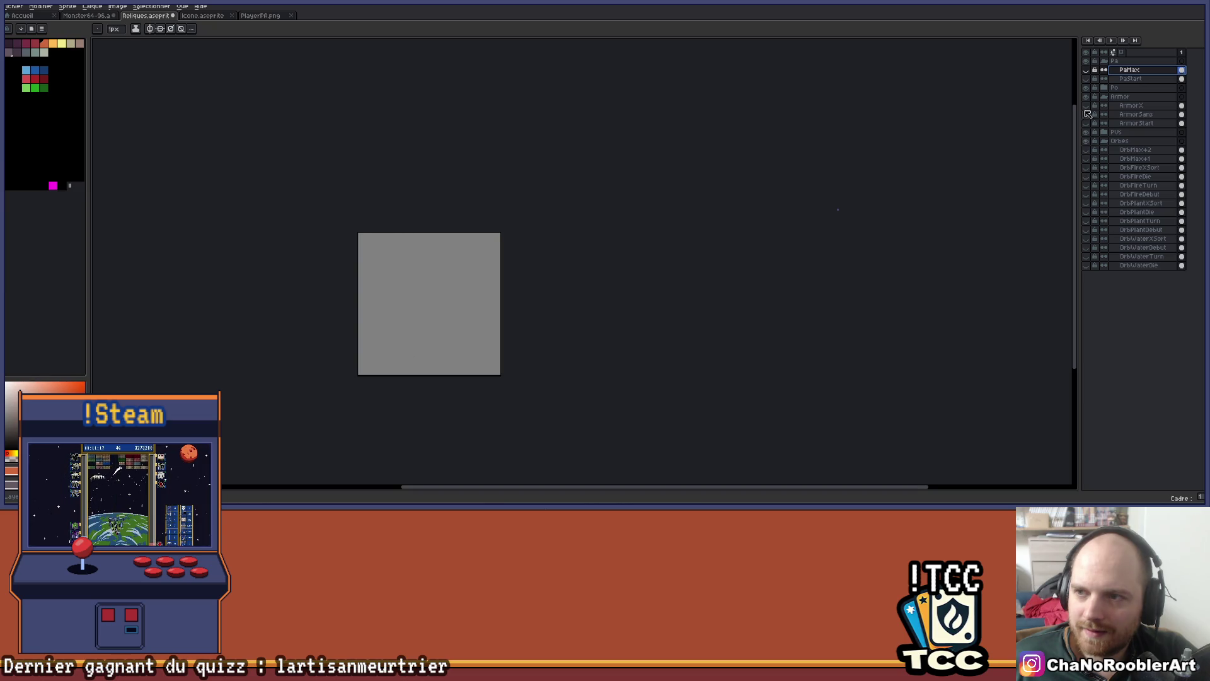
{"action": "left_click", "coordinate": [1086, 70]}
{"action": "scroll", "coordinate": [586, 179], "scroll_direction": "up", "scroll_amount": 3}
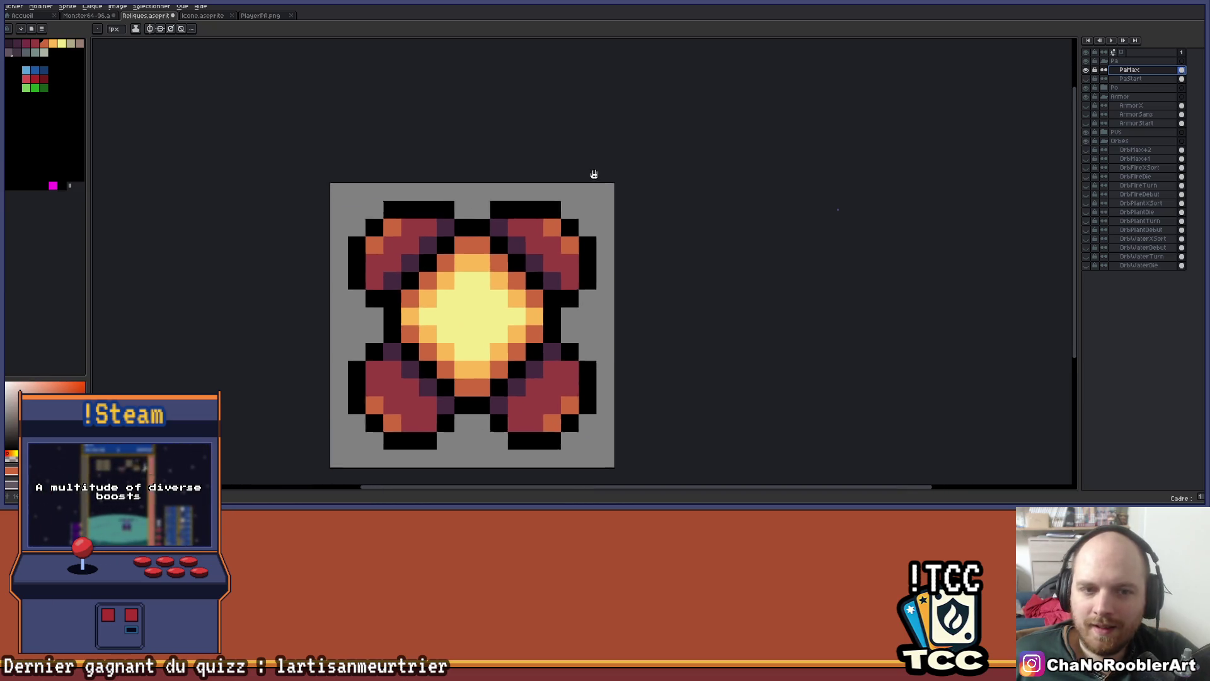
Erase the top-right rows and arm of the sprite back to grey
{"action": "scroll", "coordinate": [625, 151], "scroll_direction": "up", "scroll_amount": 2}
{"action": "scroll", "coordinate": [607, 148], "scroll_direction": "down", "scroll_amount": 5}
{"action": "scroll", "coordinate": [608, 147], "scroll_direction": "up", "scroll_amount": 2}
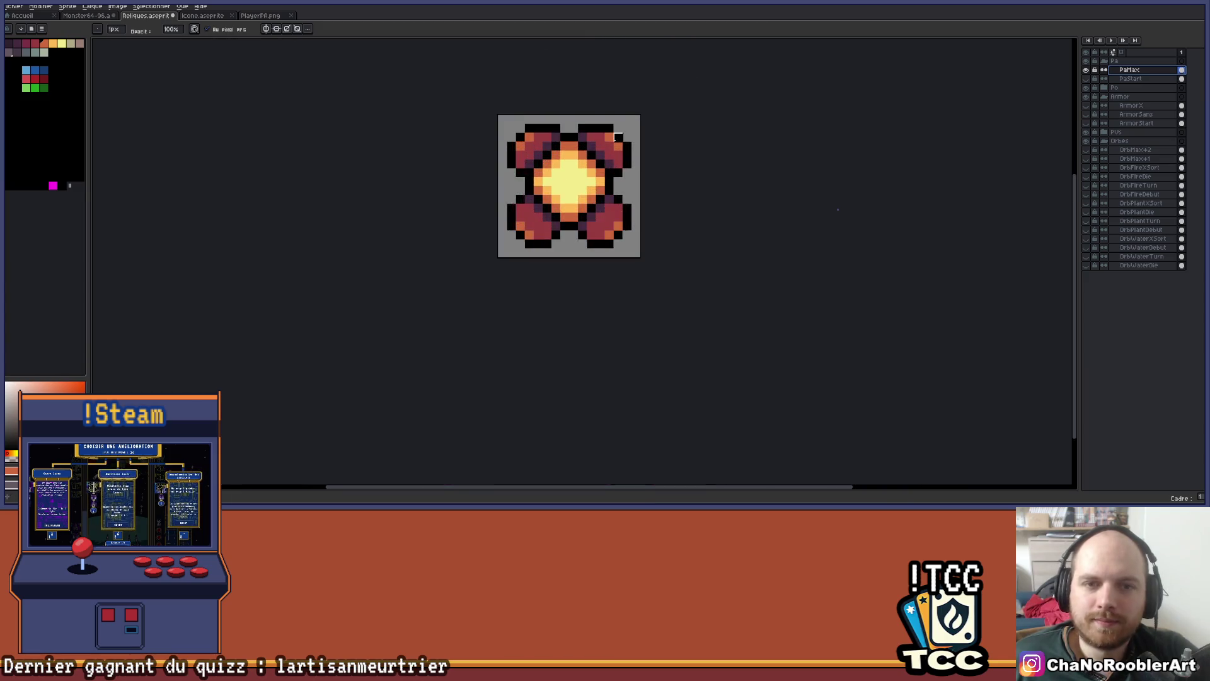
{"action": "scroll", "coordinate": [607, 147], "scroll_direction": "up", "scroll_amount": 1}
{"action": "scroll", "coordinate": [608, 147], "scroll_direction": "up", "scroll_amount": 1}
{"action": "mouse_move", "coordinate": [570, 133]}
{"action": "left_mouse_down"}
{"action": "mouse_move", "coordinate": [625, 115]}
{"action": "mouse_move", "coordinate": [570, 115]}
{"action": "left_mouse_up"}
{"action": "mouse_move", "coordinate": [674, 149]}
{"action": "left_mouse_down"}
{"action": "mouse_move", "coordinate": [590, 151]}
{"action": "mouse_move", "coordinate": [656, 200]}
{"action": "mouse_move", "coordinate": [643, 187]}
{"action": "left_mouse_up"}
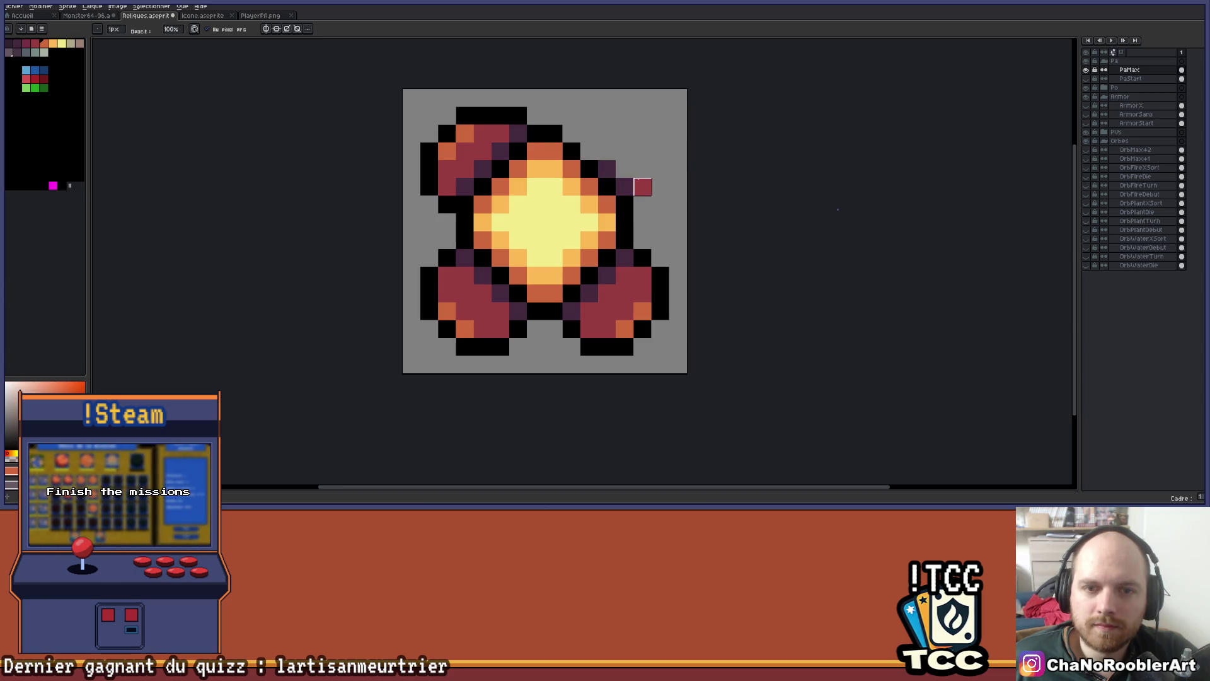
Turn on vertical symmetry and erase the remaining bottom and side lobes around the orb
{"action": "left_click", "coordinate": [276, 29]}
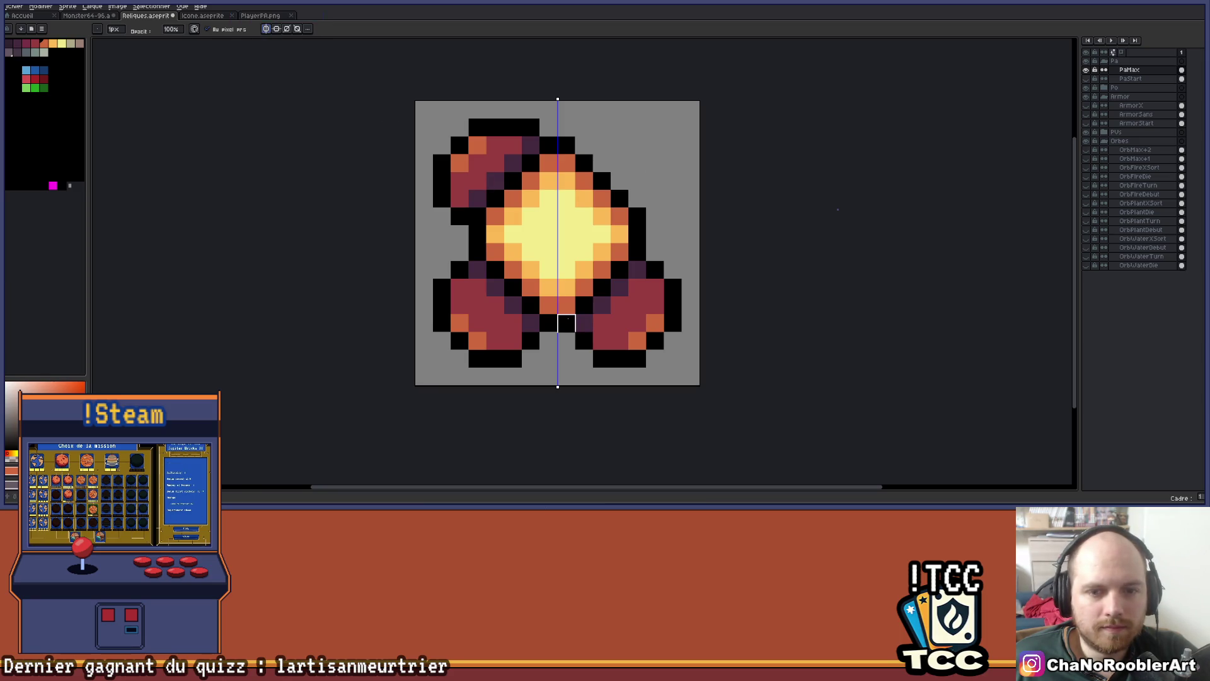
{"action": "mouse_move", "coordinate": [584, 323]}
{"action": "left_mouse_down"}
{"action": "mouse_move", "coordinate": [620, 340]}
{"action": "mouse_move", "coordinate": [599, 354]}
{"action": "mouse_move", "coordinate": [673, 340]}
{"action": "mouse_move", "coordinate": [602, 323]}
{"action": "mouse_move", "coordinate": [673, 296]}
{"action": "left_mouse_up"}
{"action": "scroll", "coordinate": [419, 104], "scroll_direction": "up", "scroll_amount": 1}
{"action": "mouse_move", "coordinate": [479, 163]}
{"action": "left_mouse_down"}
{"action": "mouse_move", "coordinate": [549, 190]}
{"action": "mouse_move", "coordinate": [524, 210]}
{"action": "mouse_move", "coordinate": [572, 163]}
{"action": "mouse_move", "coordinate": [477, 187]}
{"action": "left_mouse_up"}
Pencil mirrored black diagonal legs from the orb's bottom toward the lower corners
{"action": "scroll", "coordinate": [516, 239], "scroll_direction": "down", "scroll_amount": 3}
{"action": "scroll", "coordinate": [538, 233], "scroll_direction": "up", "scroll_amount": 2}
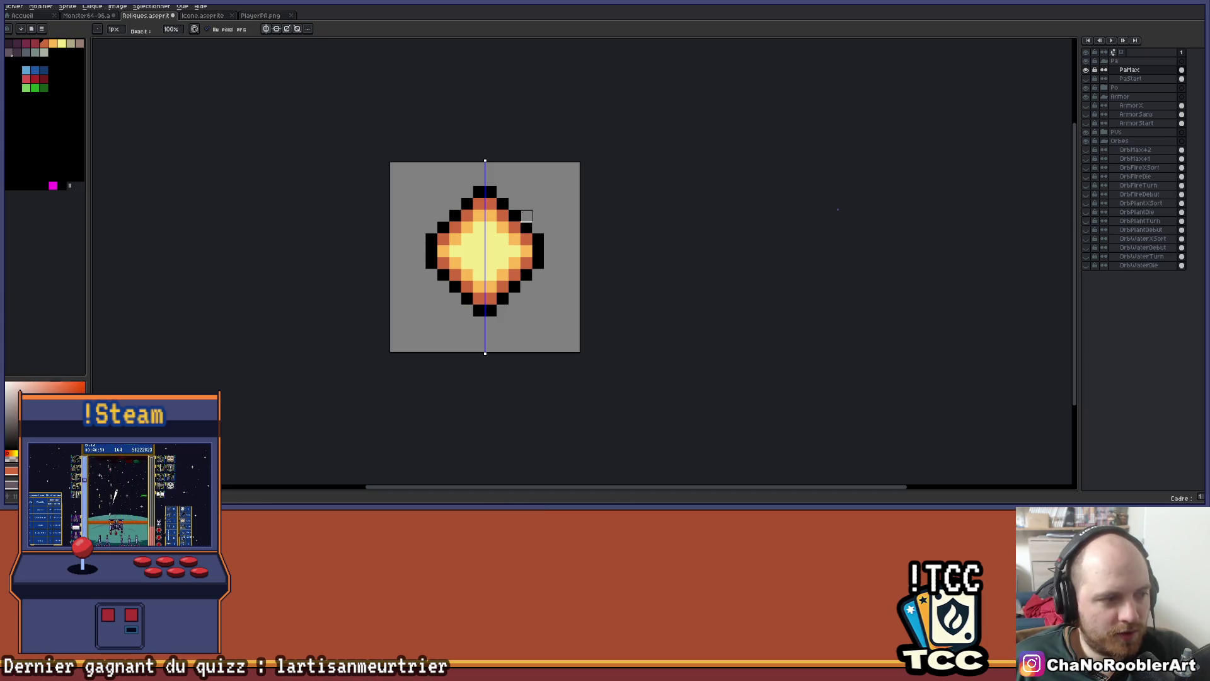
{"action": "scroll", "coordinate": [527, 216], "scroll_direction": "up", "scroll_amount": 3}
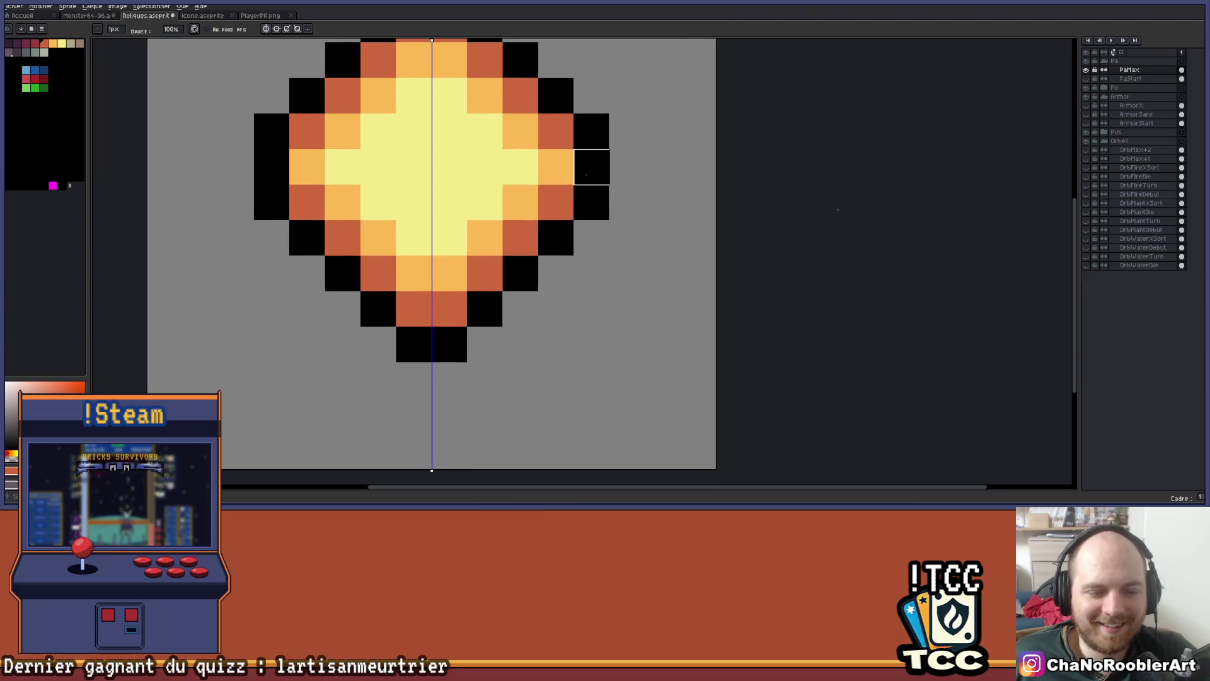
{"action": "scroll", "coordinate": [591, 237], "scroll_direction": "down", "scroll_amount": 3}
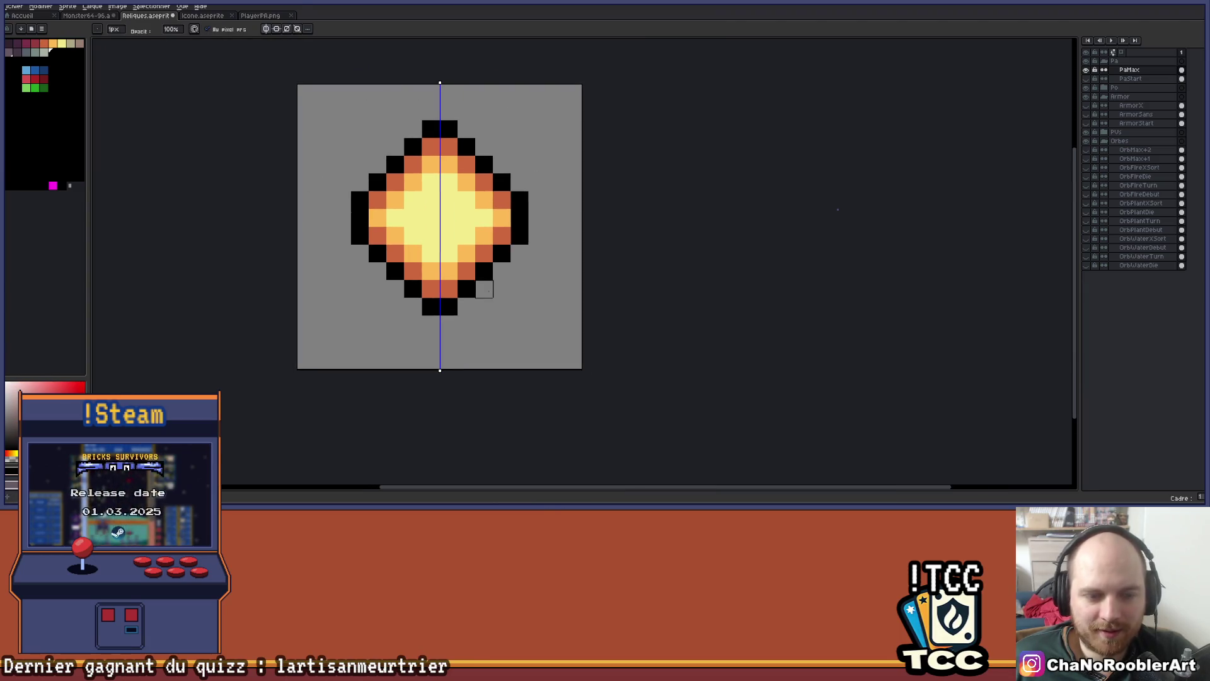
{"action": "scroll", "coordinate": [485, 289], "scroll_direction": "up", "scroll_amount": 1}
{"action": "mouse_move", "coordinate": [487, 305]}
{"action": "left_mouse_down"}
{"action": "mouse_move", "coordinate": [575, 353]}
{"action": "mouse_move", "coordinate": [534, 235]}
{"action": "mouse_move", "coordinate": [539, 211]}
{"action": "left_mouse_up"}
Draw mirrored black arms up to the top corners and outline them inward toward the orb
{"action": "scroll", "coordinate": [539, 211], "scroll_direction": "down", "scroll_amount": 1}
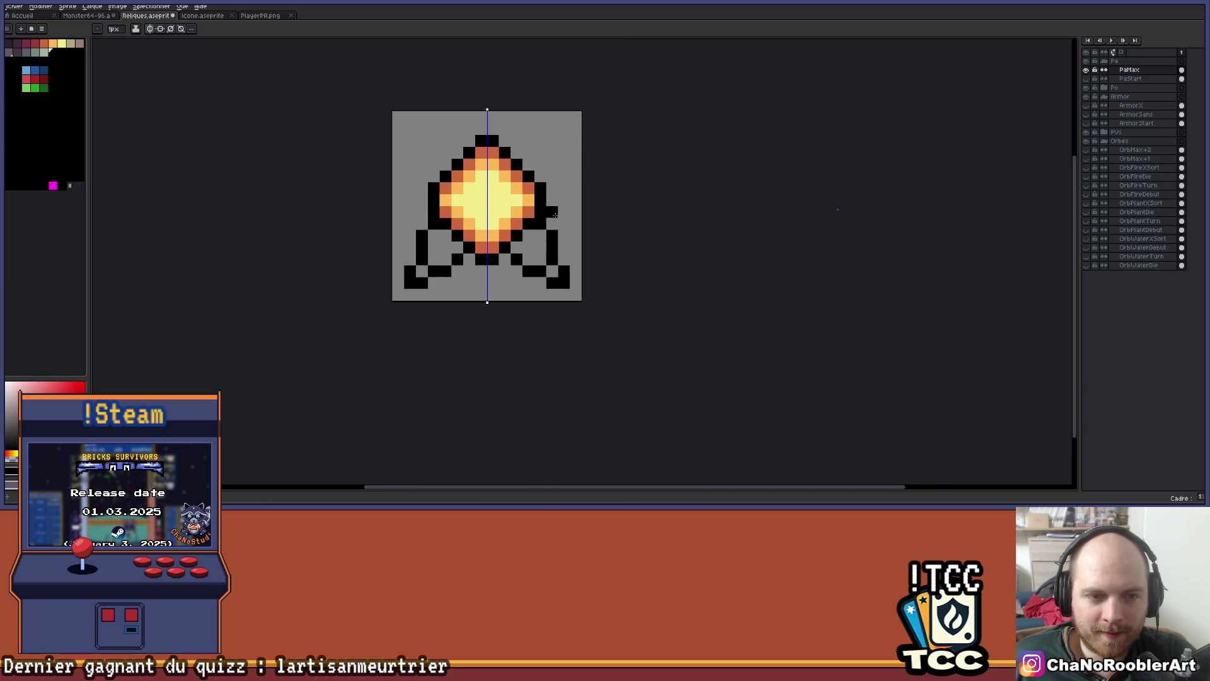
{"action": "left_click_drag", "start_coordinate": [589, 164], "coordinate": [593, 209]}
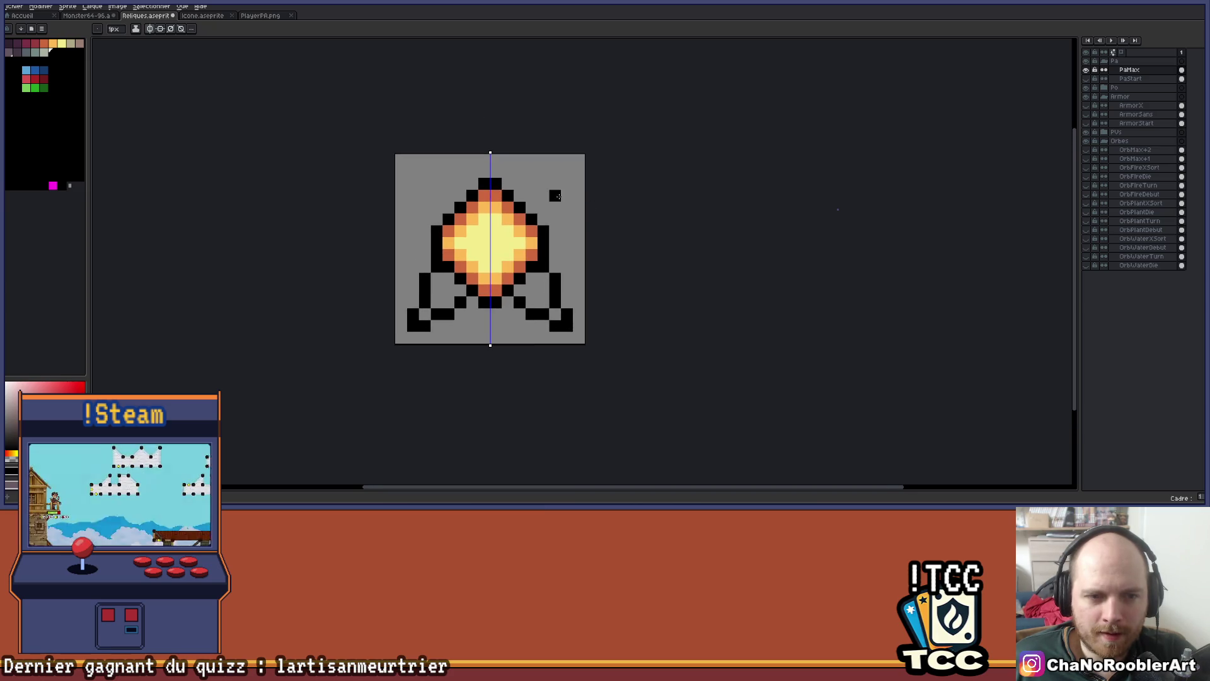
{"action": "scroll", "coordinate": [523, 170], "scroll_direction": "up", "scroll_amount": 1}
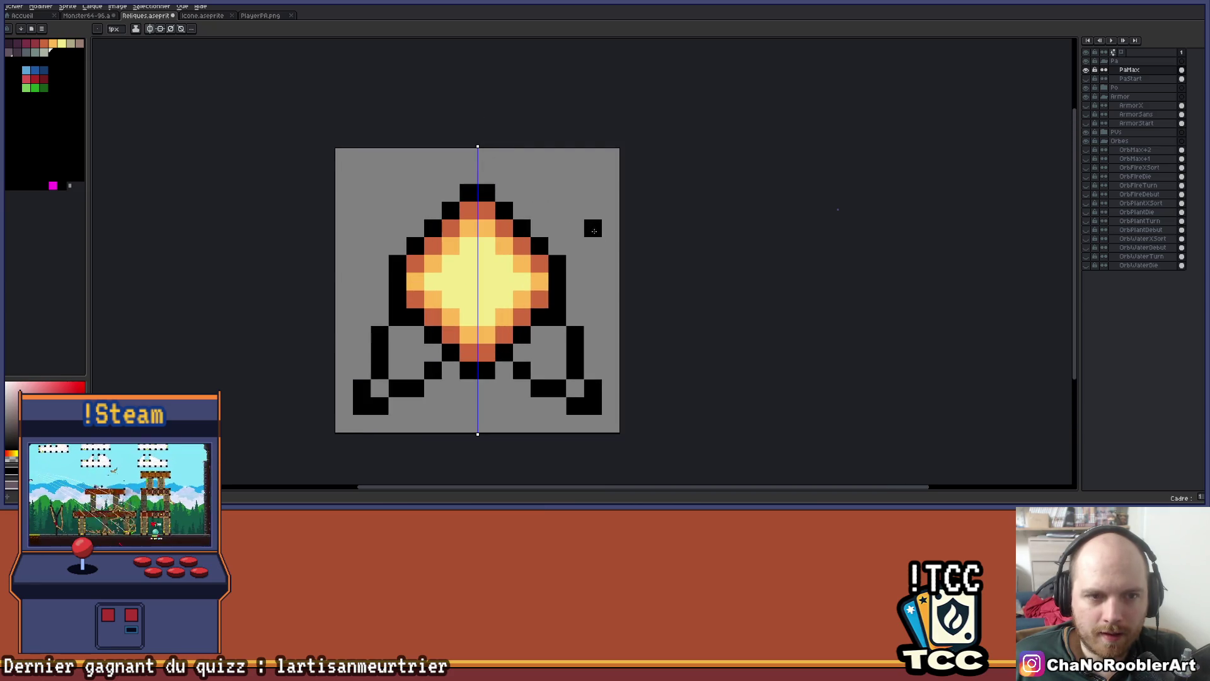
{"action": "left_click_drag", "start_coordinate": [577, 186], "coordinate": [603, 186]}
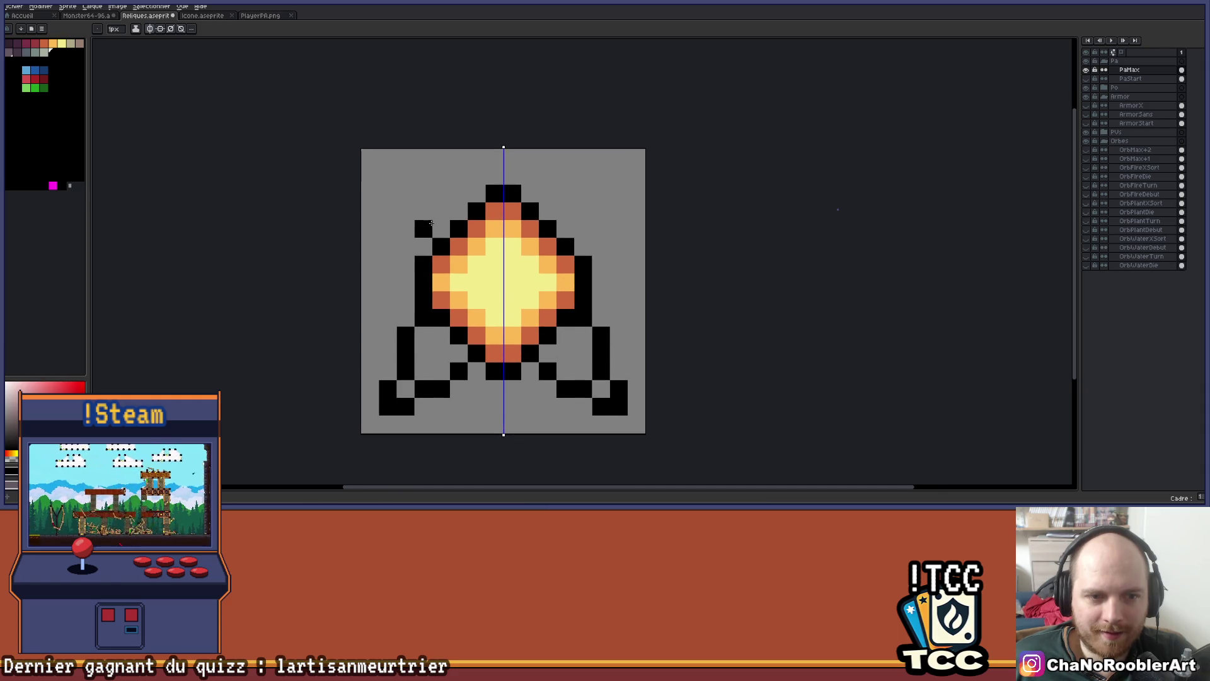
{"action": "left_click_drag", "start_coordinate": [423, 247], "coordinate": [380, 172]}
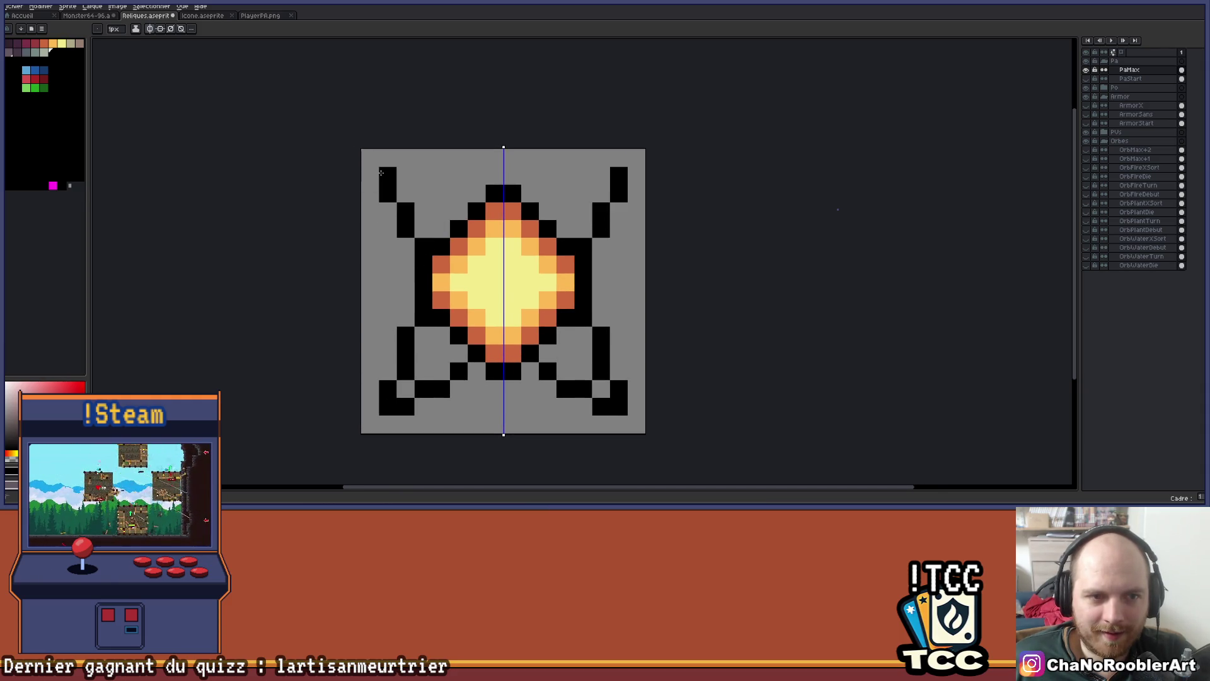
{"action": "mouse_move", "coordinate": [384, 173]}
{"action": "left_mouse_down"}
{"action": "mouse_move", "coordinate": [457, 178]}
{"action": "mouse_move", "coordinate": [475, 208]}
{"action": "mouse_move", "coordinate": [486, 189]}
{"action": "mouse_move", "coordinate": [472, 209]}
{"action": "mouse_move", "coordinate": [487, 194]}
{"action": "left_mouse_up"}
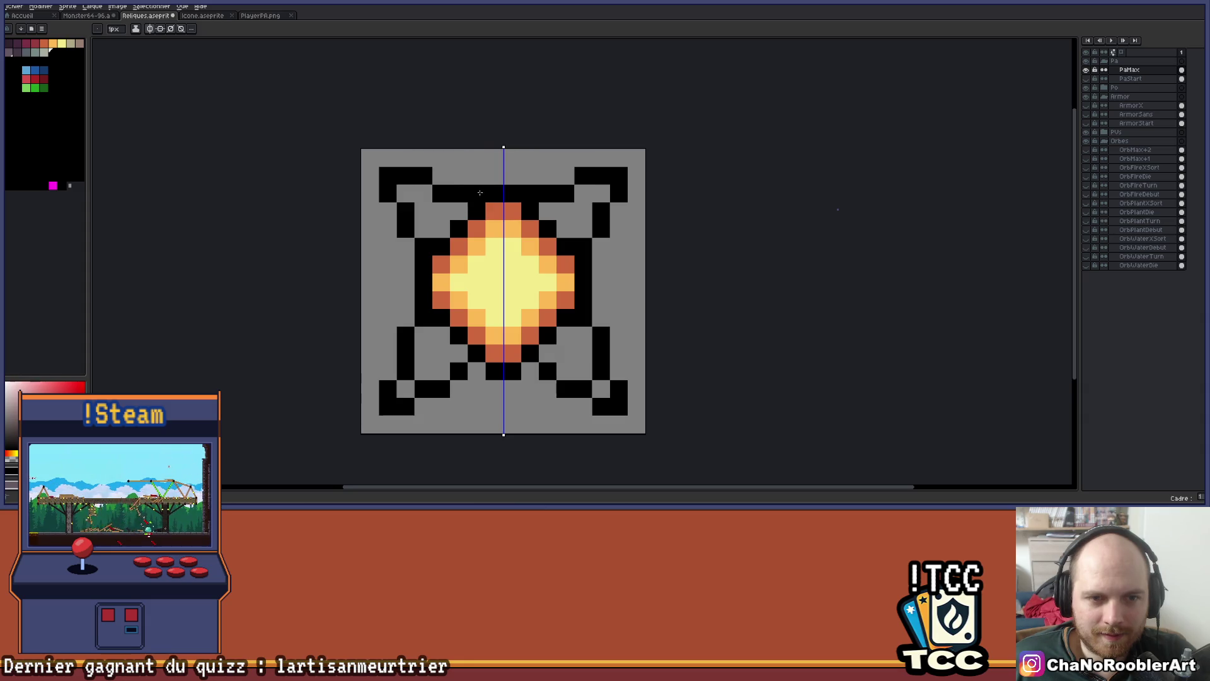
Zoom in to check the four-armed outline, then hide the PaMax layer
{"action": "scroll", "coordinate": [573, 216], "scroll_direction": "down", "scroll_amount": 3}
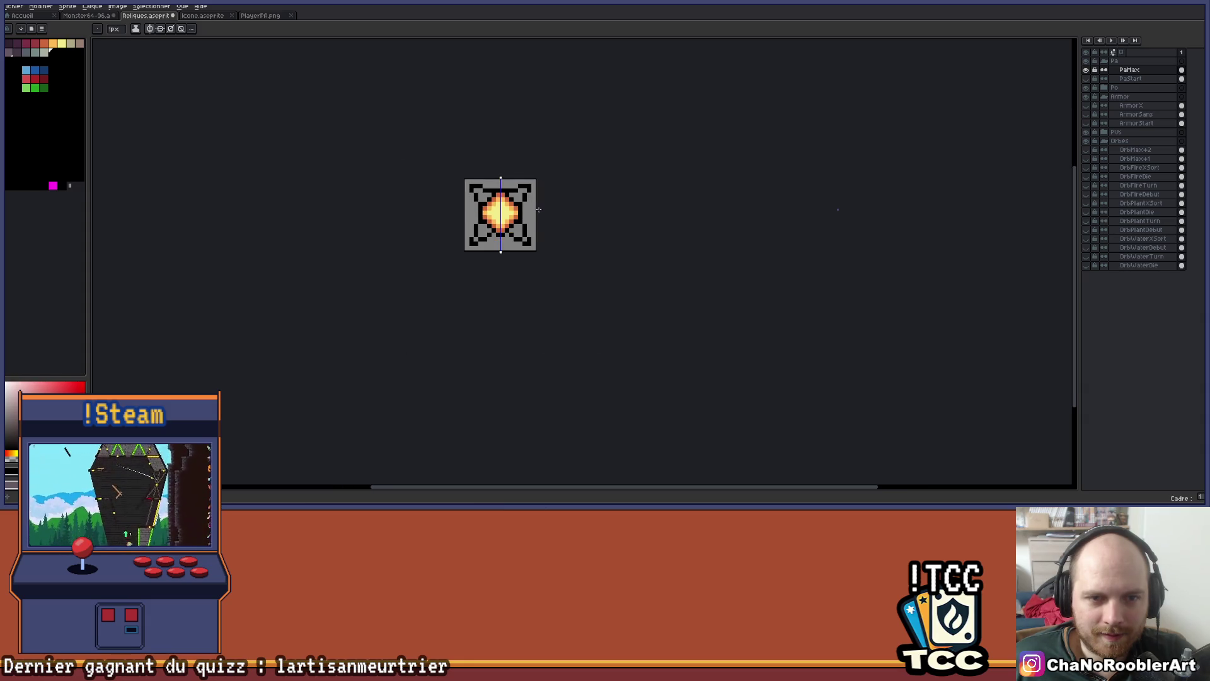
{"action": "scroll", "coordinate": [538, 210], "scroll_direction": "up", "scroll_amount": 1}
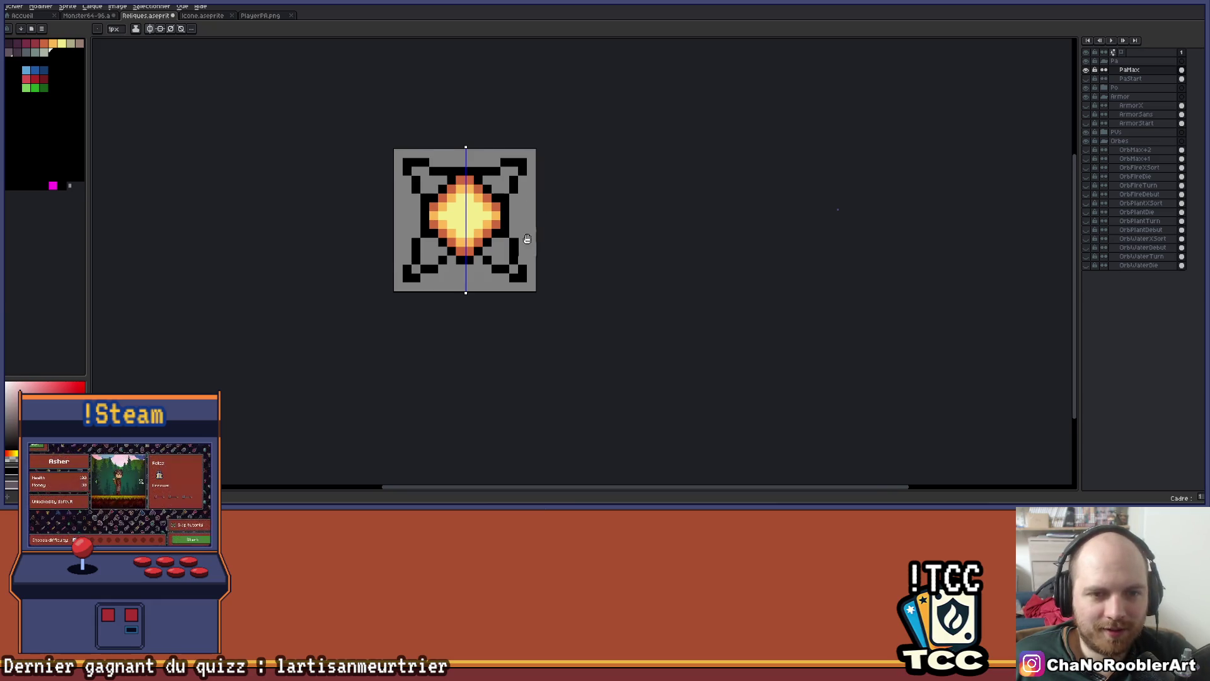
{"action": "scroll", "coordinate": [528, 240], "scroll_direction": "up", "scroll_amount": 3}
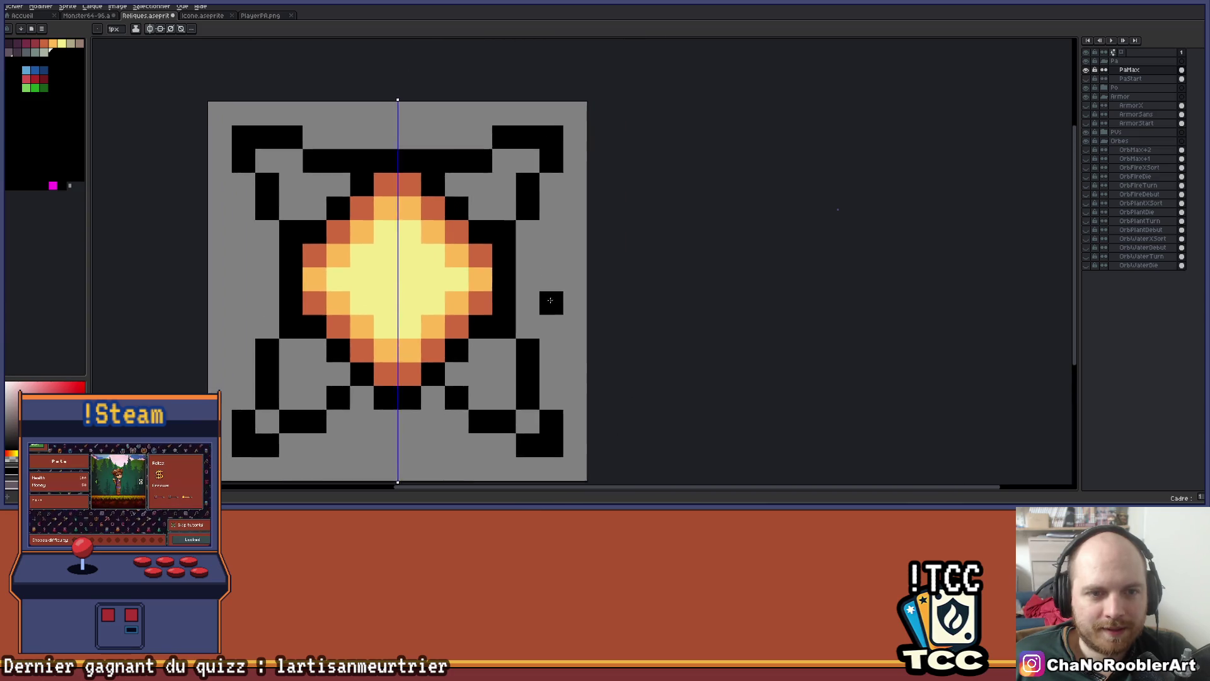
{"action": "scroll", "coordinate": [550, 299], "scroll_direction": "down", "scroll_amount": 2}
{"action": "scroll", "coordinate": [479, 277], "scroll_direction": "up", "scroll_amount": 3}
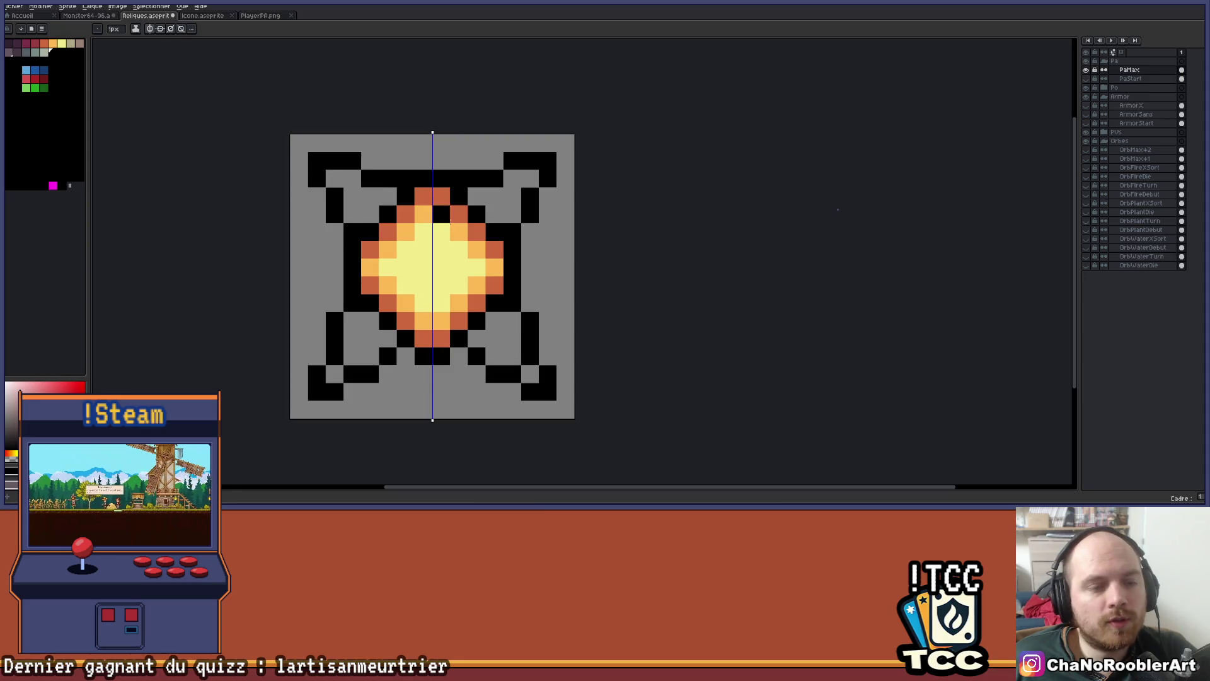
{"action": "mouse_move", "coordinate": [446, 218]}
{"action": "left_mouse_down"}
{"action": "mouse_move", "coordinate": [425, 214]}
{"action": "mouse_move", "coordinate": [432, 179]}
{"action": "left_mouse_up"}
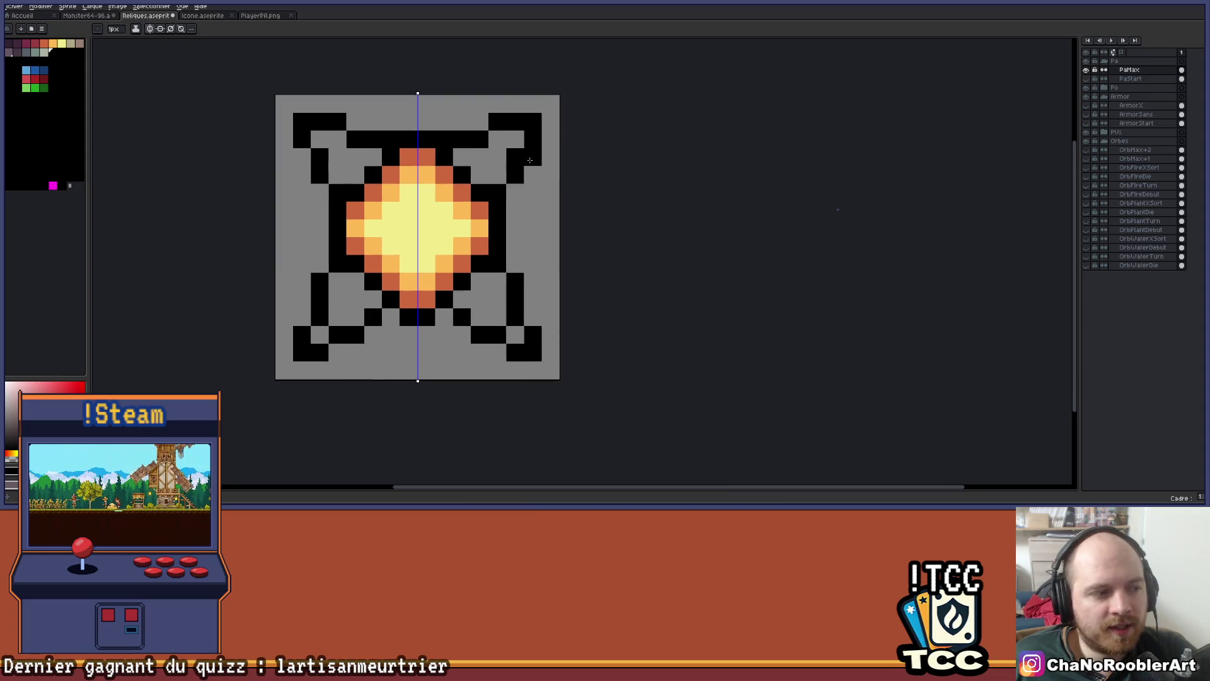
{"action": "left_click_drag", "start_coordinate": [533, 161], "coordinate": [474, 186]}
{"action": "scroll", "coordinate": [384, 246], "scroll_direction": "up", "scroll_amount": 2}
{"action": "mouse_move", "coordinate": [219, 164]}
{"action": "left_mouse_down"}
{"action": "mouse_move", "coordinate": [346, 221]}
{"action": "mouse_move", "coordinate": [263, 207]}
{"action": "left_mouse_up"}
{"action": "scroll", "coordinate": [311, 178], "scroll_direction": "down", "scroll_amount": 4}
{"action": "scroll", "coordinate": [324, 193], "scroll_direction": "up", "scroll_amount": 2}
{"action": "left_click", "coordinate": [1086, 70]}
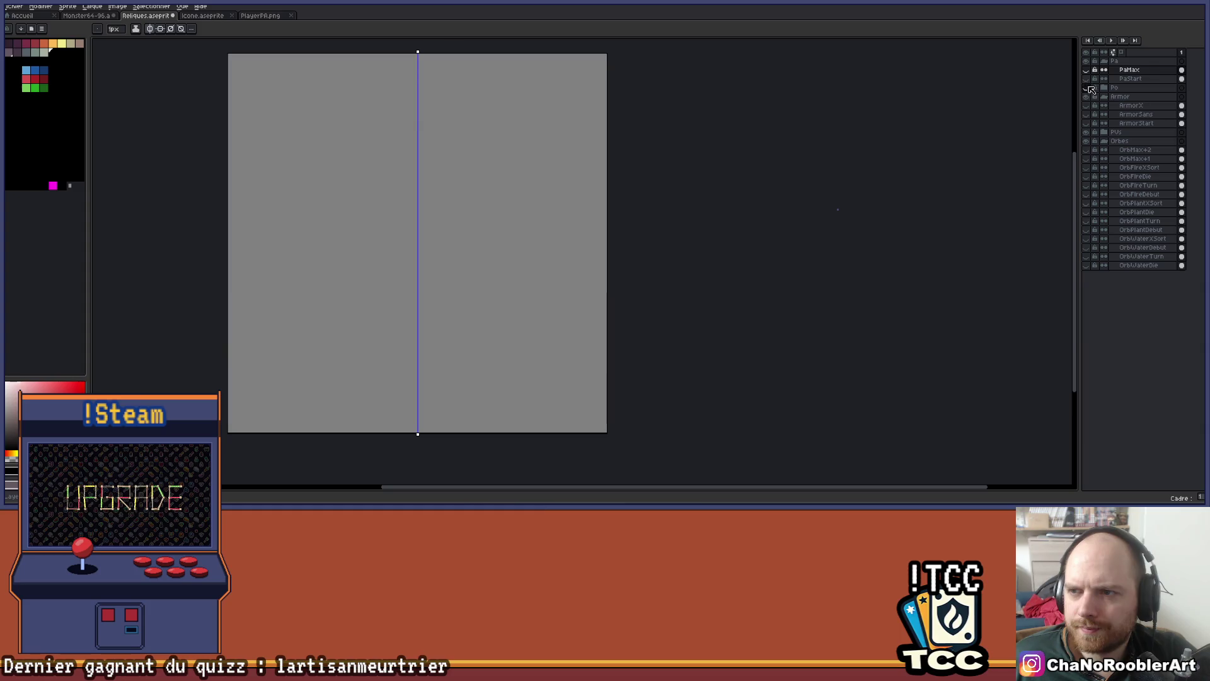
Sample crimson from the PaStart reference and bucket-fill the upper arms, lower arms and corner tips
{"action": "left_click", "coordinate": [1087, 79]}
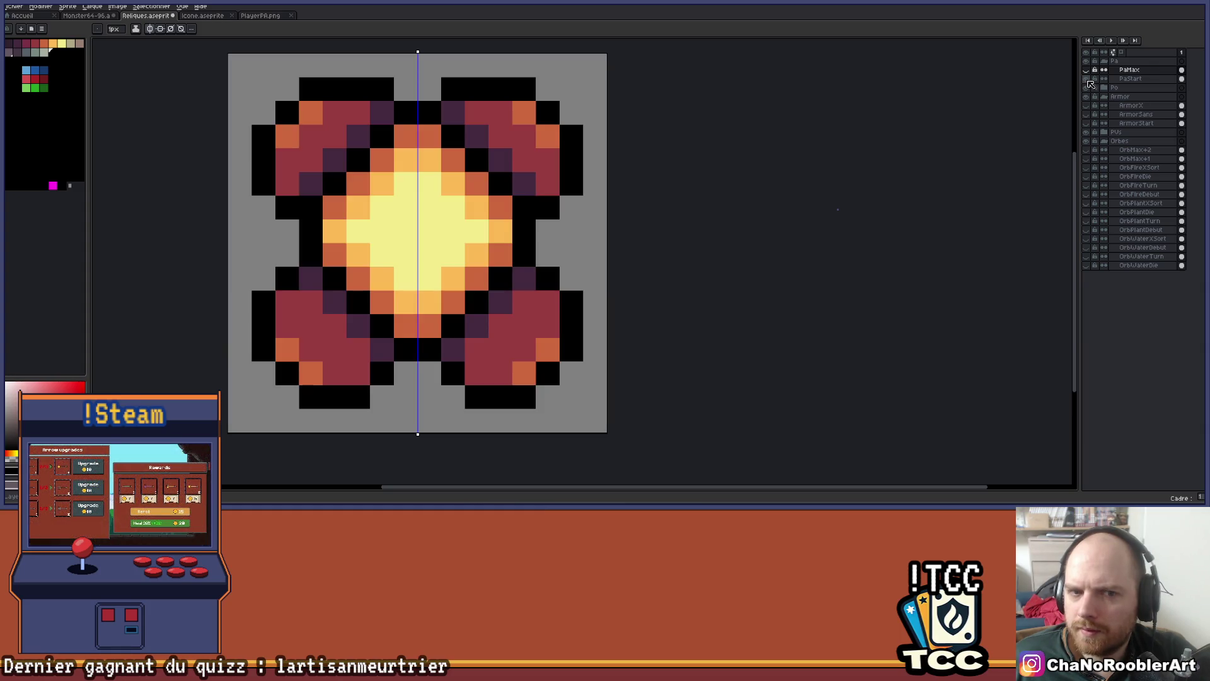
{"action": "left_click", "coordinate": [546, 163], "text": "alt"}
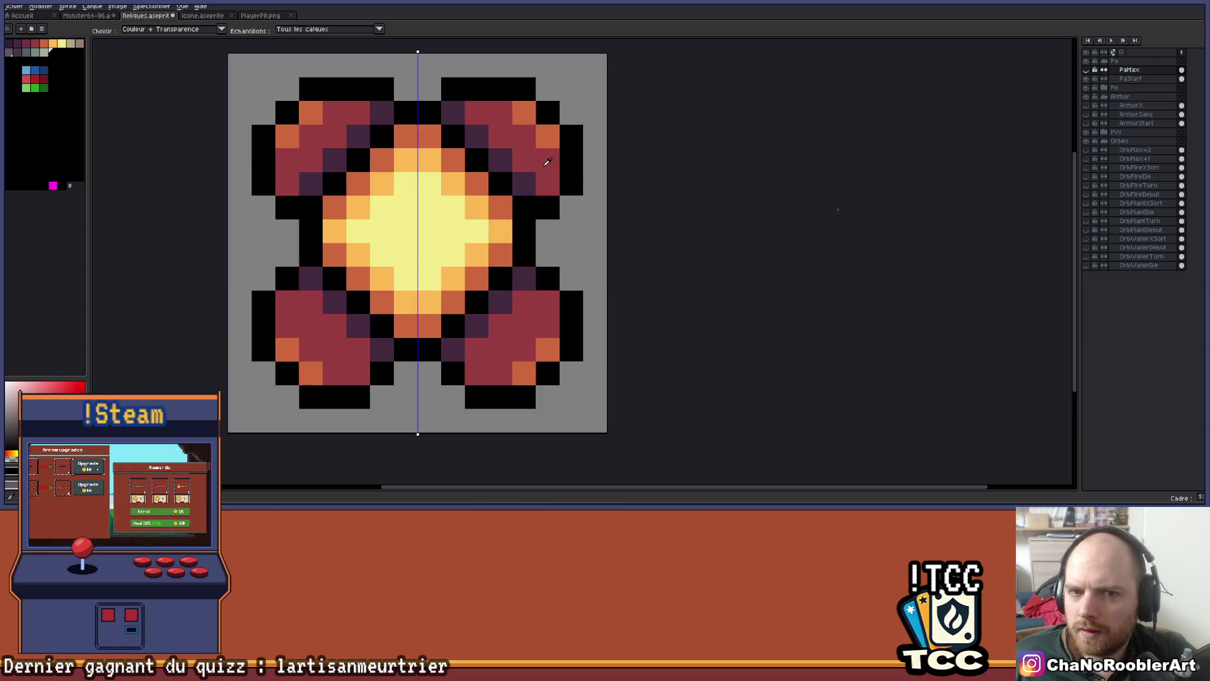
{"action": "left_click", "coordinate": [1087, 79]}
{"action": "left_click", "coordinate": [1086, 70]}
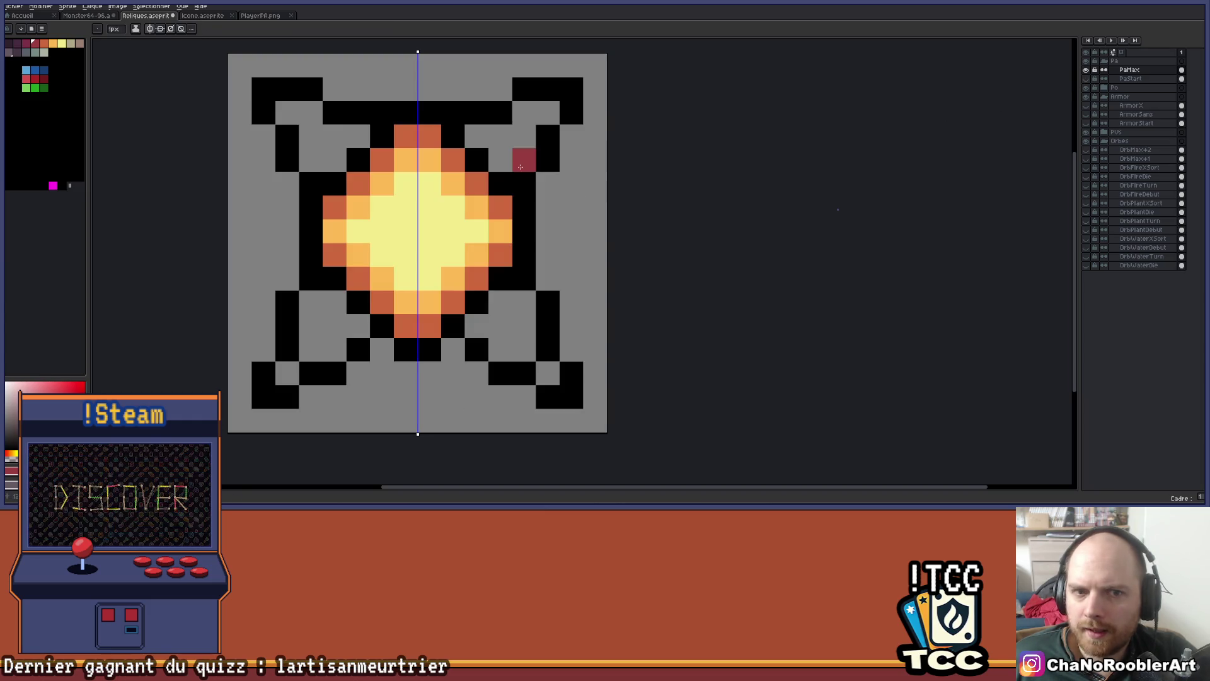
{"action": "key", "text": "g"}
{"action": "left_click", "coordinate": [524, 160]}
{"action": "left_click", "coordinate": [510, 309]}
{"action": "left_click", "coordinate": [287, 373]}
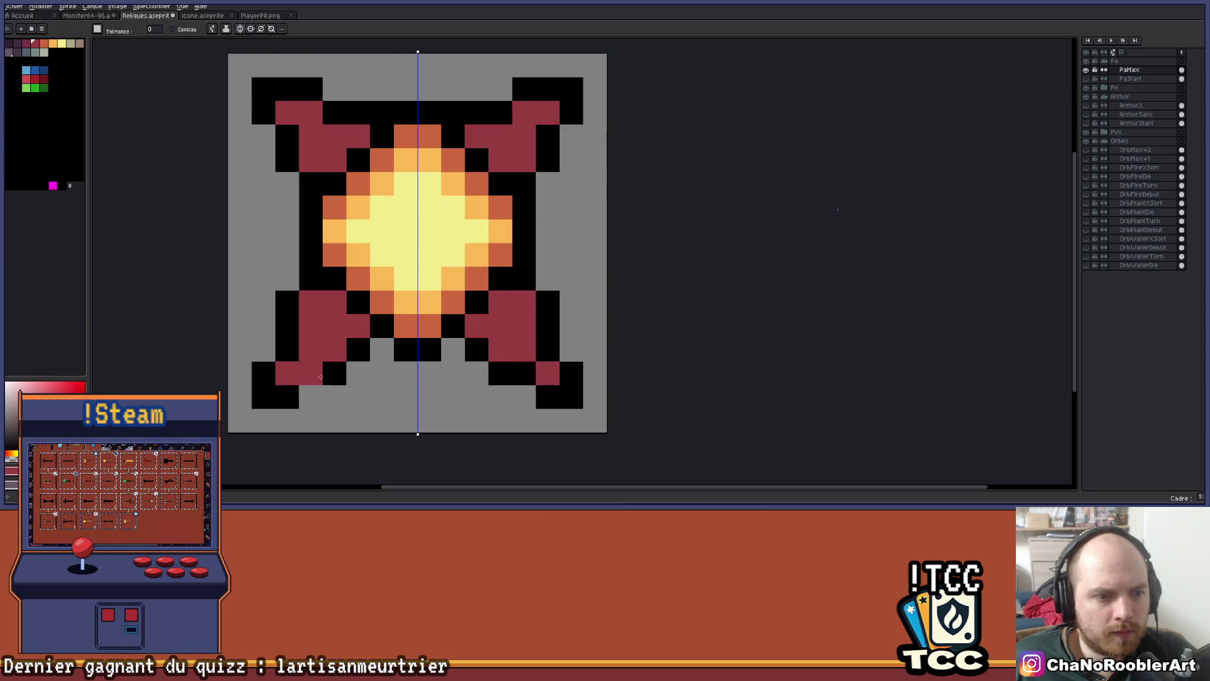
Erase the black bottom outer corners and add mirrored black outline pixels near the arm tips
{"action": "scroll", "coordinate": [579, 362], "scroll_direction": "down", "scroll_amount": 1}
{"action": "key", "text": "e"}
{"action": "left_click", "coordinate": [564, 371]}
{"action": "scroll", "coordinate": [590, 297], "scroll_direction": "down", "scroll_amount": 1}
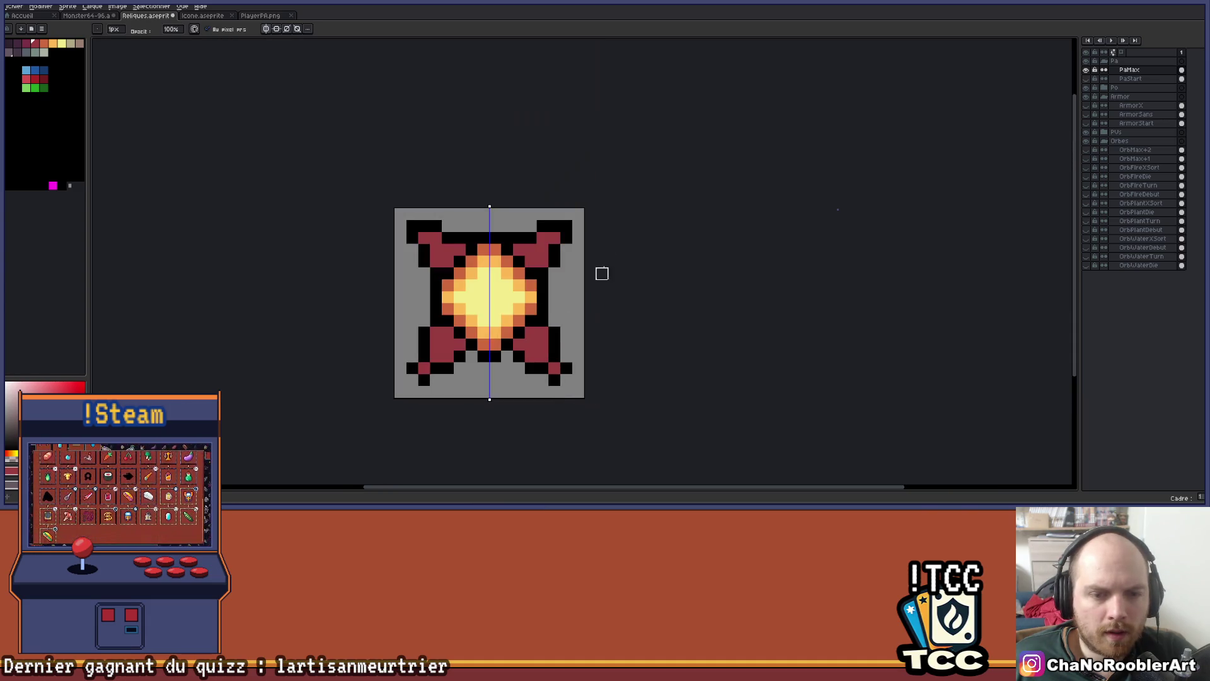
{"action": "scroll", "coordinate": [589, 214], "scroll_direction": "down", "scroll_amount": 3}
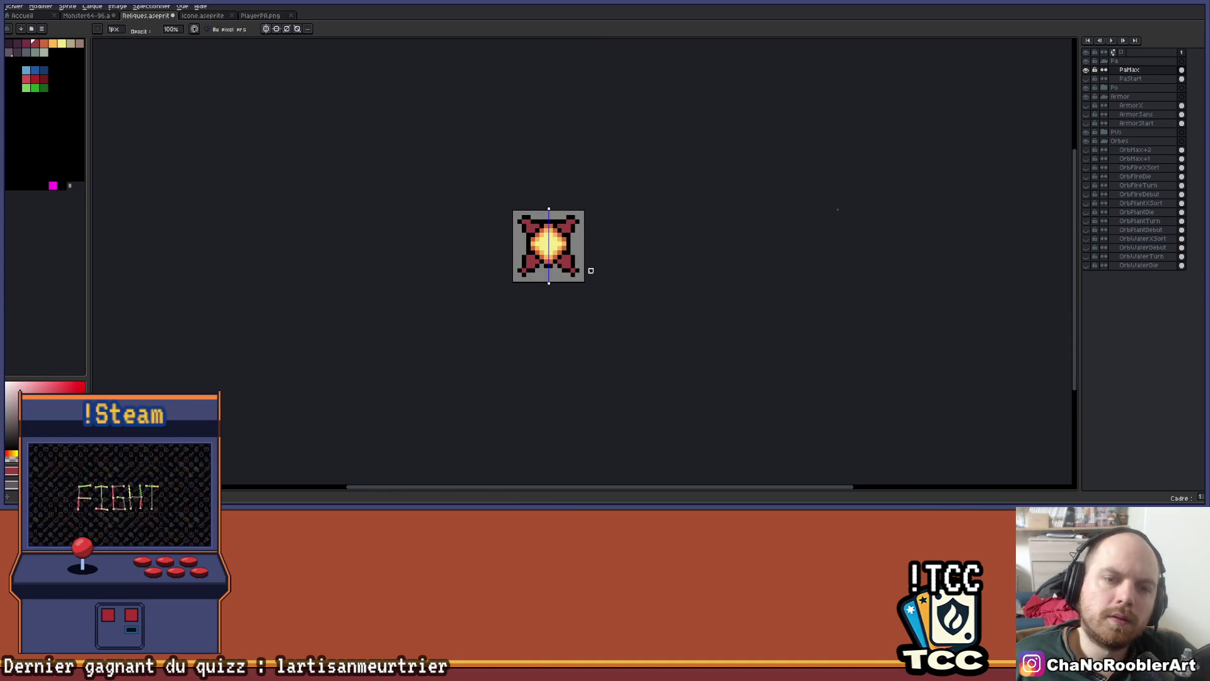
{"action": "scroll", "coordinate": [590, 270], "scroll_direction": "up", "scroll_amount": 4}
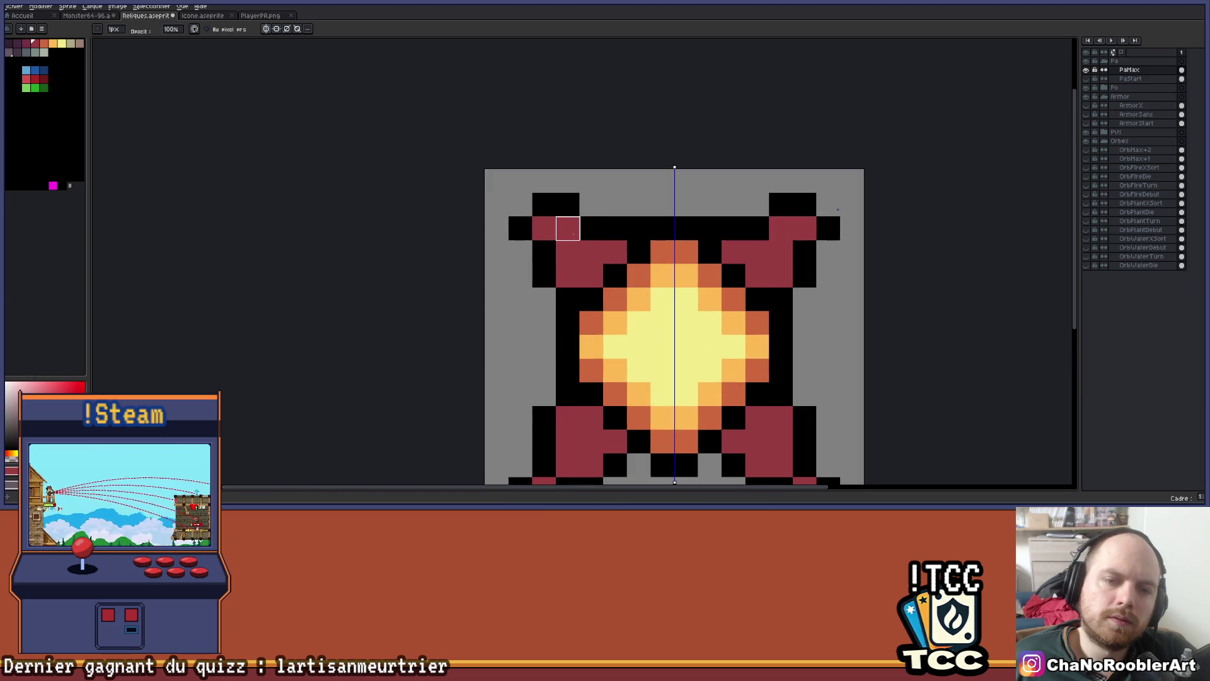
{"action": "key", "text": "b"}
{"action": "left_click", "coordinate": [496, 273]}
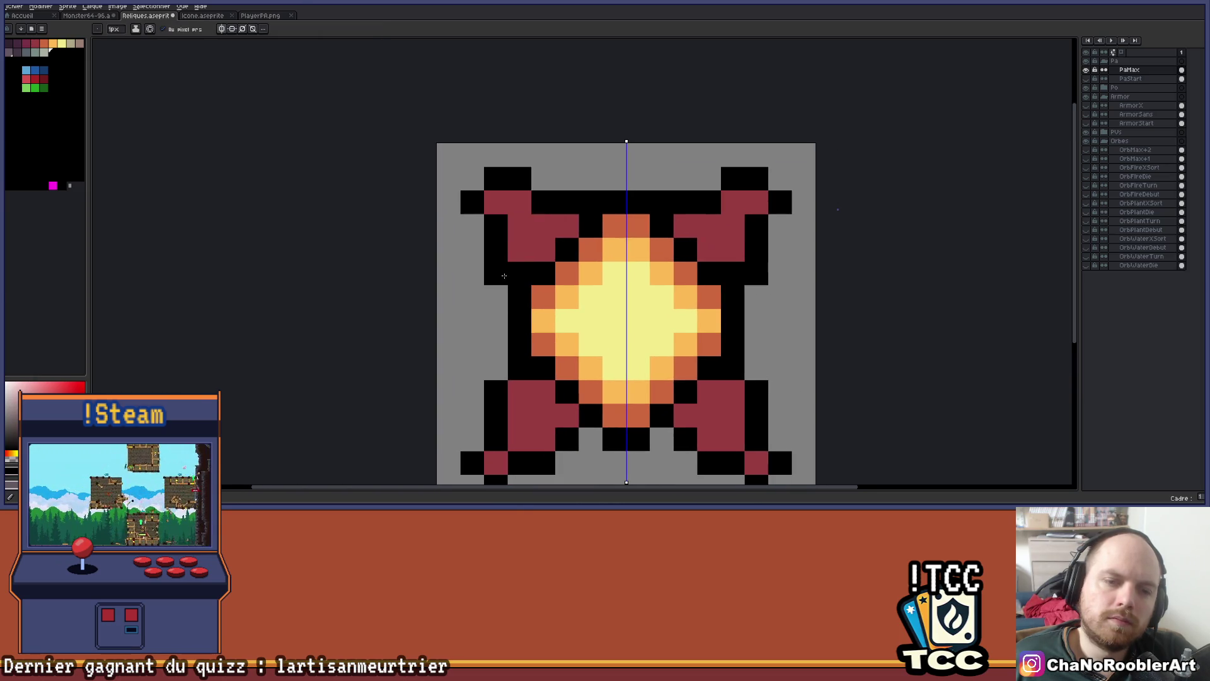
Try a mirrored black pixel pair beside the core, then undo it
{"action": "left_click_drag", "start_coordinate": [780, 320], "coordinate": [792, 270]}
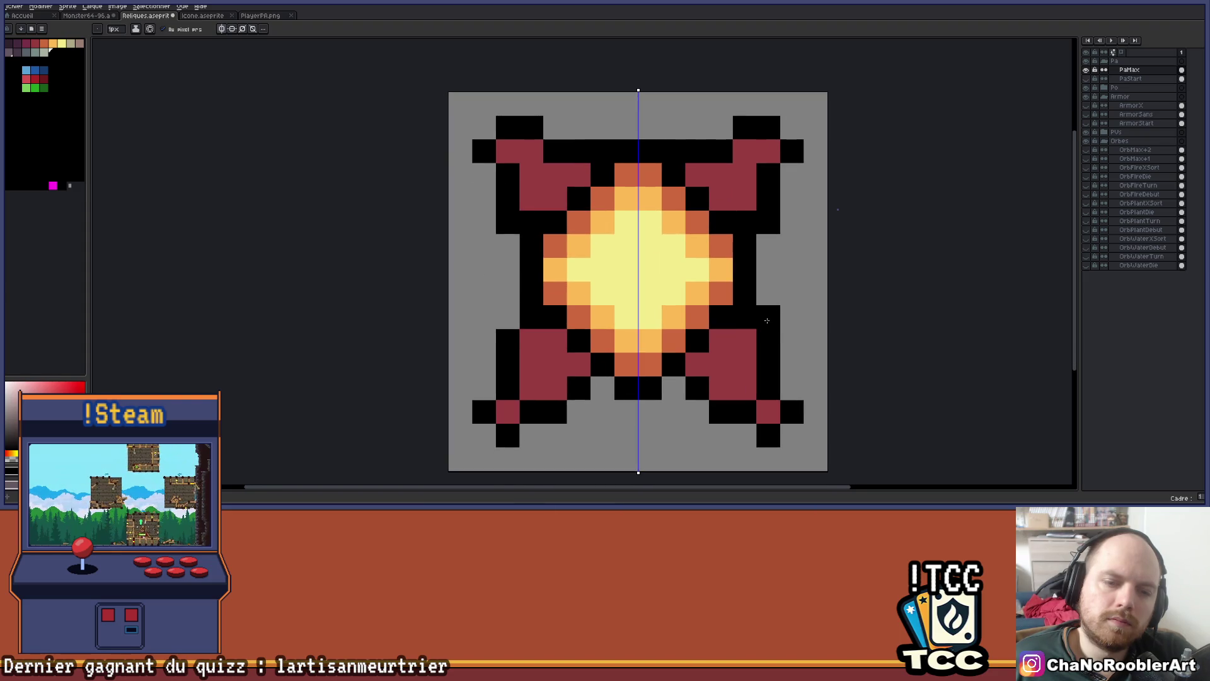
{"action": "left_click", "coordinate": [766, 321]}
{"action": "key", "text": "ctrl+z"}
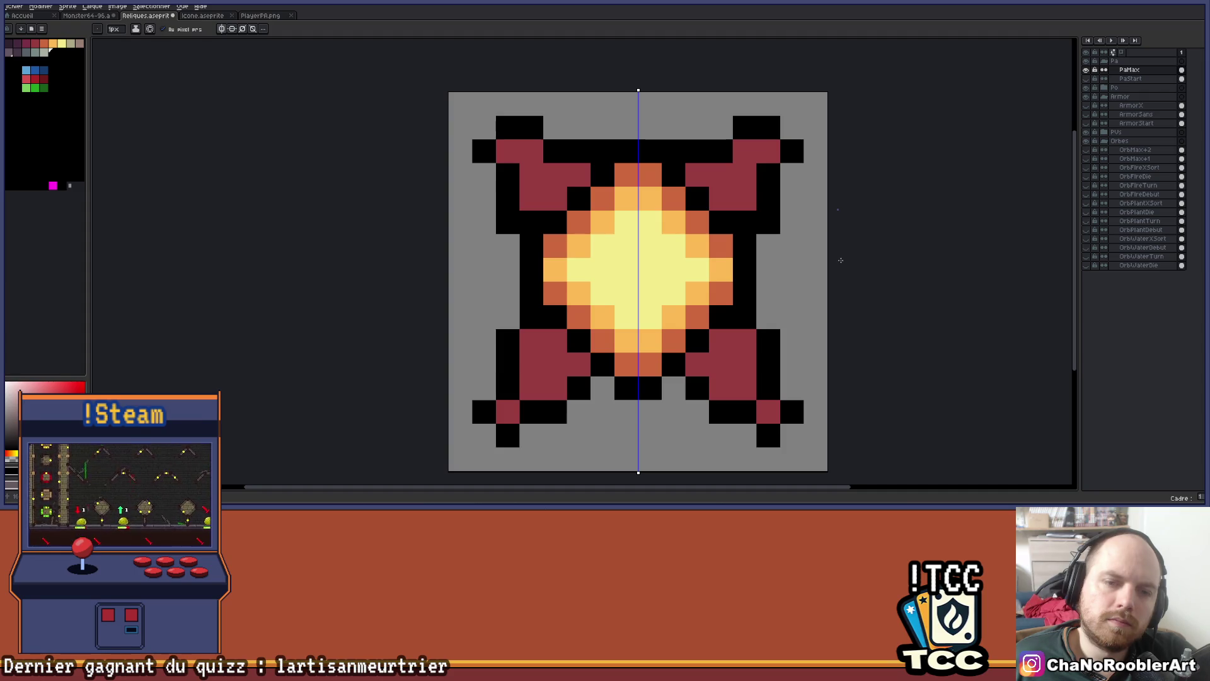
{"action": "left_click", "coordinate": [768, 317]}
{"action": "left_click_drag", "start_coordinate": [791, 317], "coordinate": [792, 292]}
{"action": "key", "text": "ctrl+z"}
{"action": "key", "text": "v"}
{"action": "key", "text": "ctrl+z"}
Pick the maroon arm colour and paint mirrored maroon pixels inside the arms and on outline pixels
{"action": "key", "text": "i"}
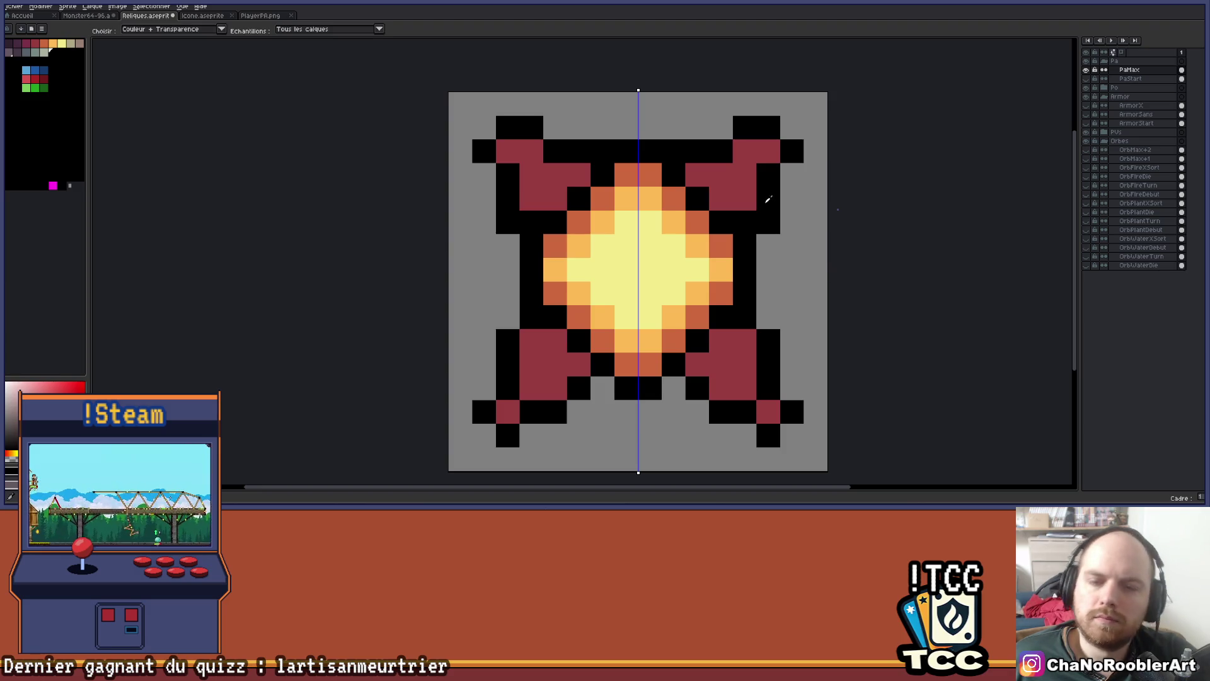
{"action": "left_click", "coordinate": [750, 199]}
{"action": "key", "text": "b"}
{"action": "left_click", "coordinate": [746, 214]}
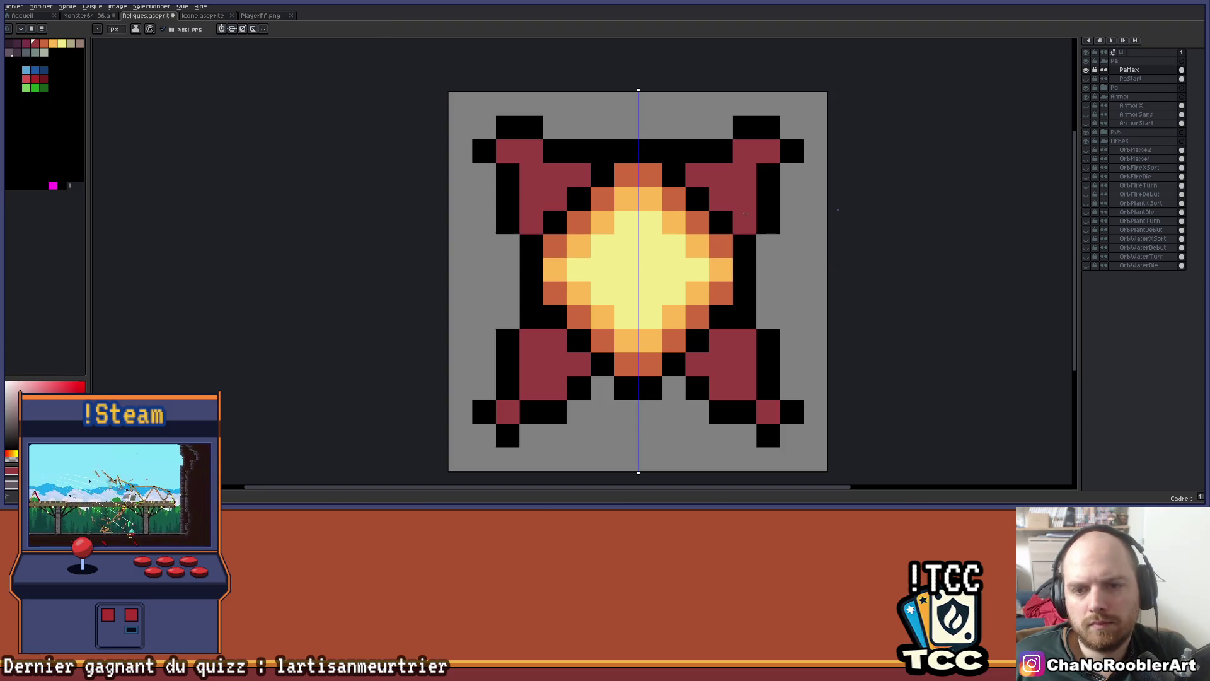
{"action": "scroll", "coordinate": [743, 214], "scroll_direction": "down", "scroll_amount": 1}
{"action": "left_click", "coordinate": [748, 295]}
{"action": "key", "text": "i"}
{"action": "key", "text": "b"}
{"action": "left_click", "coordinate": [782, 293]}
{"action": "scroll", "coordinate": [782, 284], "scroll_direction": "down", "scroll_amount": 2}
{"action": "mouse_move", "coordinate": [797, 278]}
{"action": "left_mouse_down"}
{"action": "mouse_move", "coordinate": [681, 284]}
{"action": "mouse_move", "coordinate": [623, 310]}
{"action": "left_mouse_up"}
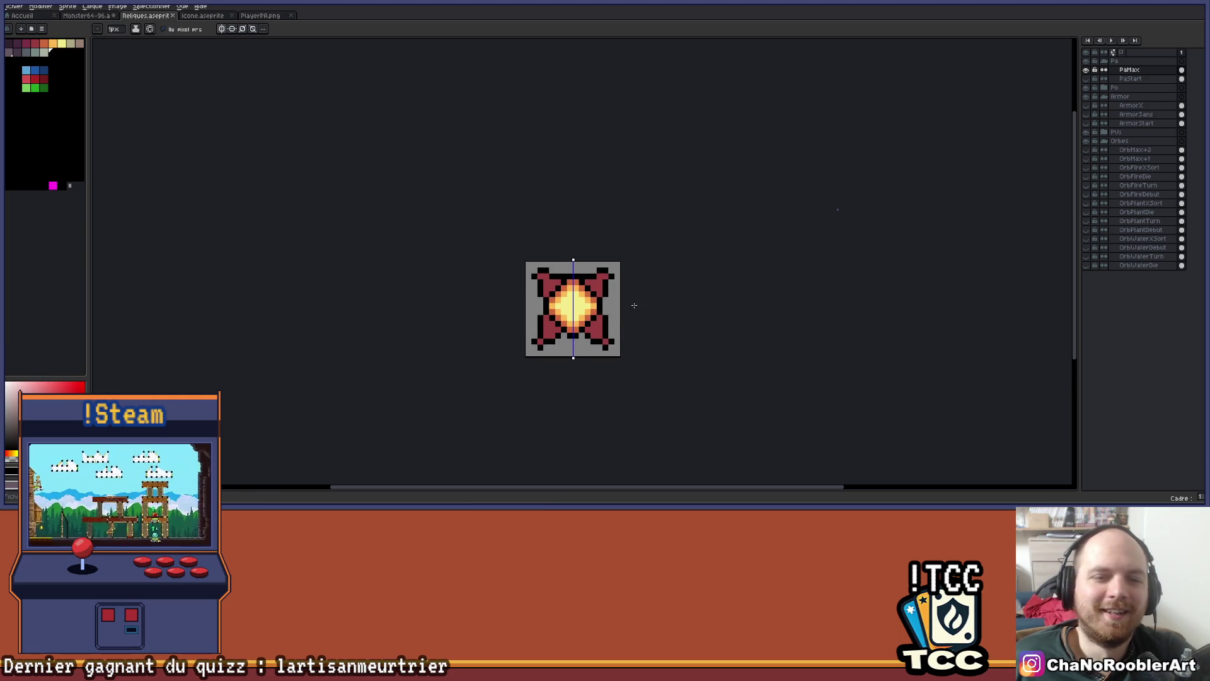
{"action": "scroll", "coordinate": [629, 277], "scroll_direction": "up", "scroll_amount": 5}
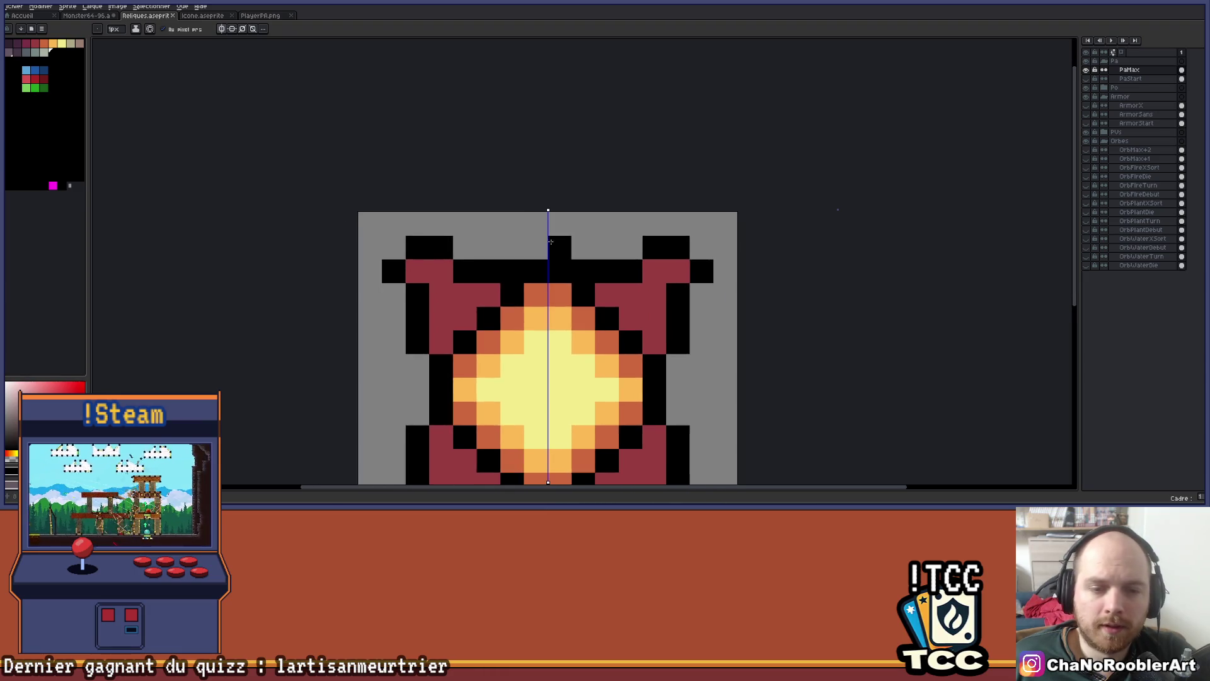
{"action": "scroll", "coordinate": [624, 182], "scroll_direction": "down", "scroll_amount": 5}
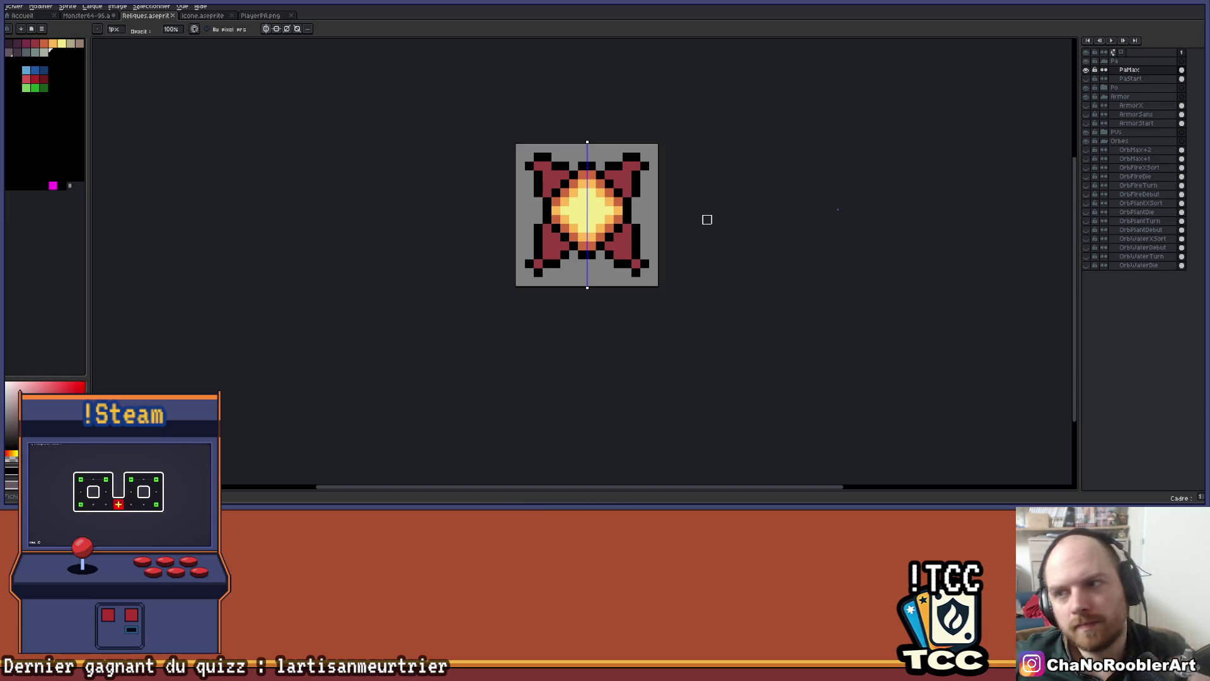
{"action": "left_click", "coordinate": [1085, 70]}
{"action": "left_click", "coordinate": [1085, 87]}
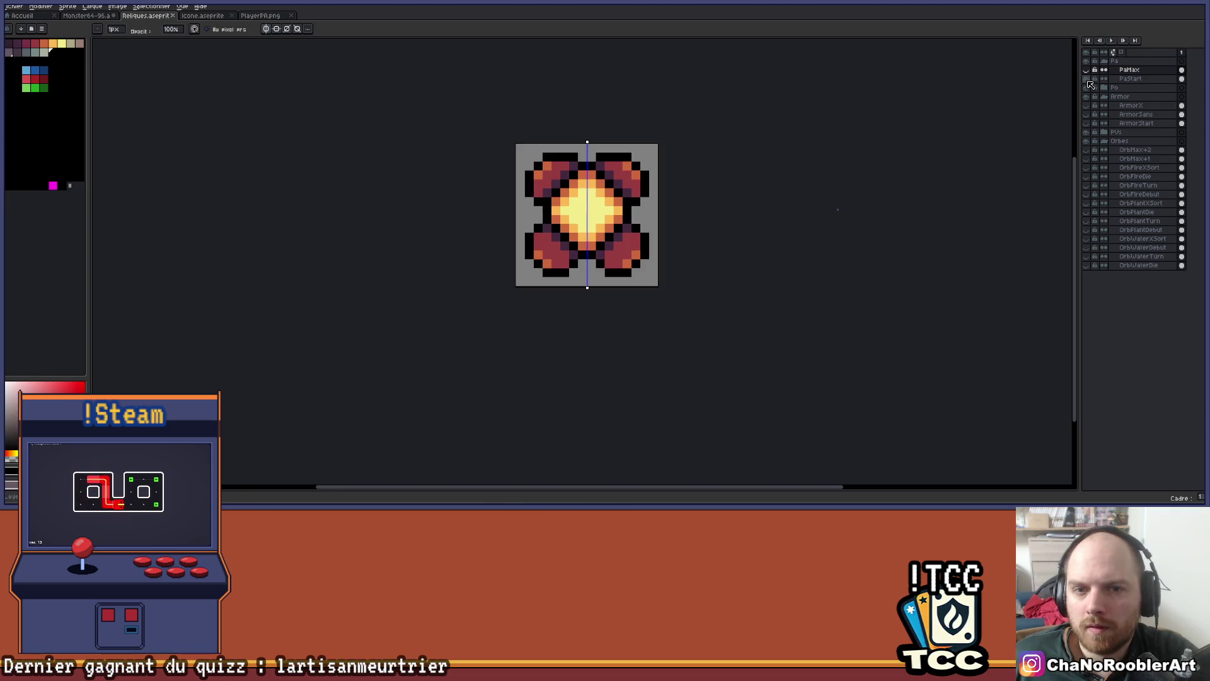
{"action": "left_click", "coordinate": [1087, 86]}
{"action": "left_click", "coordinate": [1087, 70]}
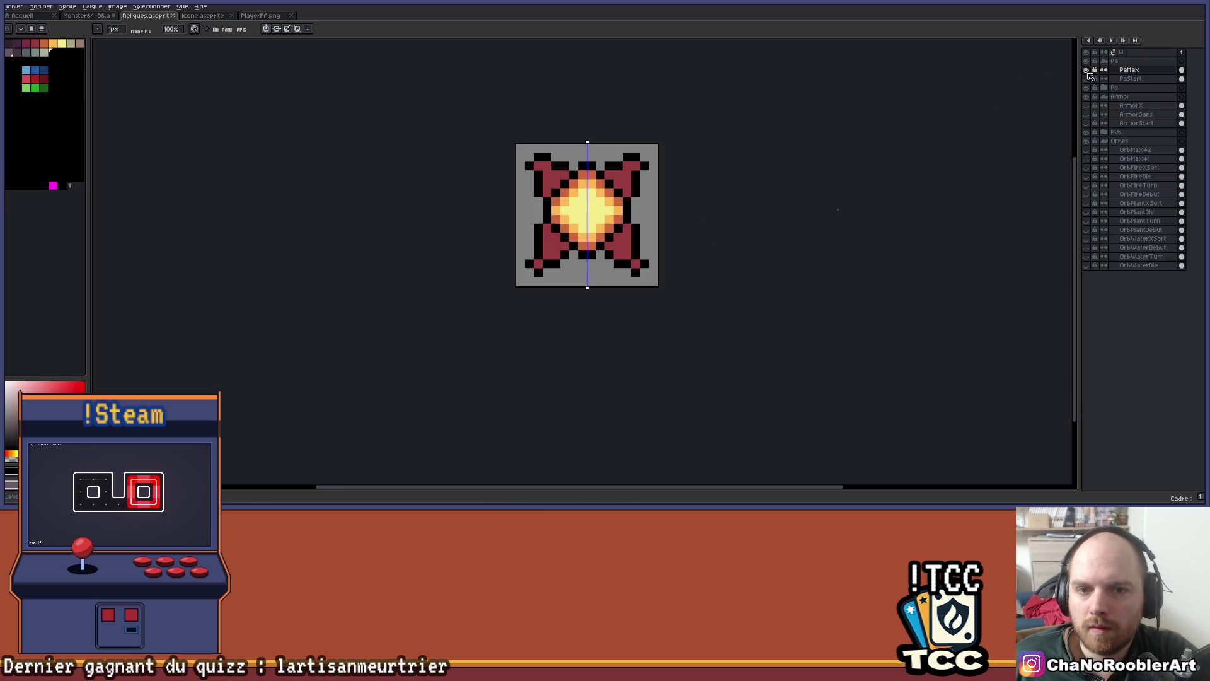
{"action": "scroll", "coordinate": [697, 197], "scroll_direction": "up", "scroll_amount": 3}
{"action": "left_click_drag", "start_coordinate": [791, 226], "coordinate": [740, 223]}
{"action": "left_click_drag", "start_coordinate": [668, 240], "coordinate": [638, 269]}
Paint mirrored dark-purple shading along the diagonals of the upper and lower arms
{"action": "left_click", "coordinate": [16, 43]}
{"action": "left_click", "coordinate": [576, 192]}
{"action": "left_click", "coordinate": [600, 216]}
{"action": "left_click", "coordinate": [624, 240]}
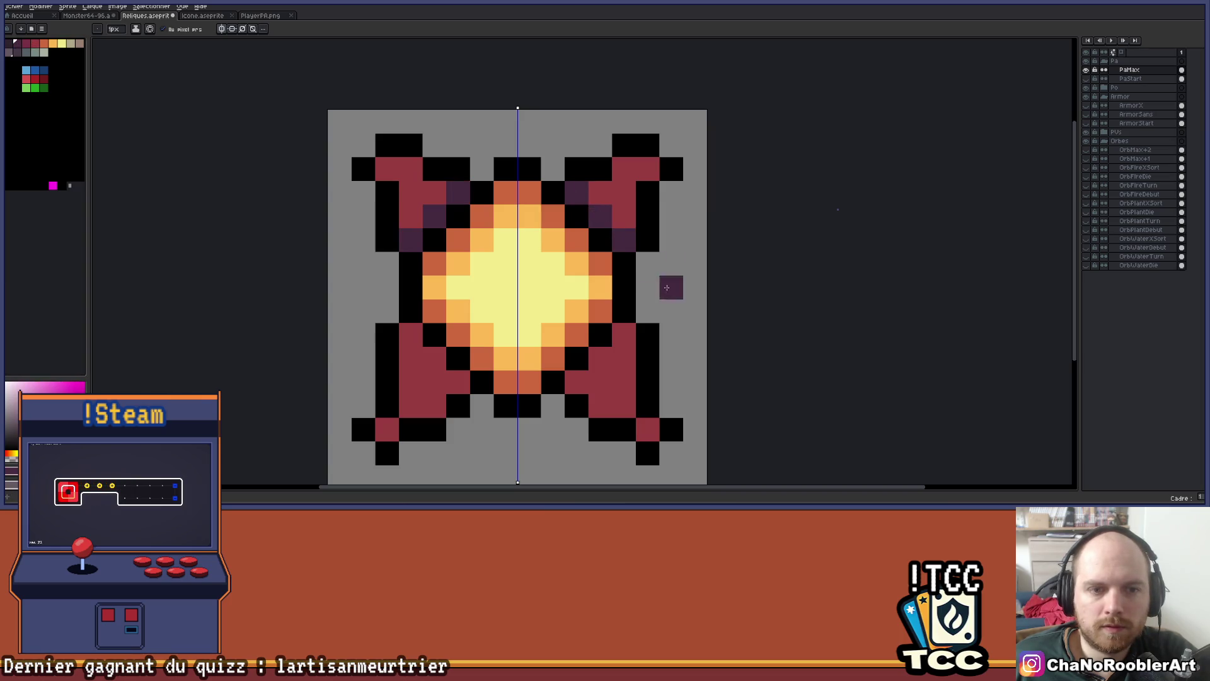
{"action": "left_click", "coordinate": [624, 335]}
{"action": "left_click", "coordinate": [600, 358]}
{"action": "left_click", "coordinate": [576, 381]}
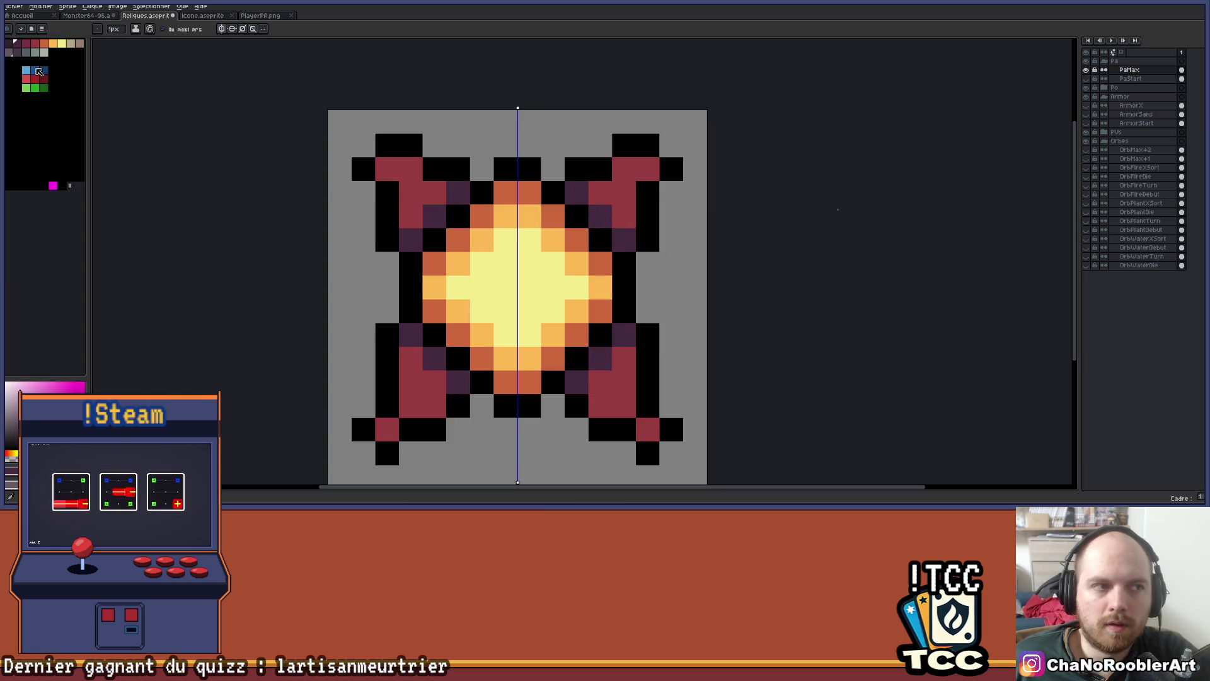
Pick orange and paint an orange pixel on each arm tip
{"action": "left_click", "coordinate": [35, 43]}
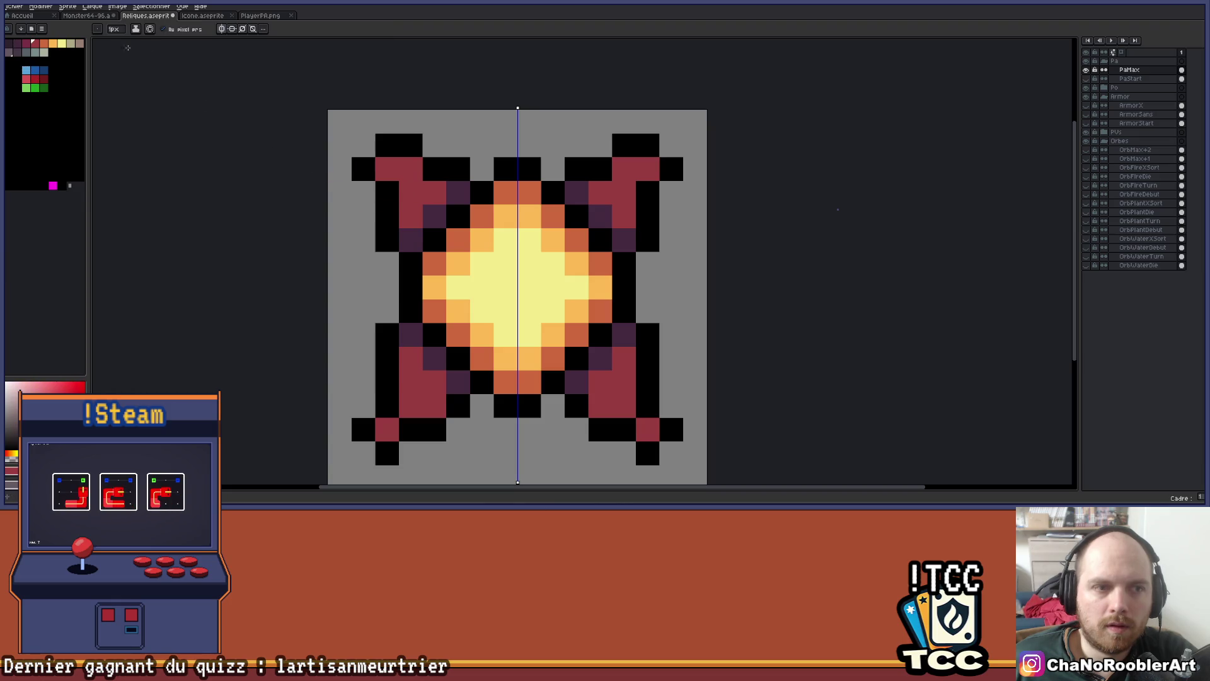
{"action": "scroll", "coordinate": [364, 107], "scroll_direction": "down", "scroll_amount": 3}
{"action": "scroll", "coordinate": [363, 107], "scroll_direction": "up", "scroll_amount": 3}
{"action": "left_click", "coordinate": [53, 43]}
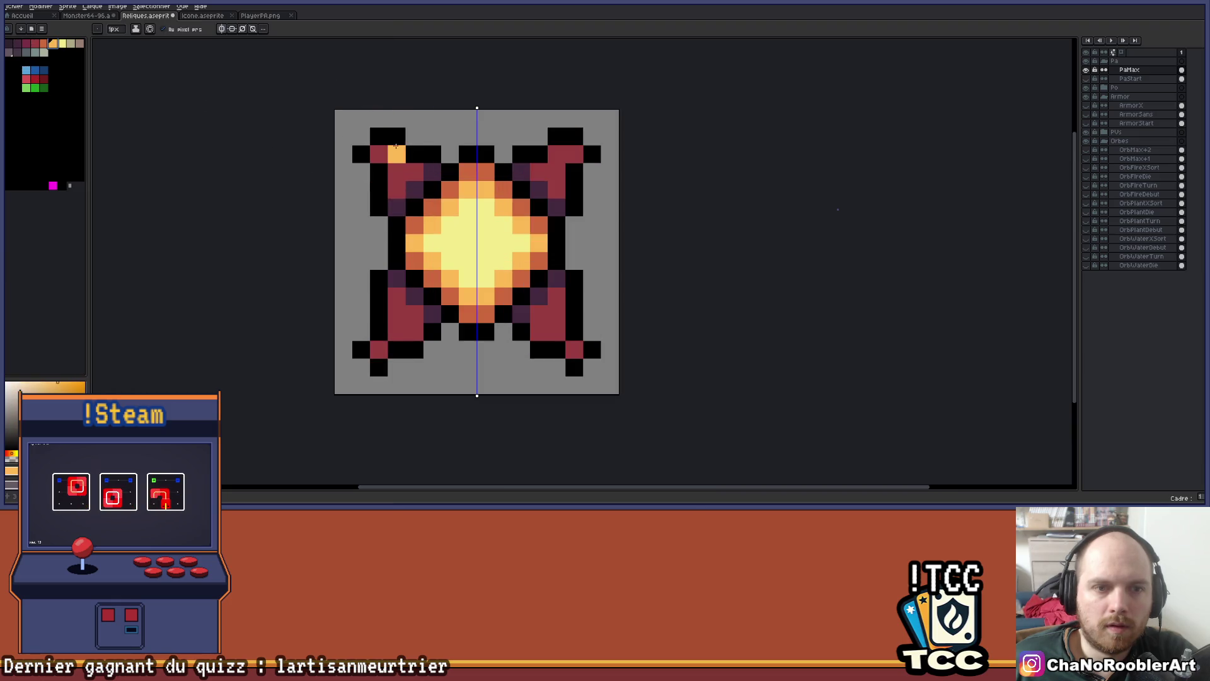
{"action": "left_click", "coordinate": [384, 157]}
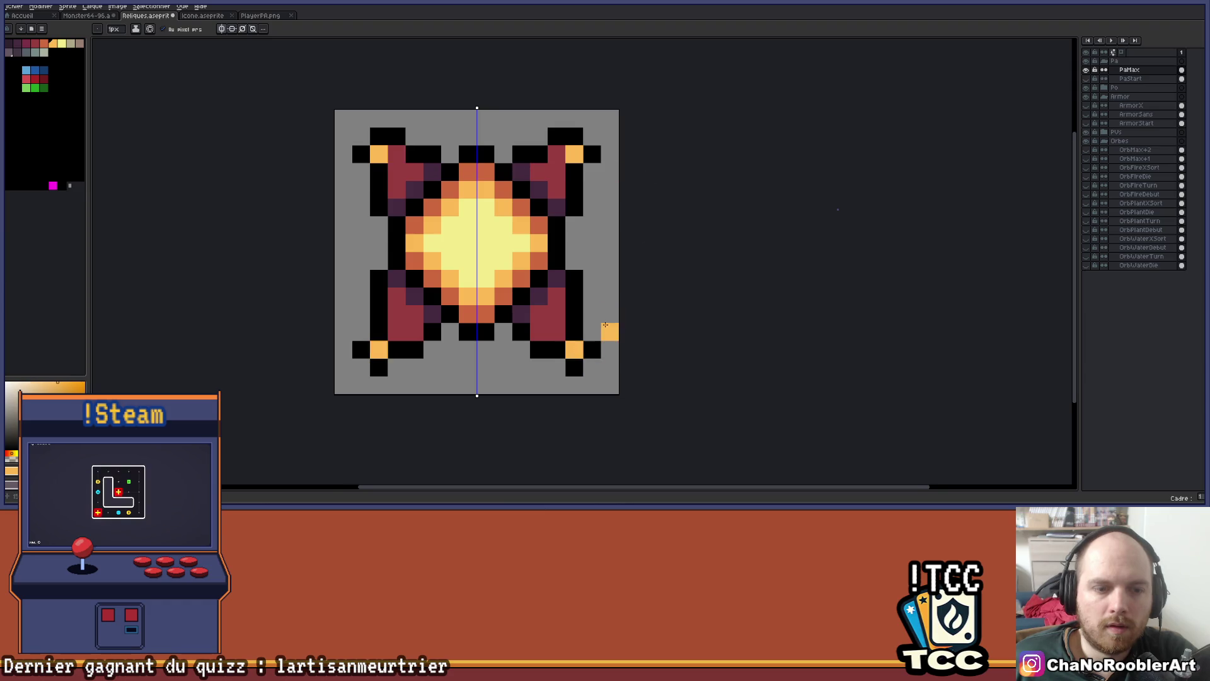
{"action": "scroll", "coordinate": [605, 324], "scroll_direction": "down", "scroll_amount": 2}
{"action": "left_click_drag", "start_coordinate": [605, 324], "coordinate": [468, 325]}
{"action": "left_click_drag", "start_coordinate": [504, 243], "coordinate": [559, 253]}
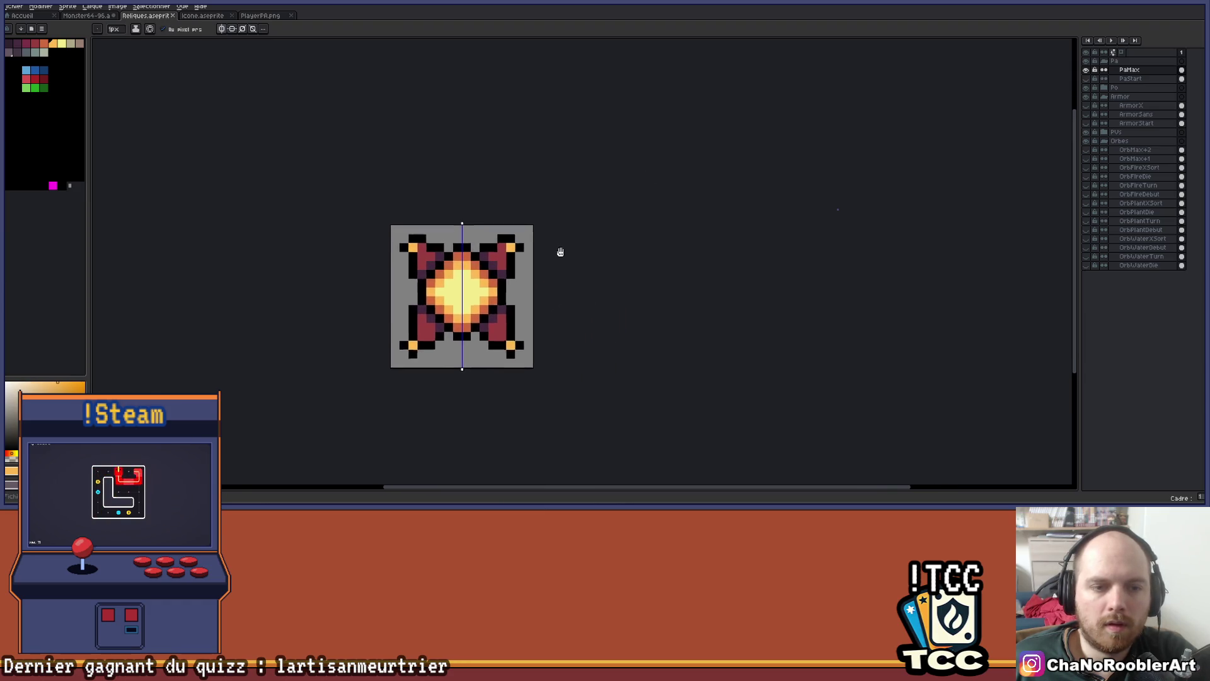
{"action": "scroll", "coordinate": [561, 246], "scroll_direction": "up", "scroll_amount": 4}
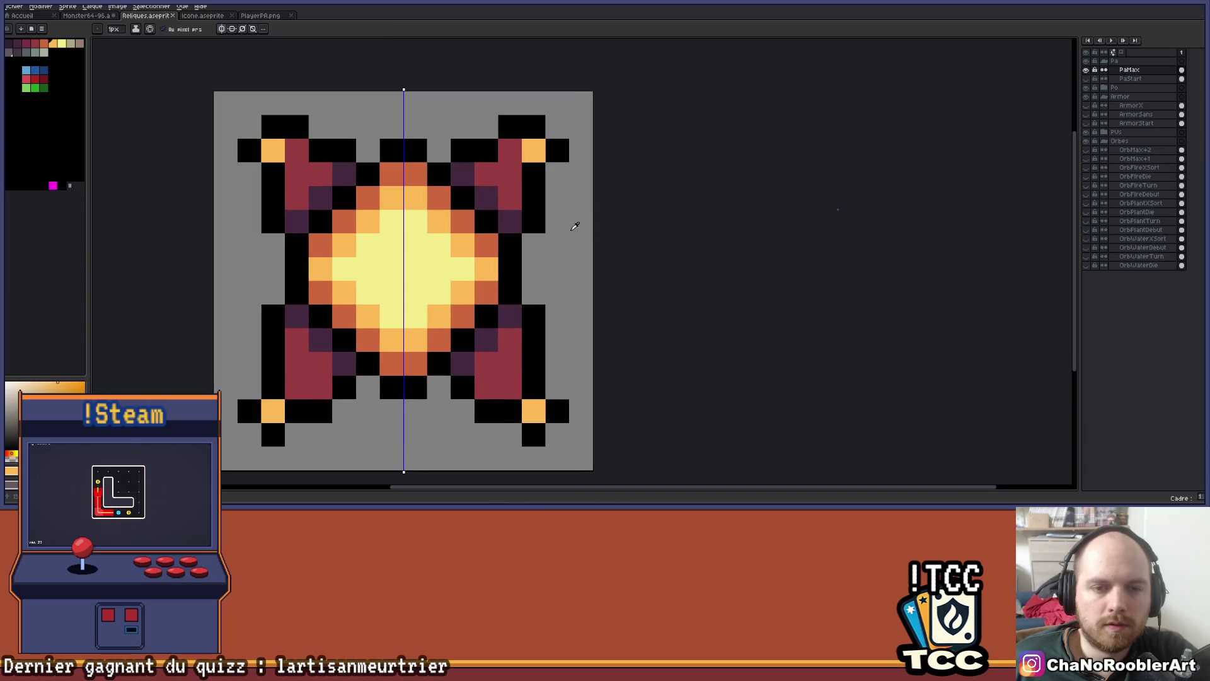
Draw mirrored black side strokes in black, undoing and redrawing until a spike rises from mid-height
{"action": "key", "text": "x"}
{"action": "mouse_move", "coordinate": [574, 222]}
{"action": "left_mouse_down"}
{"action": "mouse_move", "coordinate": [576, 340]}
{"action": "mouse_move", "coordinate": [558, 317]}
{"action": "left_mouse_up"}
{"action": "left_click", "coordinate": [561, 237]}
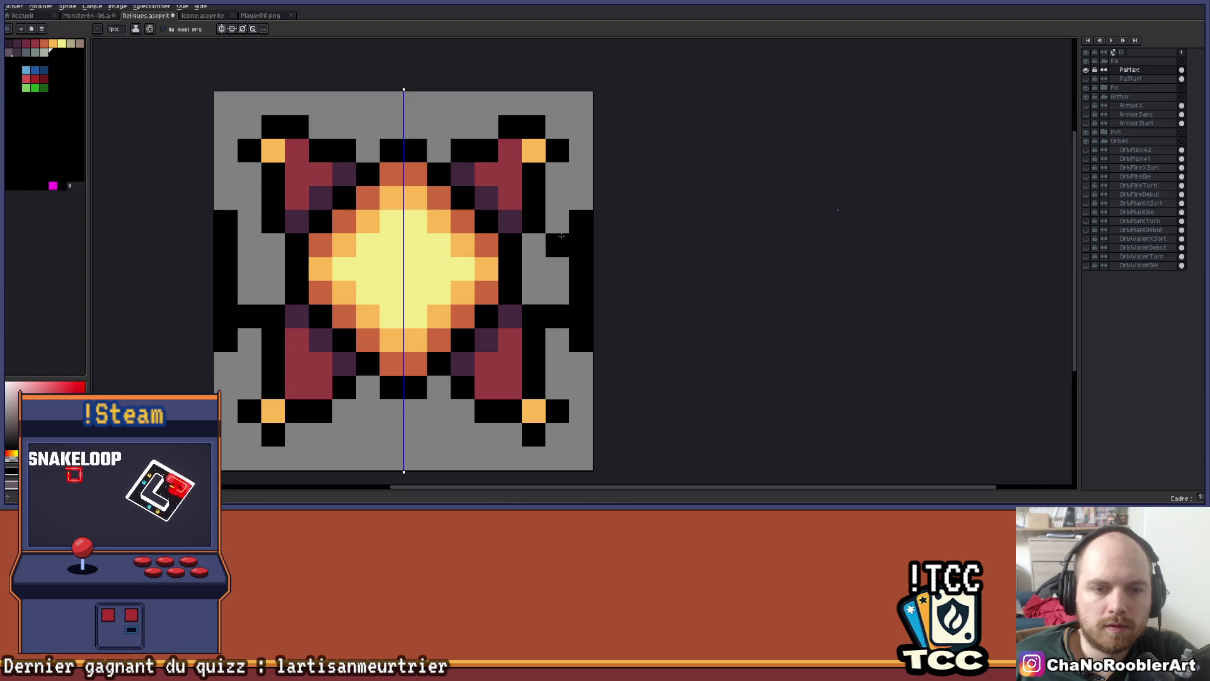
{"action": "left_click", "coordinate": [553, 245]}
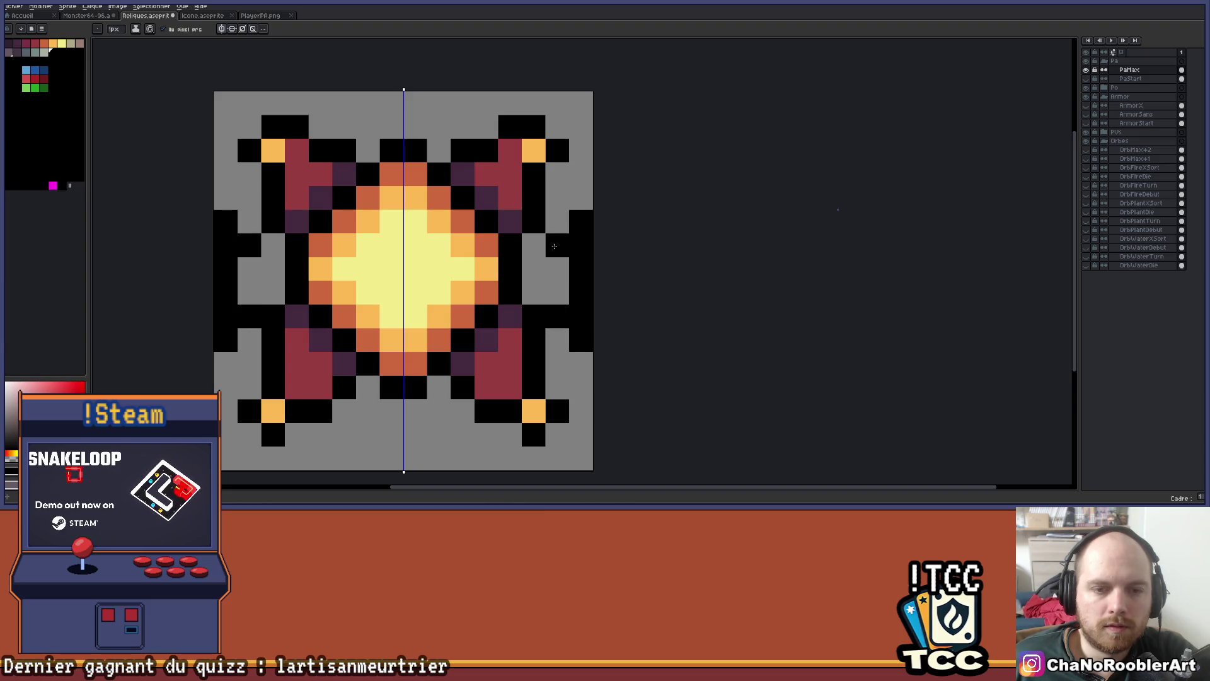
{"action": "key", "text": "ctrl+z"}
{"action": "key", "text": "ctrl+z"}
{"action": "left_click", "coordinate": [563, 316]}
{"action": "key", "text": "ctrl+z"}
{"action": "key", "text": "ctrl+z"}
{"action": "left_click_drag", "start_coordinate": [557, 292], "coordinate": [558, 267]}
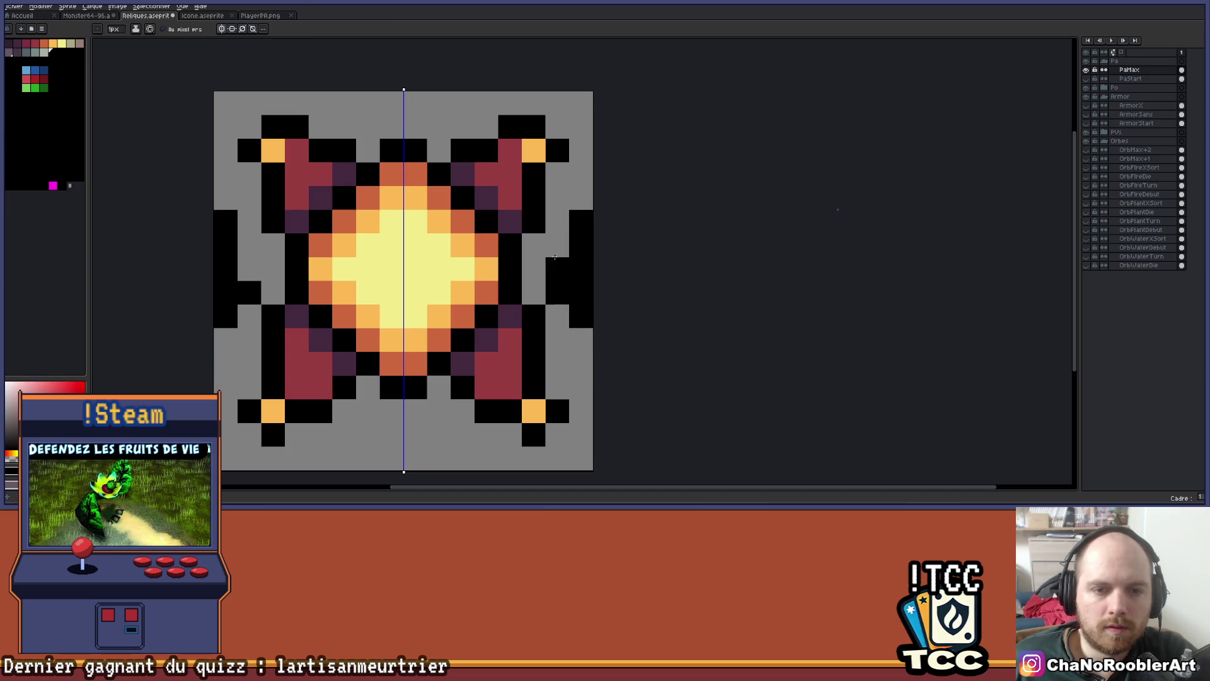
Undo the extra side outline and place a single mirrored black point on each side edge
{"action": "scroll", "coordinate": [608, 354], "scroll_direction": "down", "scroll_amount": 3}
{"action": "scroll", "coordinate": [602, 356], "scroll_direction": "up", "scroll_amount": 1}
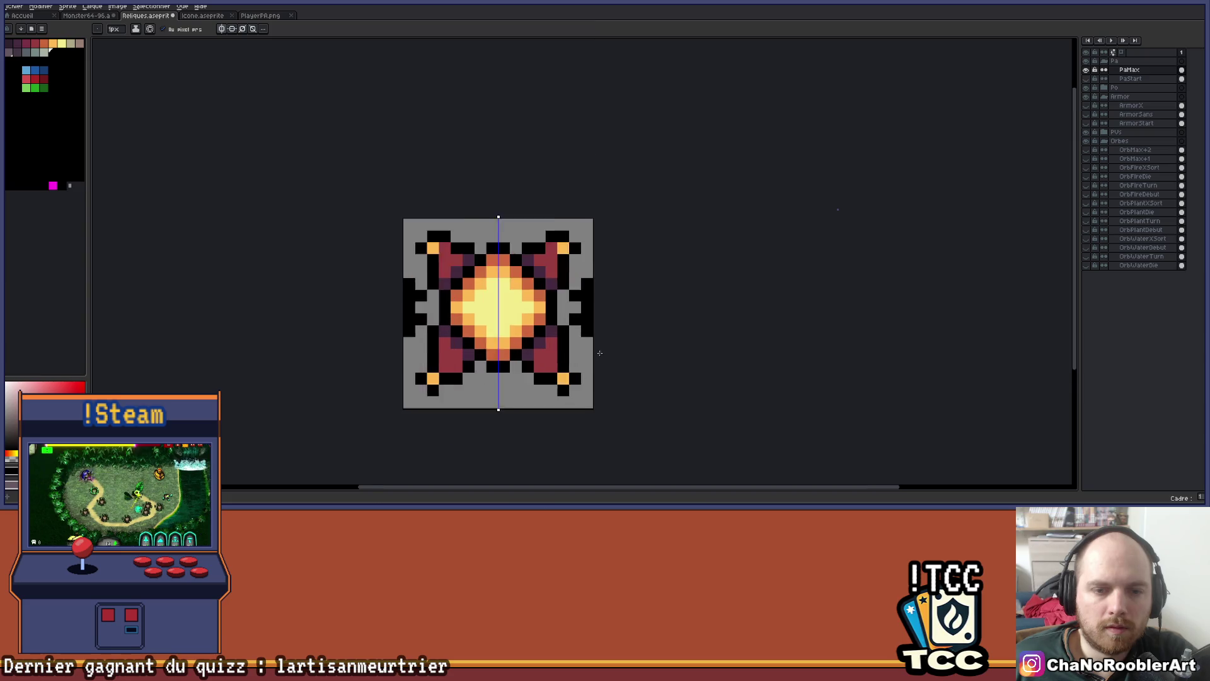
{"action": "scroll", "coordinate": [601, 355], "scroll_direction": "up", "scroll_amount": 1}
{"action": "scroll", "coordinate": [583, 301], "scroll_direction": "down", "scroll_amount": 2}
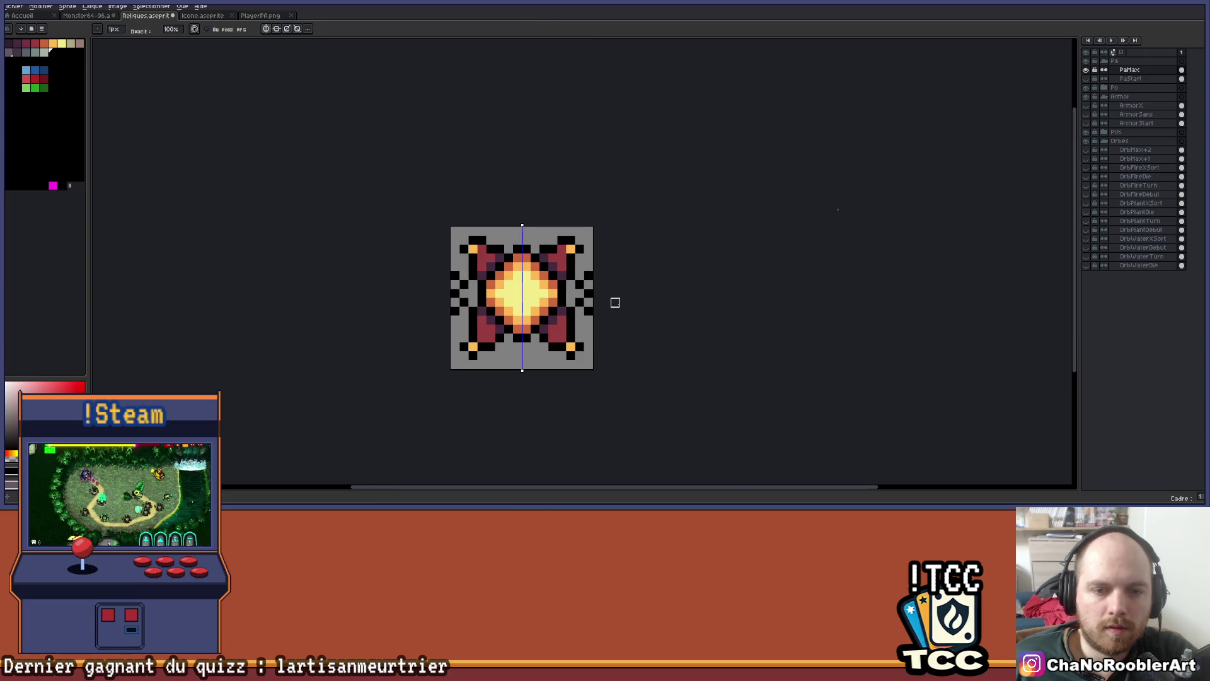
{"action": "left_click_drag", "start_coordinate": [635, 303], "coordinate": [674, 303]}
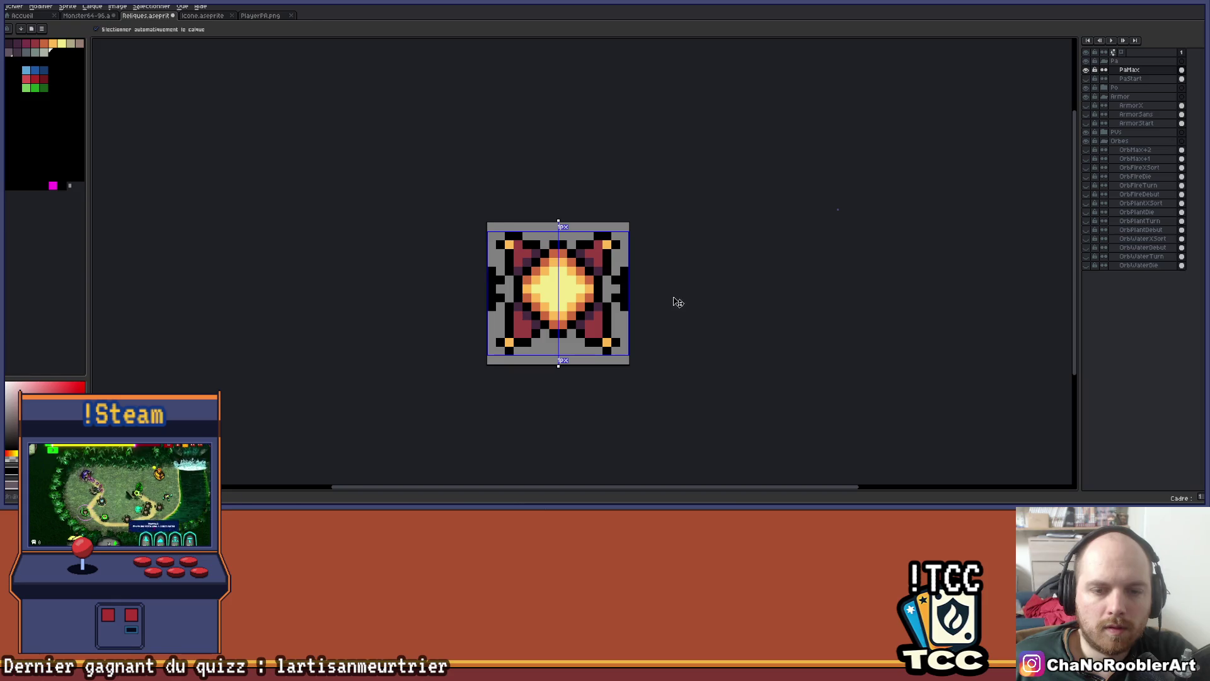
{"action": "key", "text": "b"}
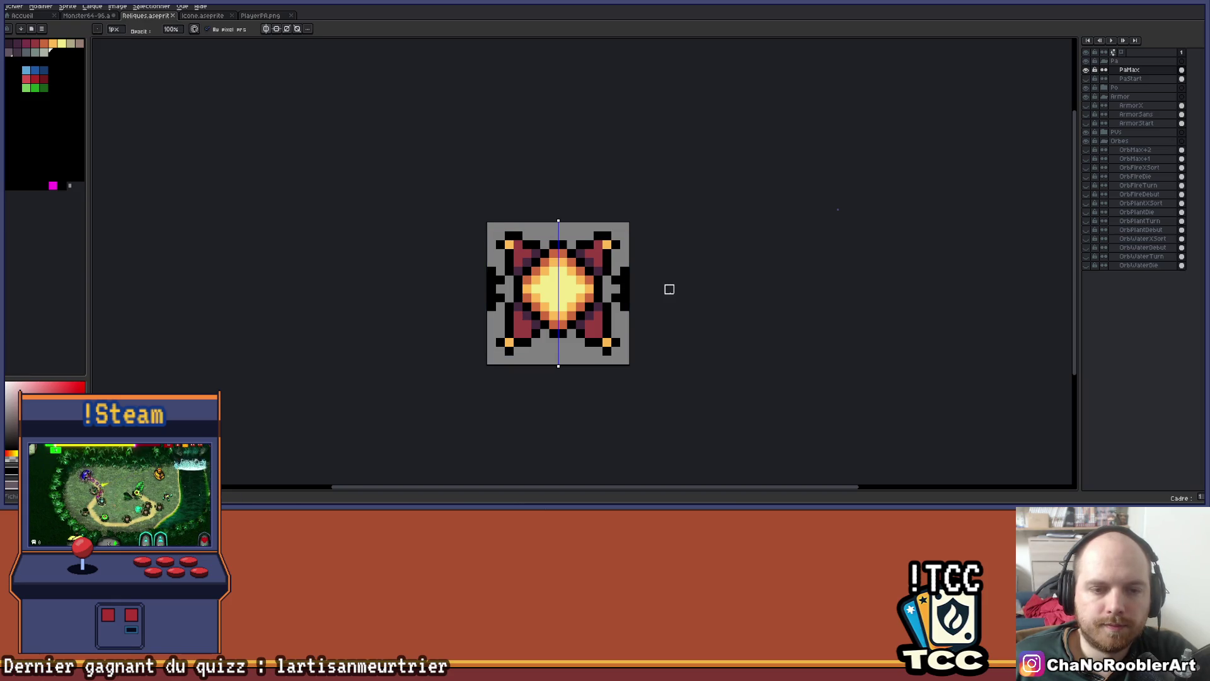
{"action": "key", "text": "ctrl+z"}
{"action": "key", "text": "ctrl+z"}
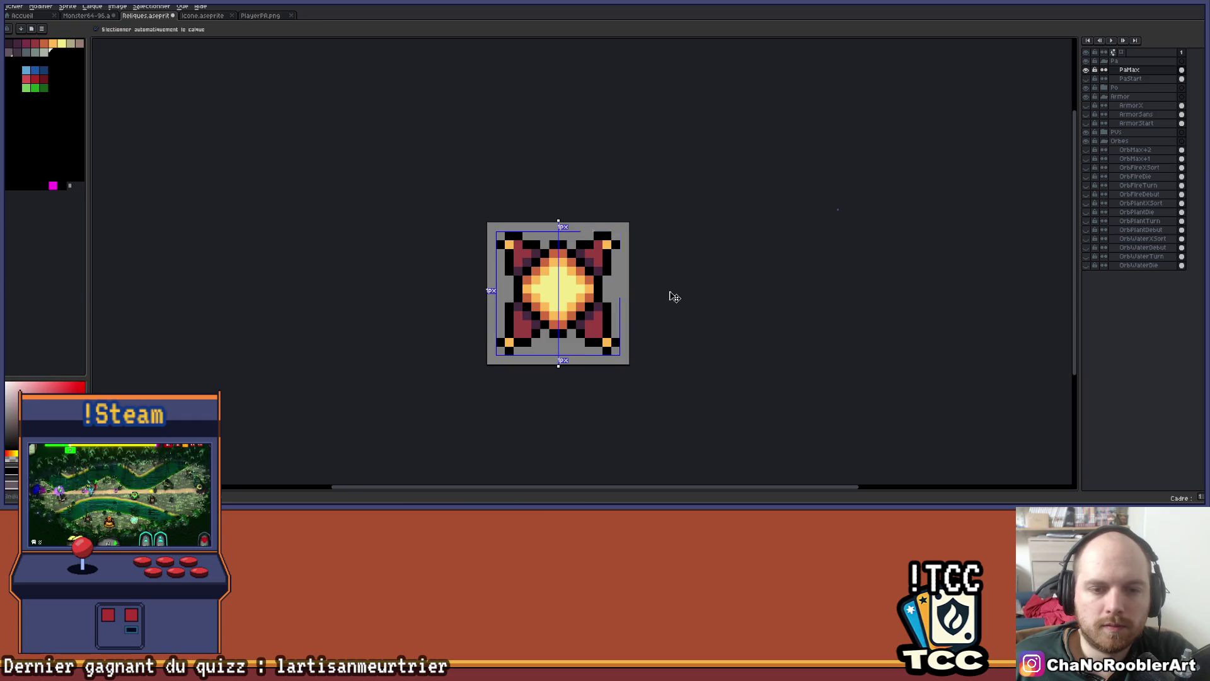
{"action": "scroll", "coordinate": [598, 288], "scroll_direction": "up", "scroll_amount": 2}
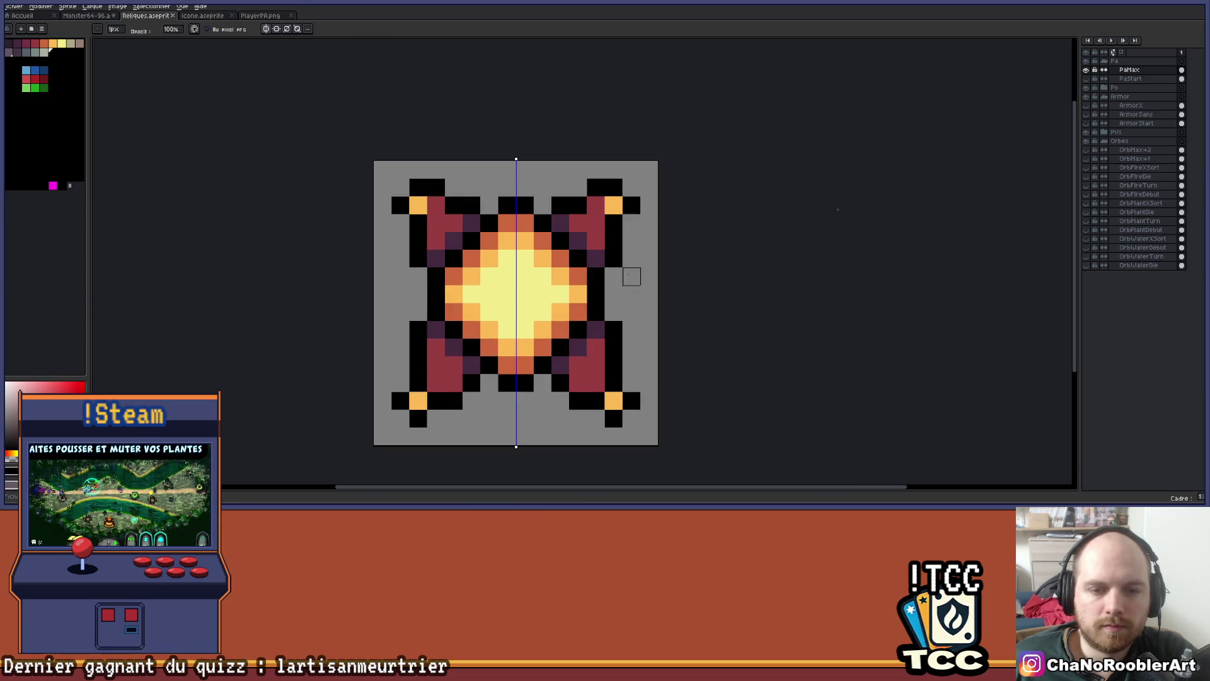
{"action": "left_click", "coordinate": [629, 274]}
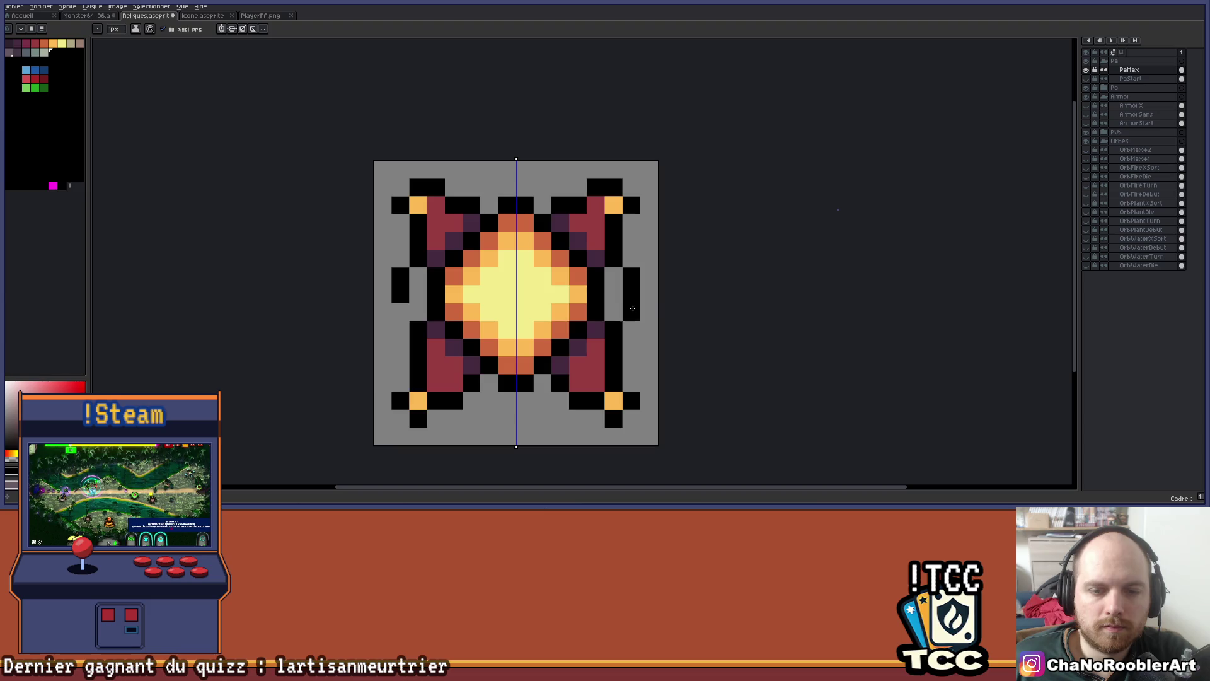
Sample the arms' crimson and fill the side spikes with it
{"action": "key", "text": "i"}
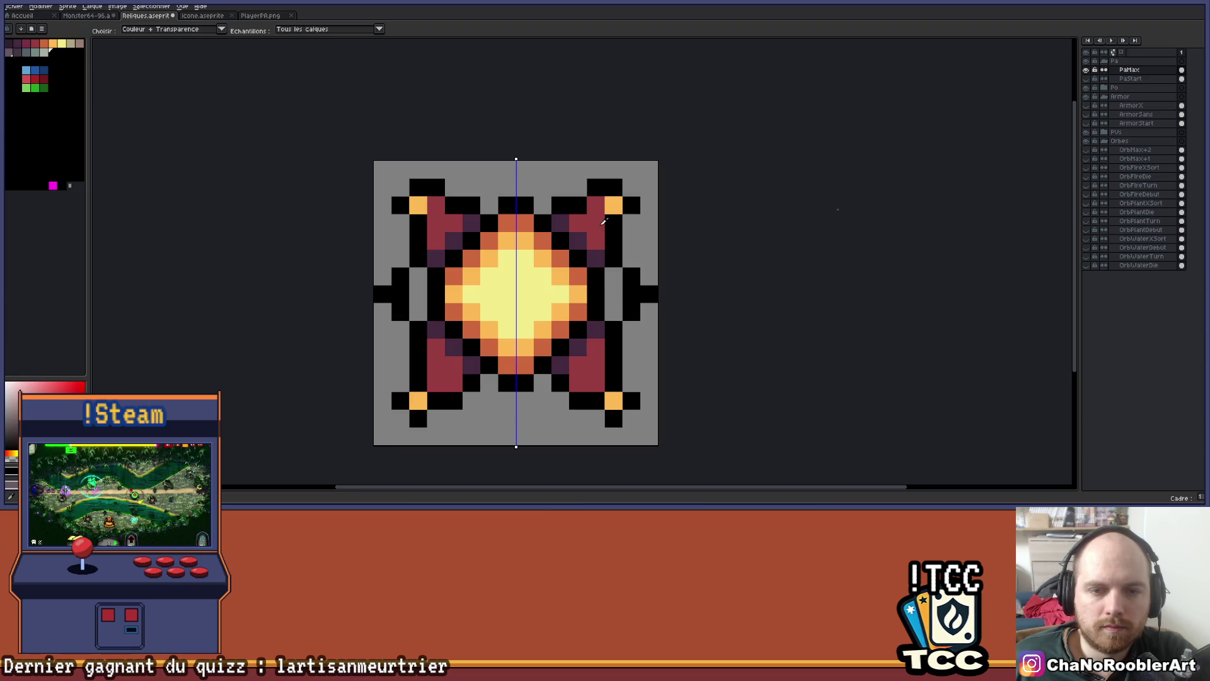
{"action": "left_click", "coordinate": [600, 249]}
{"action": "key", "text": "b"}
{"action": "left_click", "coordinate": [631, 291]}
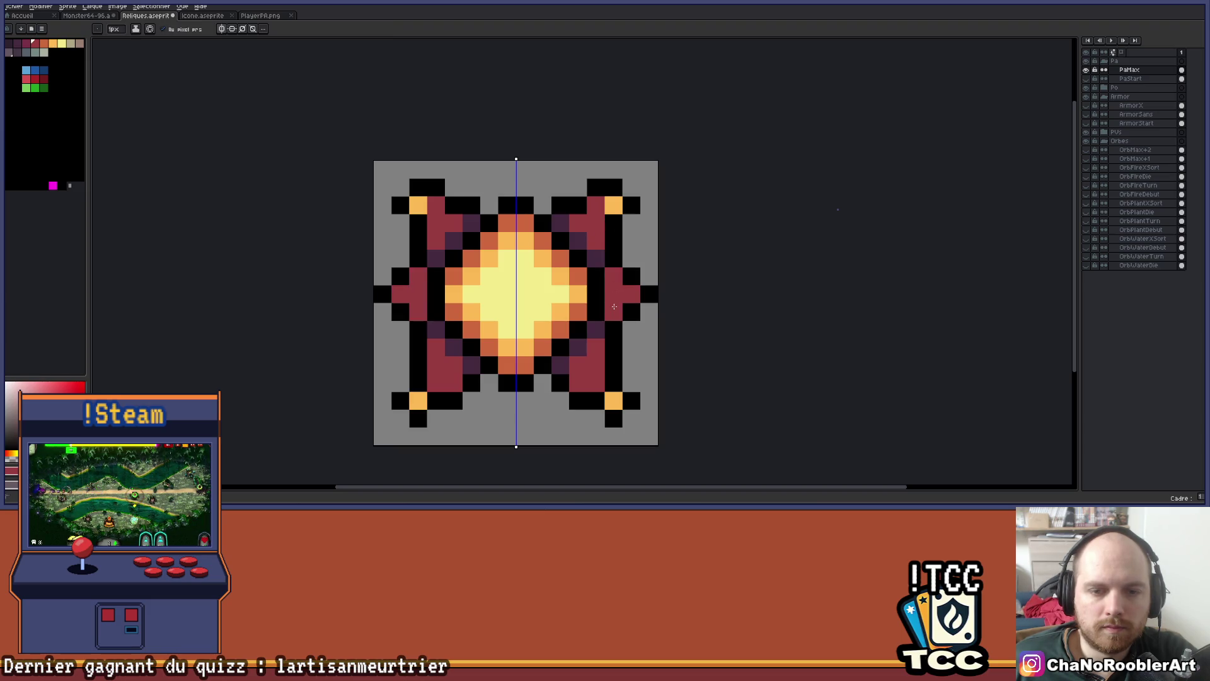
{"action": "left_click_drag", "start_coordinate": [613, 268], "coordinate": [612, 319]}
{"action": "scroll", "coordinate": [664, 273], "scroll_direction": "down", "scroll_amount": 4}
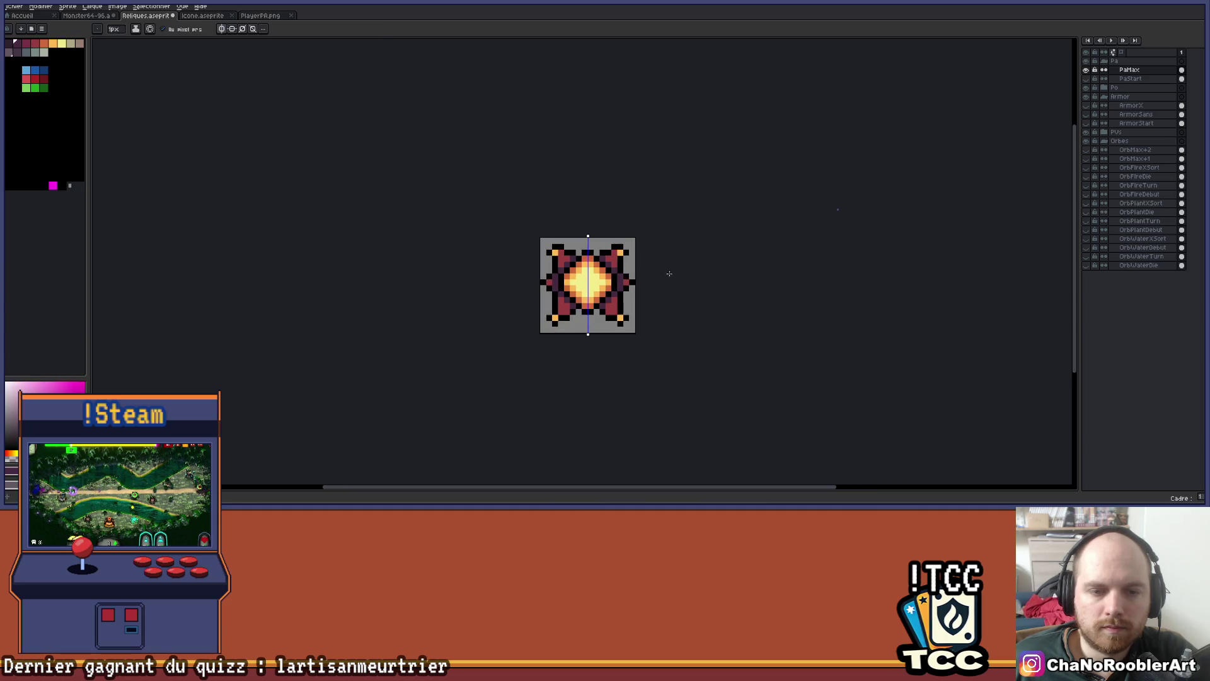
{"action": "scroll", "coordinate": [637, 261], "scroll_direction": "up", "scroll_amount": 2}
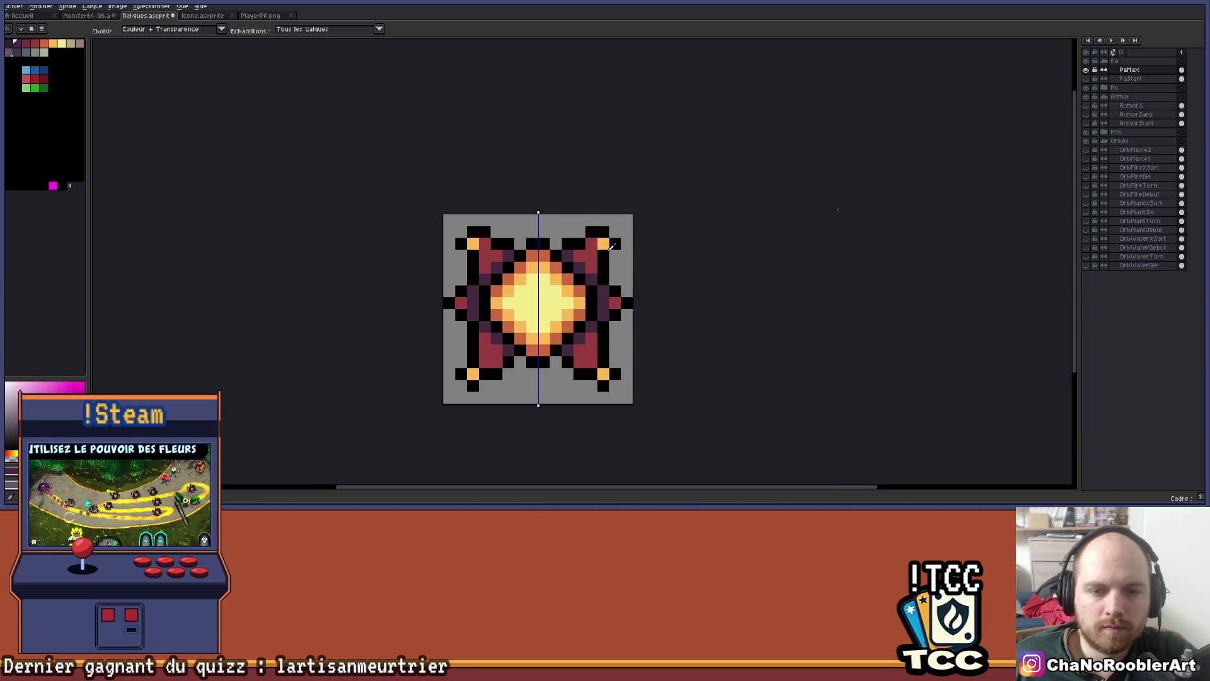
Sample orange from the sprite for the side spike tips
{"action": "left_click", "coordinate": [604, 244], "text": "alt"}
{"action": "scroll", "coordinate": [642, 281], "scroll_direction": "down", "scroll_amount": 3}
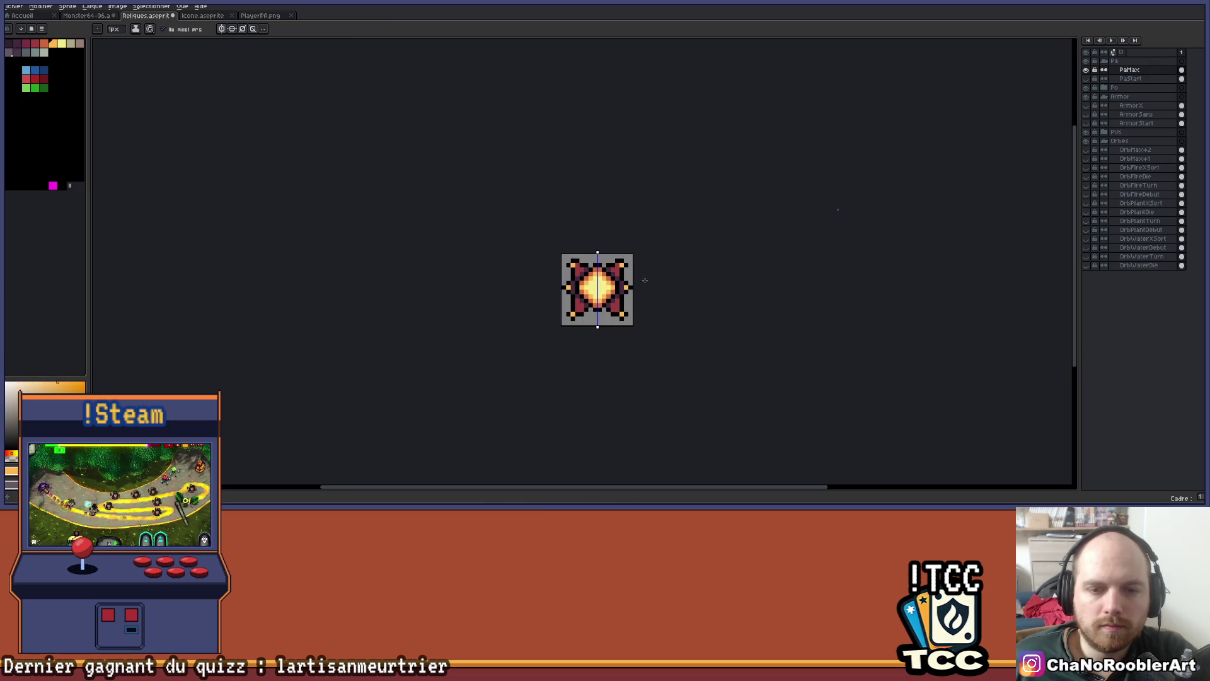
{"action": "left_click_drag", "start_coordinate": [672, 281], "coordinate": [594, 272]}
{"action": "scroll", "coordinate": [572, 277], "scroll_direction": "up", "scroll_amount": 2}
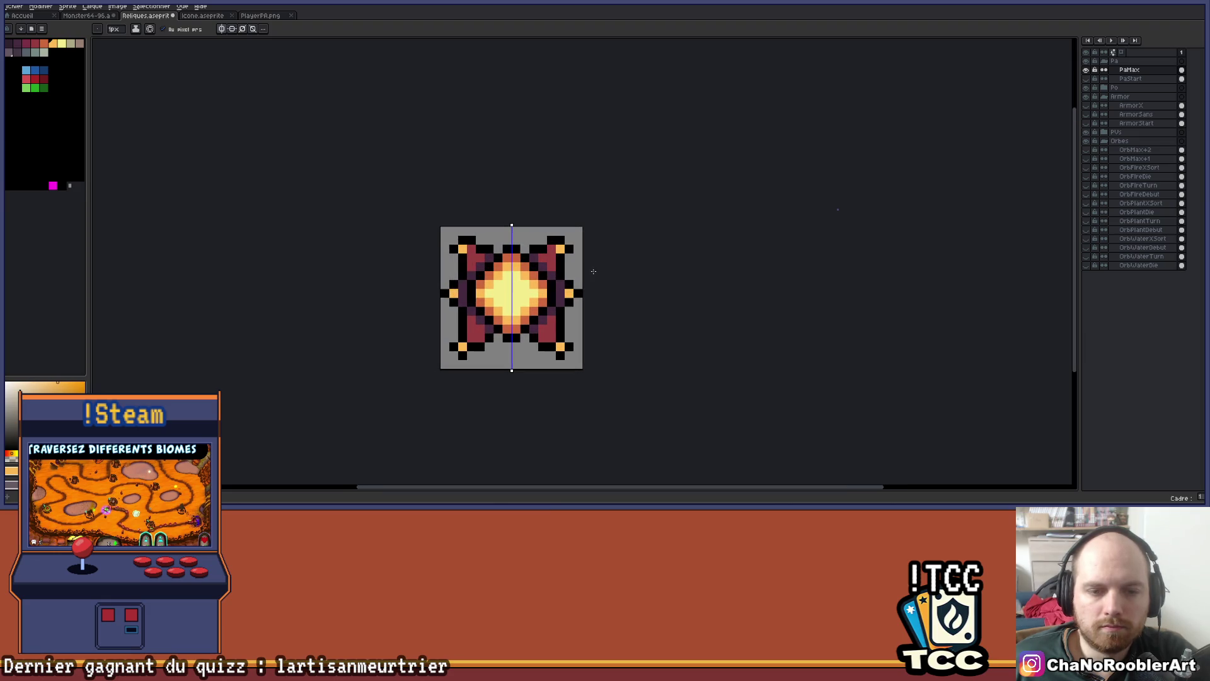
{"action": "key", "text": "v"}
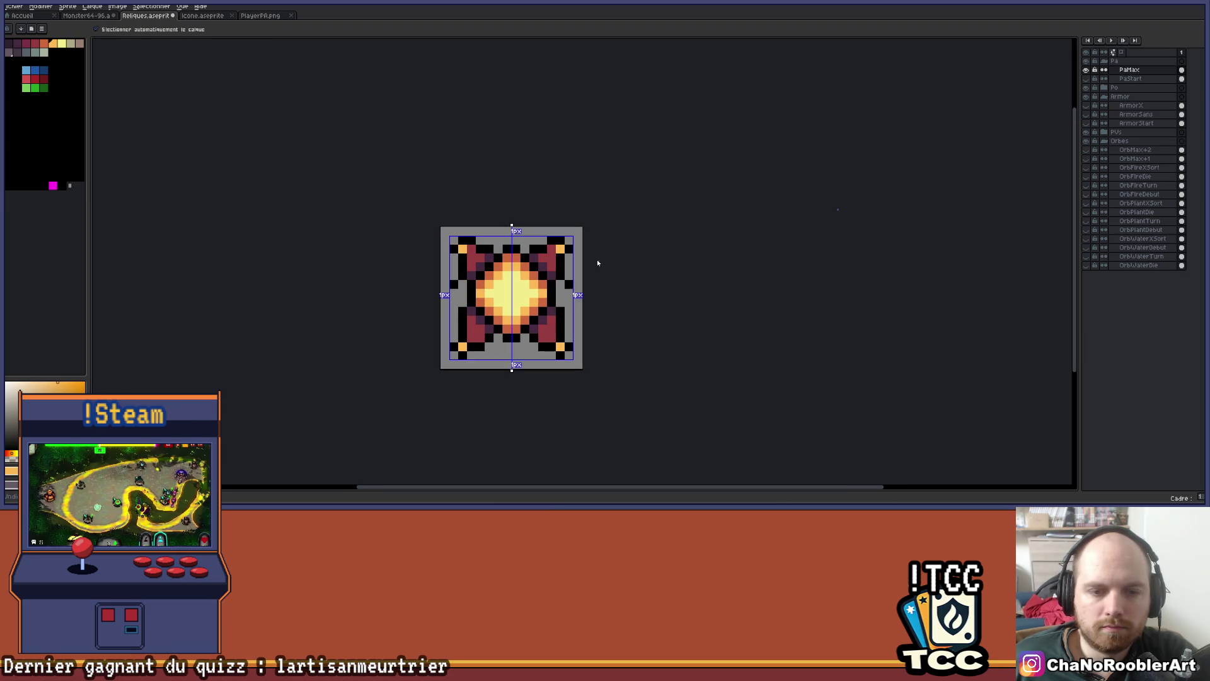
{"action": "key", "text": "b"}
{"action": "scroll", "coordinate": [567, 284], "scroll_direction": "down", "scroll_amount": 2}
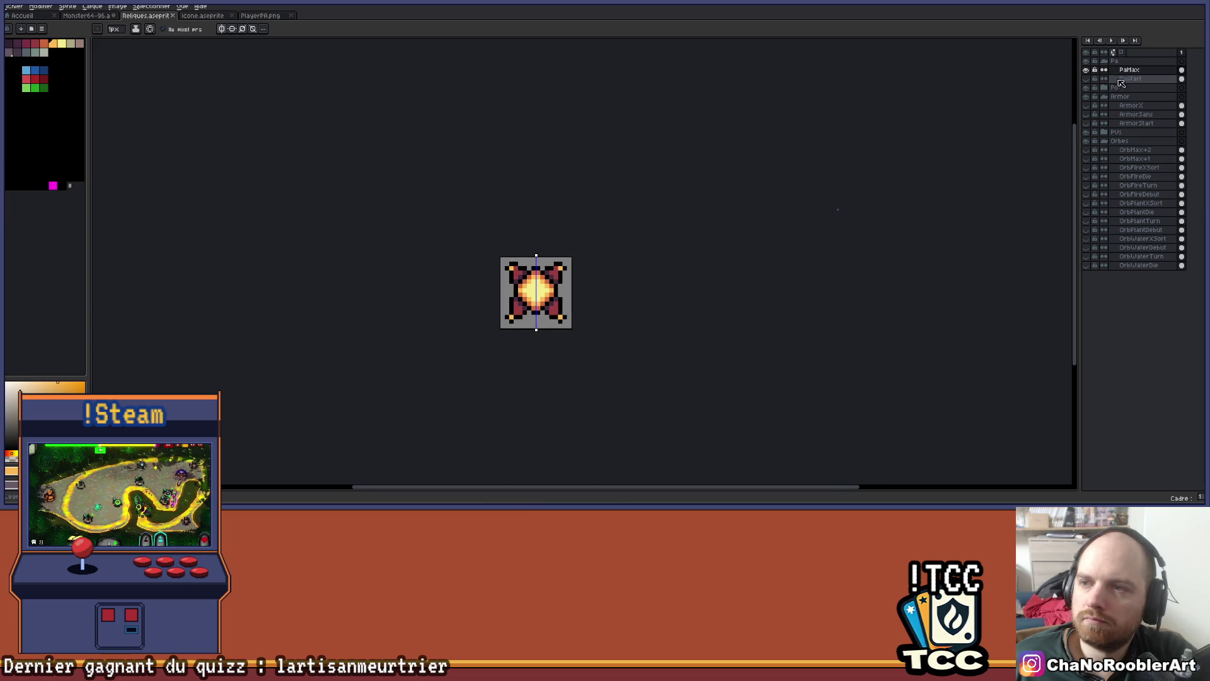
Duplicate the PaMax layer into the Pa group and leave it hidden
{"action": "left_click", "coordinate": [1086, 70]}
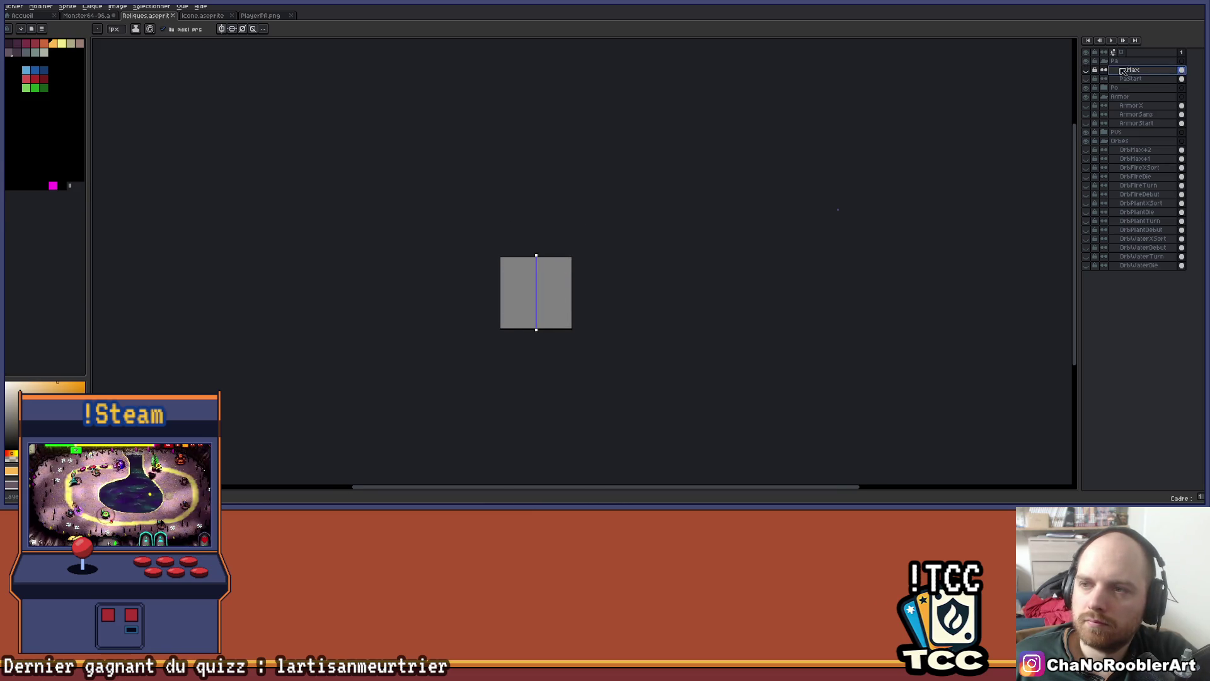
{"action": "key", "text": "ctrl+d"}
{"action": "left_click_drag", "start_coordinate": [1134, 65], "coordinate": [1138, 79]}
{"action": "left_click", "coordinate": [1088, 79]}
{"action": "left_click", "coordinate": [1087, 80]}
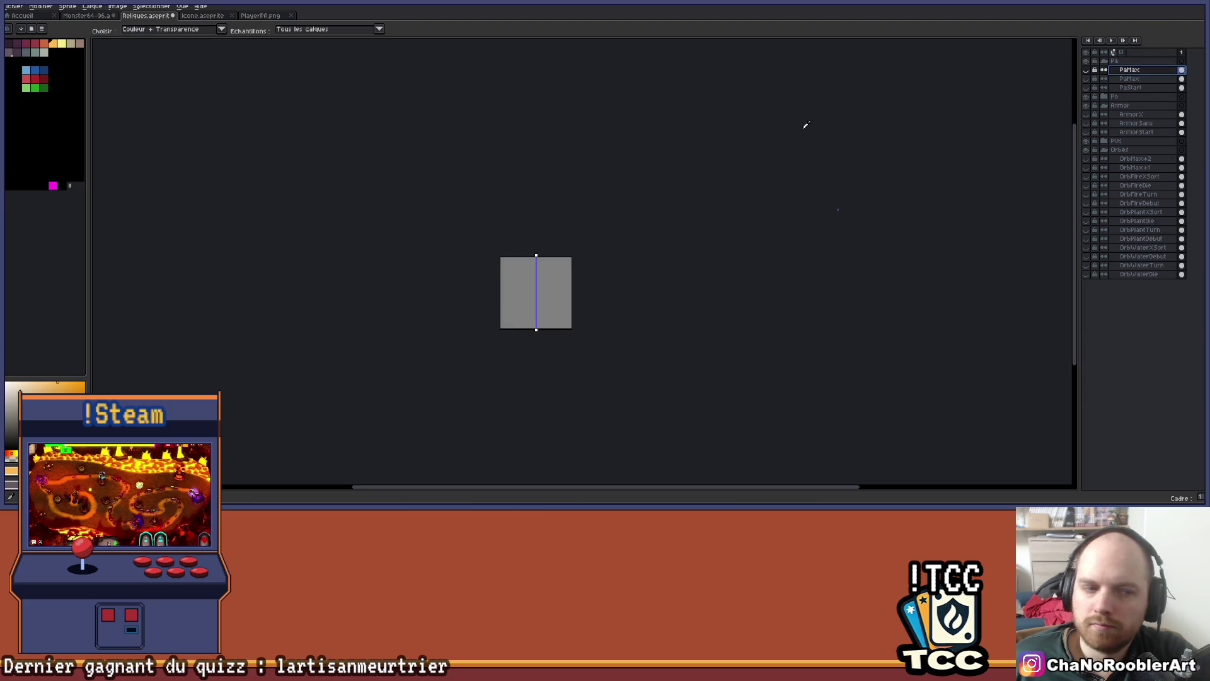
Switch to the relic spreadsheet and select the Sangsue boost description cell J15
{"action": "key", "text": "alt+Tab"}
{"action": "left_click", "coordinate": [781, 301]}
{"action": "key", "text": "Up"}
{"action": "key", "text": "Up"}
{"action": "key", "text": "Up"}
{"action": "key", "text": "Right"}
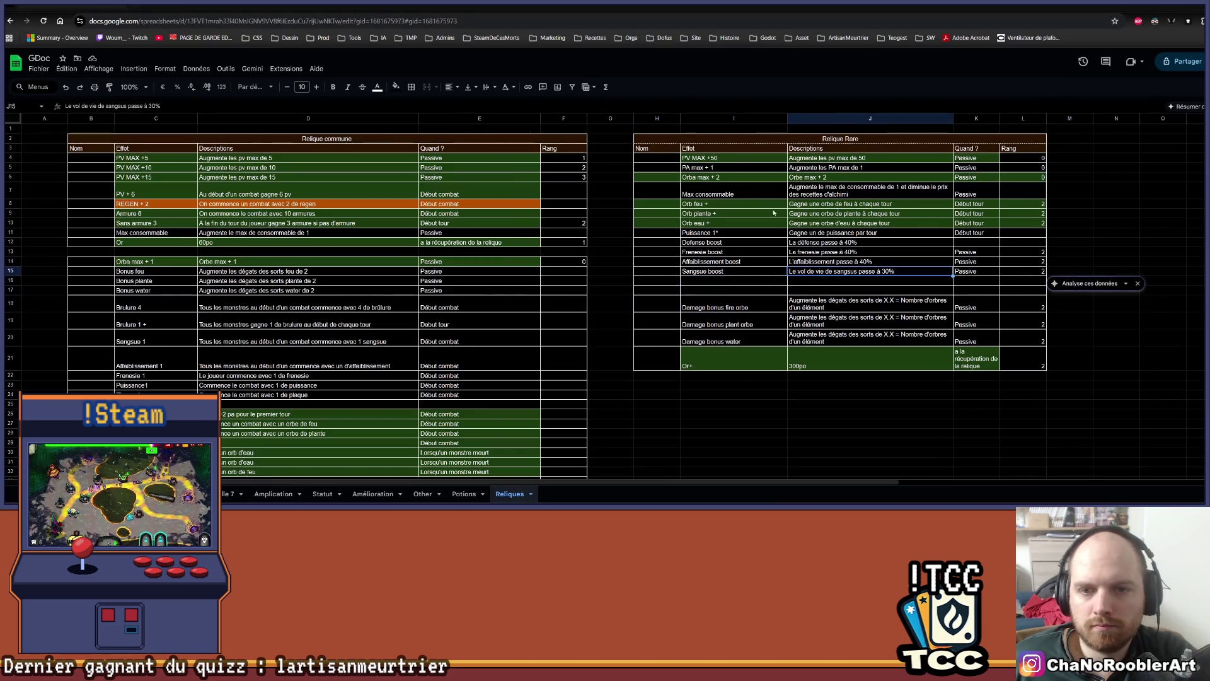
Apply a fill colour to the PA max + 1 row, cells I5:L5
{"action": "left_click_drag", "start_coordinate": [706, 169], "coordinate": [1021, 167]}
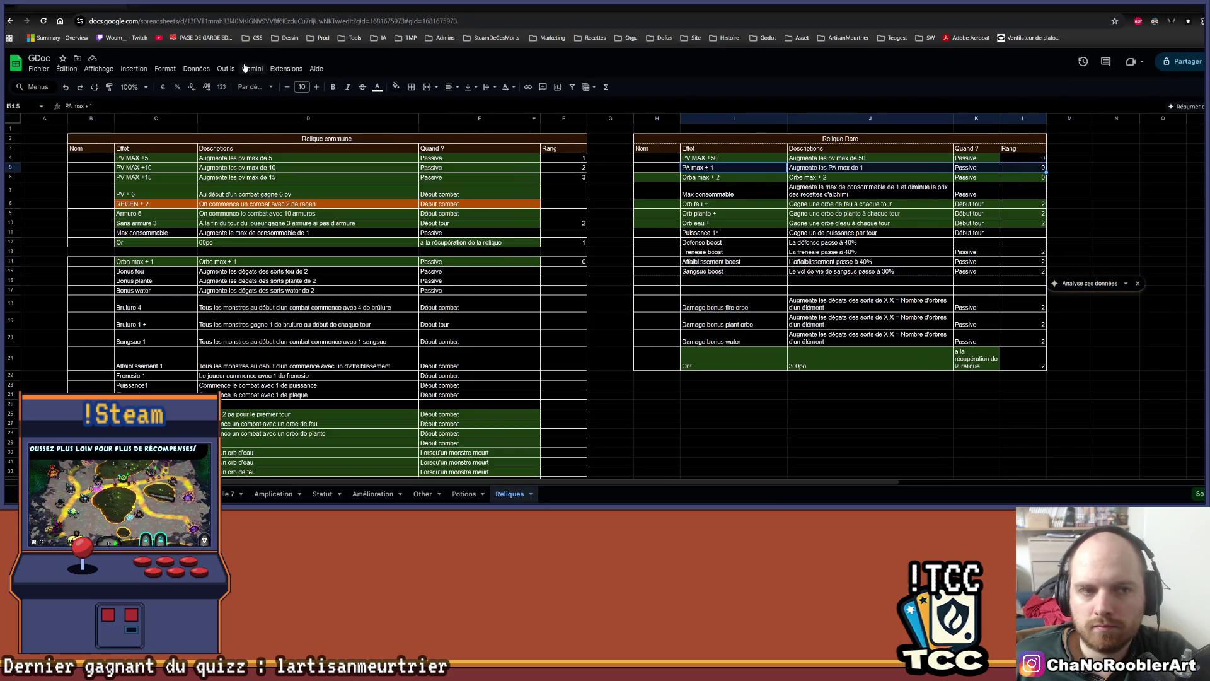
{"action": "left_click", "coordinate": [470, 88]}
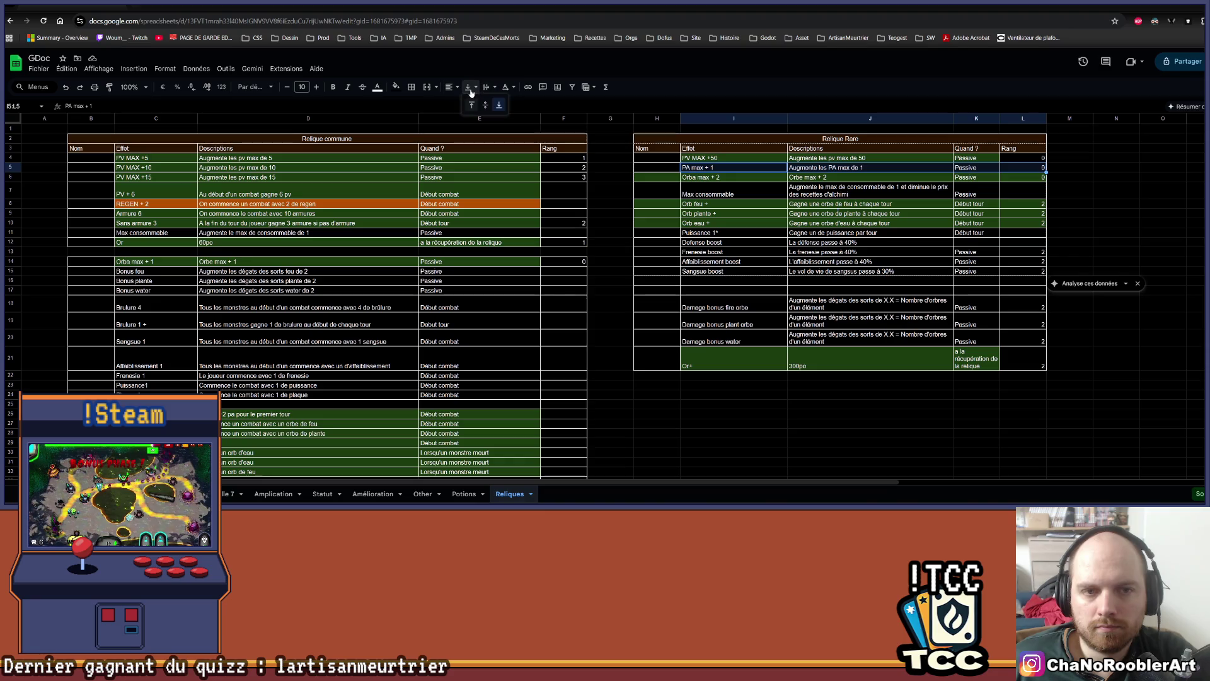
{"action": "left_click", "coordinate": [395, 88]}
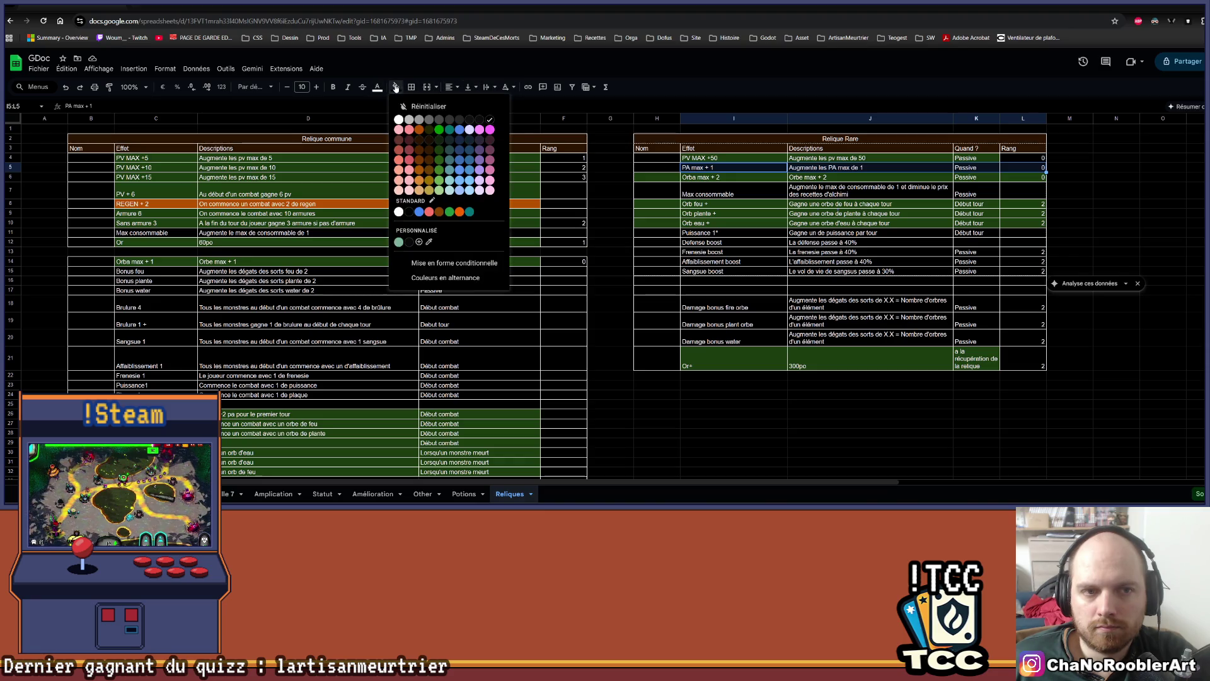
{"action": "left_click", "coordinate": [441, 156]}
{"action": "left_click", "coordinate": [567, 167]}
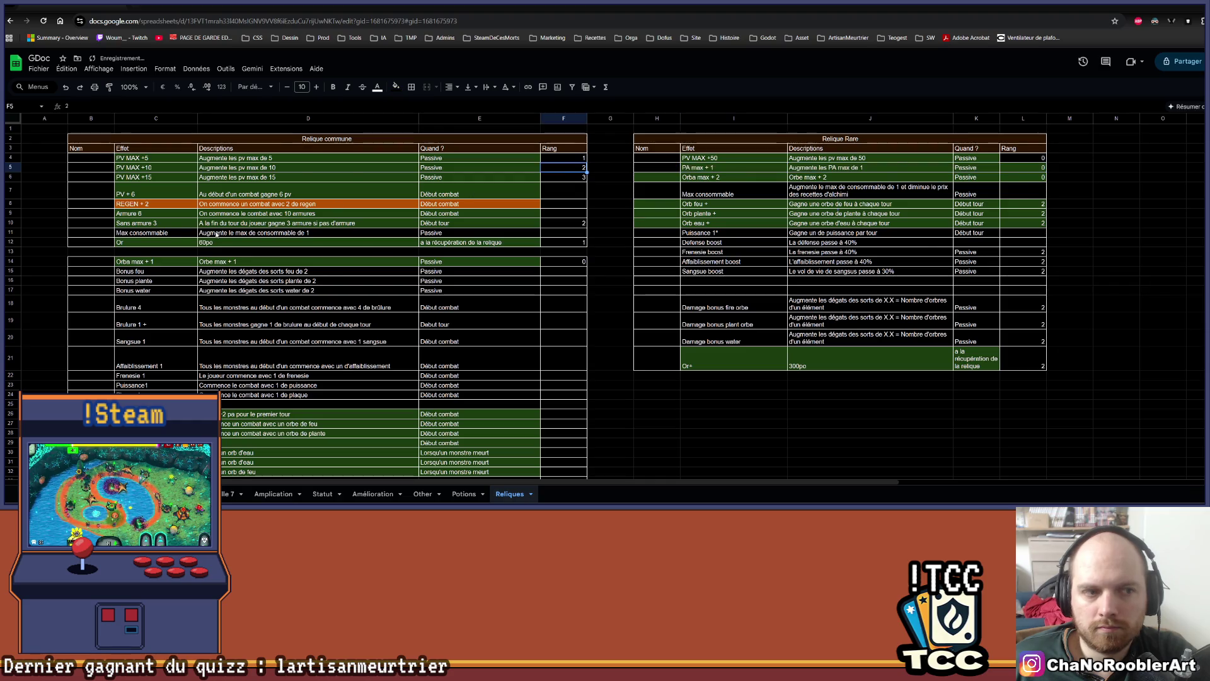
Fill the PA bonus row cells C35:E35 dark green and check the result
{"action": "scroll", "coordinate": [190, 272], "scroll_direction": "down", "scroll_amount": 3}
{"action": "scroll", "coordinate": [157, 235], "scroll_direction": "down", "scroll_amount": 2}
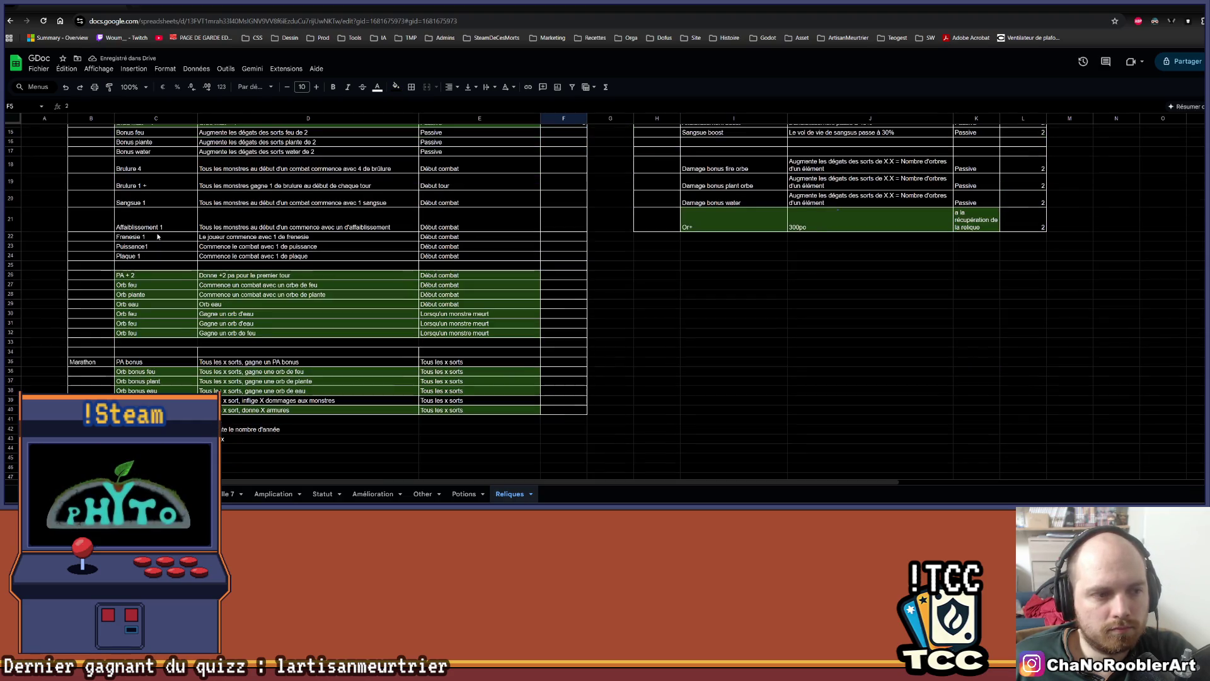
{"action": "left_click_drag", "start_coordinate": [151, 366], "coordinate": [477, 361]}
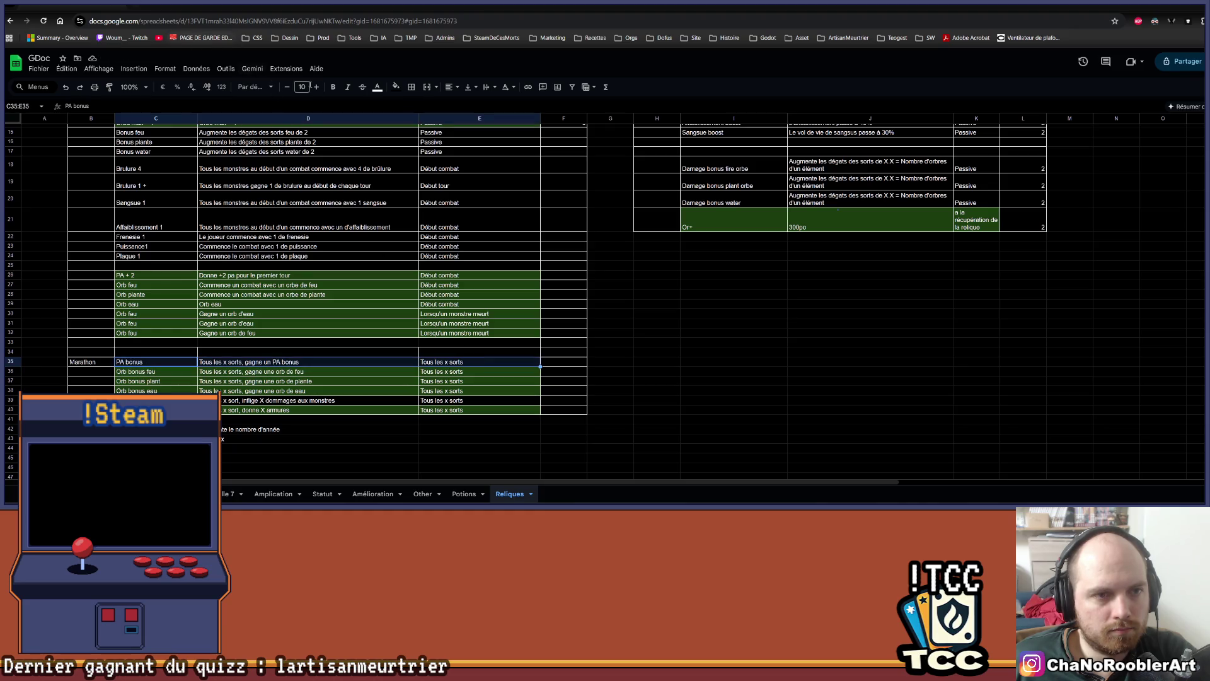
{"action": "left_click", "coordinate": [396, 89]}
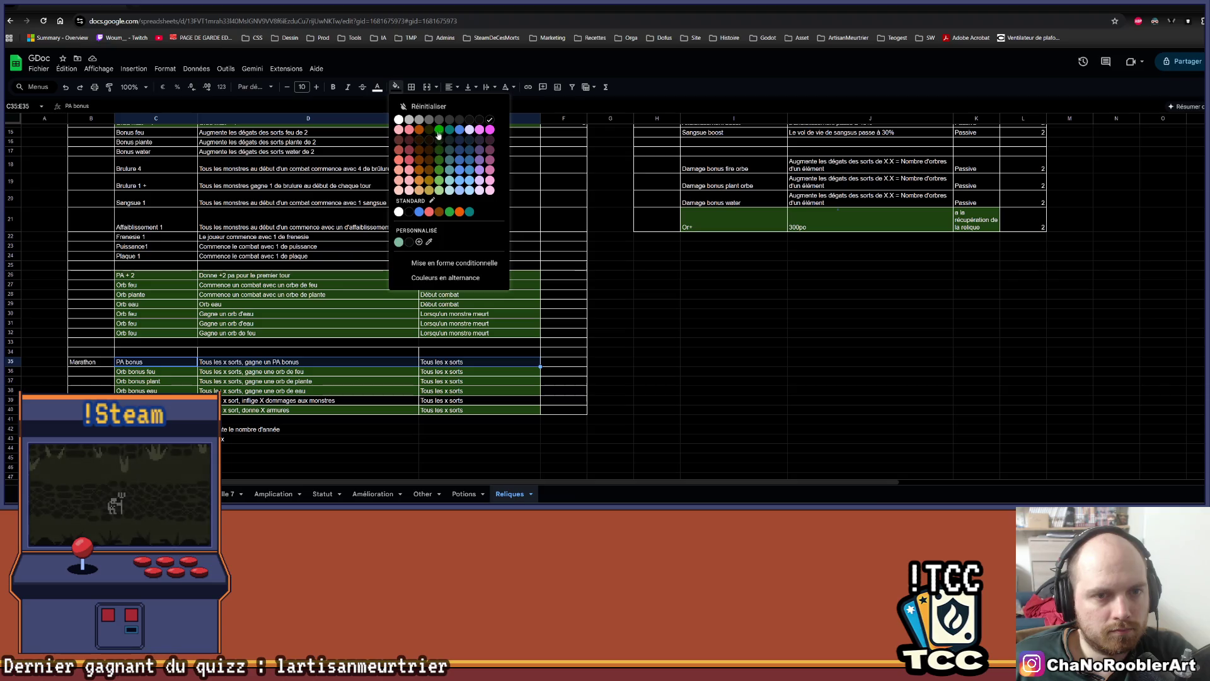
{"action": "left_click", "coordinate": [439, 150]}
{"action": "left_click", "coordinate": [625, 328]}
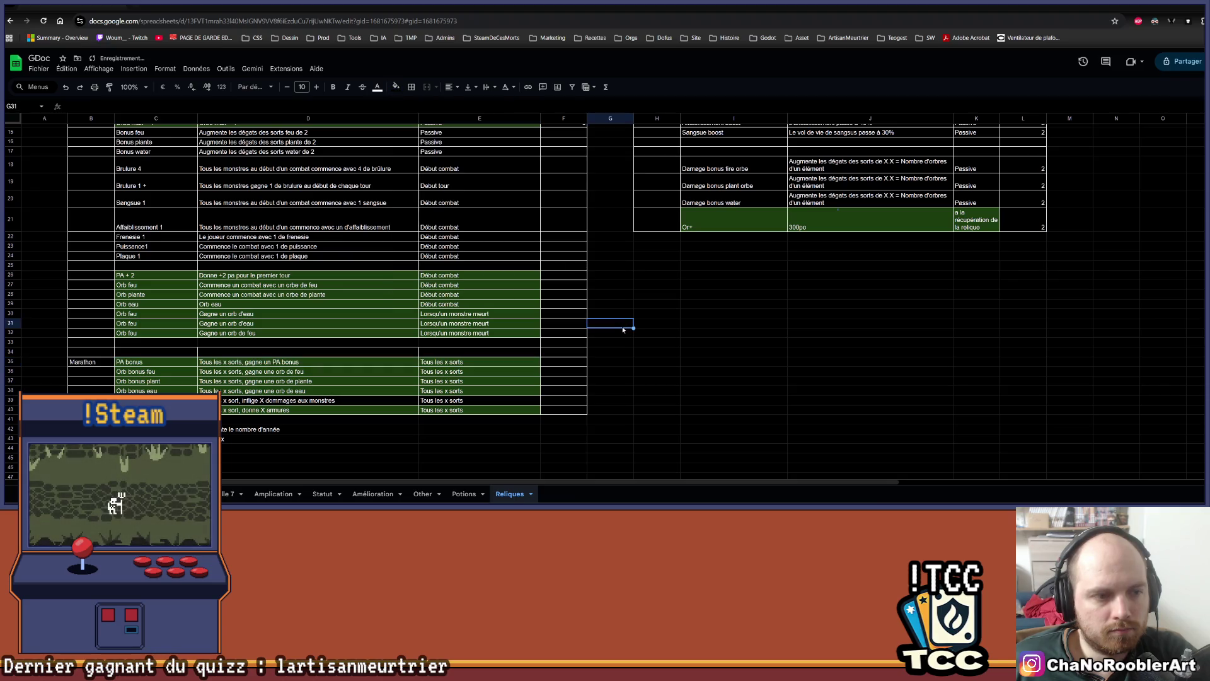
{"action": "scroll", "coordinate": [622, 324], "scroll_direction": "up", "scroll_amount": 2}
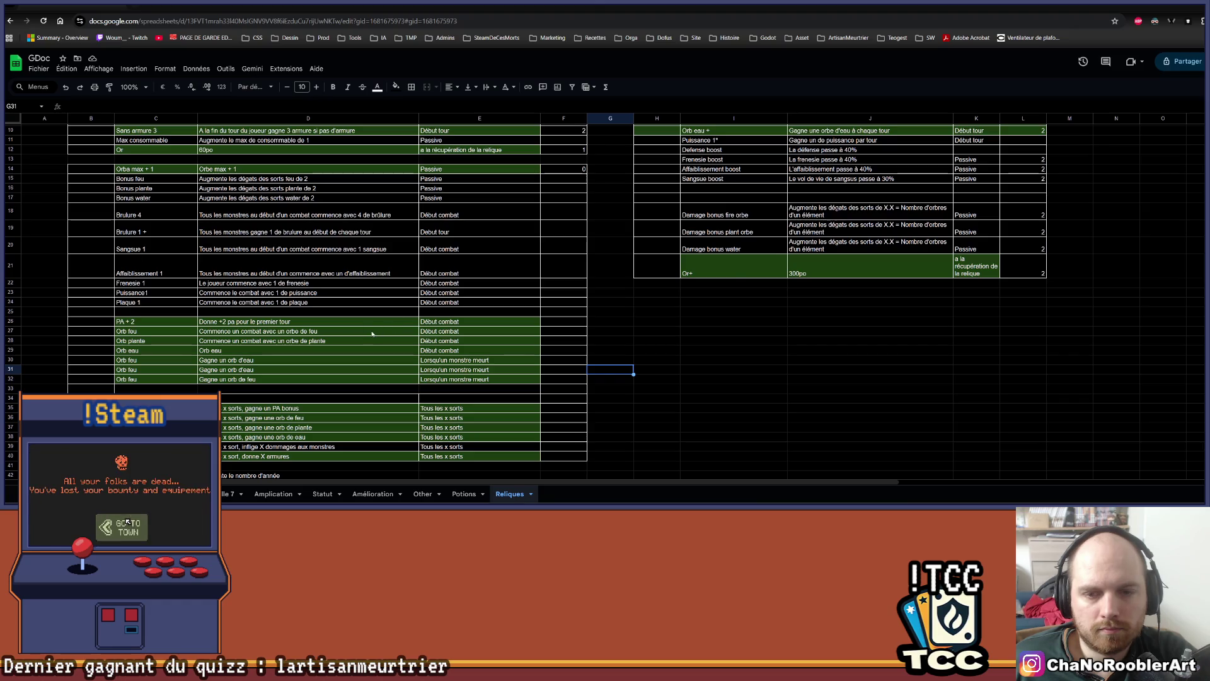
{"action": "scroll", "coordinate": [722, 163], "scroll_direction": "up", "scroll_amount": 3}
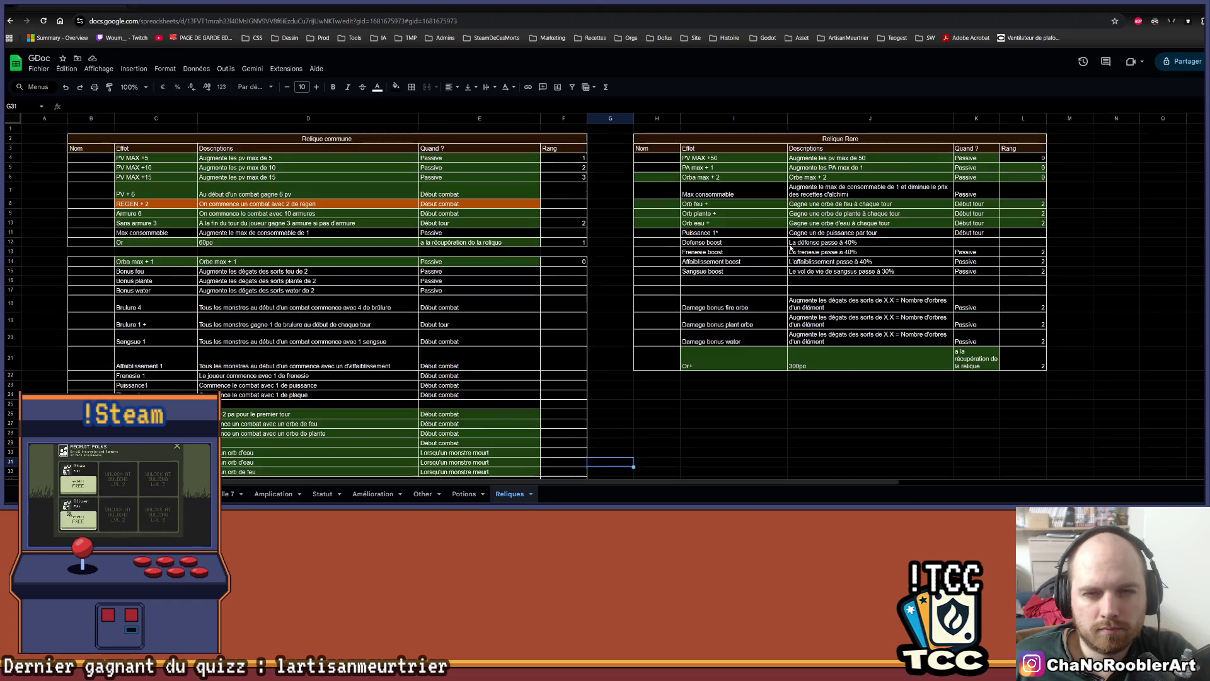
{"action": "scroll", "coordinate": [707, 168], "scroll_direction": "down", "scroll_amount": 5}
{"action": "left_click_drag", "start_coordinate": [145, 362], "coordinate": [440, 364]}
{"action": "key", "text": "alt+Tab"}
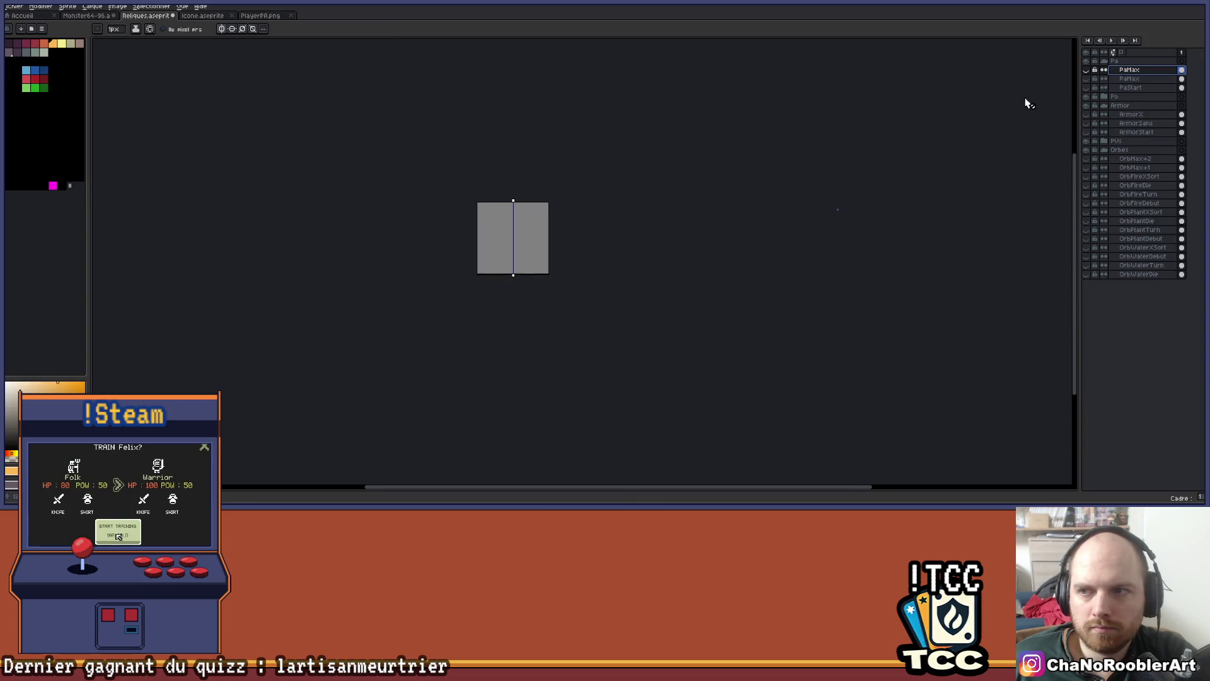
Show the PaMax layer and pencil over the red upper wings and lower legs, leaving the core
{"action": "left_click", "coordinate": [1085, 70]}
{"action": "scroll", "coordinate": [519, 221], "scroll_direction": "up", "scroll_amount": 3}
{"action": "key", "text": "b"}
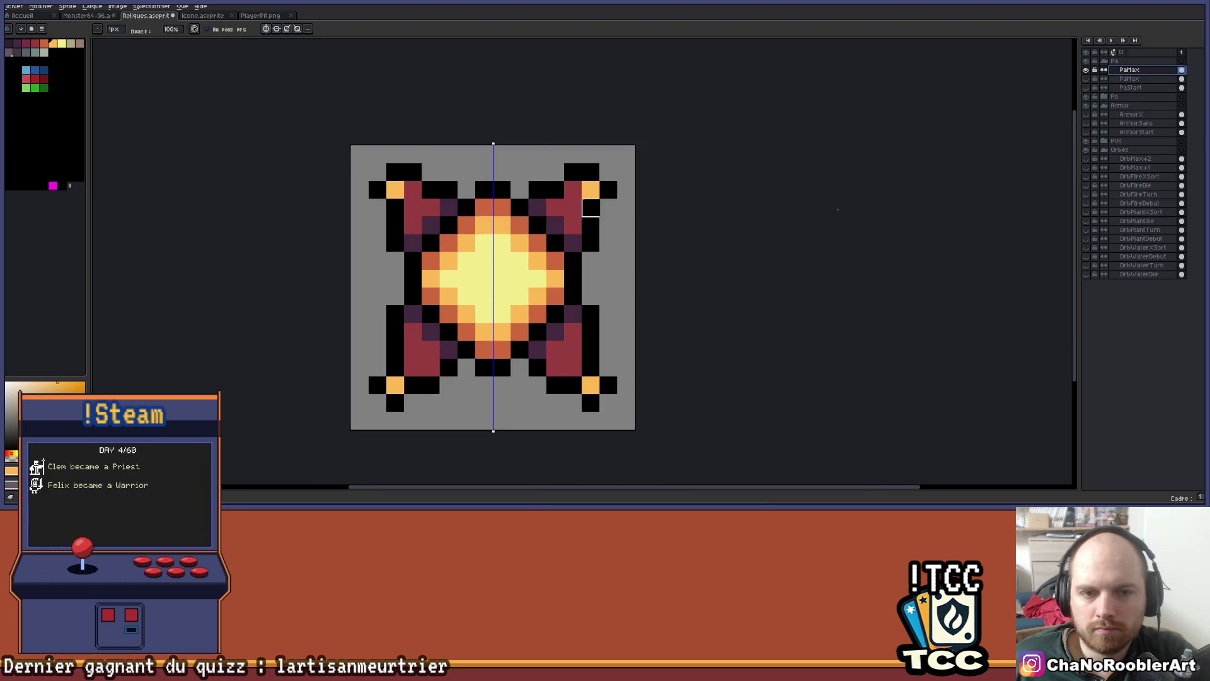
{"action": "mouse_move", "coordinate": [537, 189]}
{"action": "left_mouse_down"}
{"action": "mouse_move", "coordinate": [554, 208]}
{"action": "mouse_move", "coordinate": [553, 189]}
{"action": "mouse_move", "coordinate": [590, 172]}
{"action": "mouse_move", "coordinate": [591, 243]}
{"action": "mouse_move", "coordinate": [599, 189]}
{"action": "mouse_move", "coordinate": [572, 172]}
{"action": "left_mouse_up"}
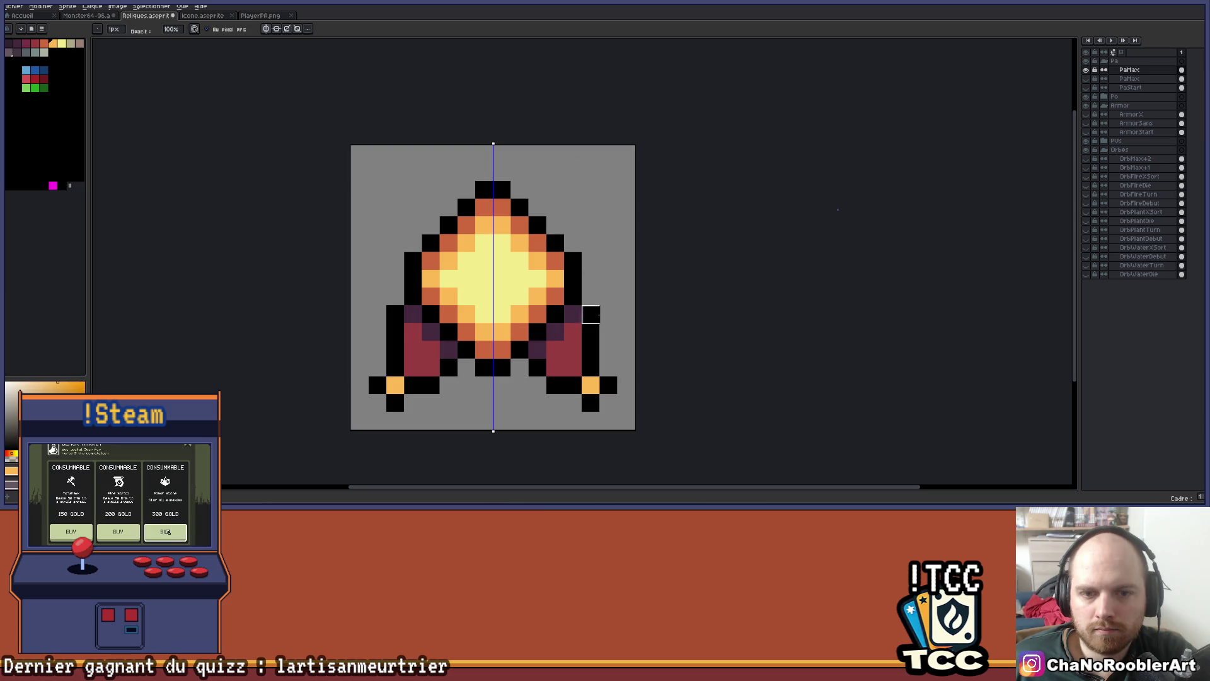
{"action": "mouse_move", "coordinate": [591, 332]}
{"action": "left_mouse_down"}
{"action": "mouse_move", "coordinate": [589, 400]}
{"action": "mouse_move", "coordinate": [546, 359]}
{"action": "mouse_move", "coordinate": [554, 384]}
{"action": "mouse_move", "coordinate": [554, 341]}
{"action": "mouse_move", "coordinate": [512, 321]}
{"action": "mouse_move", "coordinate": [523, 333]}
{"action": "left_mouse_up"}
{"action": "scroll", "coordinate": [520, 368], "scroll_direction": "up", "scroll_amount": 1}
{"action": "scroll", "coordinate": [524, 333], "scroll_direction": "up", "scroll_amount": 1}
{"action": "scroll", "coordinate": [627, 403], "scroll_direction": "down", "scroll_amount": 2}
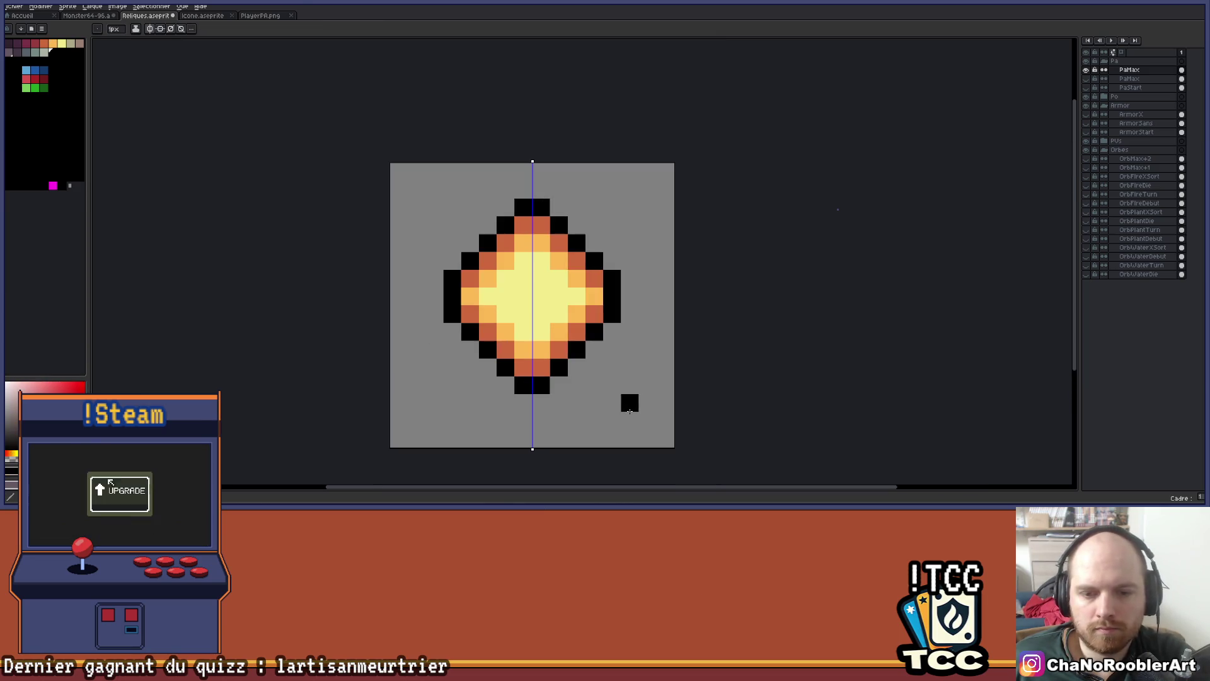
With both-axes symmetry, draw mirrored black diagonals from the corners to the core
{"action": "key", "text": "shift+s"}
{"action": "left_click_drag", "start_coordinate": [649, 416], "coordinate": [487, 257]}
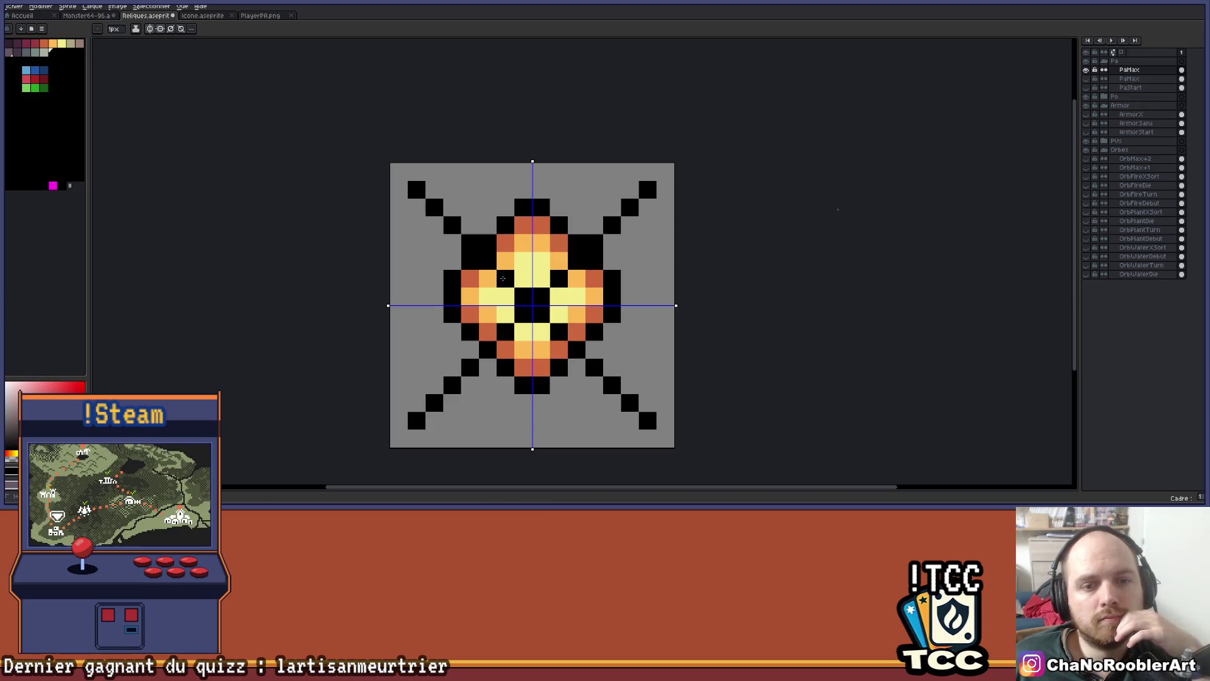
{"action": "key", "text": "ctrl+y"}
{"action": "key", "text": "ctrl+z"}
{"action": "key", "text": "ctrl+y"}
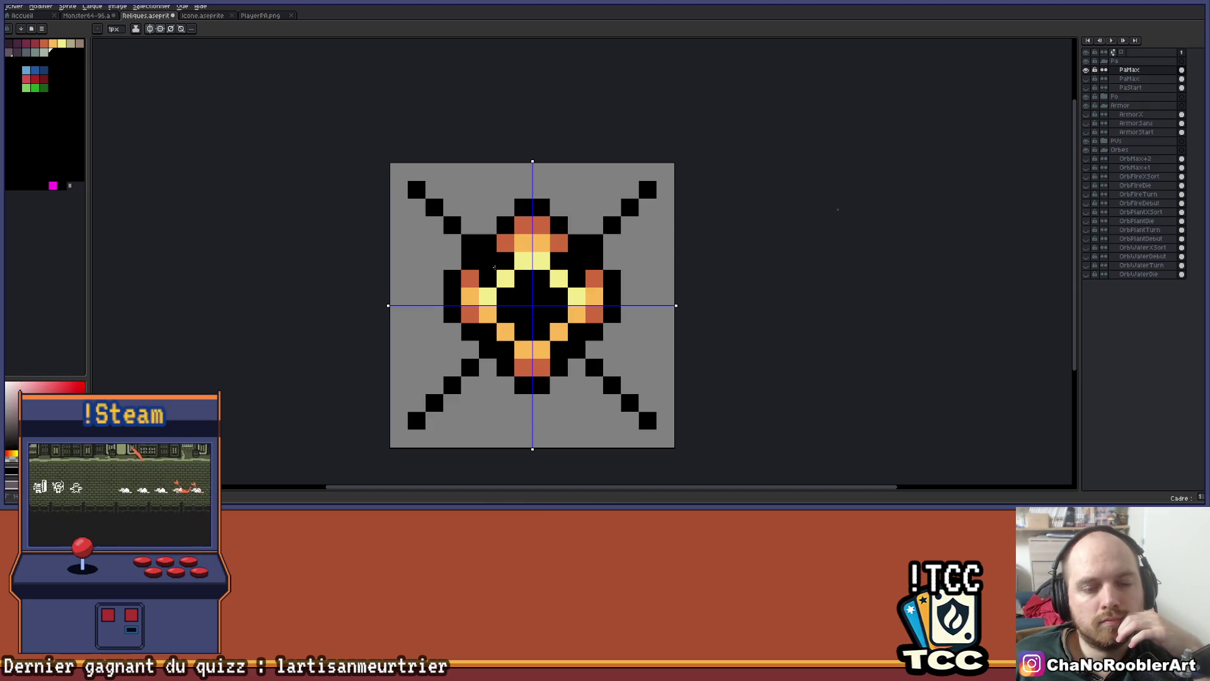
{"action": "key", "text": "ctrl+z"}
{"action": "key", "text": "ctrl+y"}
{"action": "key", "text": "ctrl+z"}
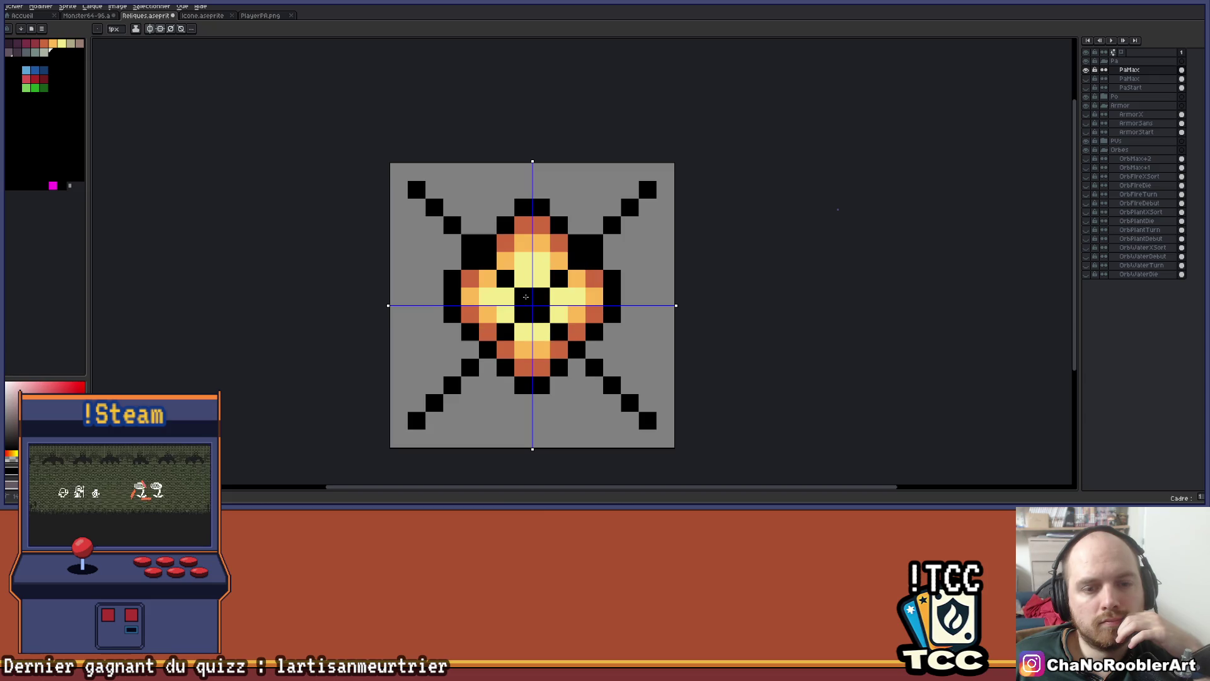
{"action": "scroll", "coordinate": [668, 293], "scroll_direction": "down", "scroll_amount": 3}
{"action": "scroll", "coordinate": [668, 293], "scroll_direction": "up", "scroll_amount": 4}
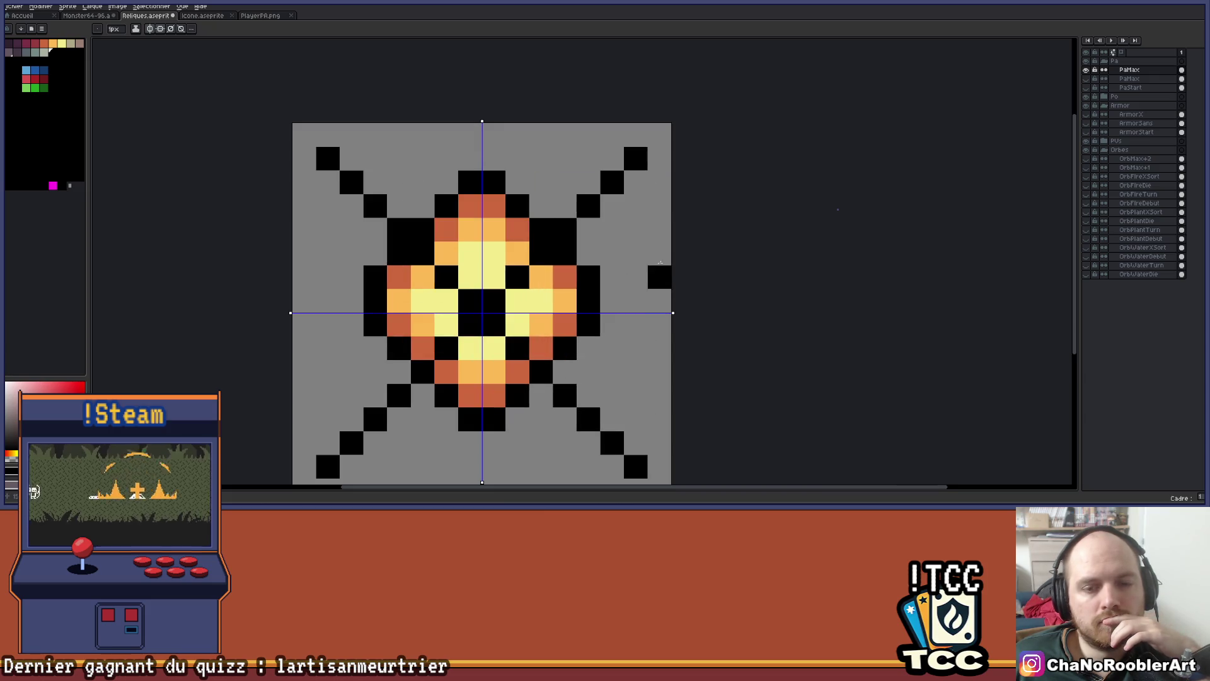
Draw black L-shaped brackets and top lines at the corners of the arms
{"action": "left_click", "coordinate": [637, 177]}
{"action": "mouse_move", "coordinate": [637, 178]}
{"action": "left_mouse_down"}
{"action": "mouse_move", "coordinate": [636, 255]}
{"action": "mouse_move", "coordinate": [614, 276]}
{"action": "left_mouse_up"}
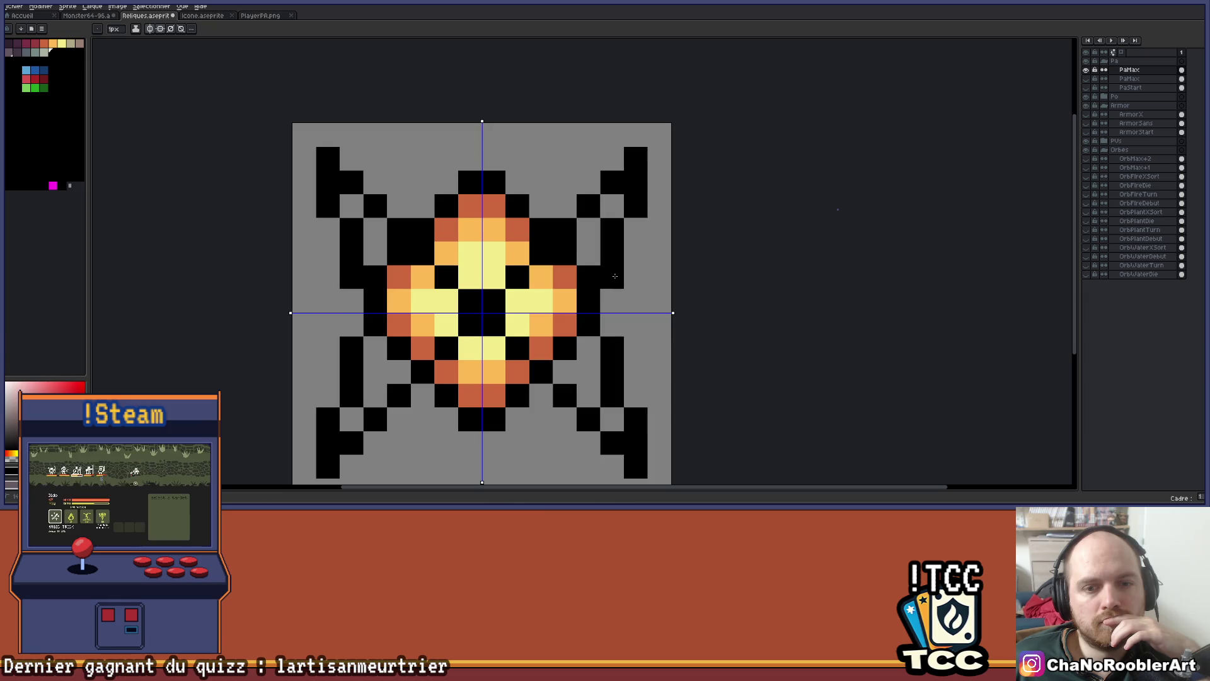
{"action": "mouse_move", "coordinate": [635, 154]}
{"action": "left_mouse_down"}
{"action": "mouse_move", "coordinate": [548, 157]}
{"action": "mouse_move", "coordinate": [525, 183]}
{"action": "left_mouse_up"}
{"action": "scroll", "coordinate": [526, 182], "scroll_direction": "down", "scroll_amount": 4}
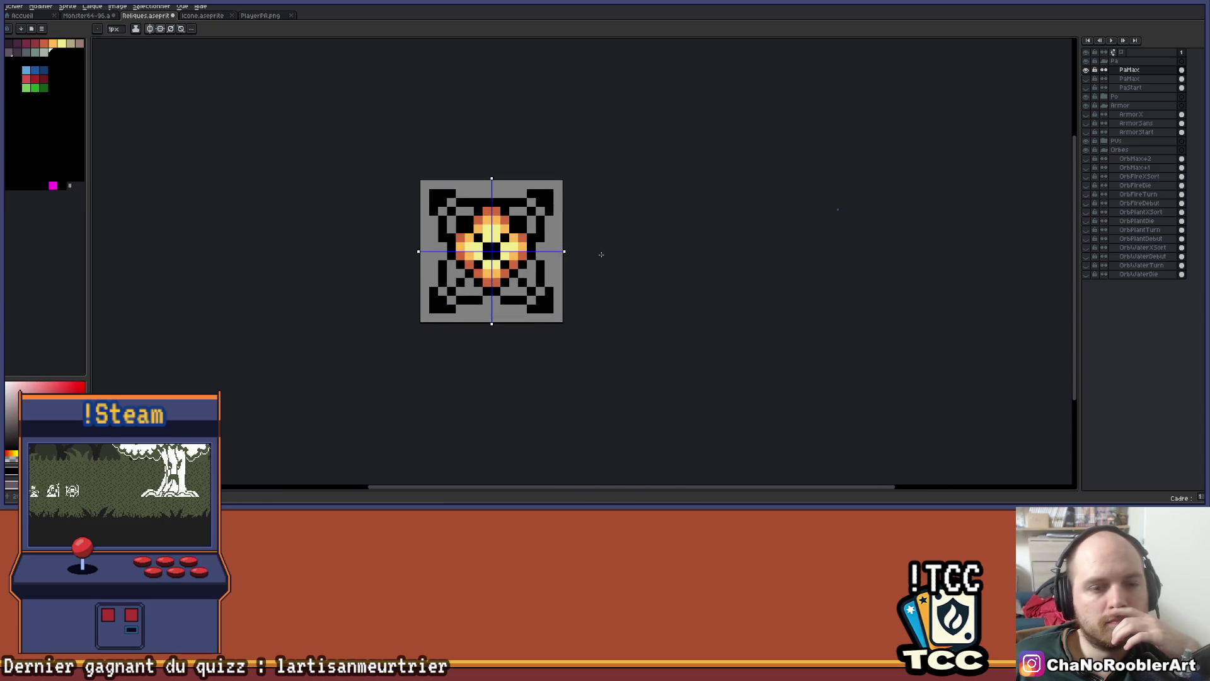
{"action": "scroll", "coordinate": [600, 252], "scroll_direction": "up", "scroll_amount": 2}
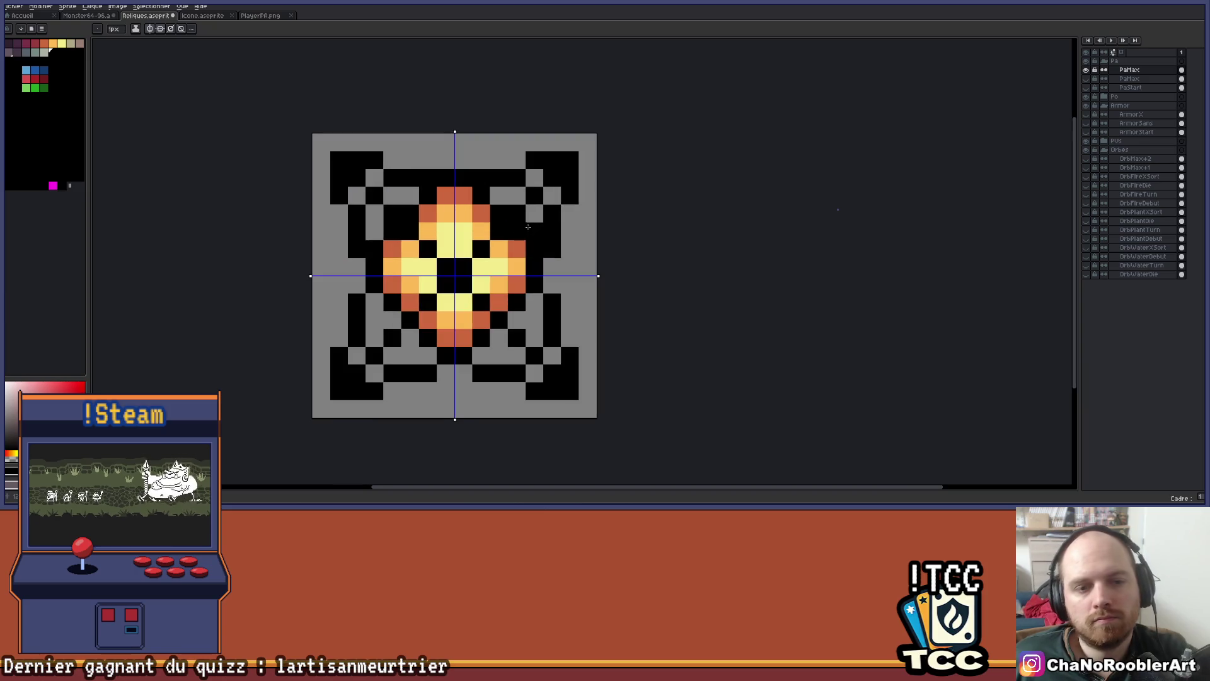
{"action": "scroll", "coordinate": [567, 265], "scroll_direction": "down", "scroll_amount": 2}
{"action": "scroll", "coordinate": [560, 272], "scroll_direction": "up", "scroll_amount": 2}
{"action": "scroll", "coordinate": [560, 272], "scroll_direction": "up", "scroll_amount": 1}
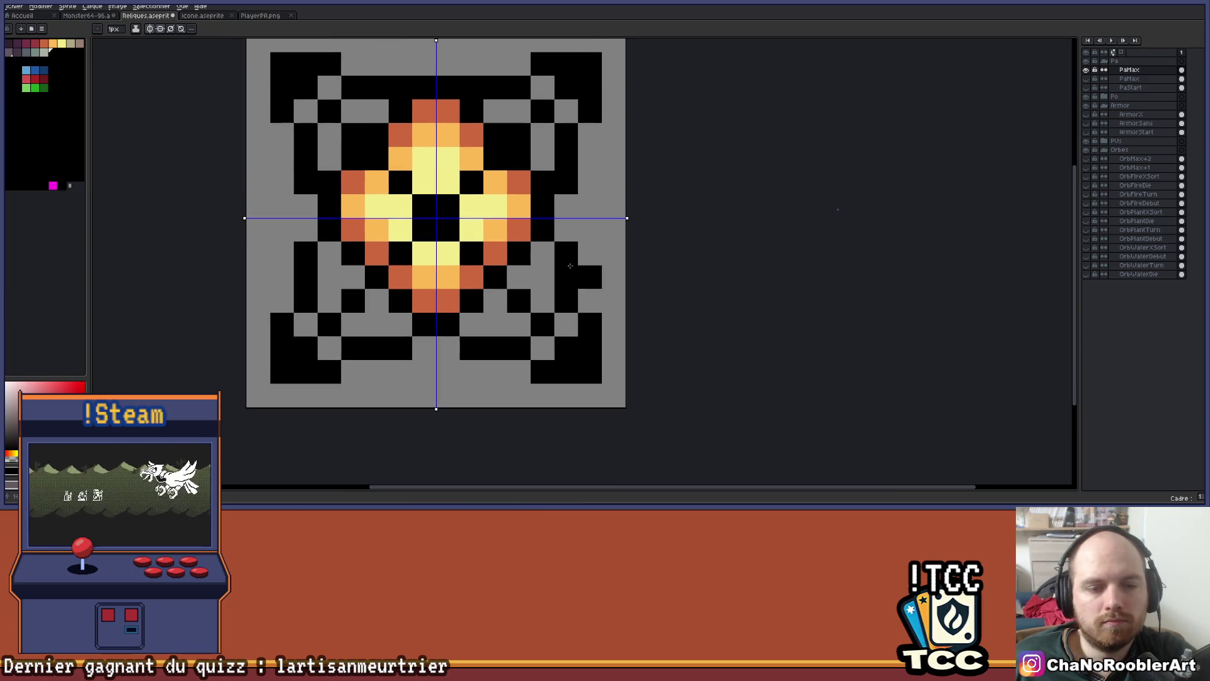
Bucket-fill all the grey backdrop pixels with maroon
{"action": "left_click", "coordinate": [25, 43]}
{"action": "key", "text": "g"}
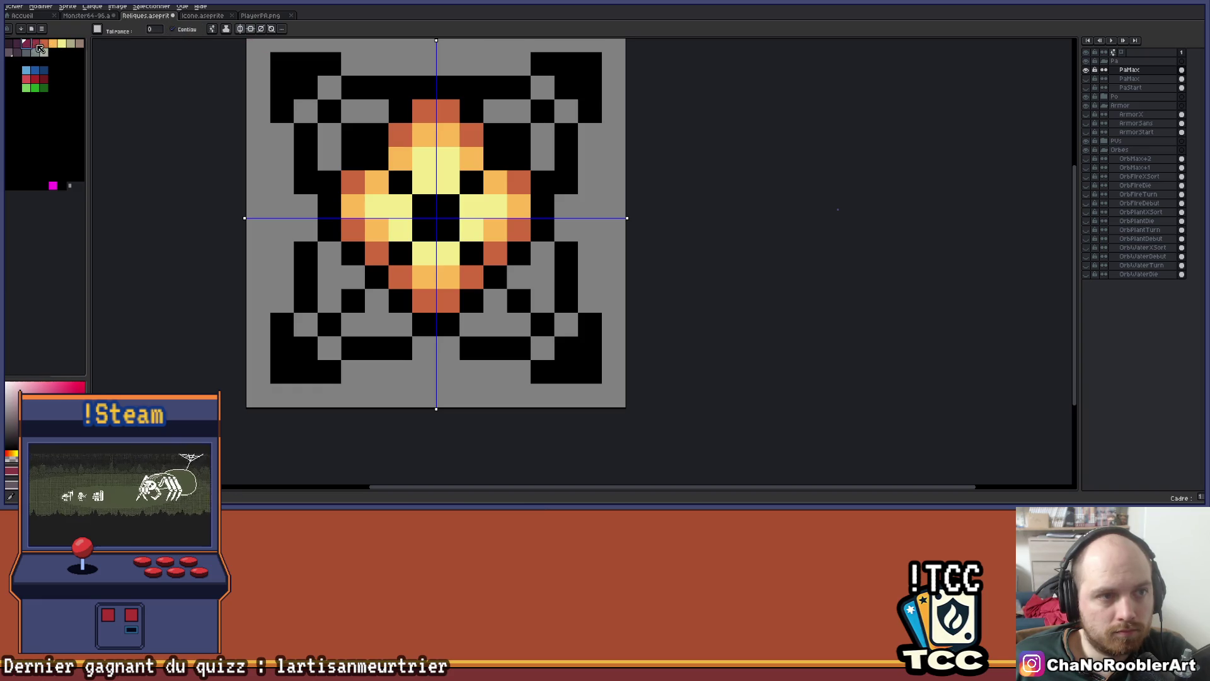
{"action": "left_click", "coordinate": [34, 43]}
{"action": "left_click", "coordinate": [172, 29]}
{"action": "left_click", "coordinate": [544, 294]}
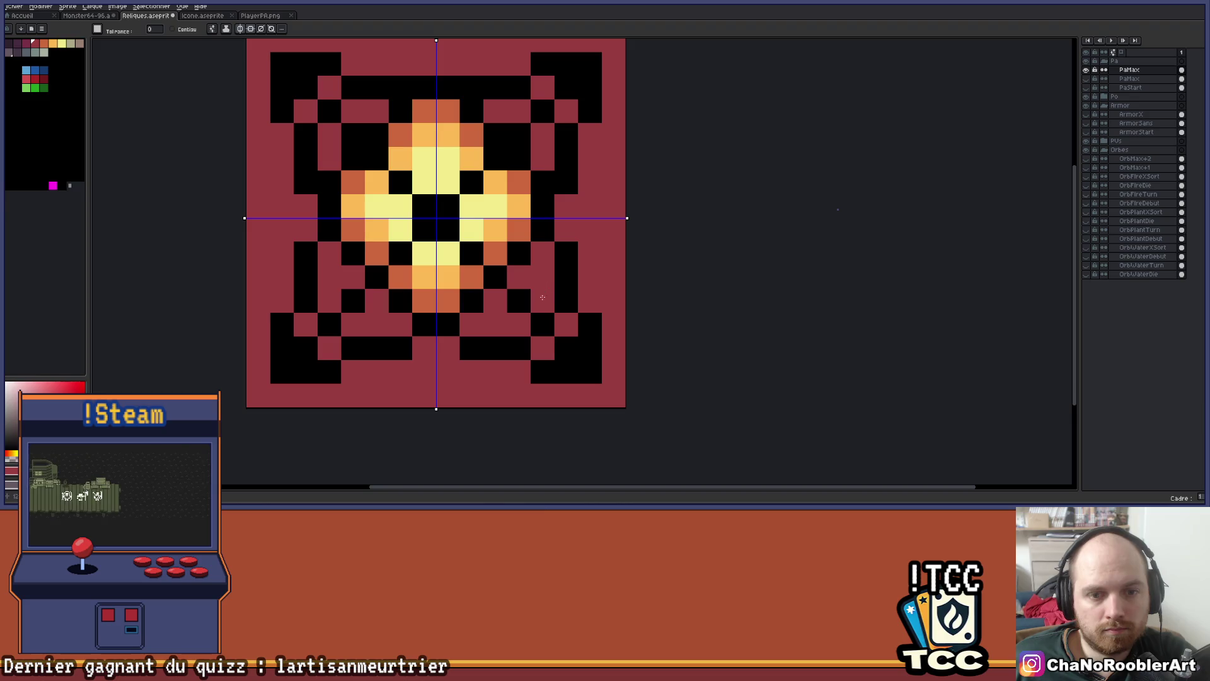
{"action": "key", "text": "ctrl+z"}
{"action": "left_click", "coordinate": [172, 29]}
{"action": "left_click", "coordinate": [517, 308]}
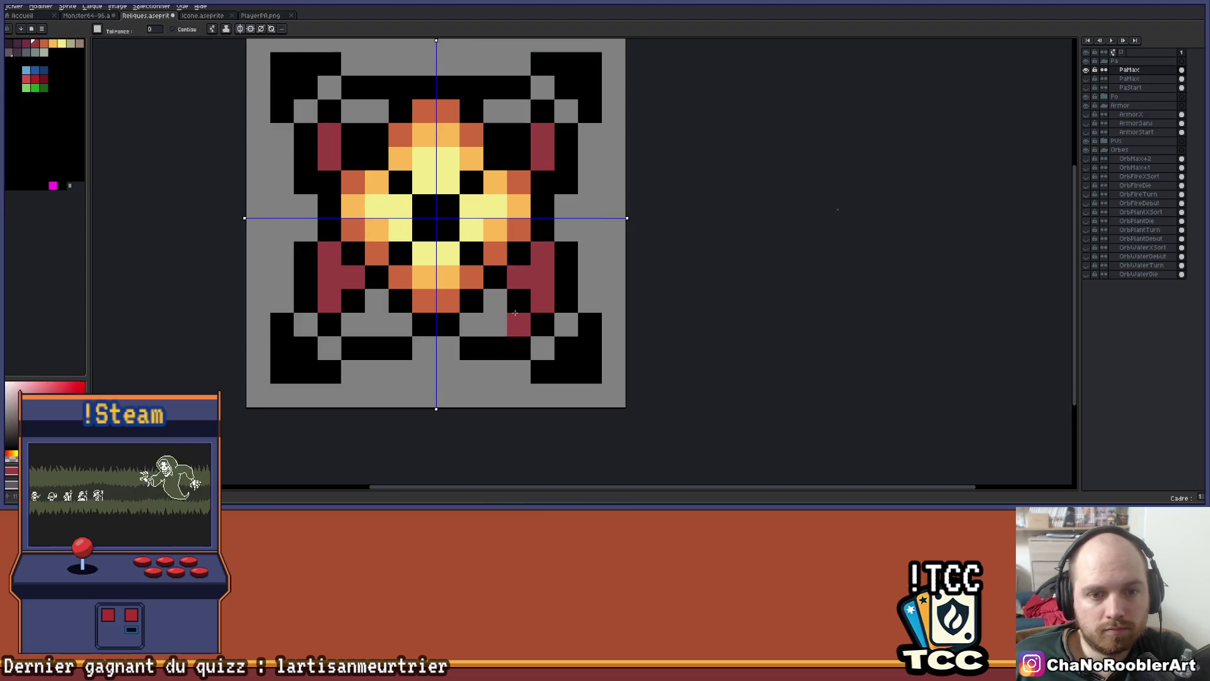
{"action": "left_click", "coordinate": [495, 325]}
{"action": "left_click", "coordinate": [543, 348]}
{"action": "left_click", "coordinate": [543, 88]}
{"action": "left_click", "coordinate": [566, 110]}
{"action": "left_click", "coordinate": [589, 301]}
{"action": "scroll", "coordinate": [556, 306], "scroll_direction": "down", "scroll_amount": 3}
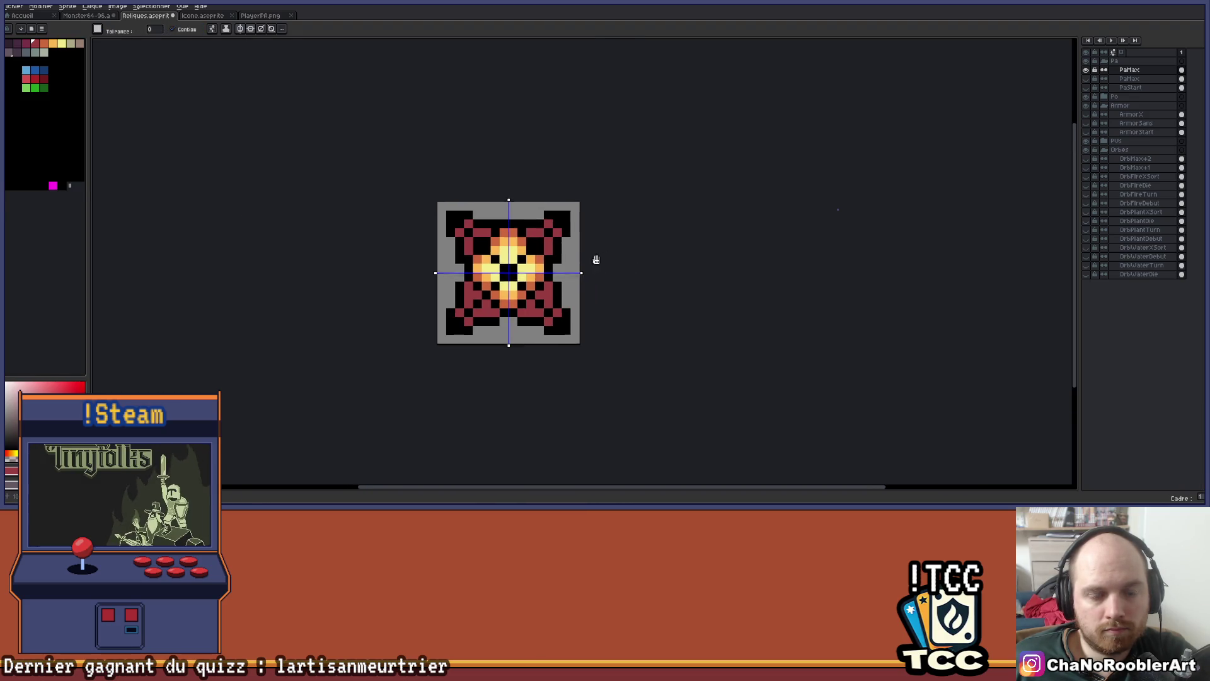
{"action": "scroll", "coordinate": [457, 247], "scroll_direction": "up", "scroll_amount": 3}
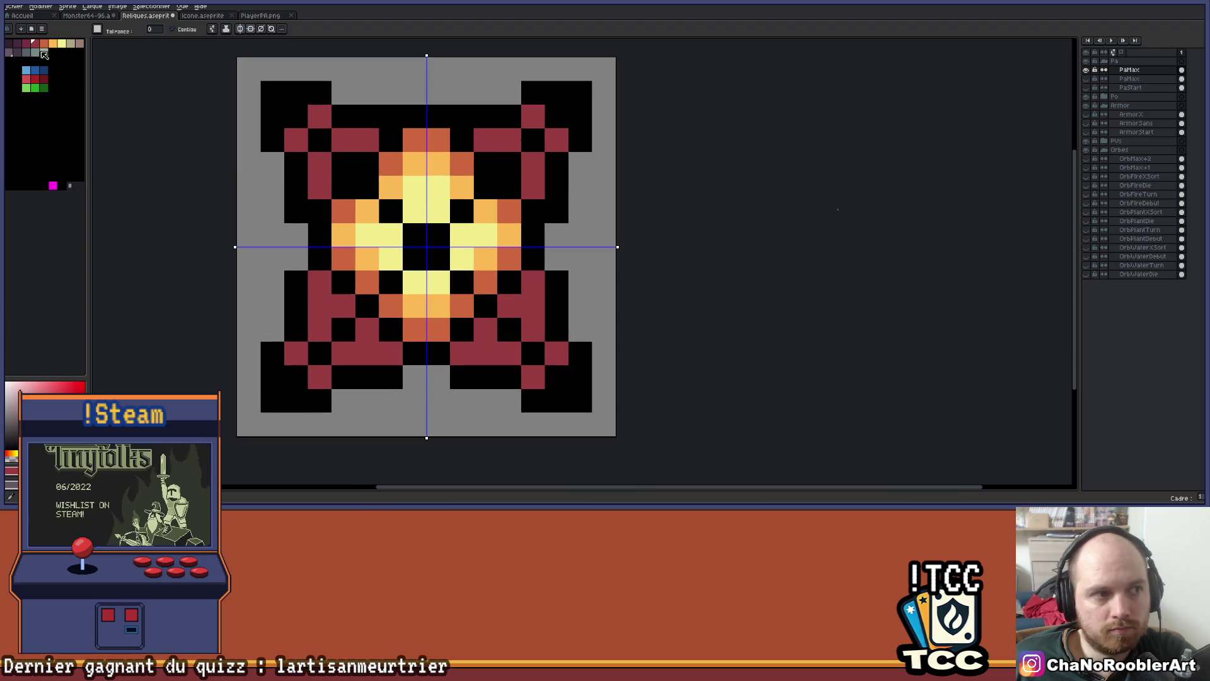
{"action": "left_click", "coordinate": [17, 43]}
{"action": "key", "text": "b"}
{"action": "left_click", "coordinate": [391, 360]}
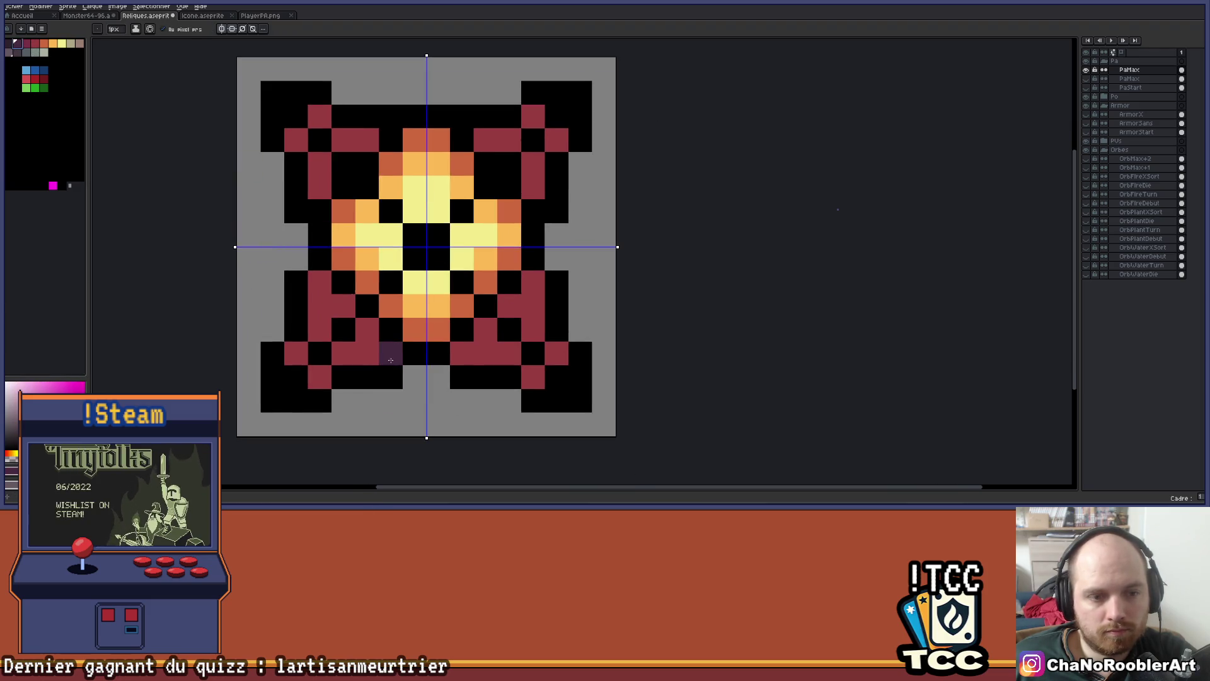
{"action": "scroll", "coordinate": [372, 285], "scroll_direction": "down", "scroll_amount": 2}
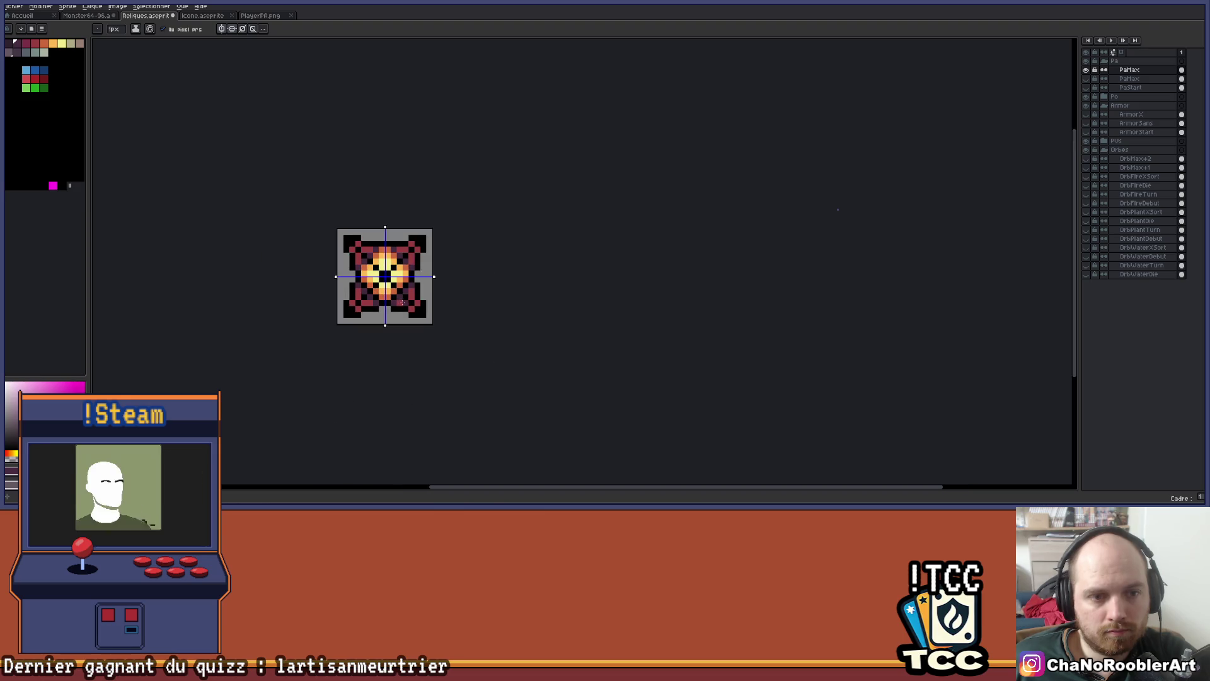
{"action": "scroll", "coordinate": [388, 290], "scroll_direction": "up", "scroll_amount": 2}
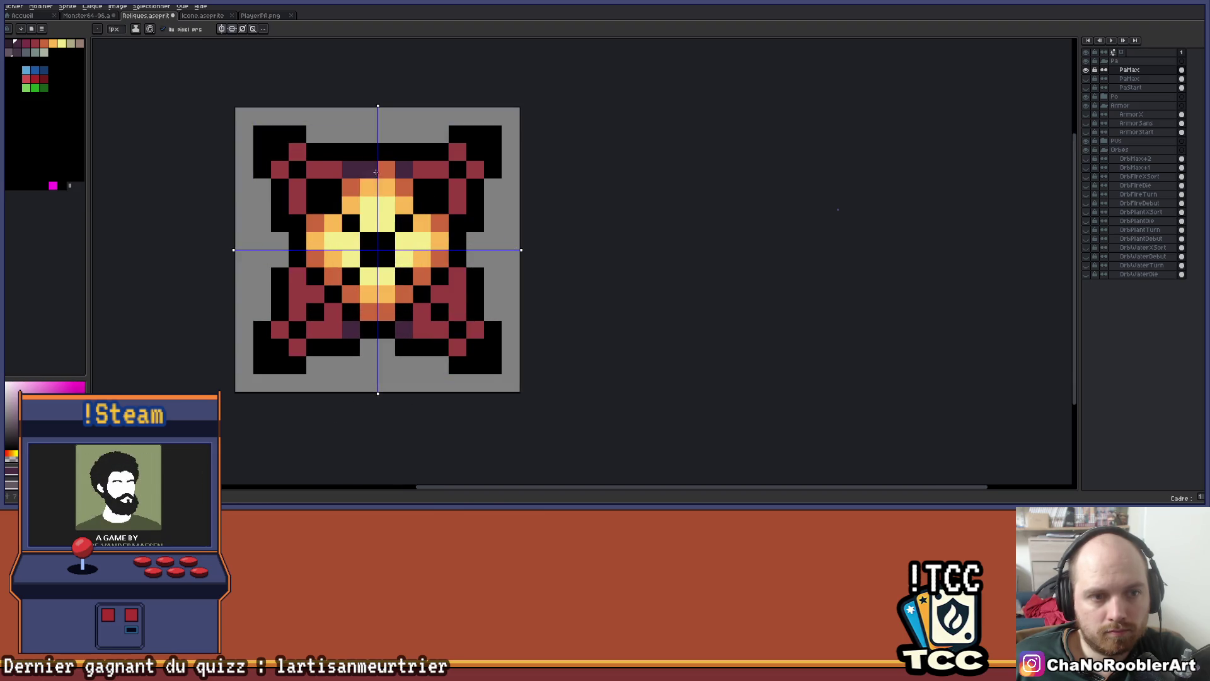
{"action": "key", "text": "ctrl+z"}
{"action": "left_click", "coordinate": [231, 30]}
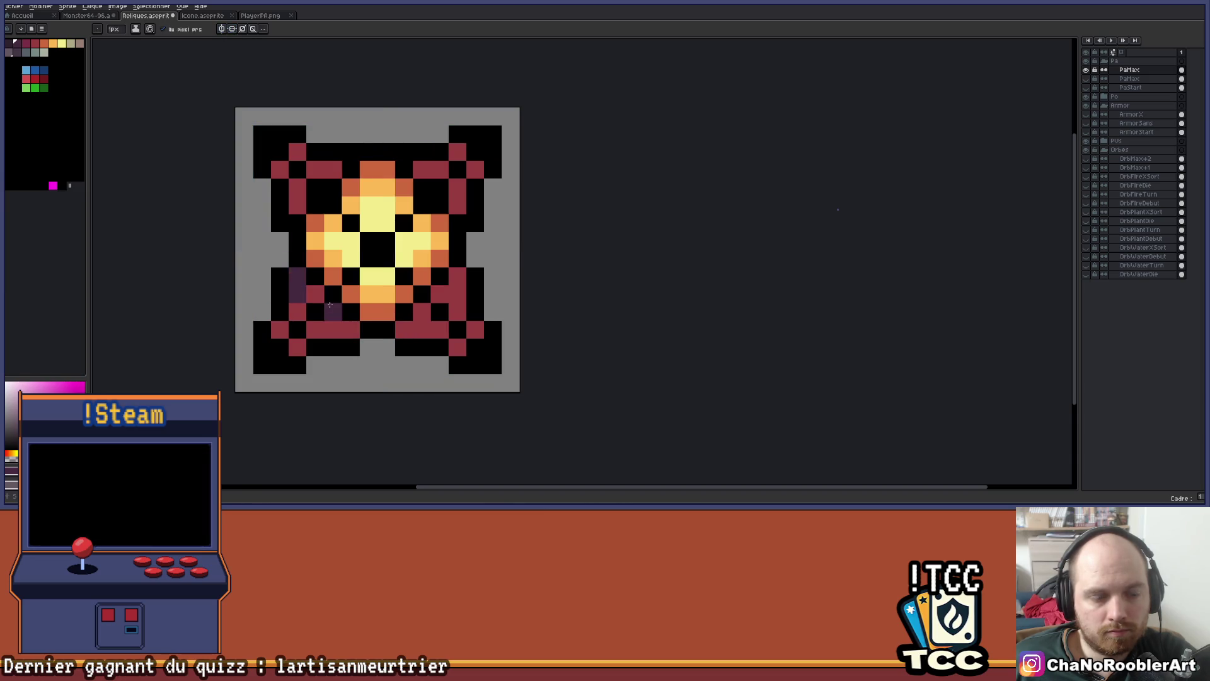
{"action": "left_click_drag", "start_coordinate": [332, 311], "coordinate": [350, 328]}
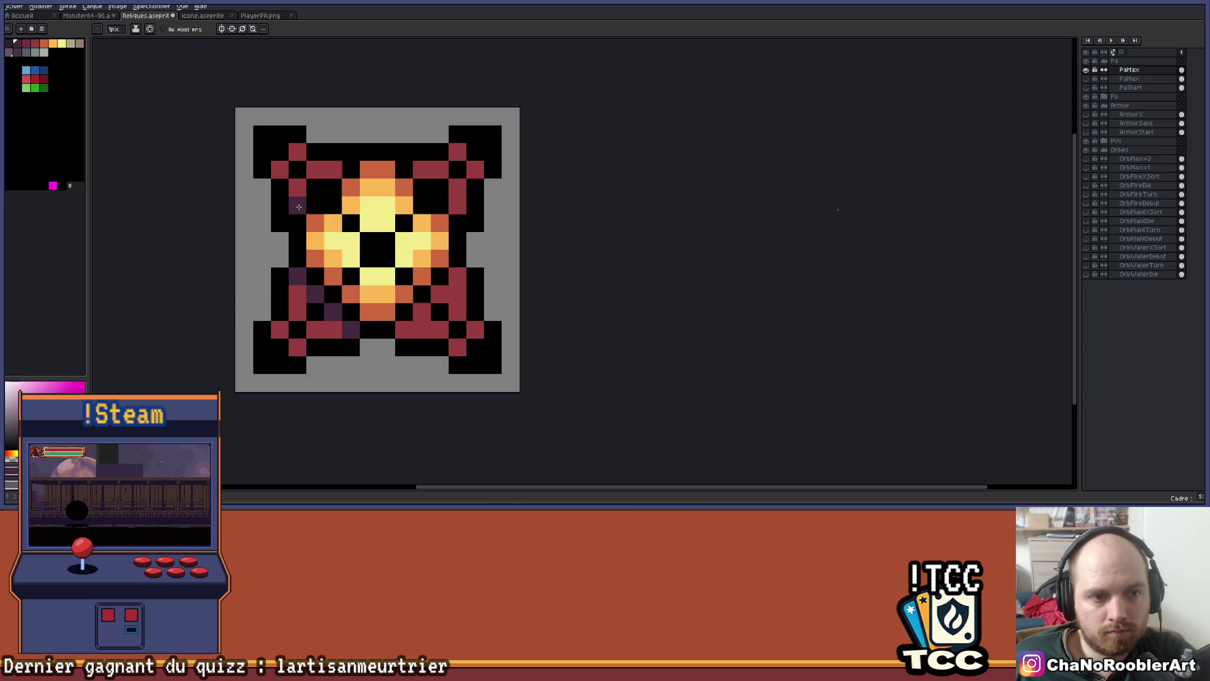
{"action": "scroll", "coordinate": [394, 158], "scroll_direction": "down", "scroll_amount": 3}
{"action": "scroll", "coordinate": [477, 231], "scroll_direction": "up", "scroll_amount": 2}
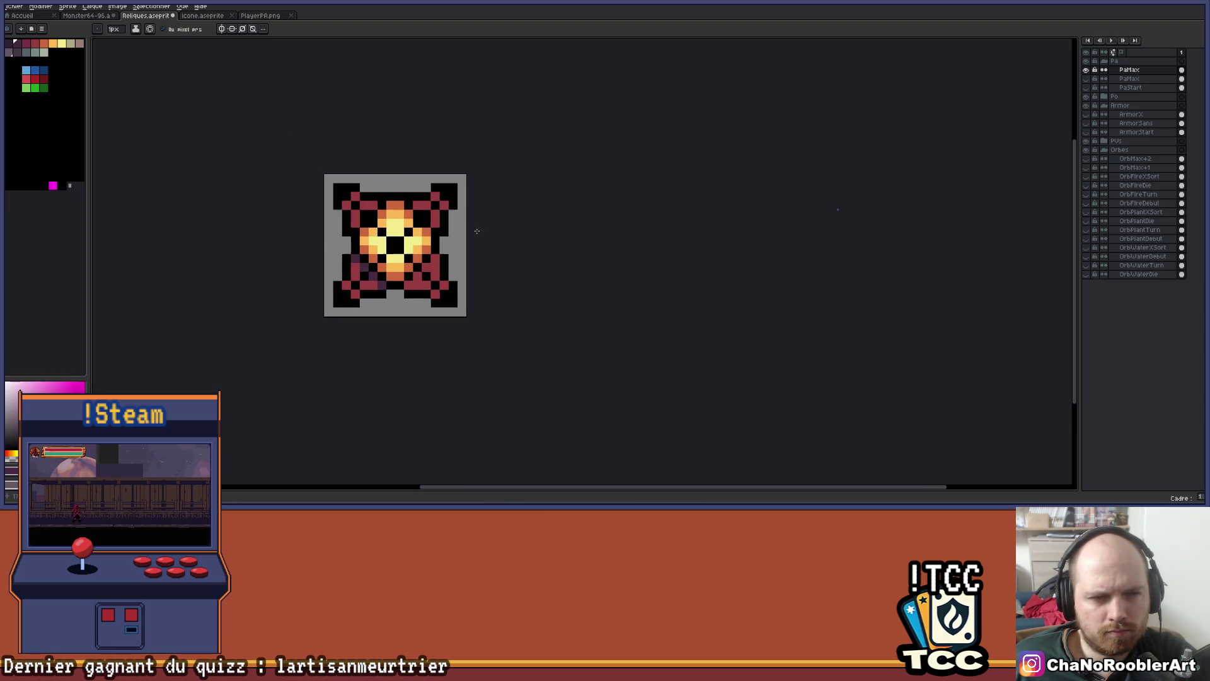
{"action": "scroll", "coordinate": [453, 213], "scroll_direction": "up", "scroll_amount": 2}
{"action": "left_click", "coordinate": [412, 210]}
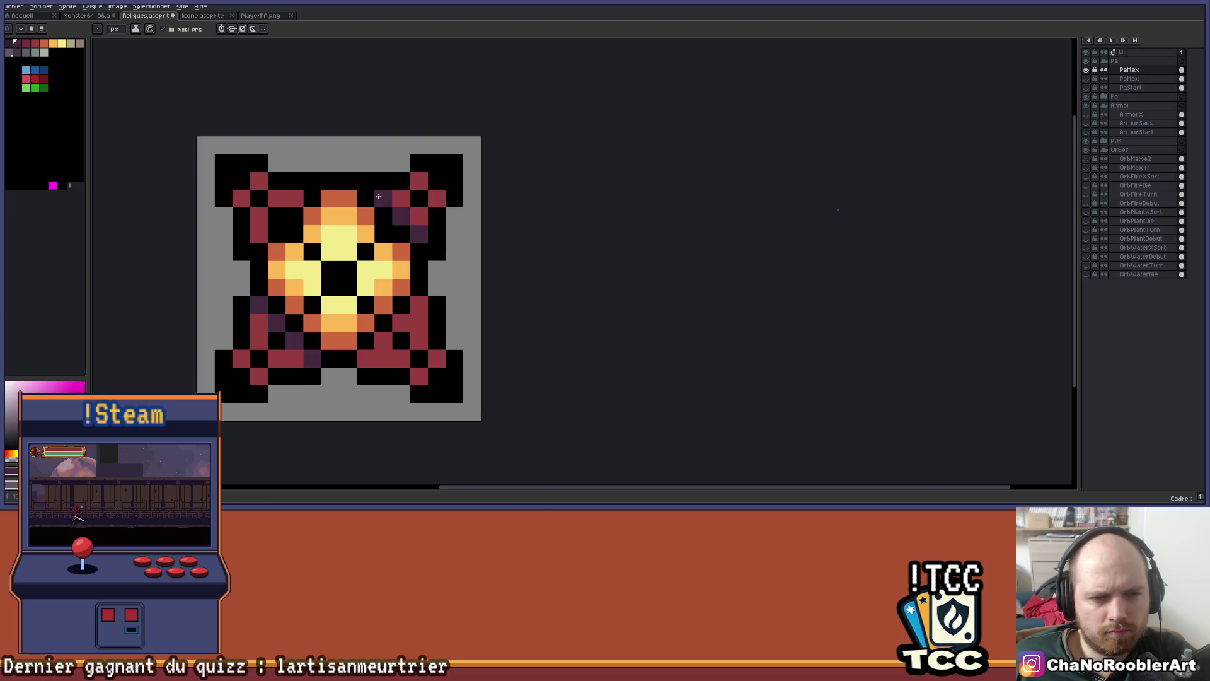
{"action": "left_click", "coordinate": [294, 209]}
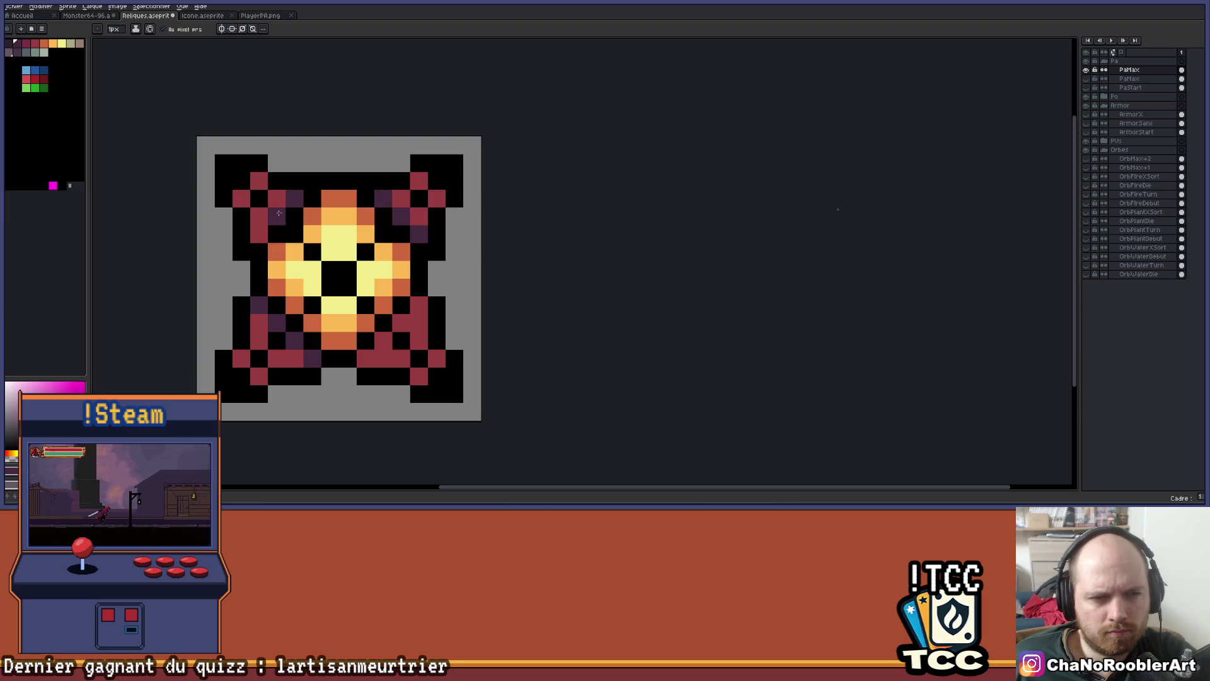
{"action": "scroll", "coordinate": [317, 227], "scroll_direction": "down", "scroll_amount": 3}
{"action": "scroll", "coordinate": [334, 240], "scroll_direction": "up", "scroll_amount": 3}
{"action": "key", "text": "i"}
{"action": "left_click", "coordinate": [335, 240]}
{"action": "key", "text": "b"}
{"action": "left_click", "coordinate": [315, 247]}
{"action": "left_click", "coordinate": [403, 248]}
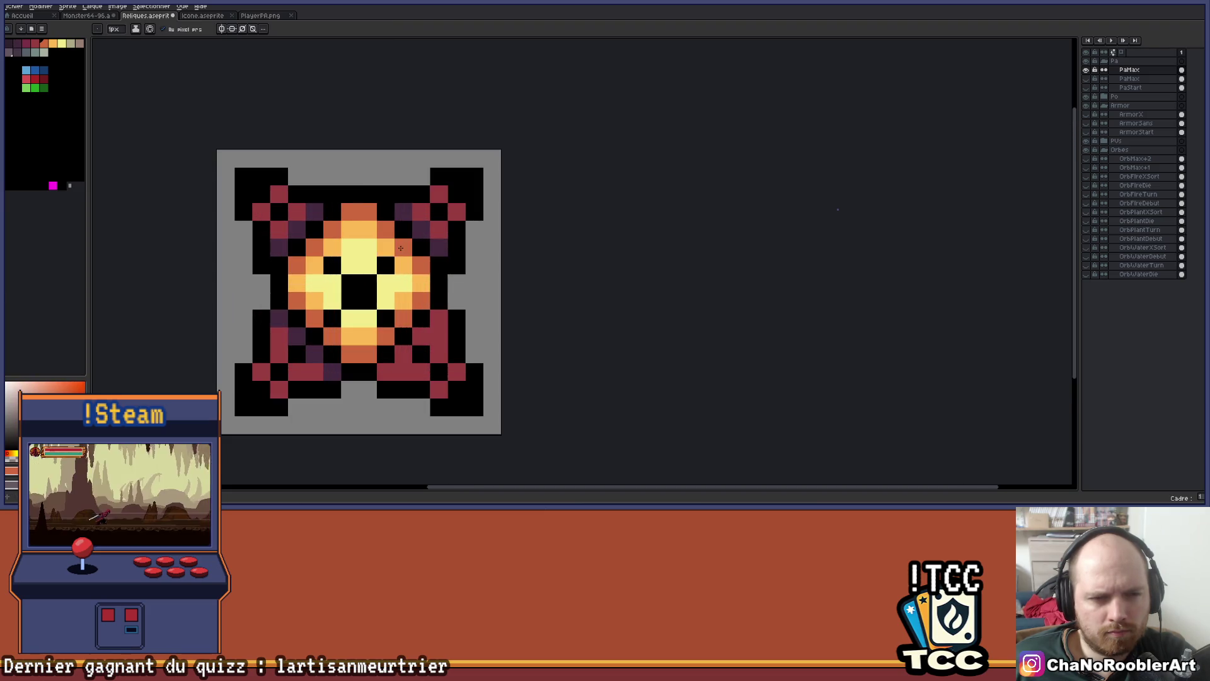
{"action": "scroll", "coordinate": [489, 254], "scroll_direction": "down", "scroll_amount": 5}
{"action": "left_click_drag", "start_coordinate": [532, 260], "coordinate": [467, 262]}
{"action": "key", "text": "i"}
{"action": "scroll", "coordinate": [441, 262], "scroll_direction": "up", "scroll_amount": 3}
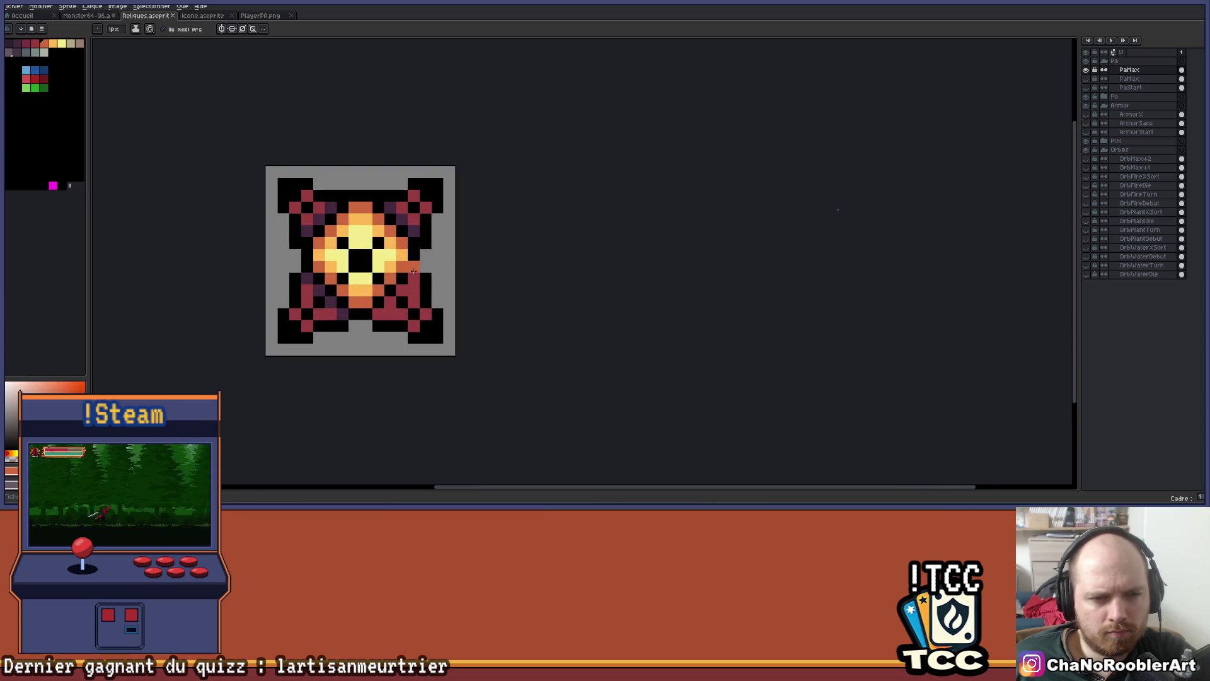
{"action": "left_click", "coordinate": [443, 262]}
{"action": "key", "text": "b"}
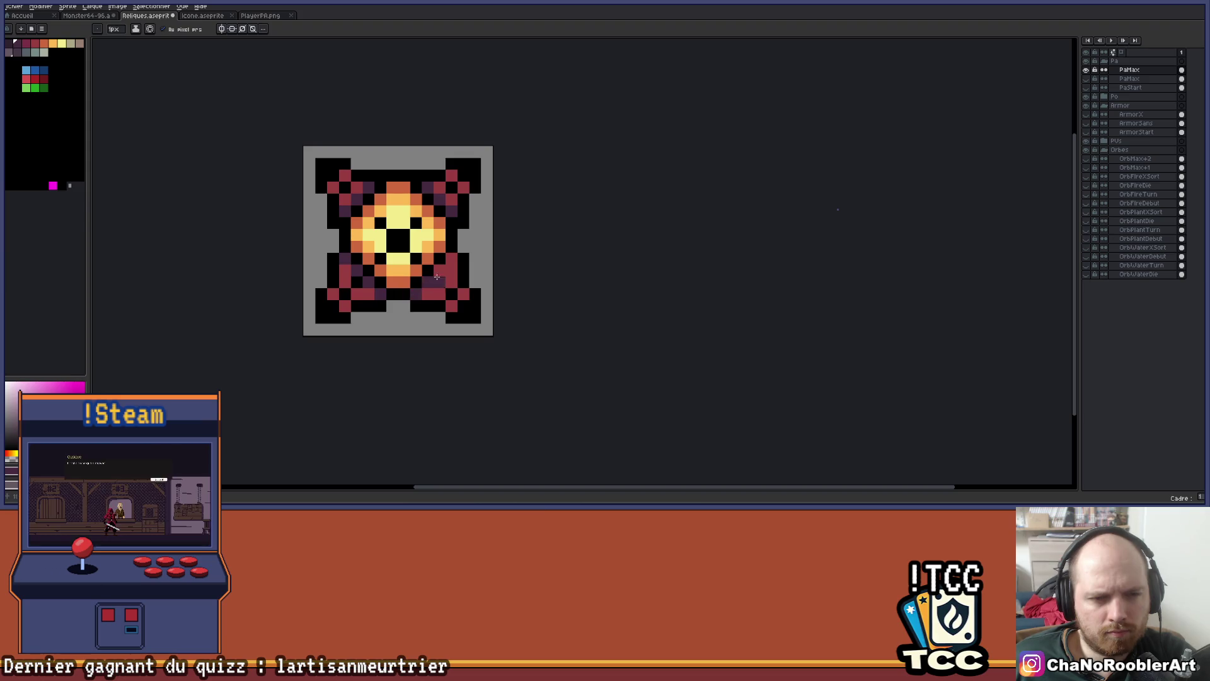
{"action": "scroll", "coordinate": [498, 262], "scroll_direction": "up", "scroll_amount": 1}
{"action": "key", "text": "e"}
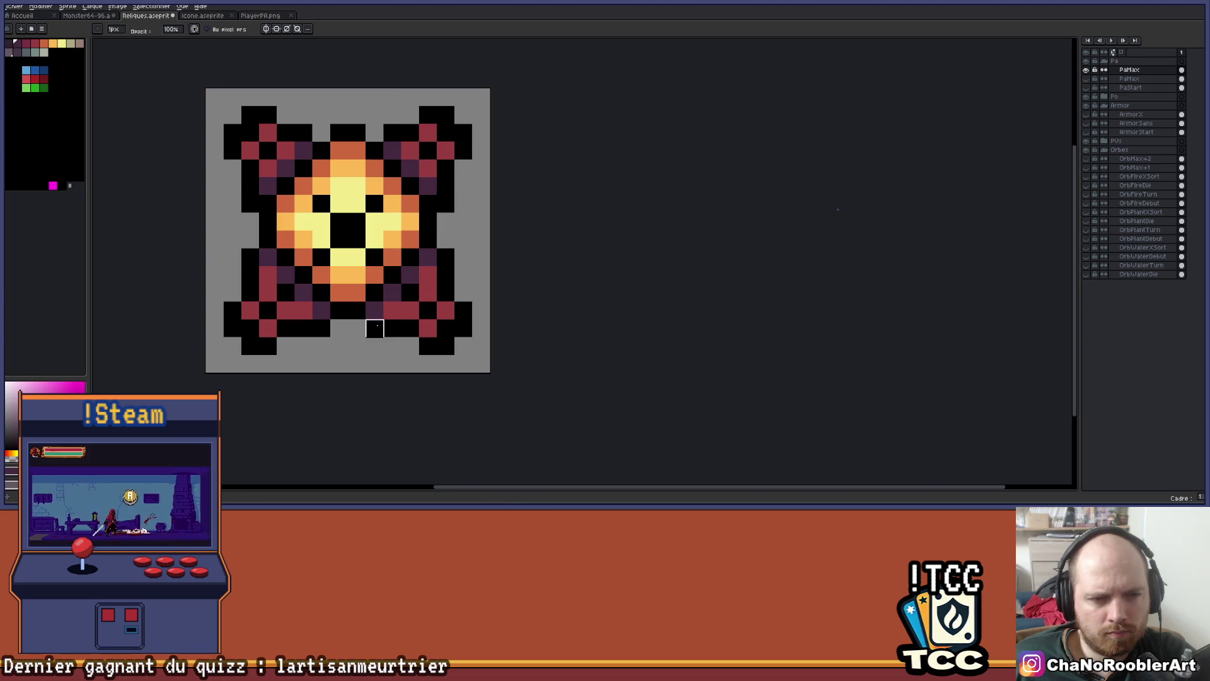
{"action": "scroll", "coordinate": [428, 328], "scroll_direction": "down", "scroll_amount": 2}
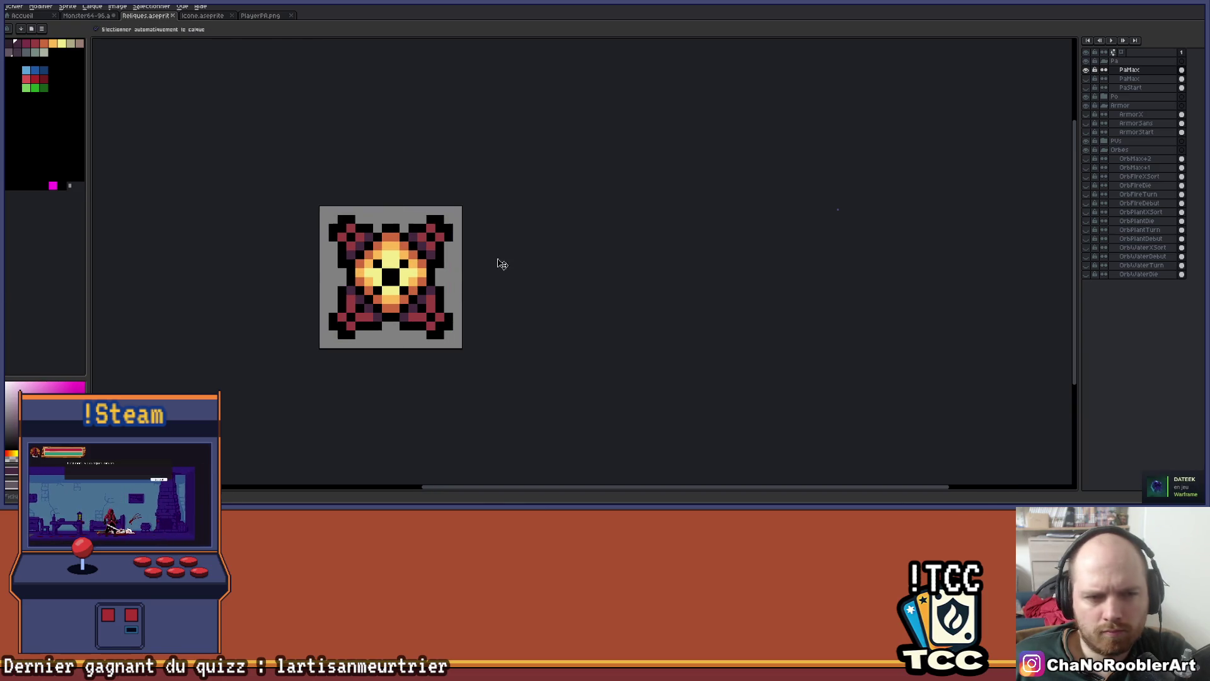
{"action": "scroll", "coordinate": [350, 280], "scroll_direction": "up", "scroll_amount": 3}
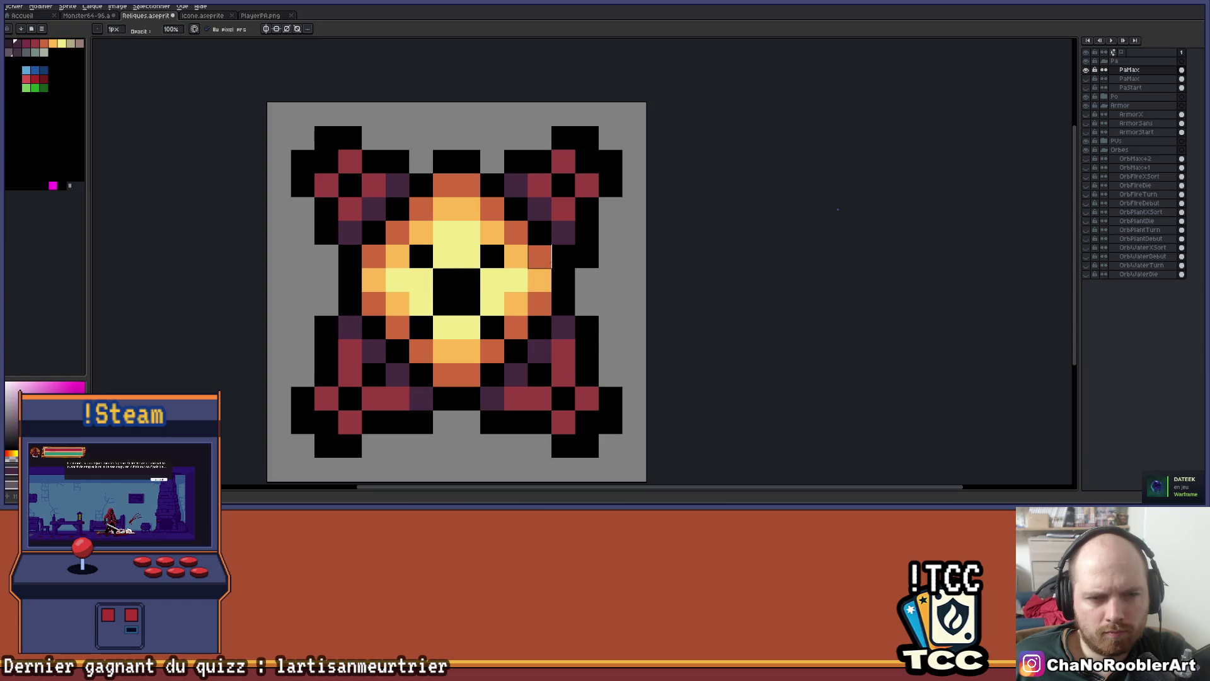
{"action": "scroll", "coordinate": [635, 305], "scroll_direction": "down", "scroll_amount": 2}
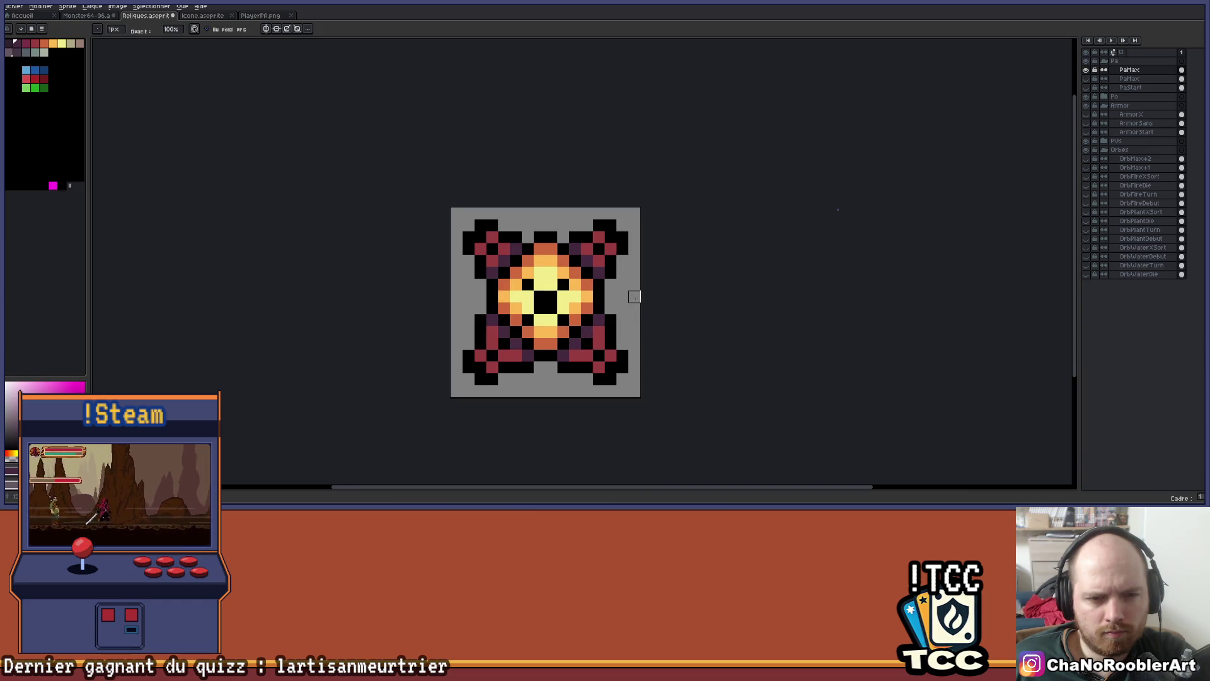
{"action": "scroll", "coordinate": [576, 254], "scroll_direction": "up", "scroll_amount": 1}
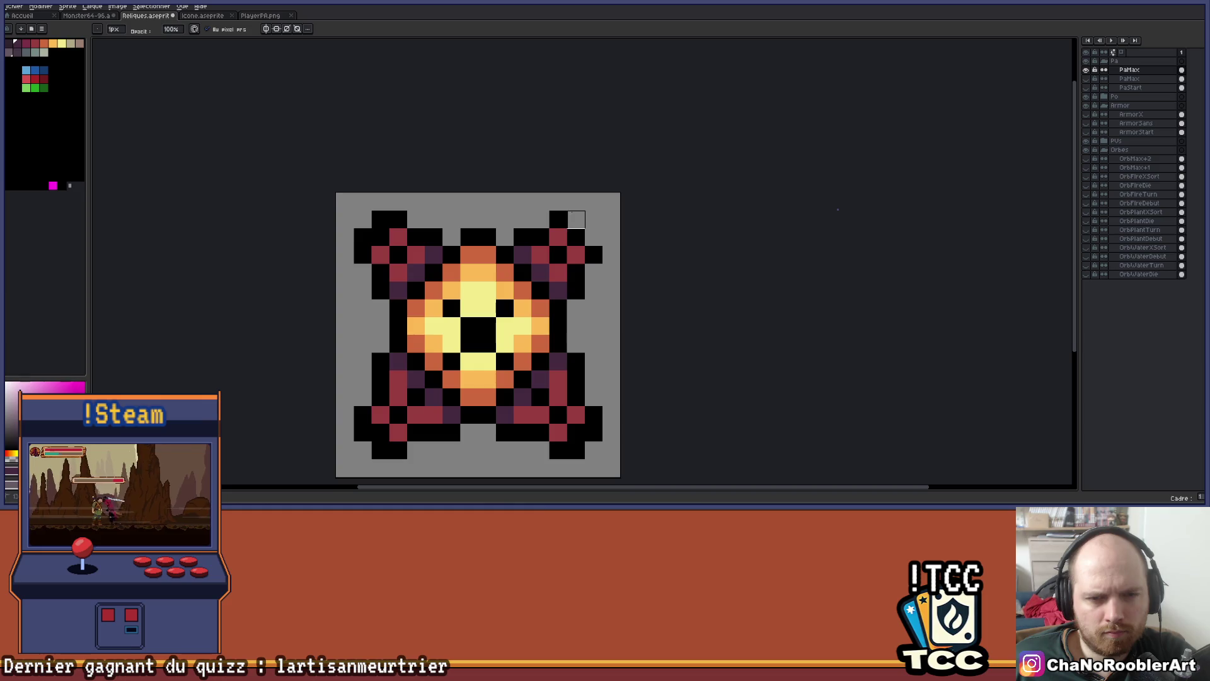
{"action": "key", "text": "v"}
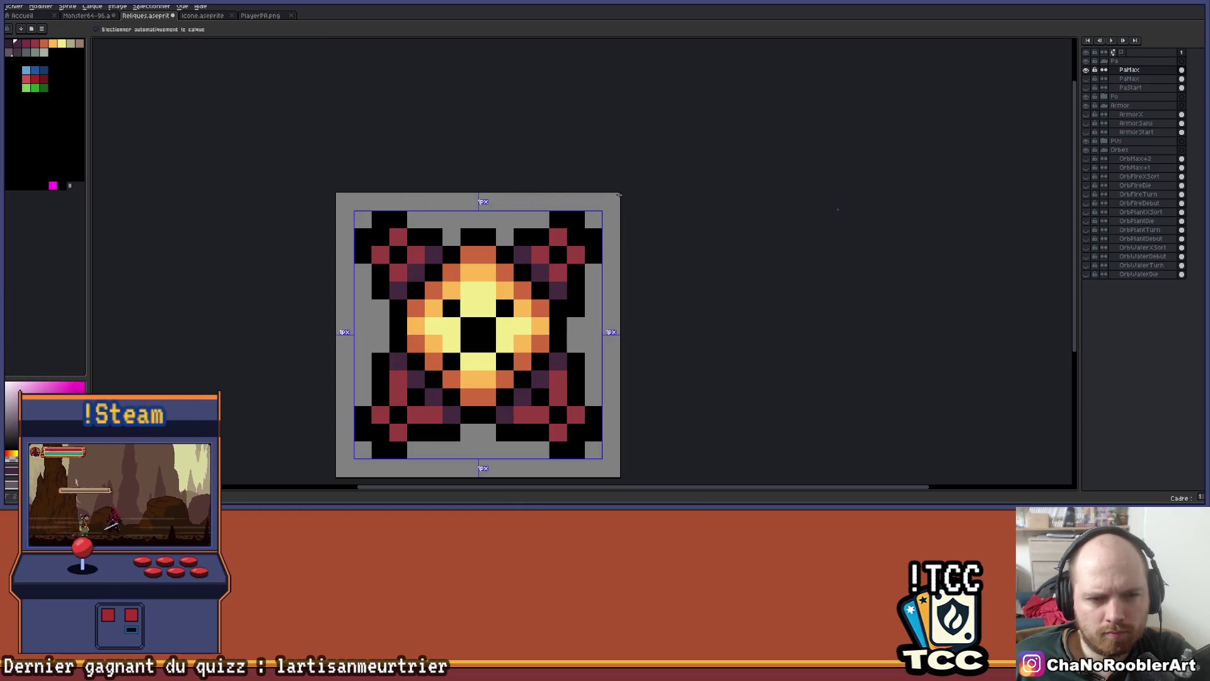
{"action": "key", "text": "b"}
{"action": "scroll", "coordinate": [445, 271], "scroll_direction": "down", "scroll_amount": 1}
{"action": "scroll", "coordinate": [517, 253], "scroll_direction": "up", "scroll_amount": 3}
{"action": "key", "text": "i"}
{"action": "key", "text": "b"}
{"action": "scroll", "coordinate": [491, 246], "scroll_direction": "down", "scroll_amount": 1}
{"action": "scroll", "coordinate": [504, 247], "scroll_direction": "up", "scroll_amount": 1}
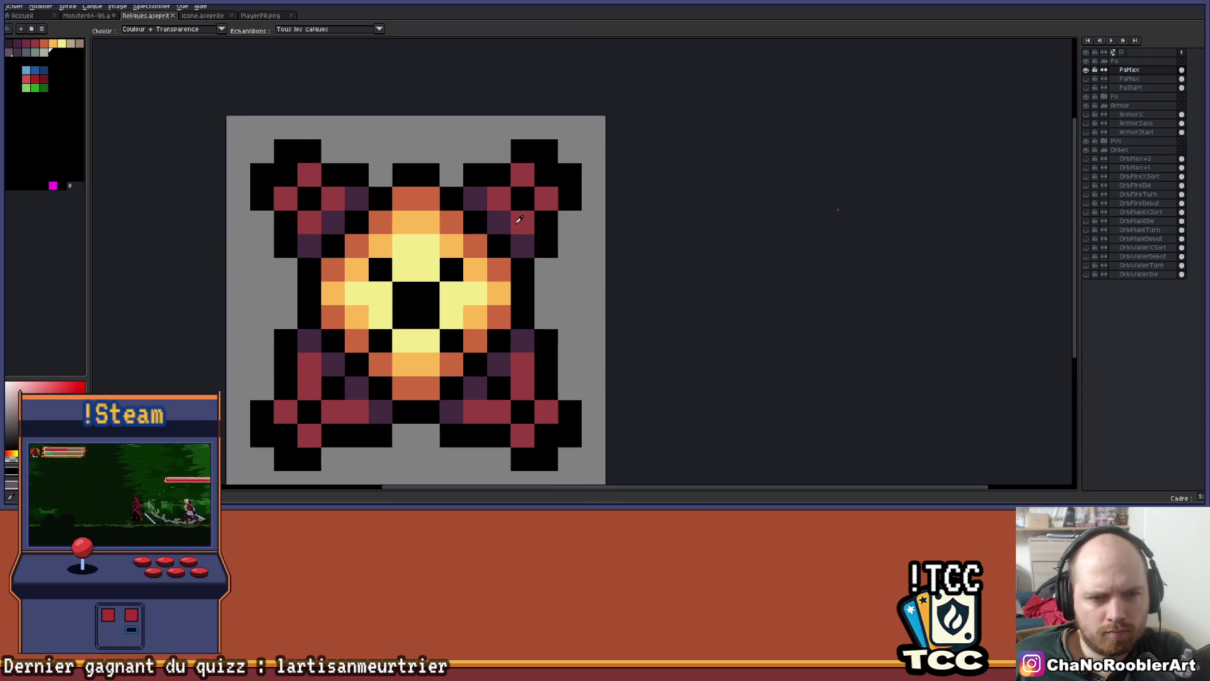
{"action": "key", "text": "x"}
{"action": "left_click", "coordinate": [288, 133]}
{"action": "key", "text": "ctrl+z"}
{"action": "mouse_move", "coordinate": [621, 190]}
{"action": "left_mouse_down"}
{"action": "mouse_move", "coordinate": [554, 156]}
{"action": "mouse_move", "coordinate": [578, 165]}
{"action": "left_mouse_up"}
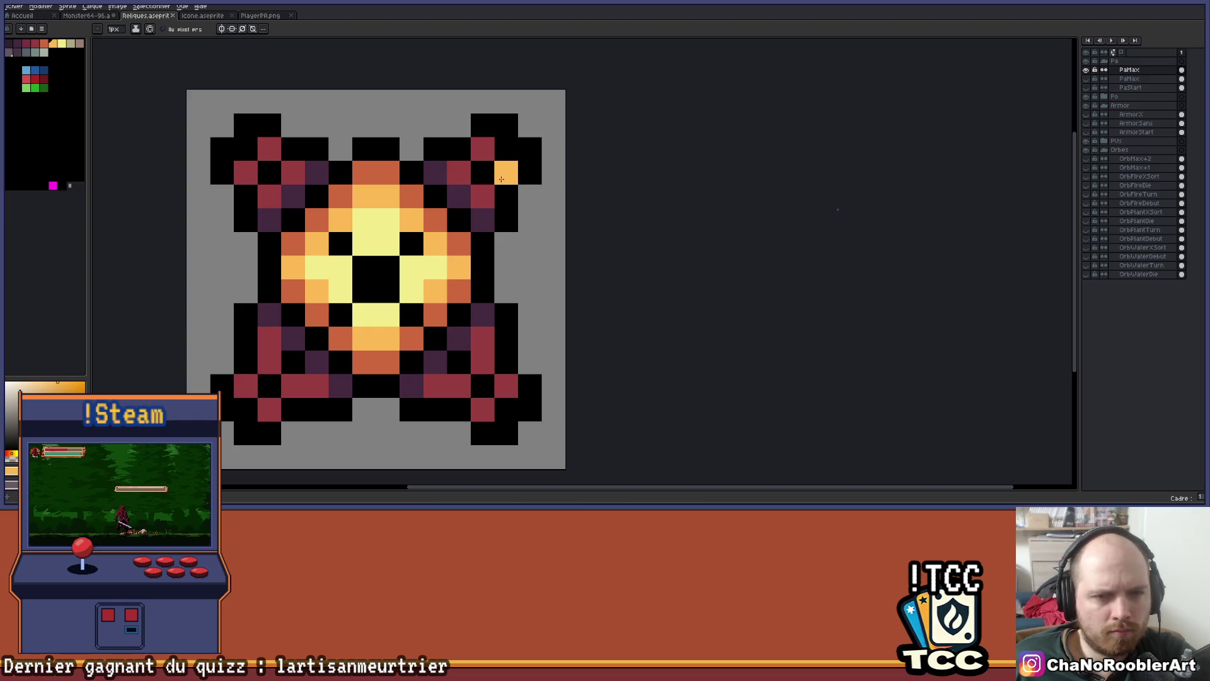
Paint orange highlights on the top-right, top-left, bottom-left and bottom-right arm tips, then save
{"action": "left_click_drag", "start_coordinate": [483, 173], "coordinate": [503, 157]}
{"action": "left_click", "coordinate": [269, 173]}
{"action": "left_click", "coordinate": [246, 149]}
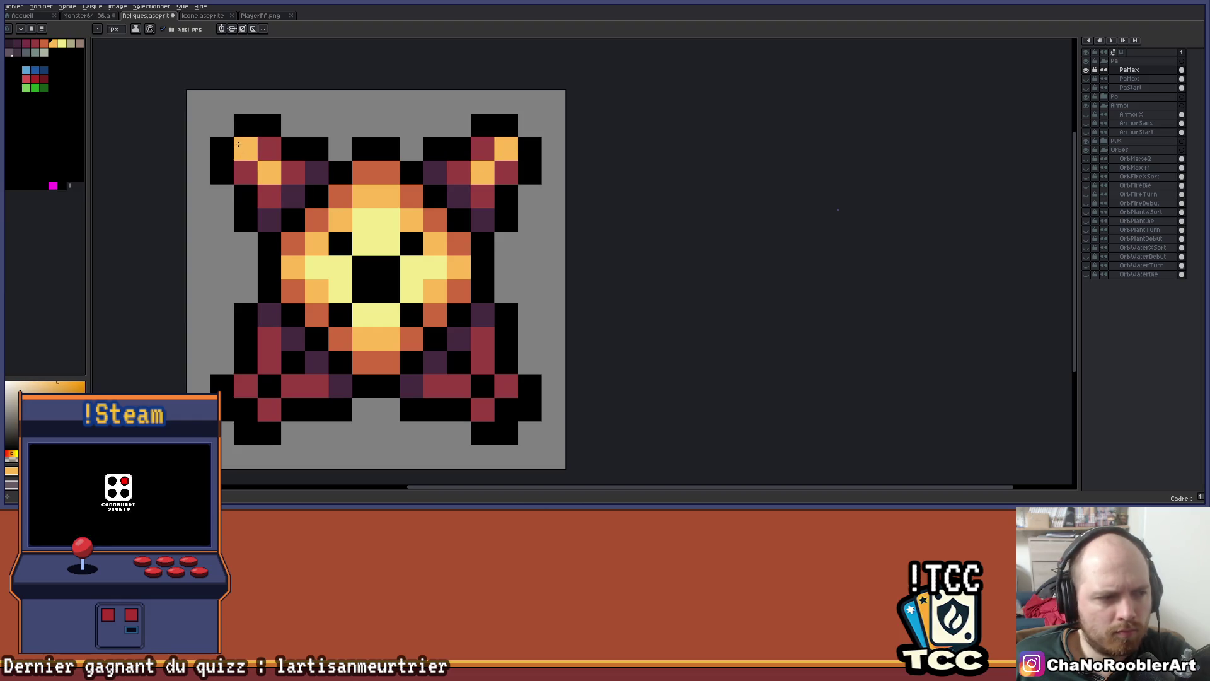
{"action": "left_click", "coordinate": [265, 392]}
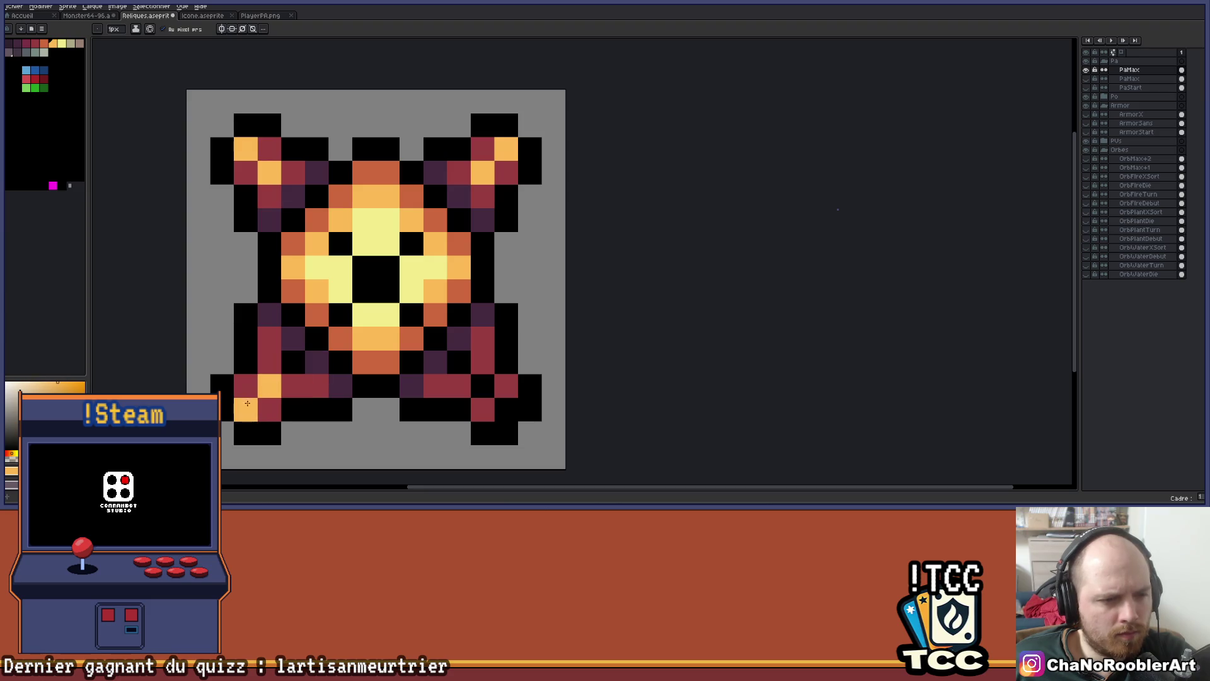
{"action": "left_click", "coordinate": [490, 391]}
{"action": "scroll", "coordinate": [585, 325], "scroll_direction": "down", "scroll_amount": 4}
{"action": "left_click_drag", "start_coordinate": [573, 317], "coordinate": [470, 301]}
{"action": "scroll", "coordinate": [425, 305], "scroll_direction": "up", "scroll_amount": 4}
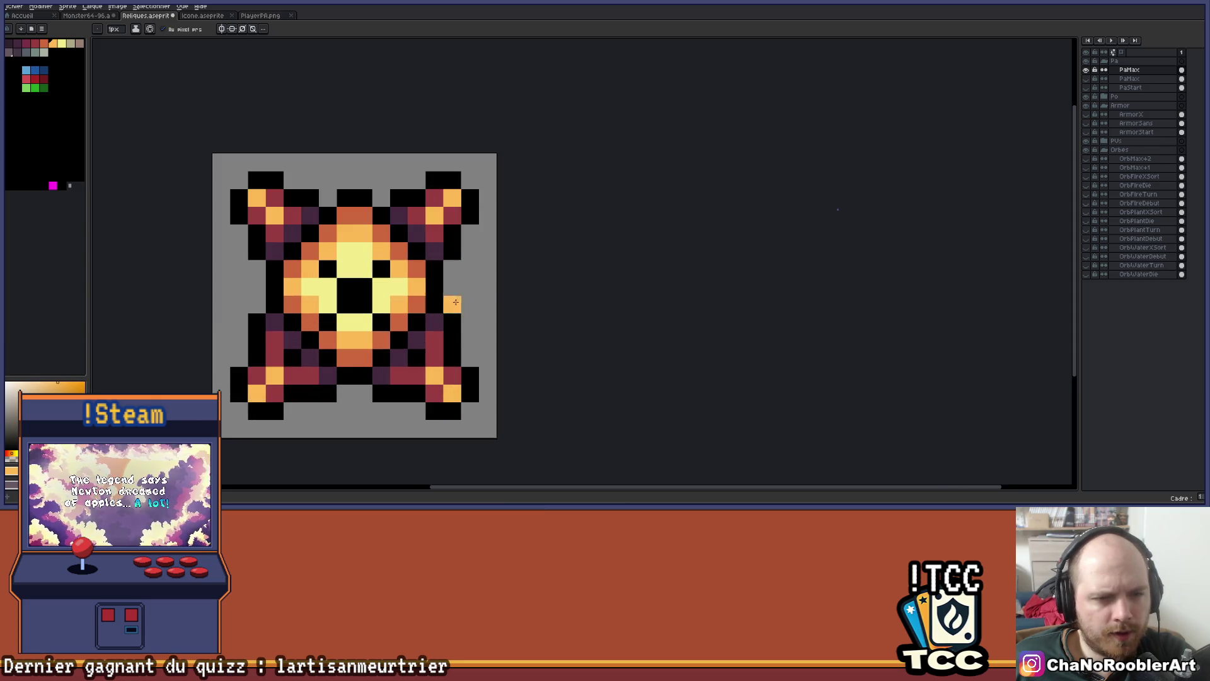
{"action": "left_click", "coordinate": [274, 381]}
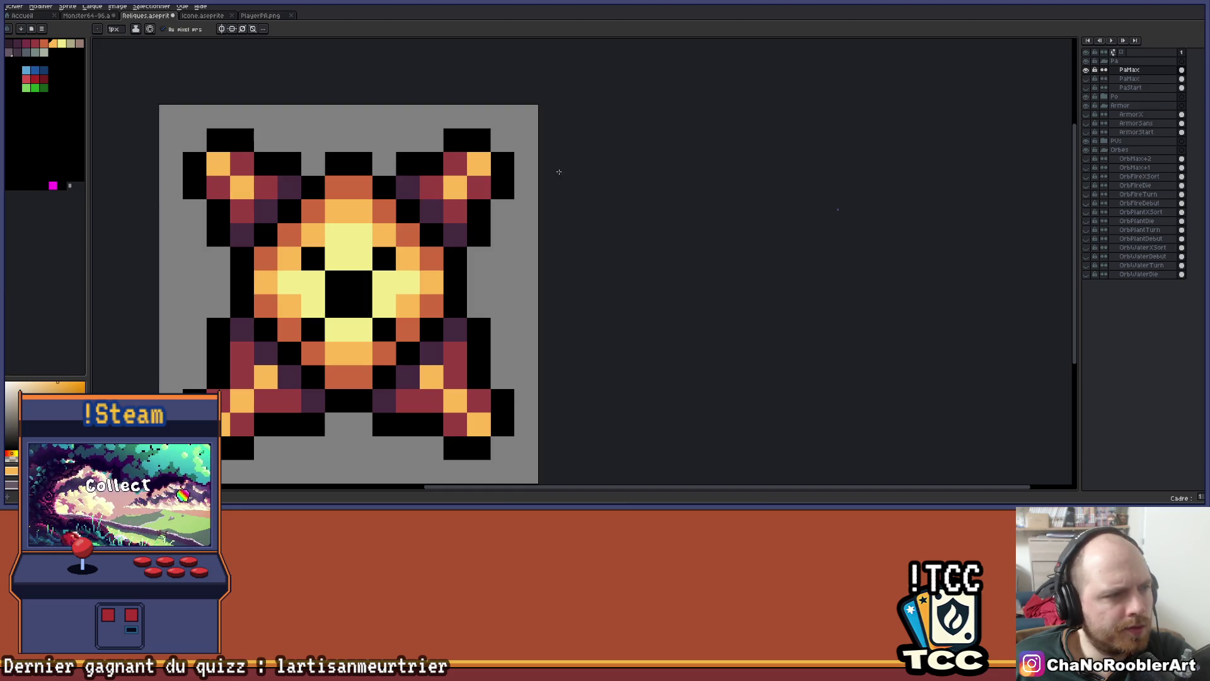
{"action": "scroll", "coordinate": [559, 172], "scroll_direction": "down", "scroll_amount": 3}
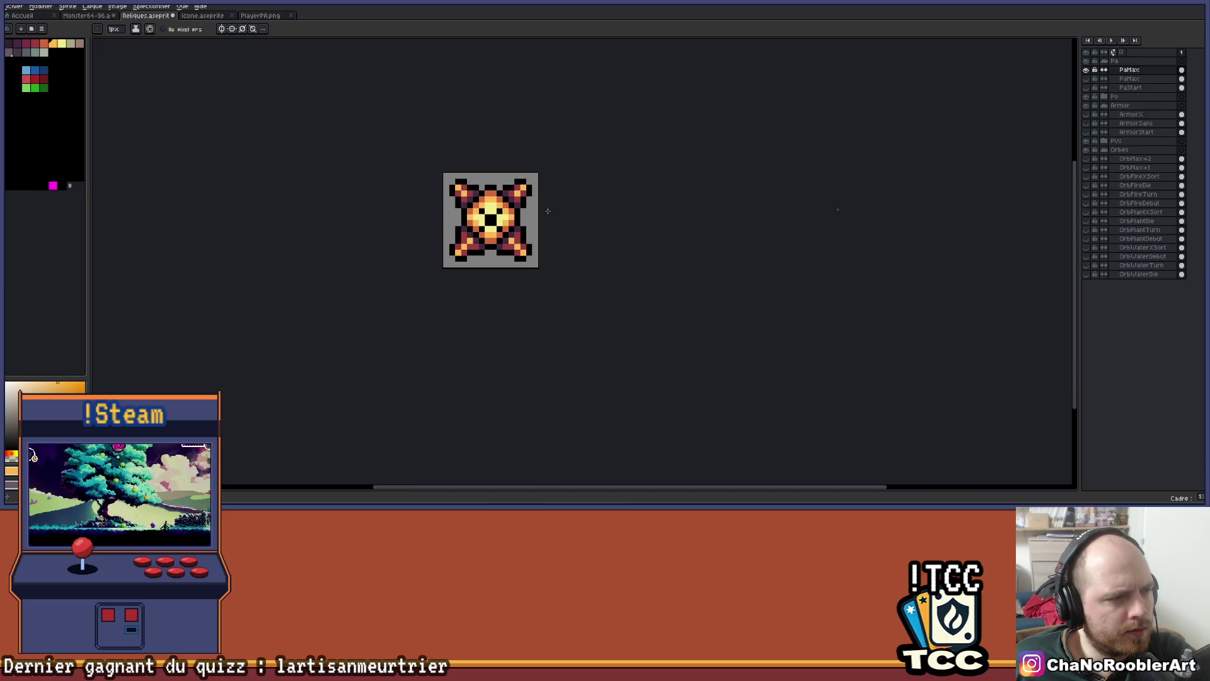
{"action": "key", "text": "ctrl+s"}
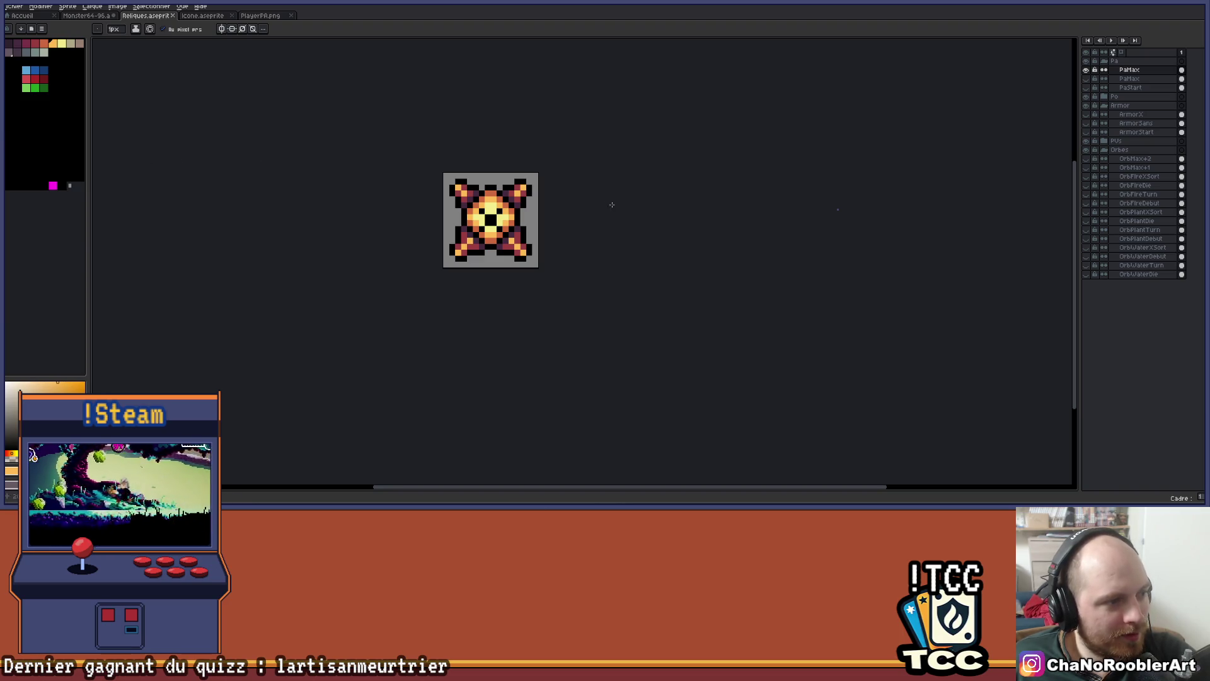
Toggle the PaMax layer's visibility to compare the icon with and without it
{"action": "scroll", "coordinate": [542, 215], "scroll_direction": "up", "scroll_amount": 2}
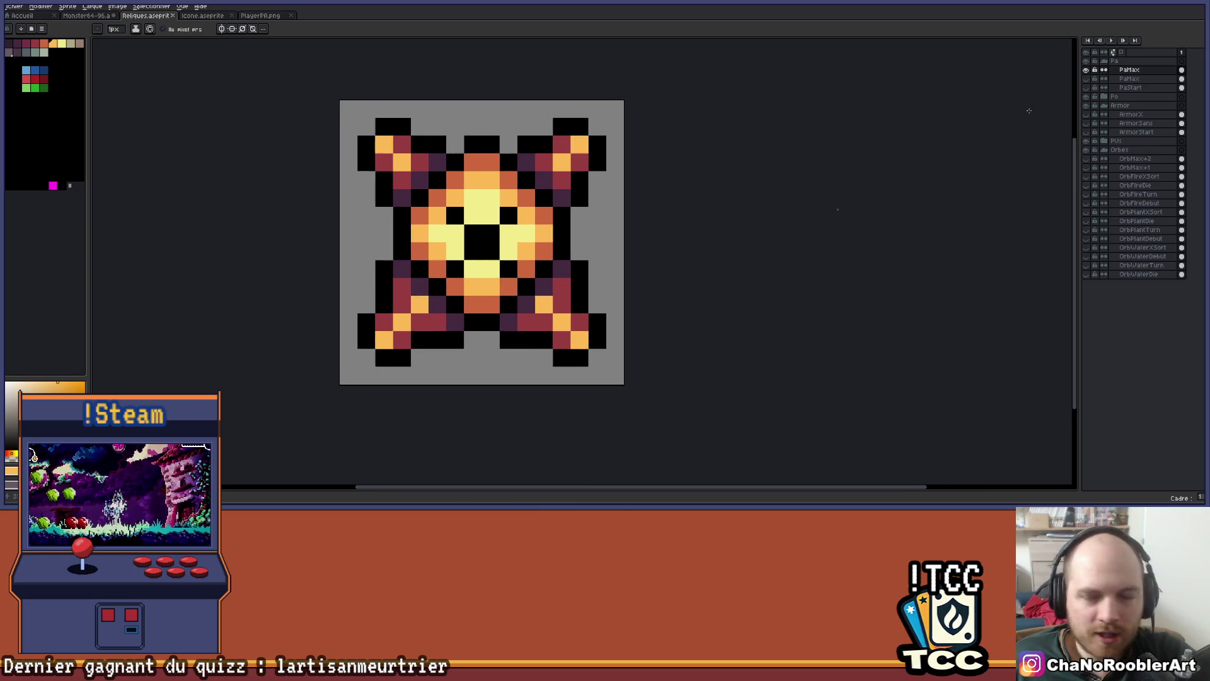
{"action": "left_click", "coordinate": [1087, 70]}
{"action": "left_click", "coordinate": [1087, 70]}
{"action": "left_click", "coordinate": [1087, 70]}
{"action": "left_click", "coordinate": [1086, 70]}
{"action": "scroll", "coordinate": [729, 186], "scroll_direction": "down", "scroll_amount": 3}
{"action": "left_click_drag", "start_coordinate": [729, 186], "coordinate": [649, 240]}
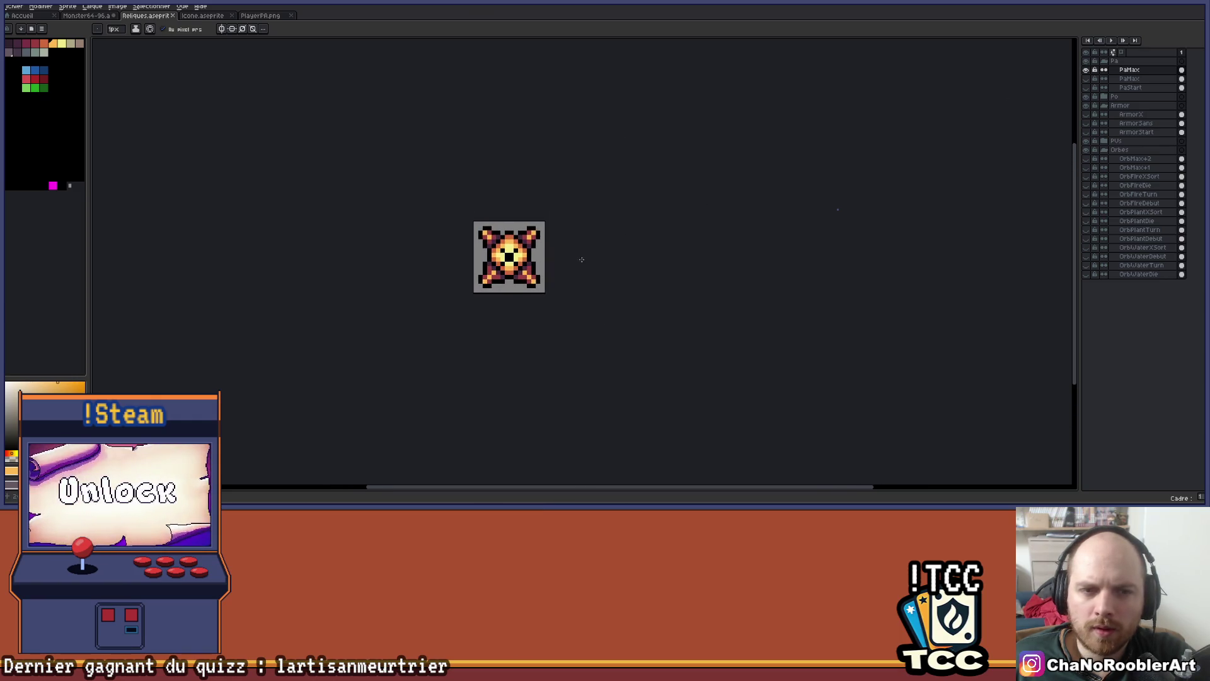
{"action": "scroll", "coordinate": [559, 248], "scroll_direction": "up", "scroll_amount": 2}
{"action": "left_click_drag", "start_coordinate": [559, 248], "coordinate": [595, 244]}
Check the relic spreadsheet, then pencil the outline pixel beside the upper-right core orange
{"action": "key", "text": "b"}
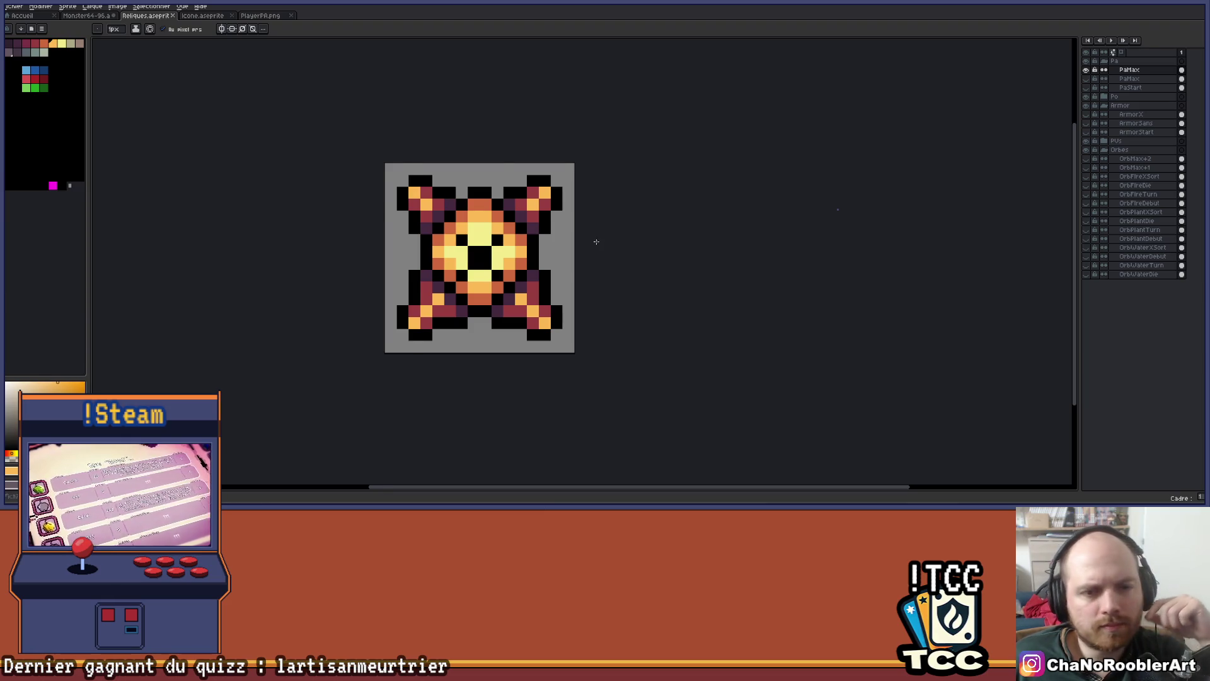
{"action": "scroll", "coordinate": [595, 242], "scroll_direction": "up", "scroll_amount": 1}
{"action": "key", "text": "alt+Tab"}
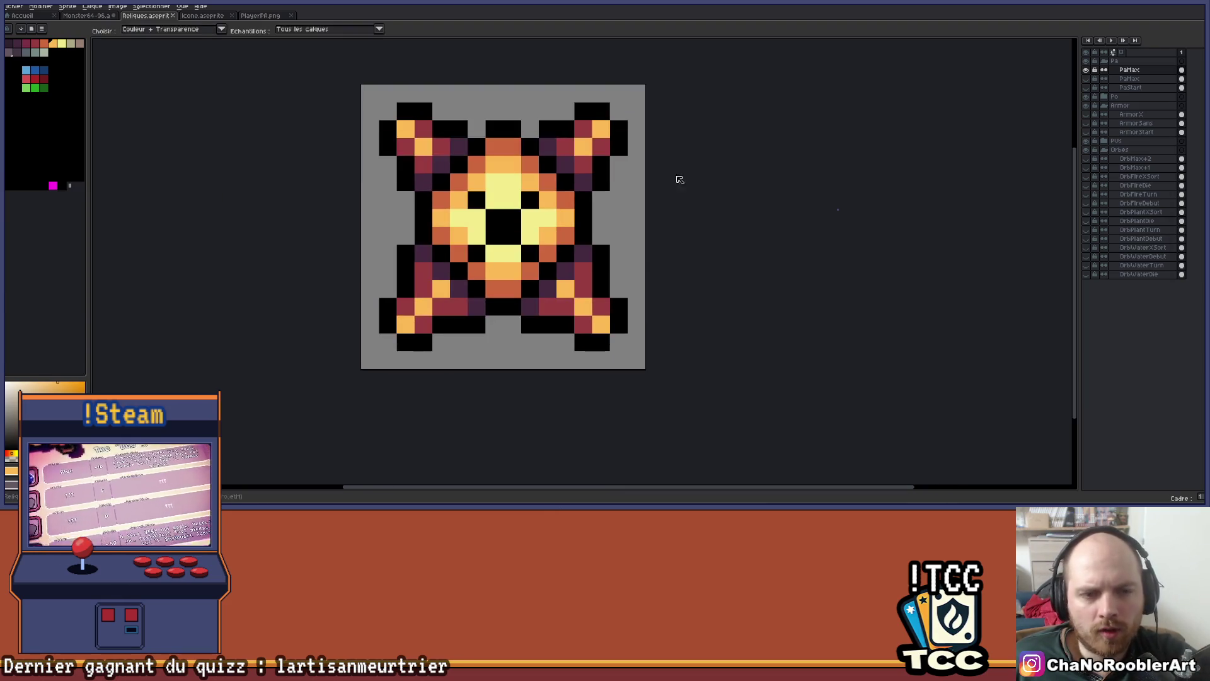
{"action": "key", "text": "alt+Tab"}
{"action": "key", "text": "alt+Tab"}
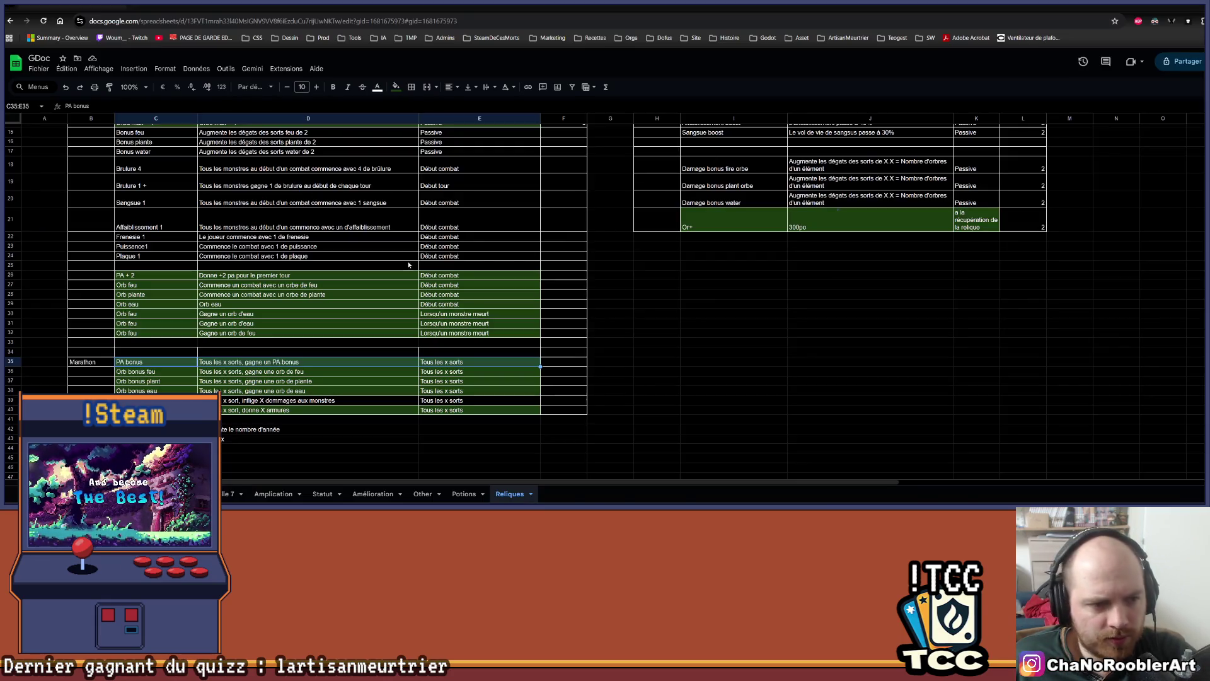
{"action": "key", "text": "alt+Tab"}
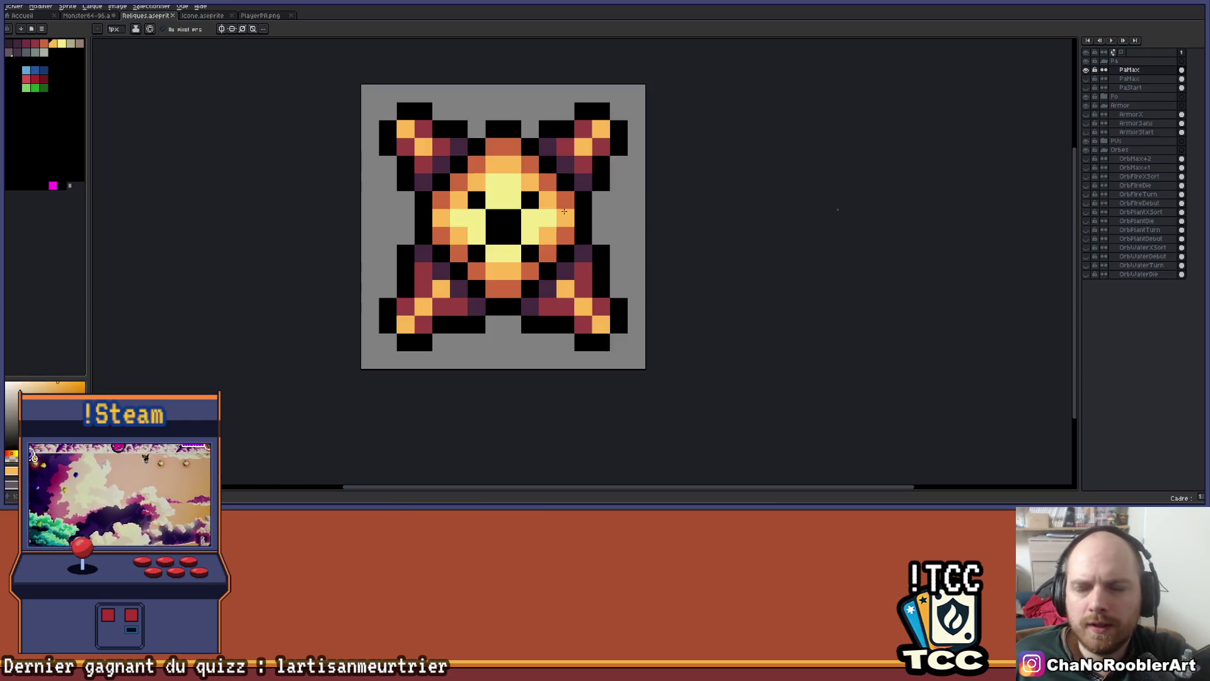
{"action": "left_click", "coordinate": [594, 187]}
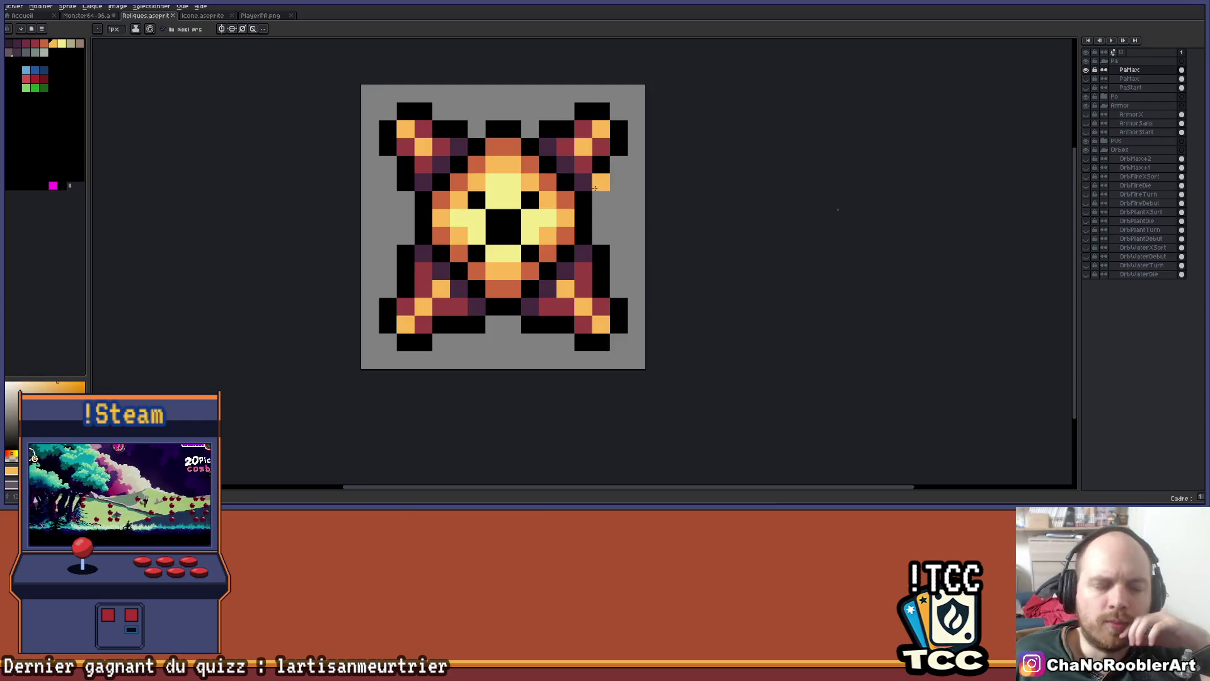
Pick the pale yellow core colour and turn two black pixels near the centre pale yellow
{"action": "scroll", "coordinate": [628, 261], "scroll_direction": "down", "scroll_amount": 3}
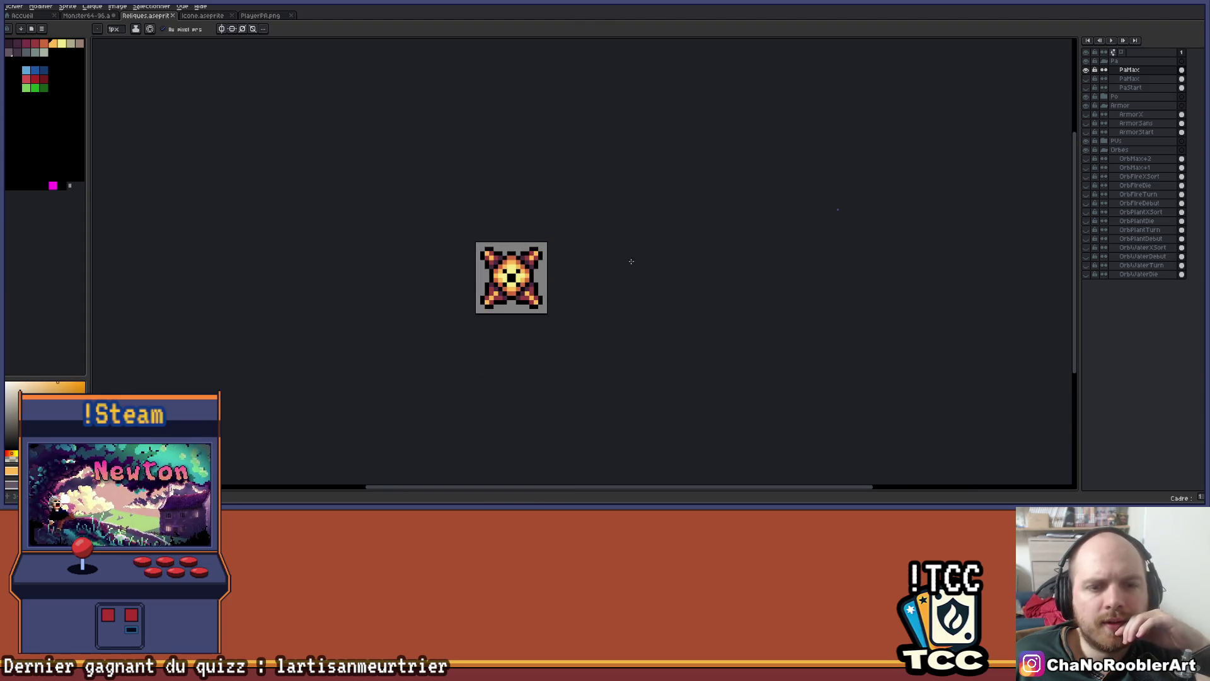
{"action": "scroll", "coordinate": [604, 256], "scroll_direction": "up", "scroll_amount": 2}
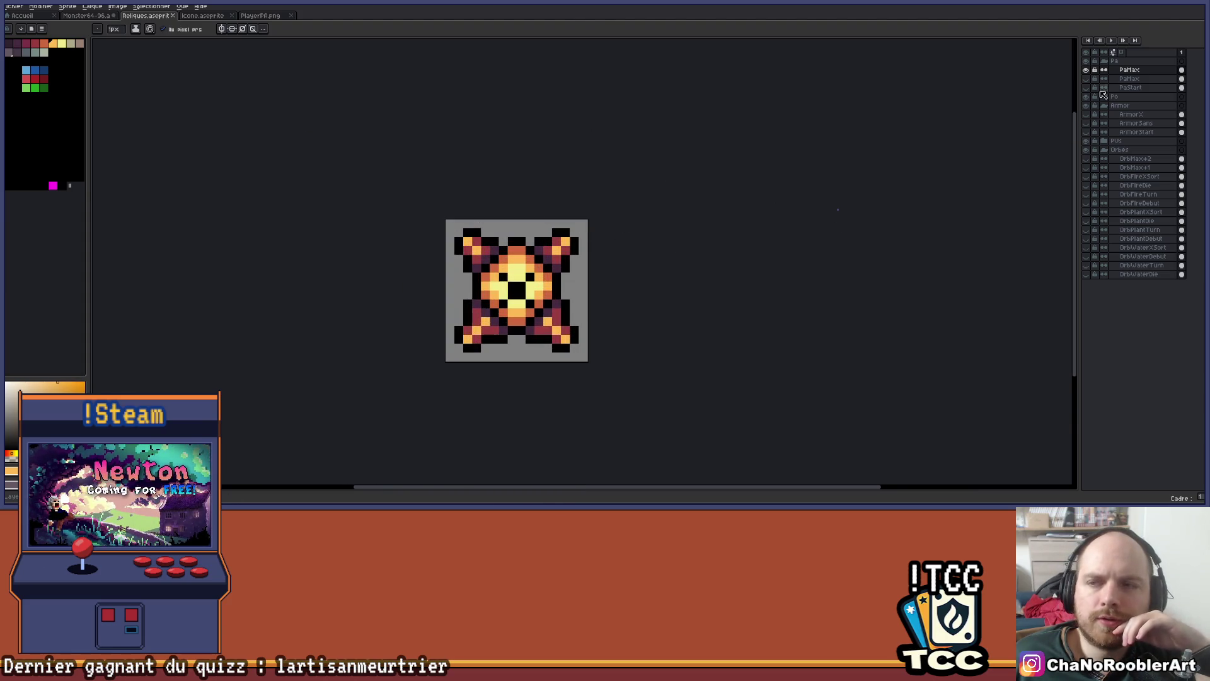
{"action": "scroll", "coordinate": [542, 265], "scroll_direction": "up", "scroll_amount": 2}
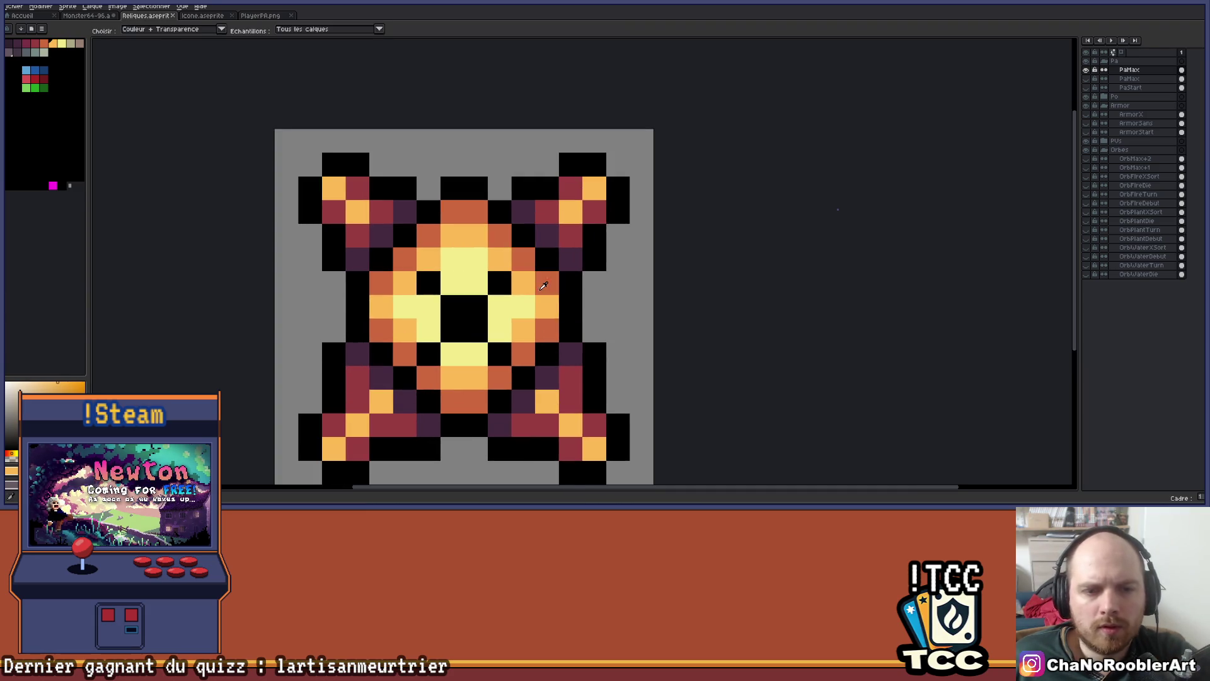
{"action": "left_click", "coordinate": [502, 288], "text": "alt"}
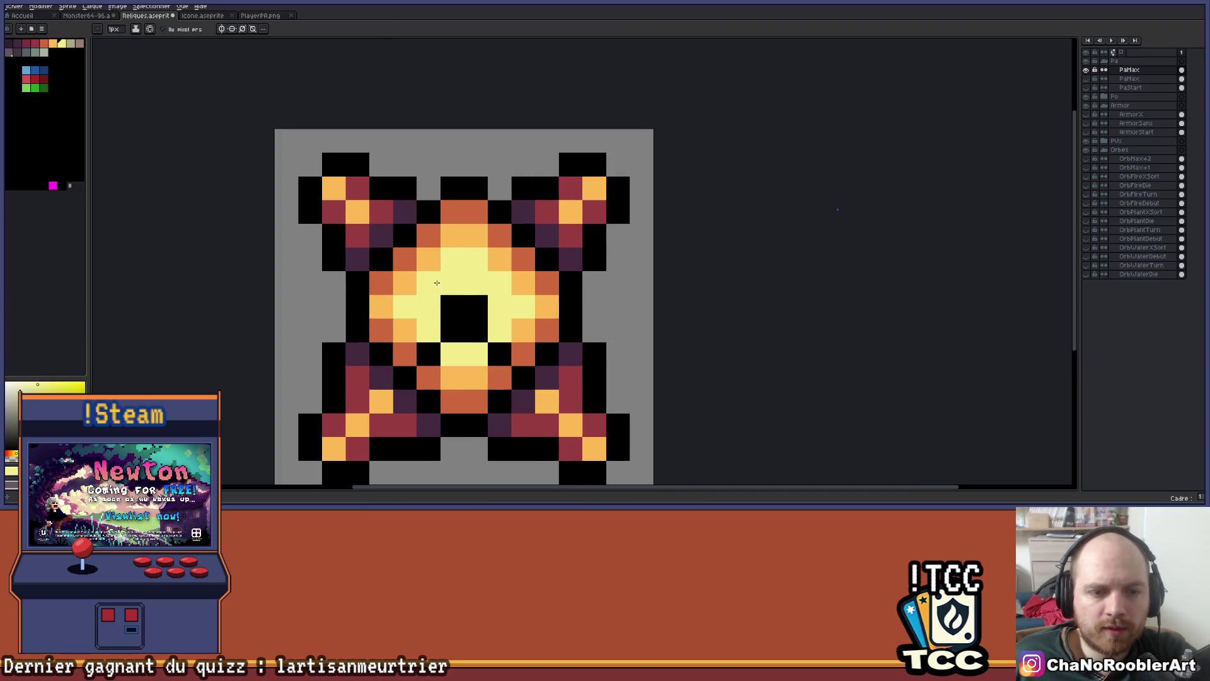
{"action": "left_click", "coordinate": [488, 353]}
{"action": "scroll", "coordinate": [492, 327], "scroll_direction": "down", "scroll_amount": 2}
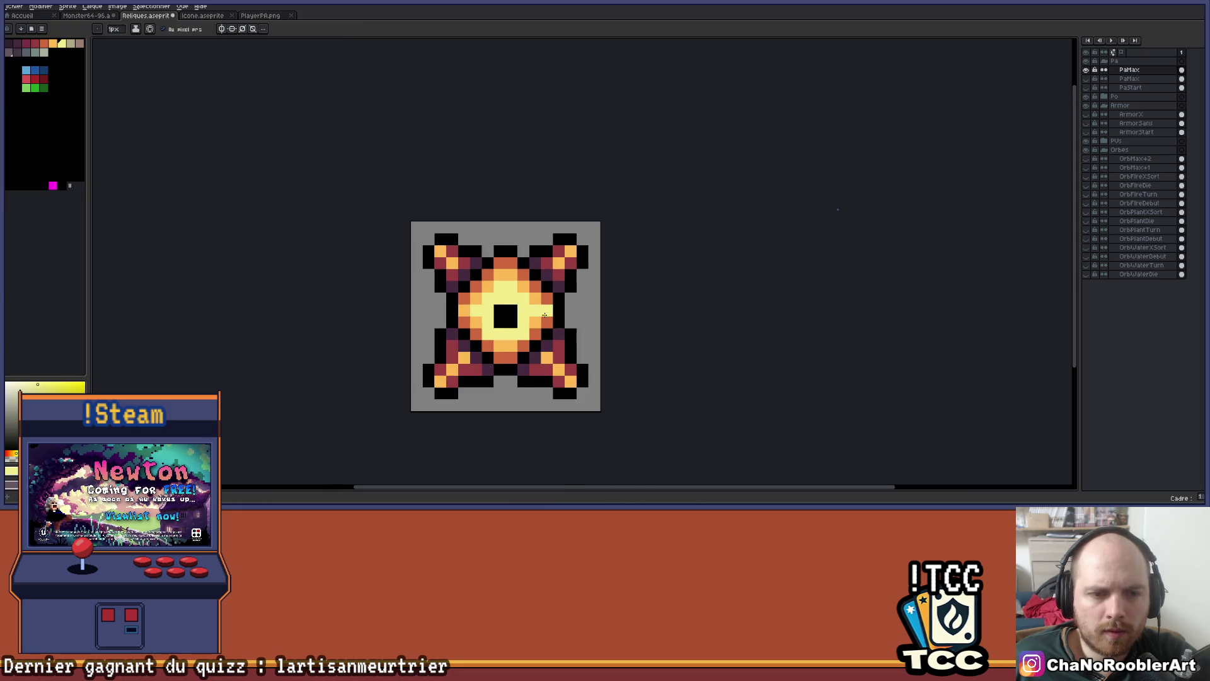
{"action": "scroll", "coordinate": [500, 317], "scroll_direction": "up", "scroll_amount": 4}
{"action": "scroll", "coordinate": [628, 316], "scroll_direction": "down", "scroll_amount": 3}
{"action": "left_click", "coordinate": [627, 315]}
Fill the four-pixel black block at the centre of the core with yellow
{"action": "scroll", "coordinate": [605, 315], "scroll_direction": "right", "scroll_amount": 2}
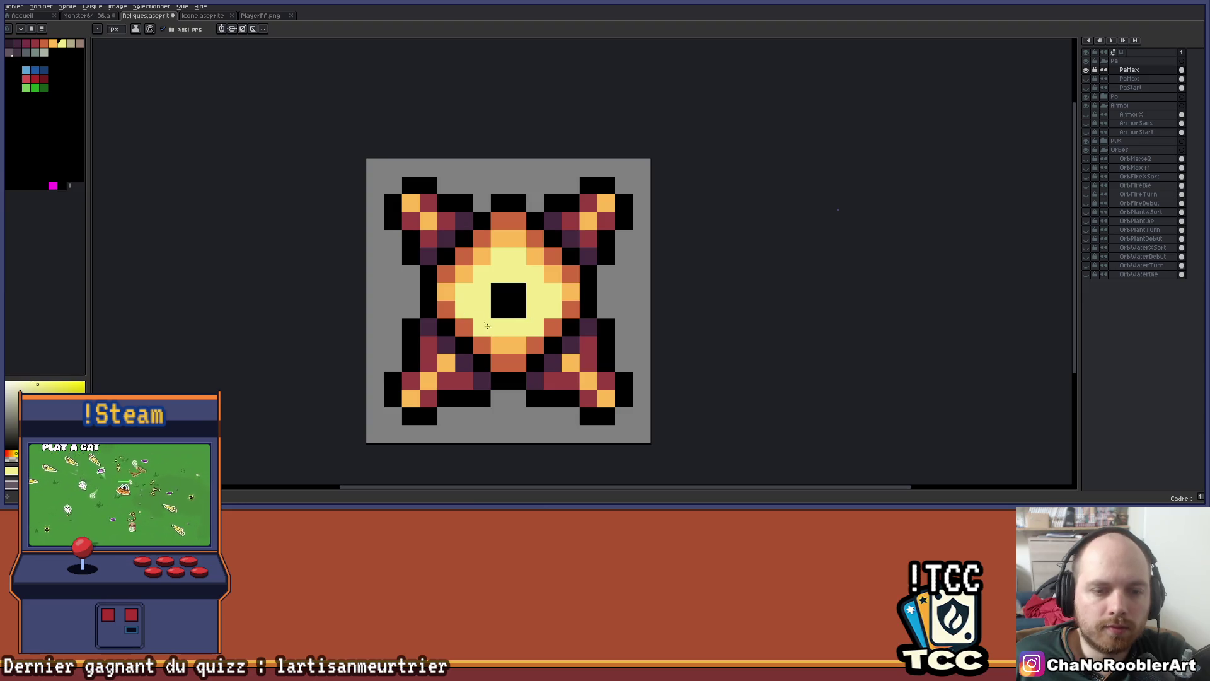
{"action": "scroll", "coordinate": [534, 303], "scroll_direction": "up", "scroll_amount": 1}
{"action": "scroll", "coordinate": [534, 299], "scroll_direction": "down", "scroll_amount": 4}
{"action": "scroll", "coordinate": [536, 293], "scroll_direction": "up", "scroll_amount": 5}
{"action": "scroll", "coordinate": [538, 284], "scroll_direction": "down", "scroll_amount": 2}
{"action": "scroll", "coordinate": [538, 284], "scroll_direction": "down", "scroll_amount": 4}
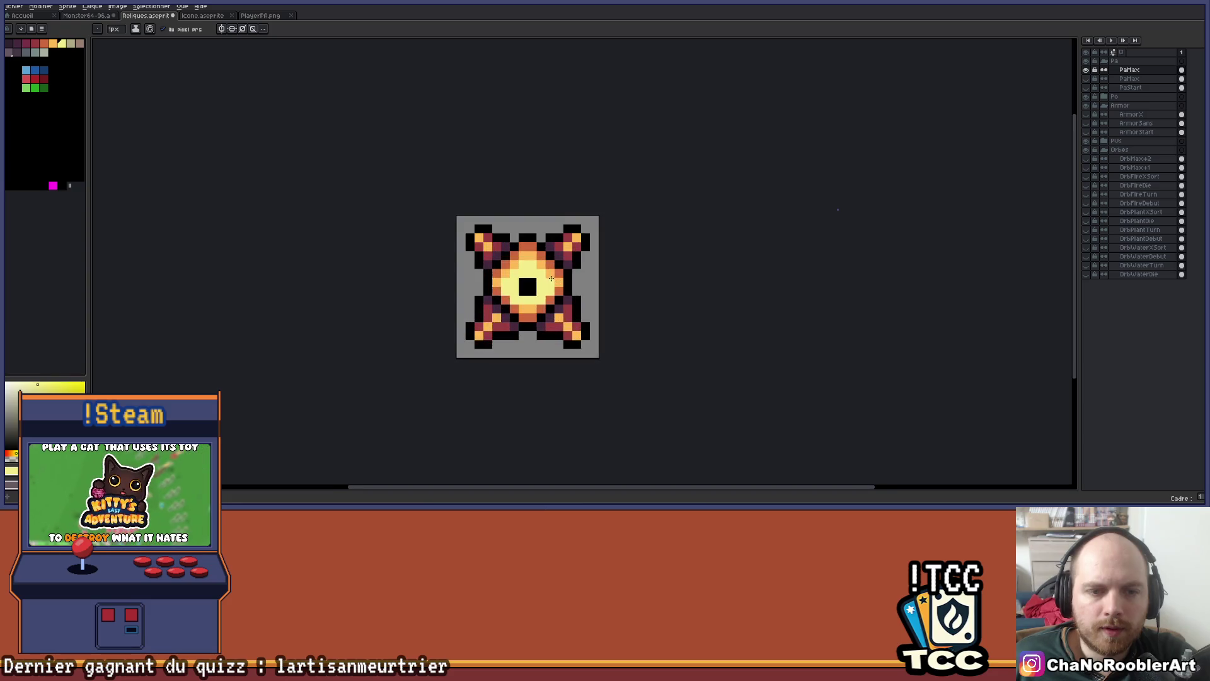
{"action": "scroll", "coordinate": [554, 273], "scroll_direction": "up", "scroll_amount": 3}
{"action": "scroll", "coordinate": [554, 273], "scroll_direction": "up", "scroll_amount": 1}
{"action": "left_click", "coordinate": [485, 288]}
{"action": "left_click", "coordinate": [509, 312]}
{"action": "left_click", "coordinate": [509, 288]}
{"action": "left_click", "coordinate": [485, 312]}
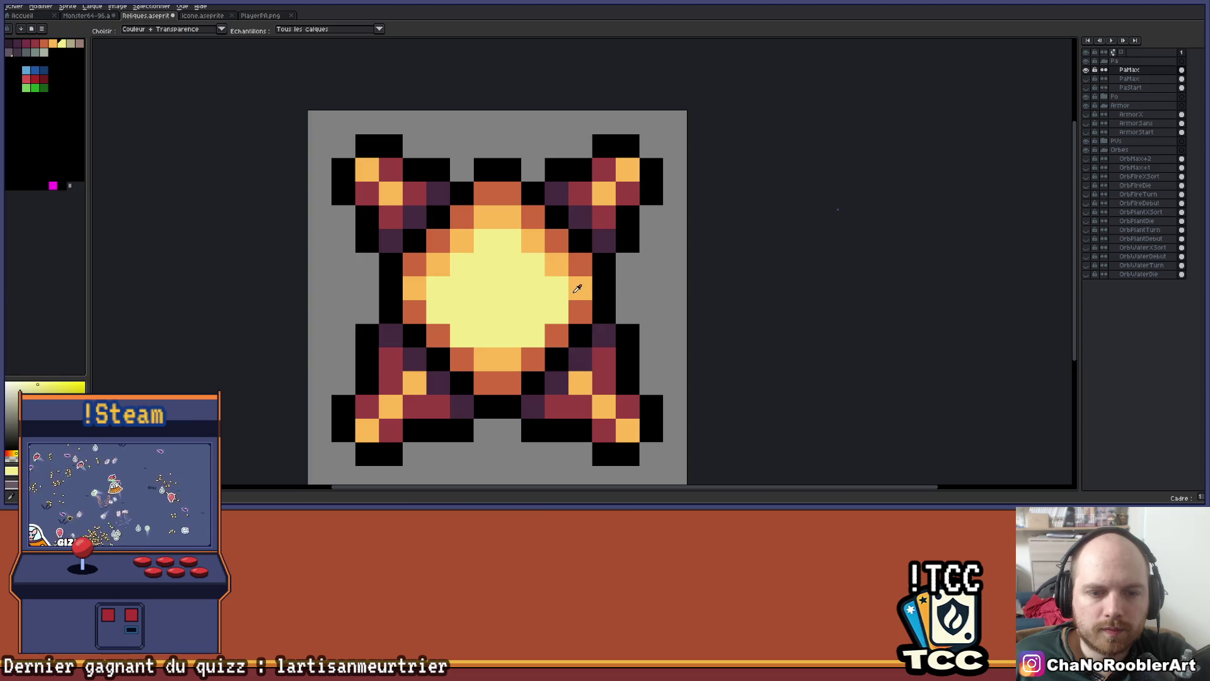
Paint light orange pixels around the edge of the yellow core
{"action": "left_click", "coordinate": [575, 284], "text": "alt"}
{"action": "left_click", "coordinate": [552, 314]}
{"action": "left_click", "coordinate": [463, 336]}
{"action": "left_click", "coordinate": [448, 312]}
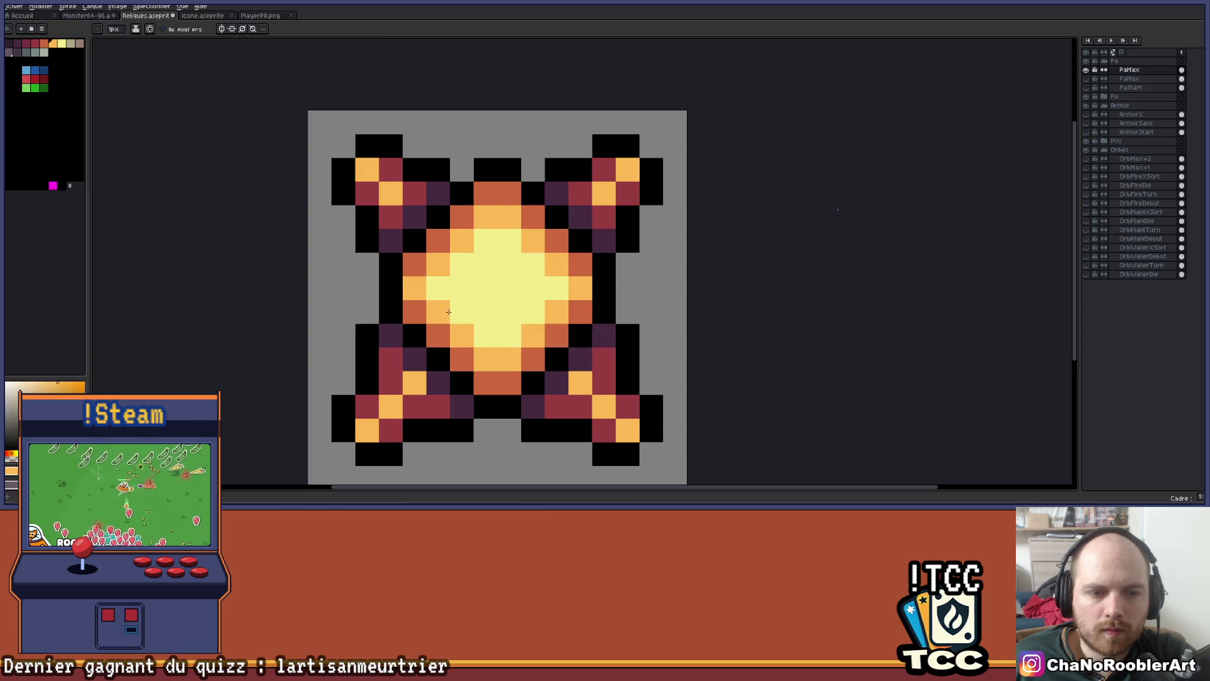
Darken a light orange pixel on the lower-right arm to dark purple
{"action": "scroll", "coordinate": [556, 282], "scroll_direction": "down", "scroll_amount": 6}
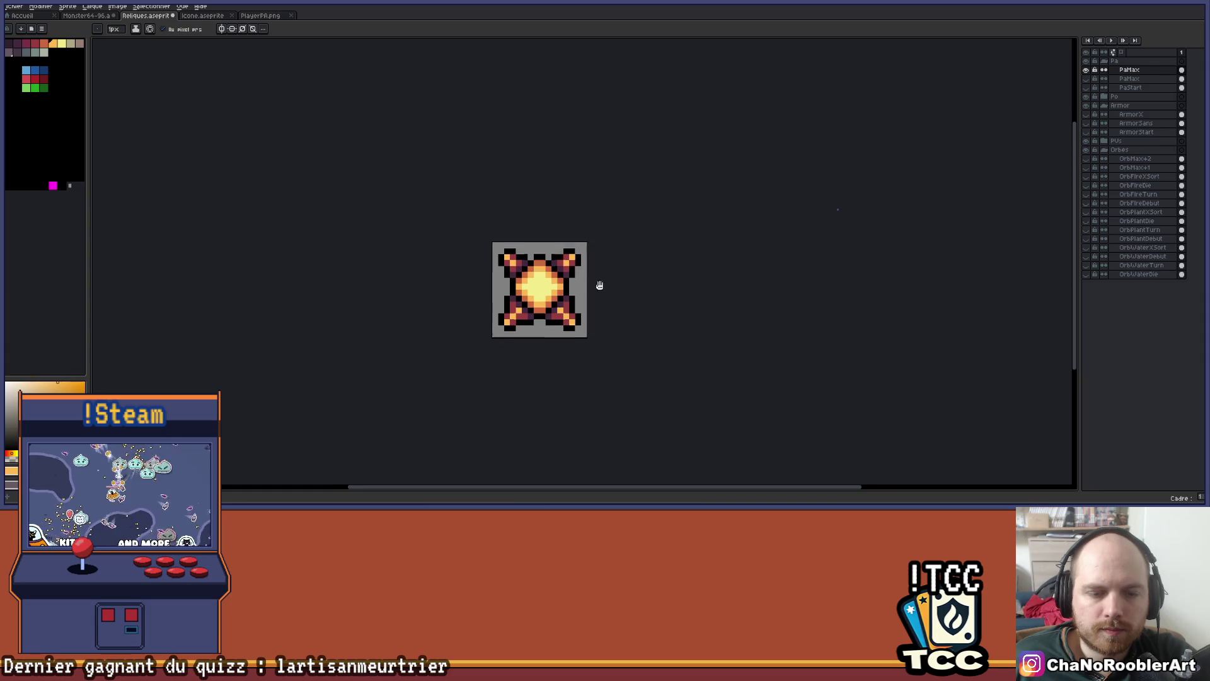
{"action": "scroll", "coordinate": [593, 284], "scroll_direction": "up", "scroll_amount": 3}
{"action": "scroll", "coordinate": [568, 306], "scroll_direction": "up", "scroll_amount": 3}
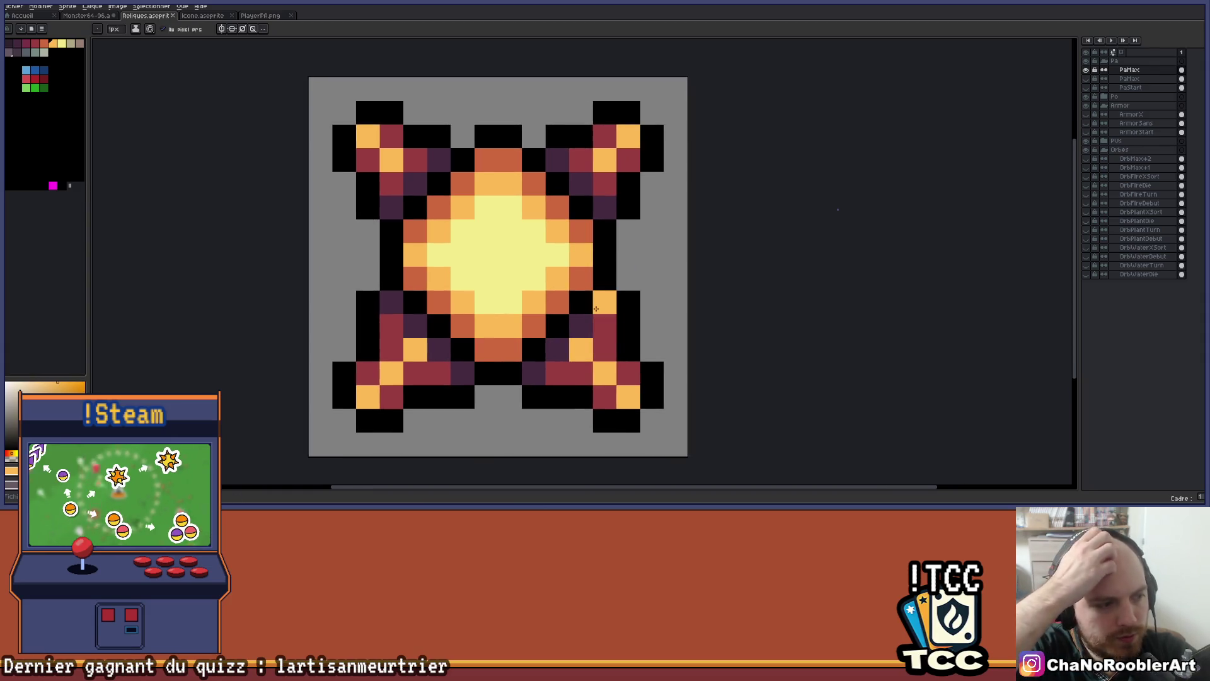
{"action": "left_click", "coordinate": [596, 308]}
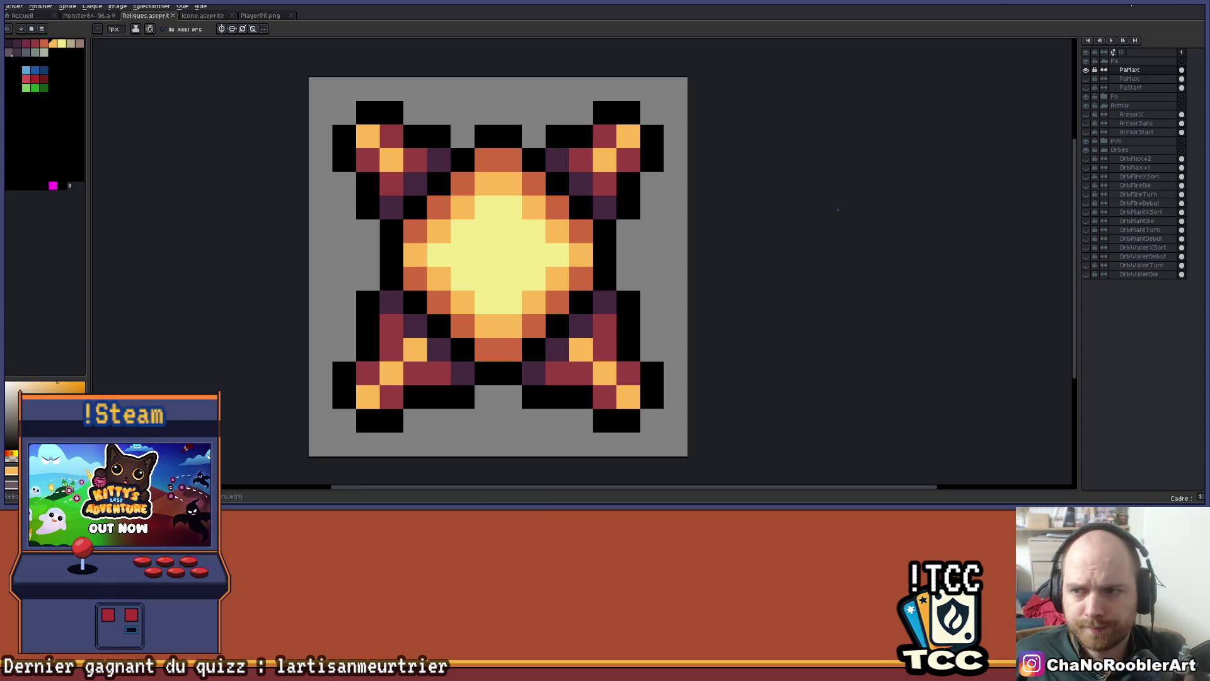
{"action": "scroll", "coordinate": [742, 181], "scroll_direction": "down", "scroll_amount": 1}
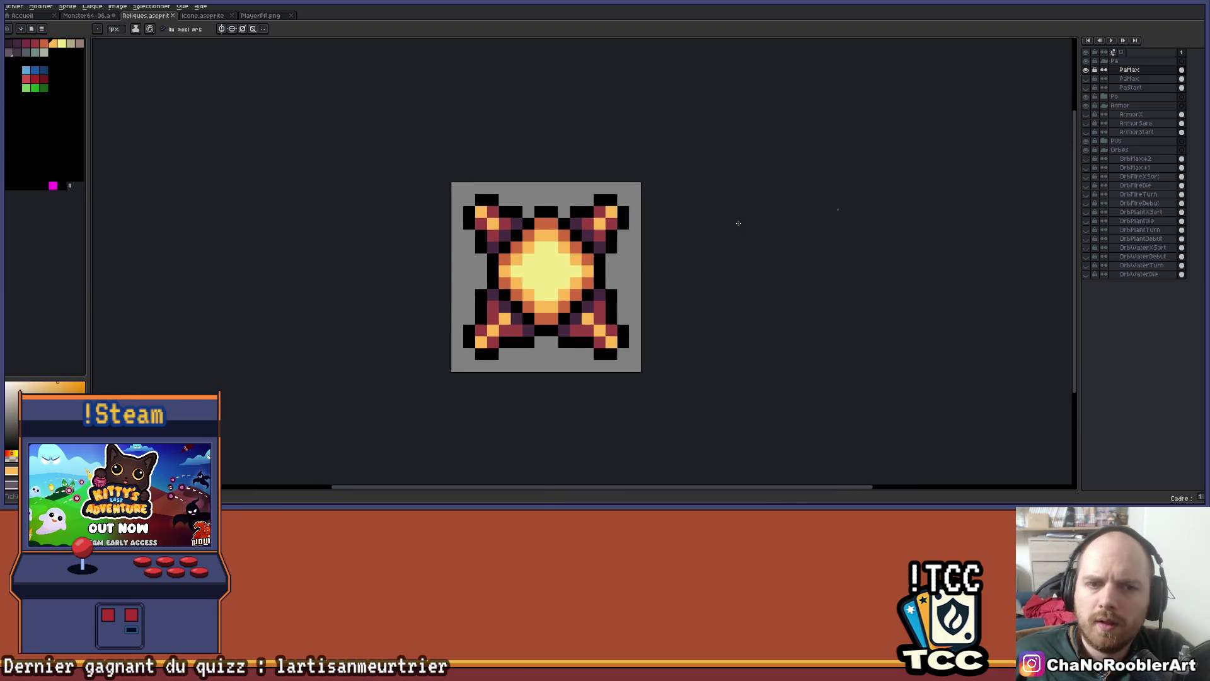
{"action": "scroll", "coordinate": [735, 223], "scroll_direction": "up", "scroll_amount": 1}
{"action": "scroll", "coordinate": [739, 225], "scroll_direction": "up", "scroll_amount": 1}
{"action": "key", "text": "alt+Tab"}
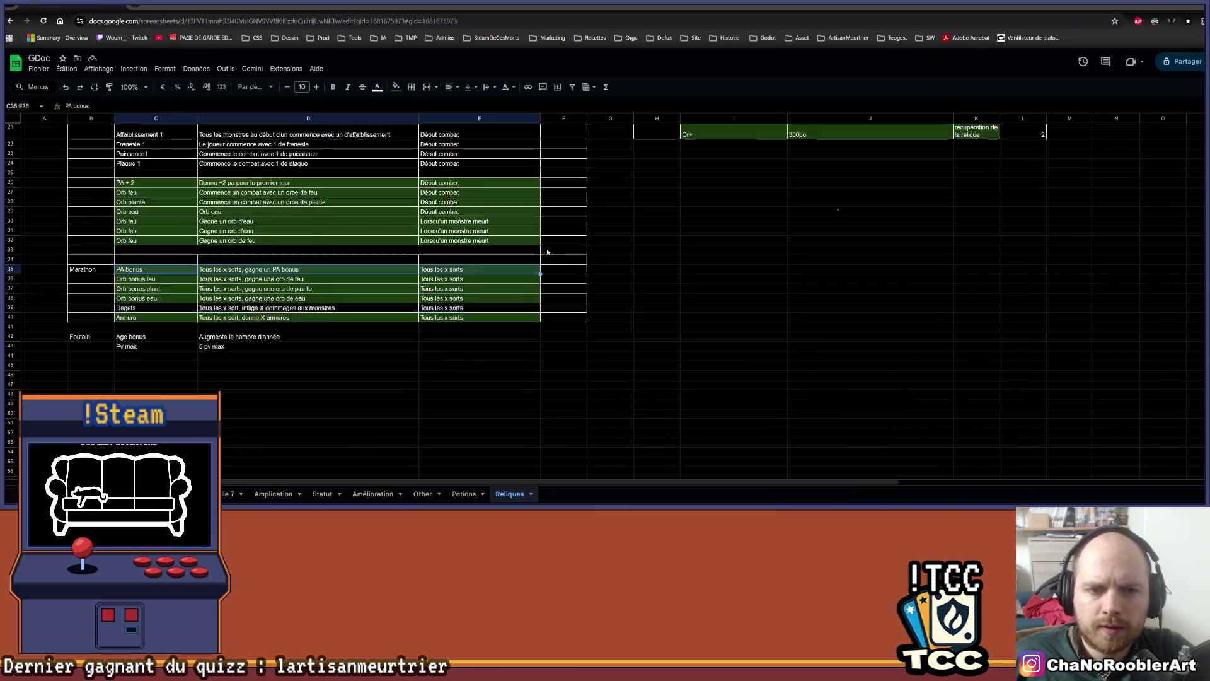
Run the game in Unity play mode, stopping and restarting it once
{"action": "key", "text": "alt+Tab"}
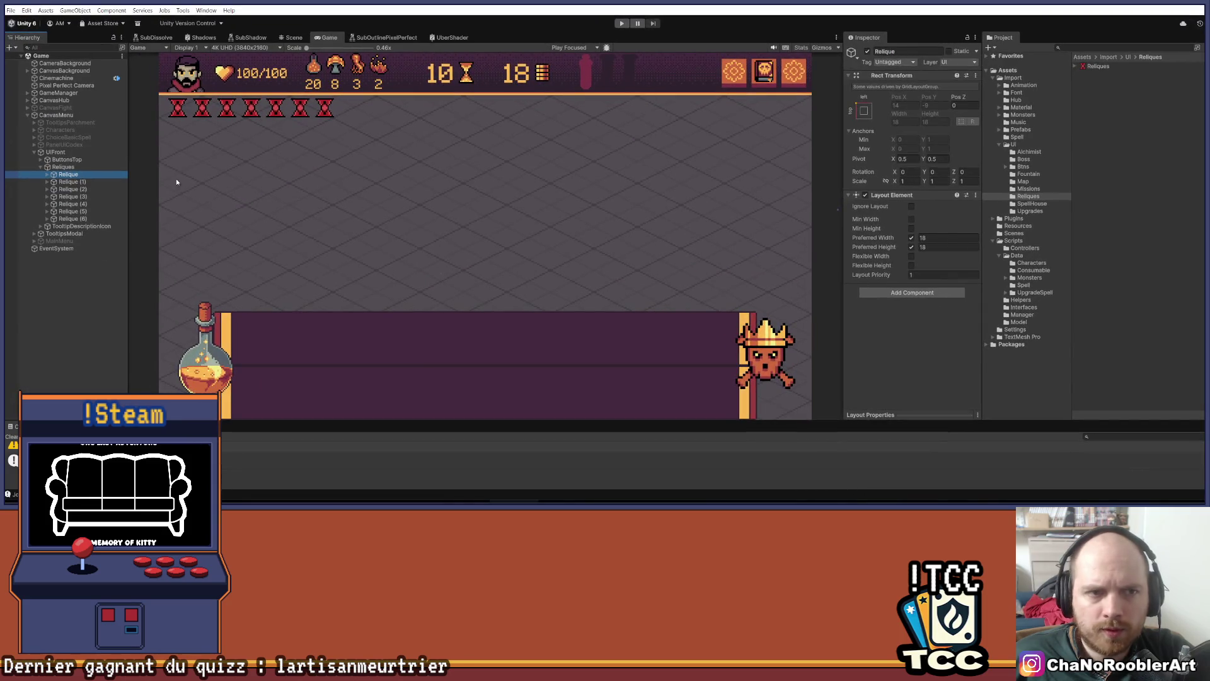
{"action": "left_click", "coordinate": [622, 23]}
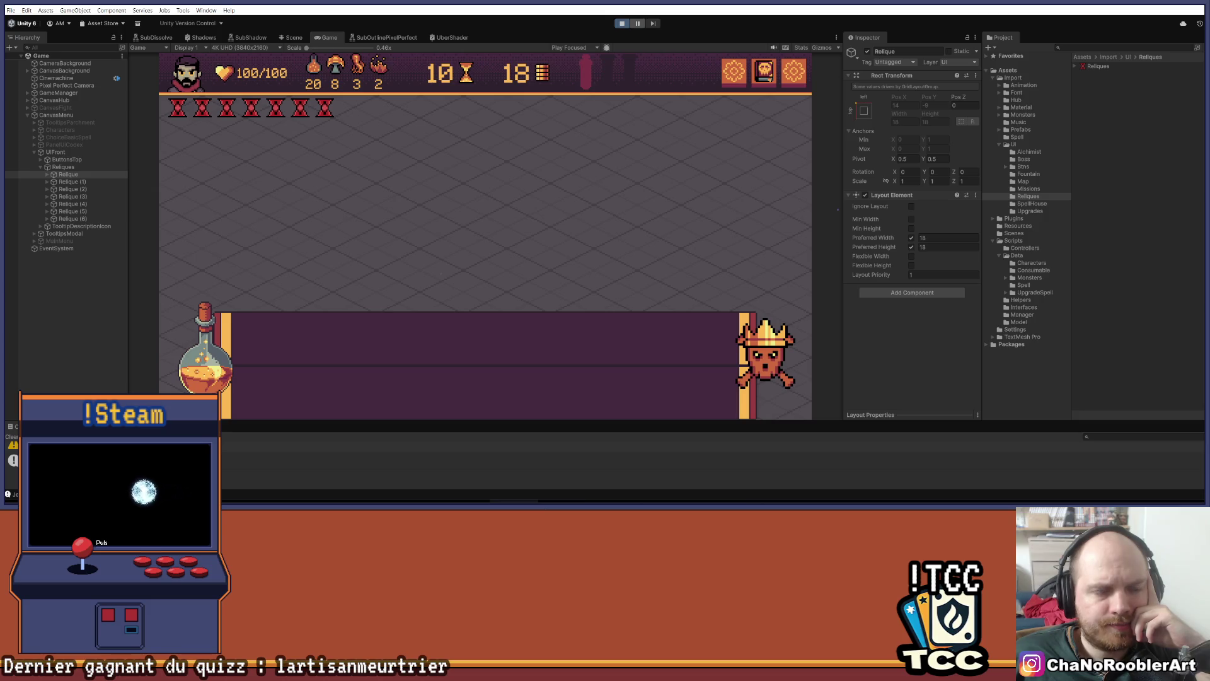
{"action": "left_click", "coordinate": [484, 166]}
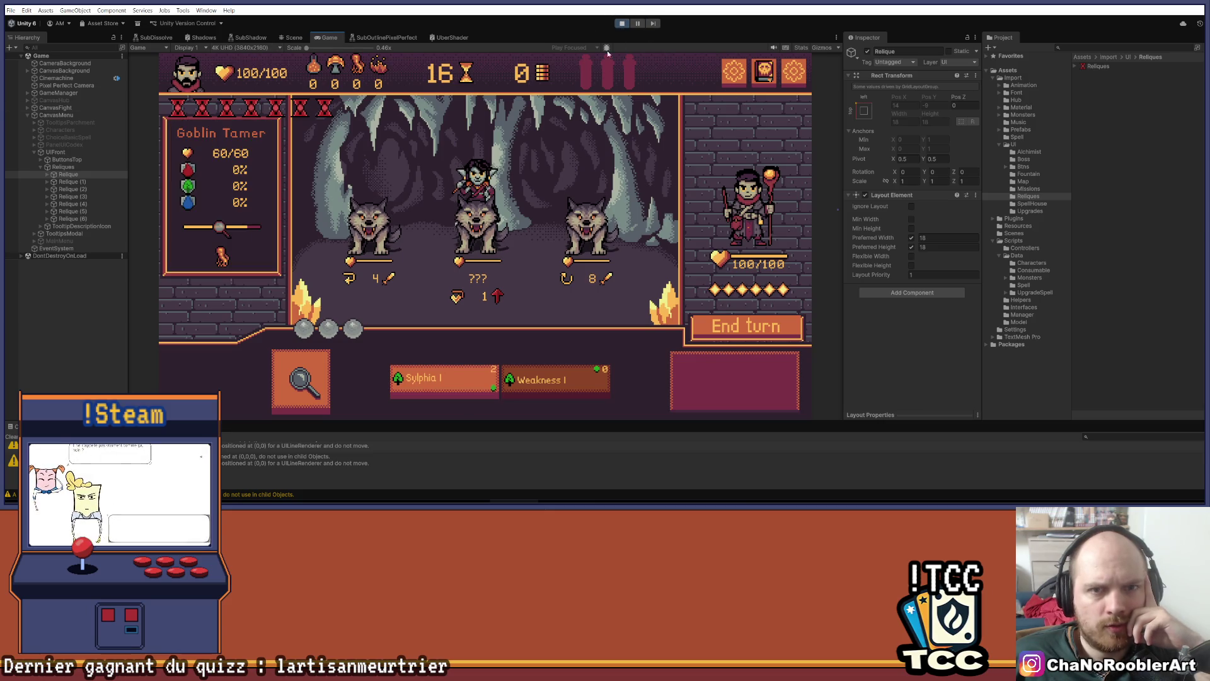
{"action": "left_click", "coordinate": [622, 23]}
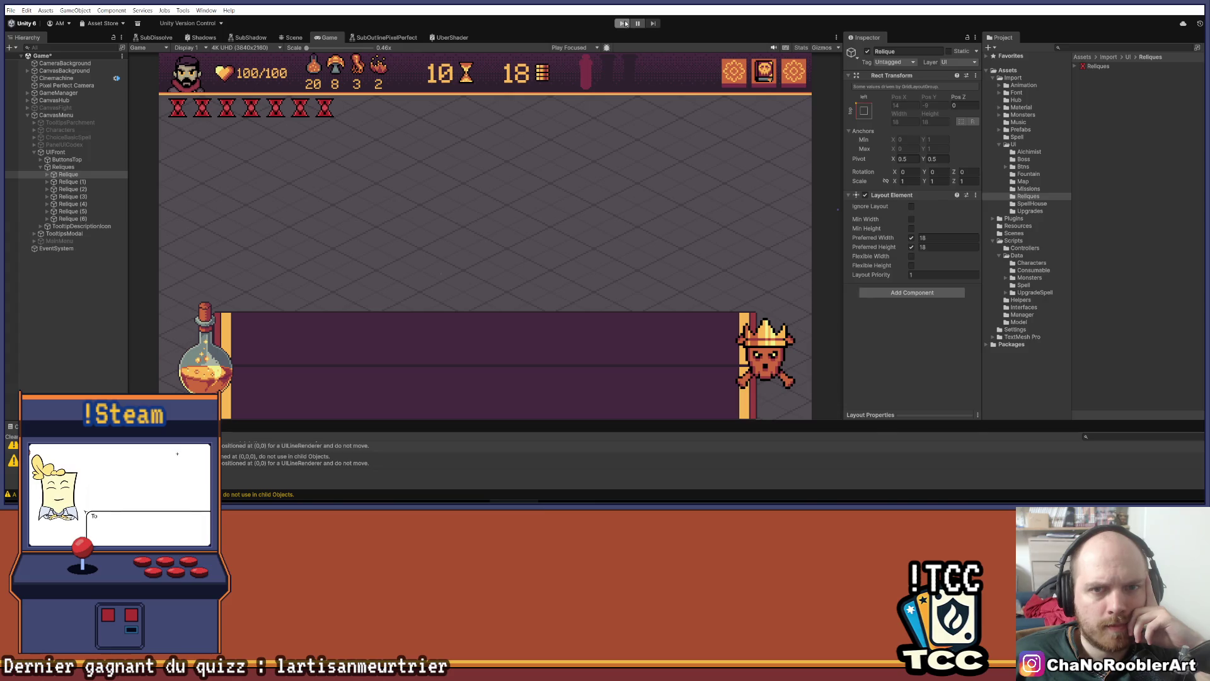
{"action": "left_click", "coordinate": [621, 23]}
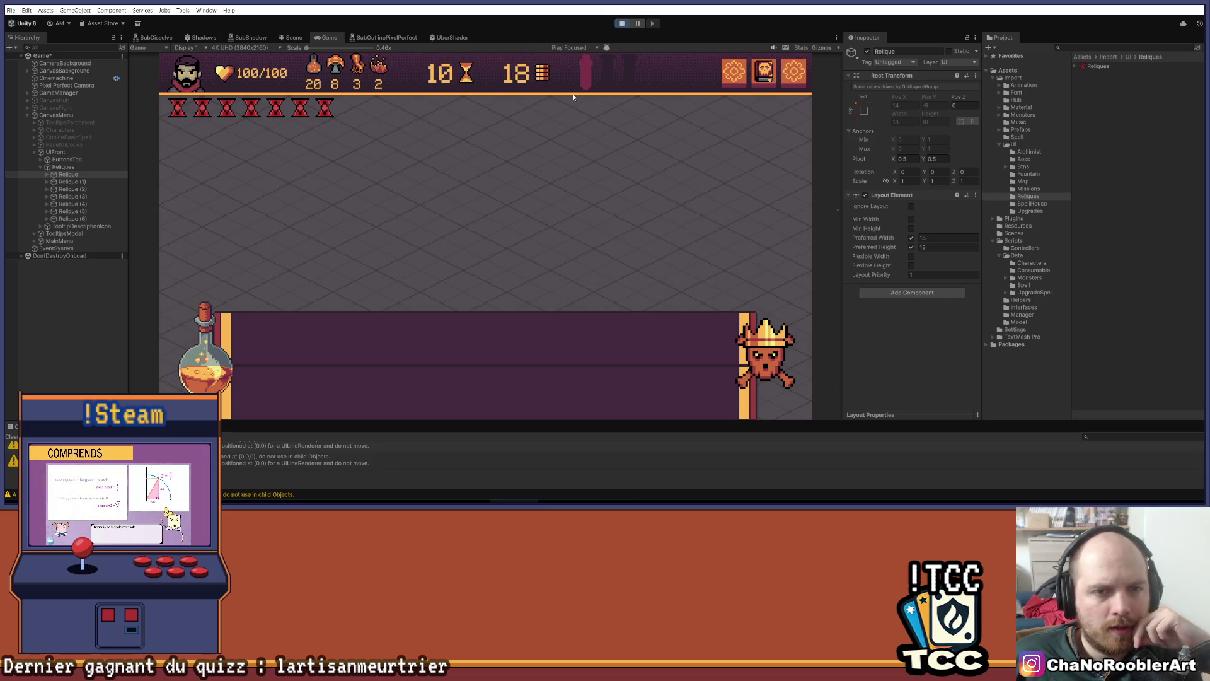
Start a New Game with the apprentice wizard and the Sylphia I / Flameiris I spells
{"action": "left_click", "coordinate": [505, 212]}
{"action": "left_click", "coordinate": [505, 213]}
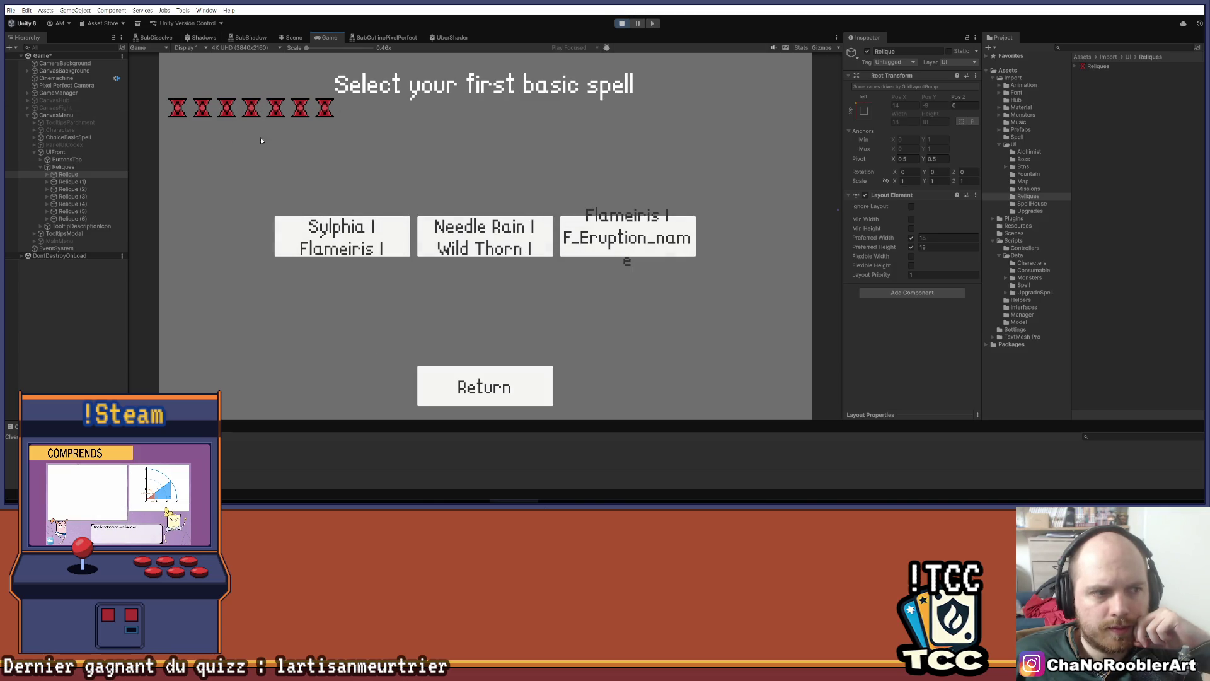
{"action": "left_click", "coordinate": [400, 255]}
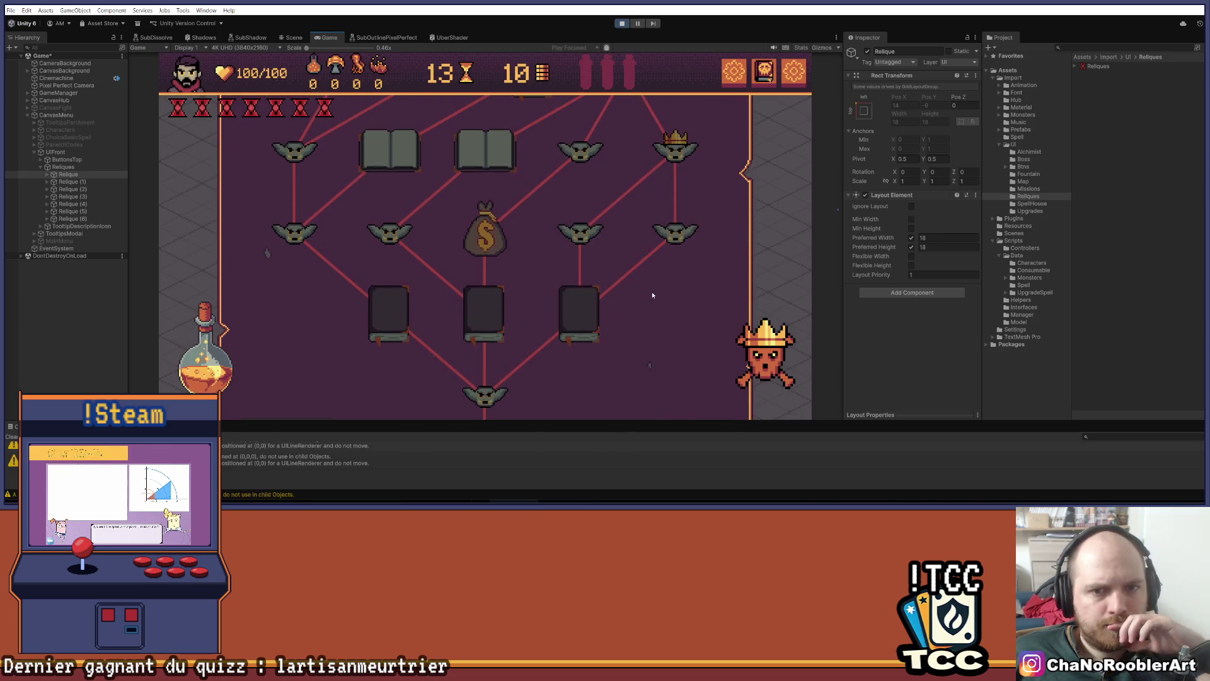
Defeat the Goblin Mage by casting Sylphia I then Flameiris I, and leave the victory summary
{"action": "scroll", "coordinate": [633, 301], "scroll_direction": "down", "scroll_amount": 3}
{"action": "scroll", "coordinate": [683, 342], "scroll_direction": "up", "scroll_amount": 5}
{"action": "scroll", "coordinate": [691, 194], "scroll_direction": "down", "scroll_amount": 4}
{"action": "scroll", "coordinate": [681, 211], "scroll_direction": "up", "scroll_amount": 3}
{"action": "scroll", "coordinate": [639, 317], "scroll_direction": "down", "scroll_amount": 3}
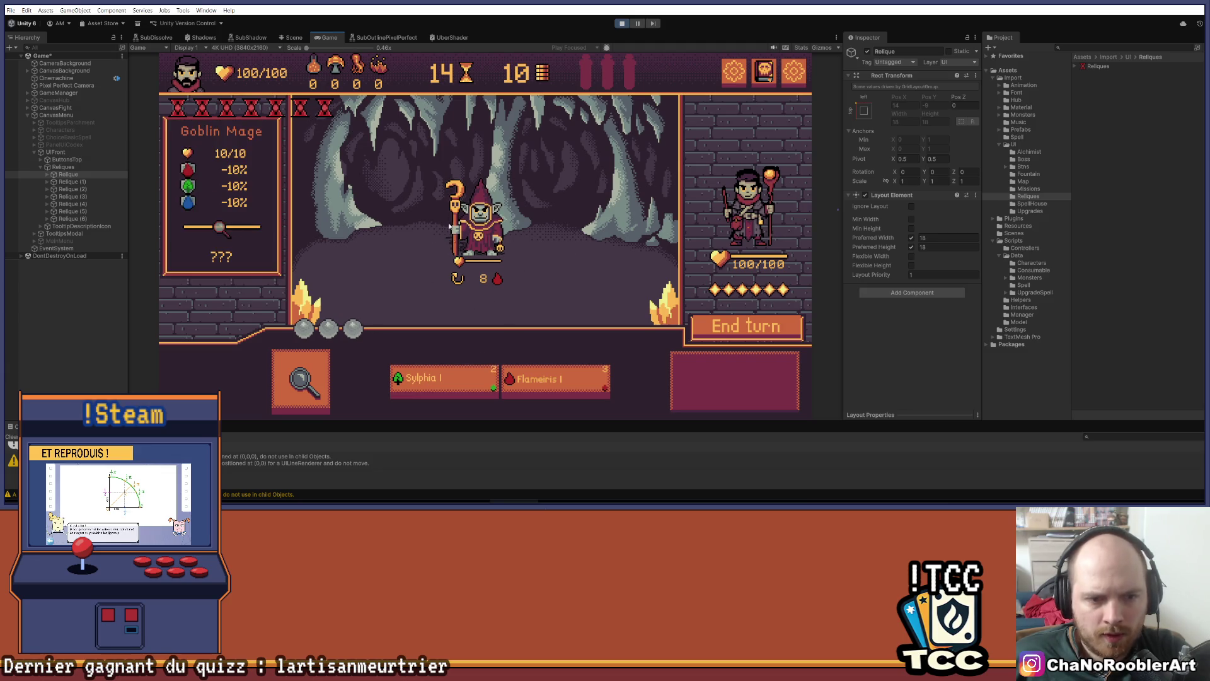
{"action": "left_click", "coordinate": [441, 381]}
{"action": "left_click", "coordinate": [477, 218]}
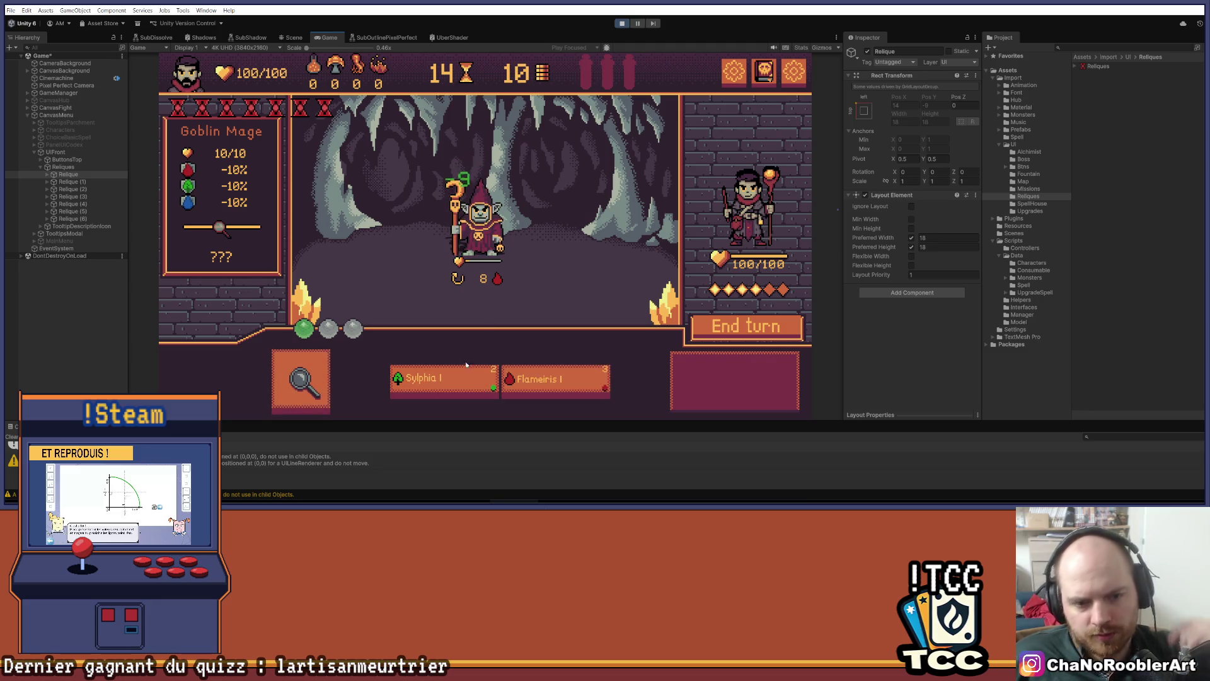
{"action": "left_click", "coordinate": [554, 381]}
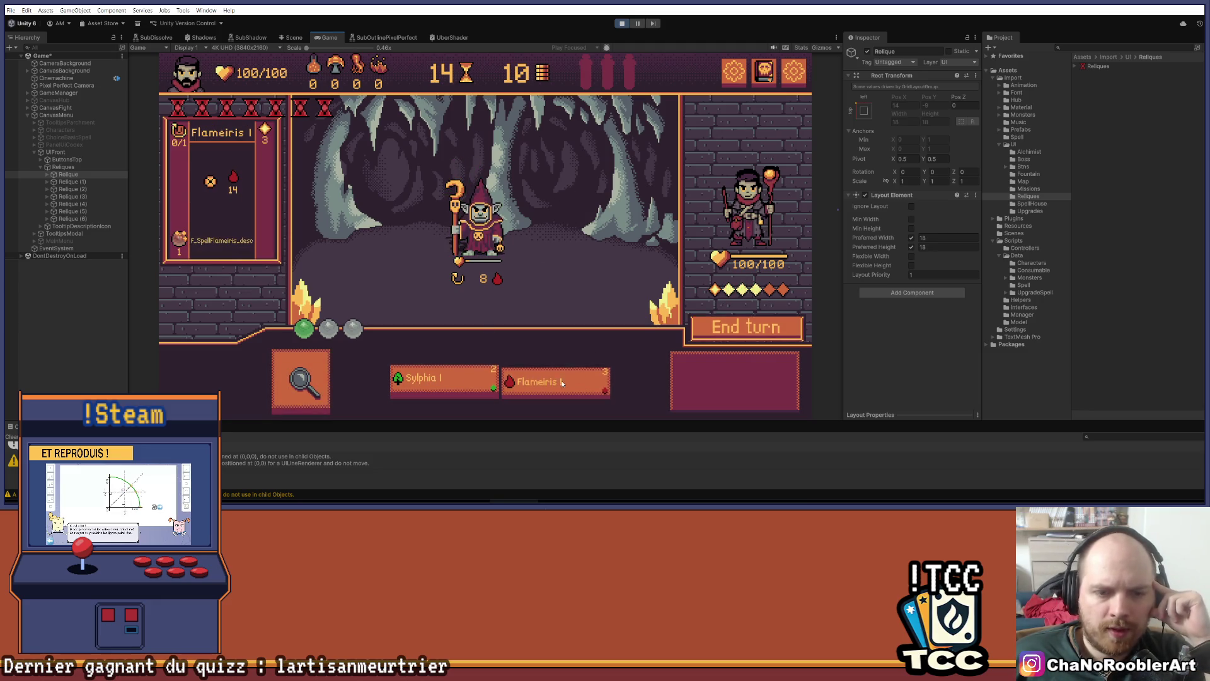
{"action": "left_click", "coordinate": [484, 246]}
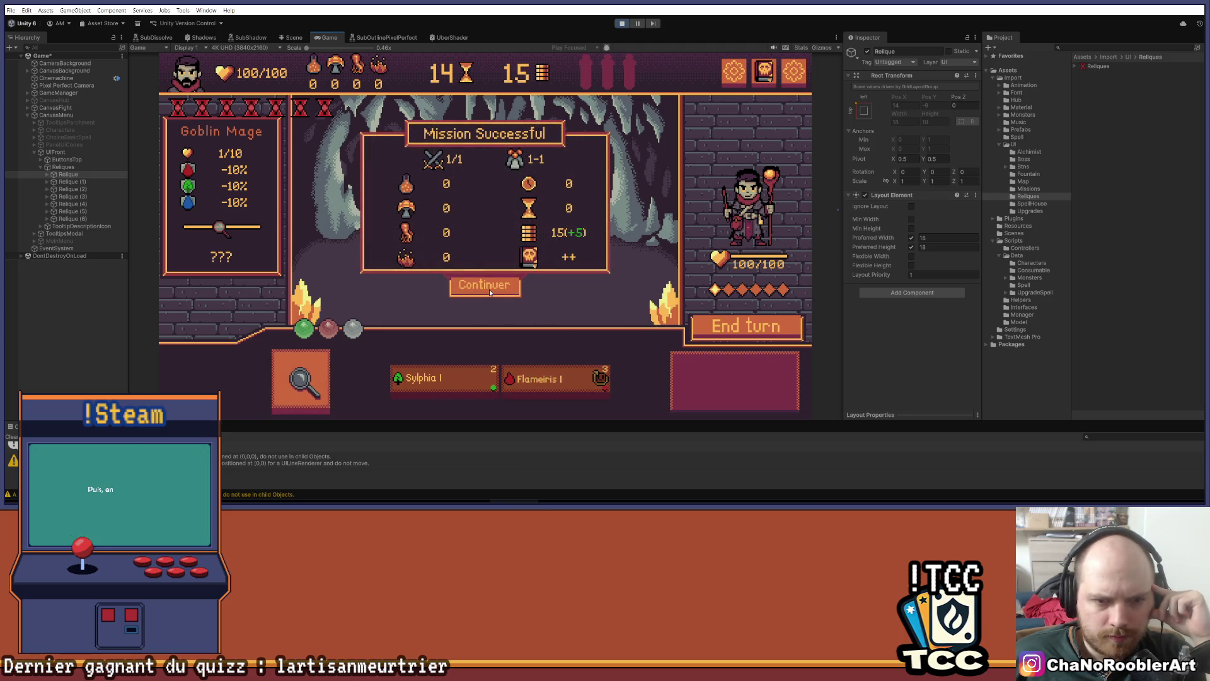
{"action": "left_click", "coordinate": [489, 289]}
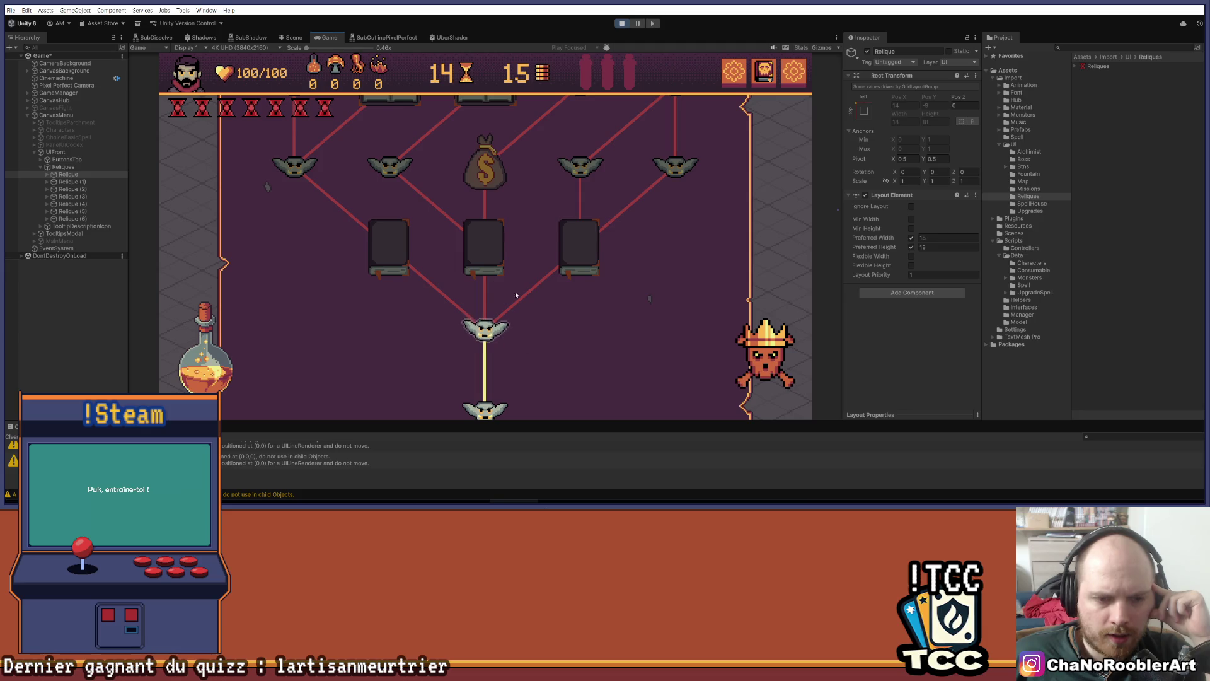
Enter the spell node, view and close the Flameiris I upgrade panel
{"action": "scroll", "coordinate": [522, 356], "scroll_direction": "up", "scroll_amount": 3}
{"action": "scroll", "coordinate": [535, 230], "scroll_direction": "down", "scroll_amount": 3}
{"action": "scroll", "coordinate": [547, 271], "scroll_direction": "up", "scroll_amount": 2}
{"action": "scroll", "coordinate": [539, 175], "scroll_direction": "down", "scroll_amount": 2}
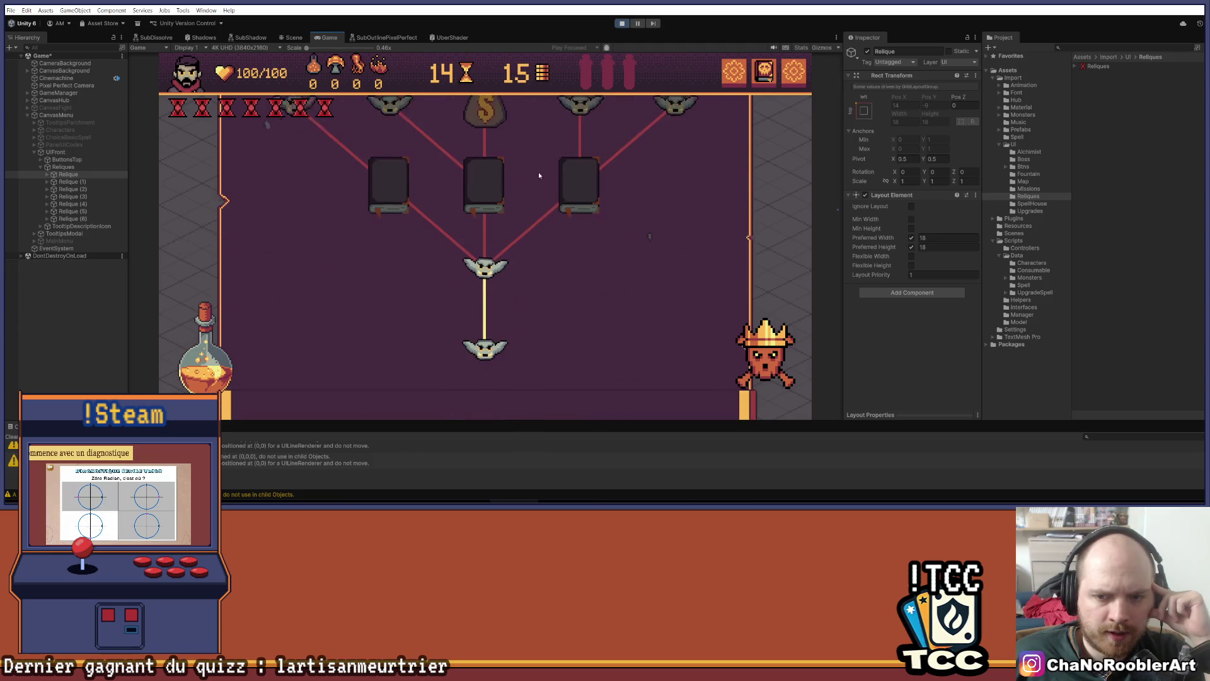
{"action": "scroll", "coordinate": [567, 253], "scroll_direction": "up", "scroll_amount": 1}
{"action": "left_click", "coordinate": [392, 260]}
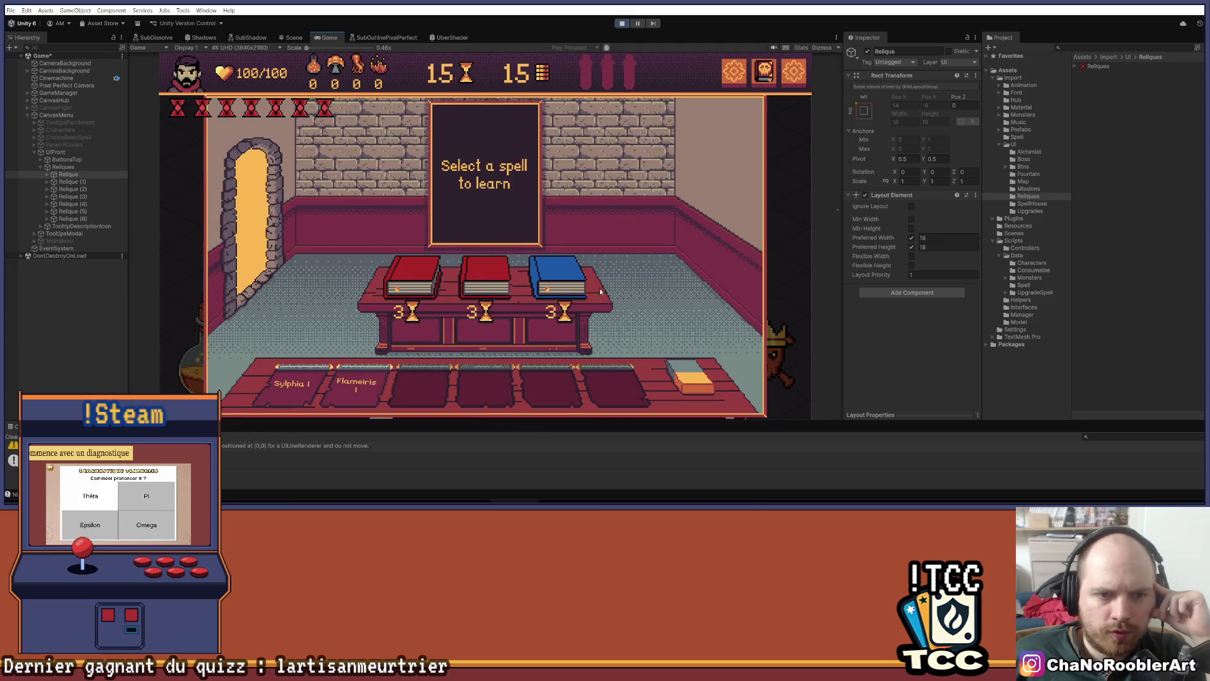
{"action": "left_click", "coordinate": [680, 212]}
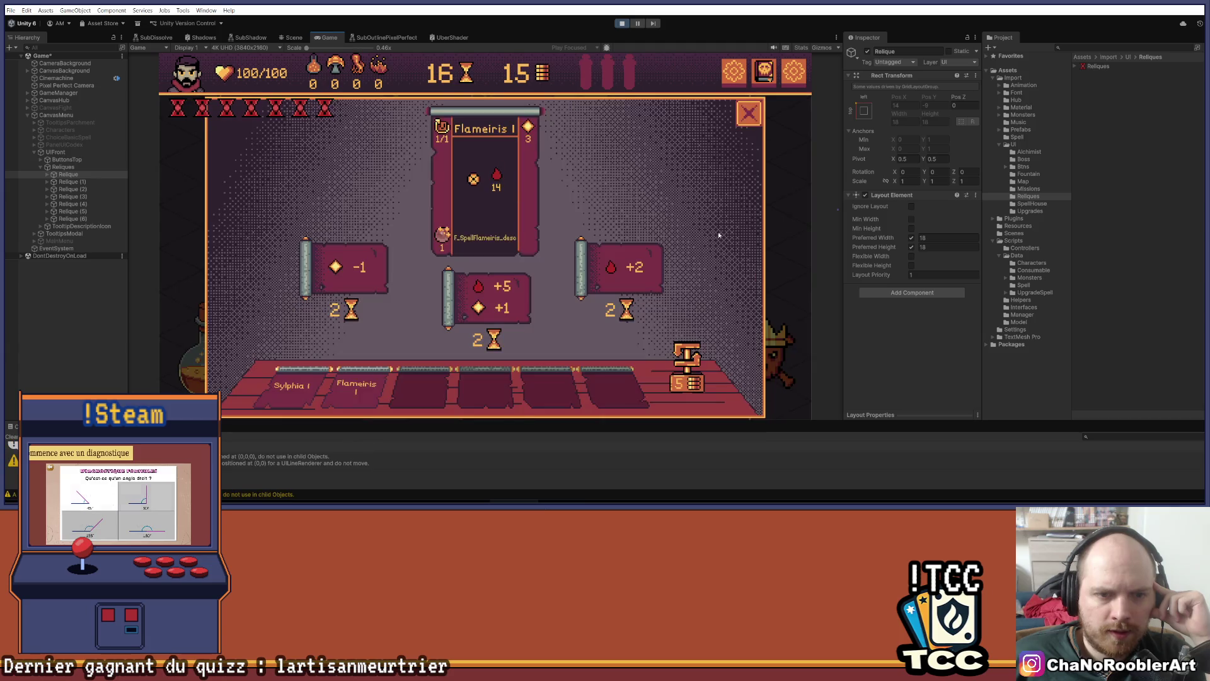
{"action": "left_click", "coordinate": [748, 115]}
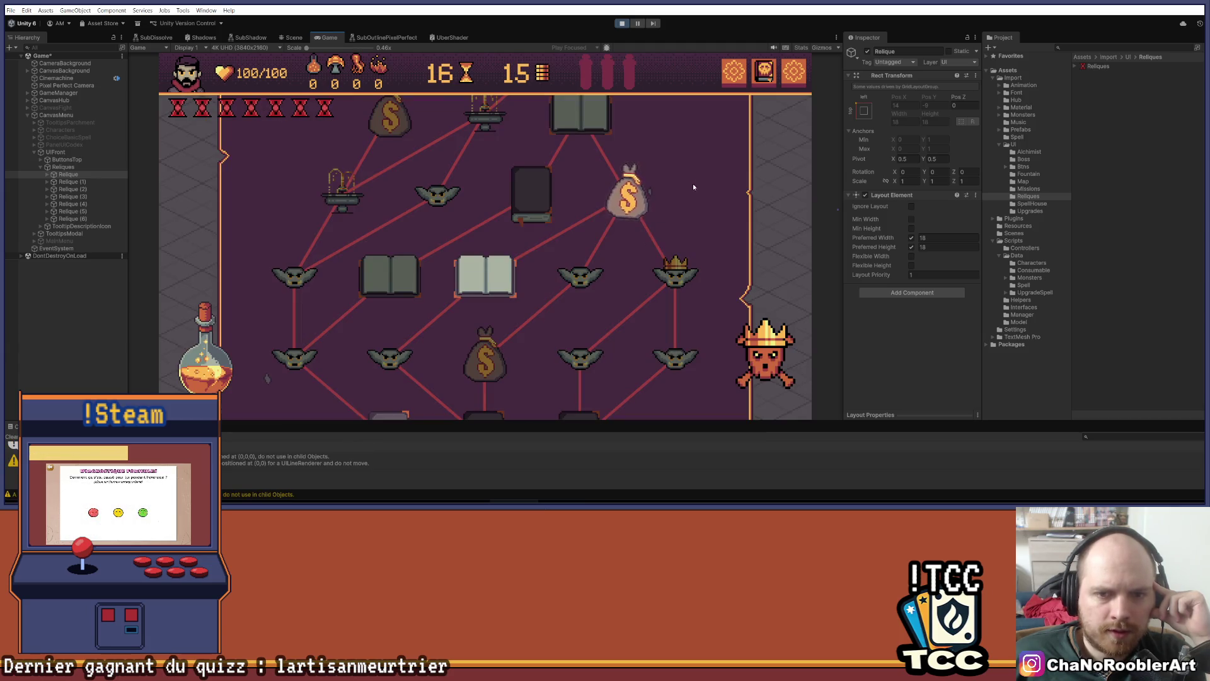
{"action": "scroll", "coordinate": [610, 263], "scroll_direction": "down", "scroll_amount": 2}
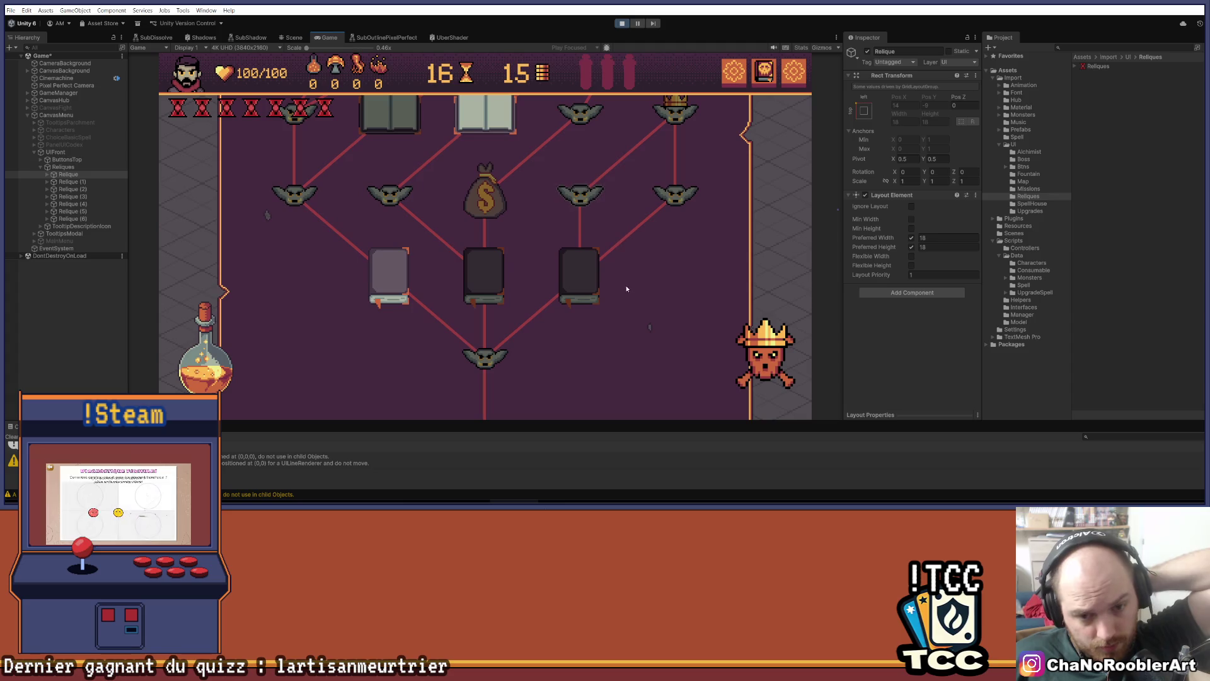
{"action": "scroll", "coordinate": [622, 317], "scroll_direction": "down", "scroll_amount": 2}
{"action": "scroll", "coordinate": [276, 200], "scroll_direction": "up", "scroll_amount": 3}
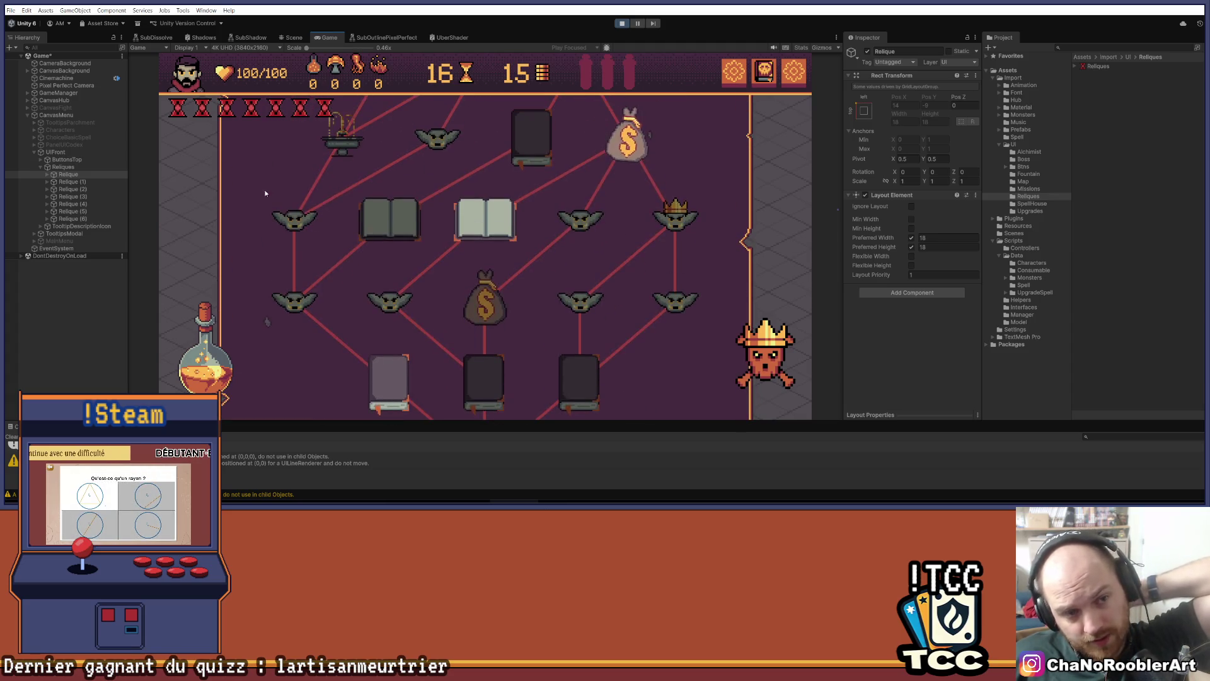
{"action": "scroll", "coordinate": [276, 201], "scroll_direction": "up", "scroll_amount": 1}
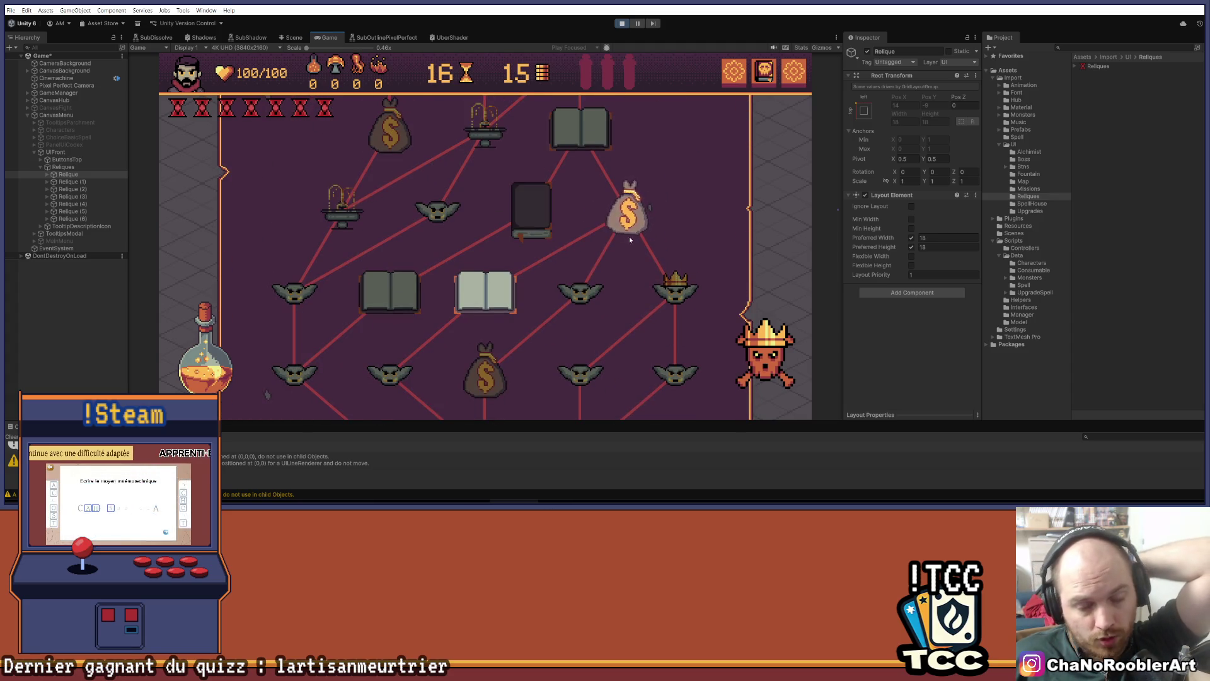
{"action": "scroll", "coordinate": [224, 131], "scroll_direction": "up", "scroll_amount": 1}
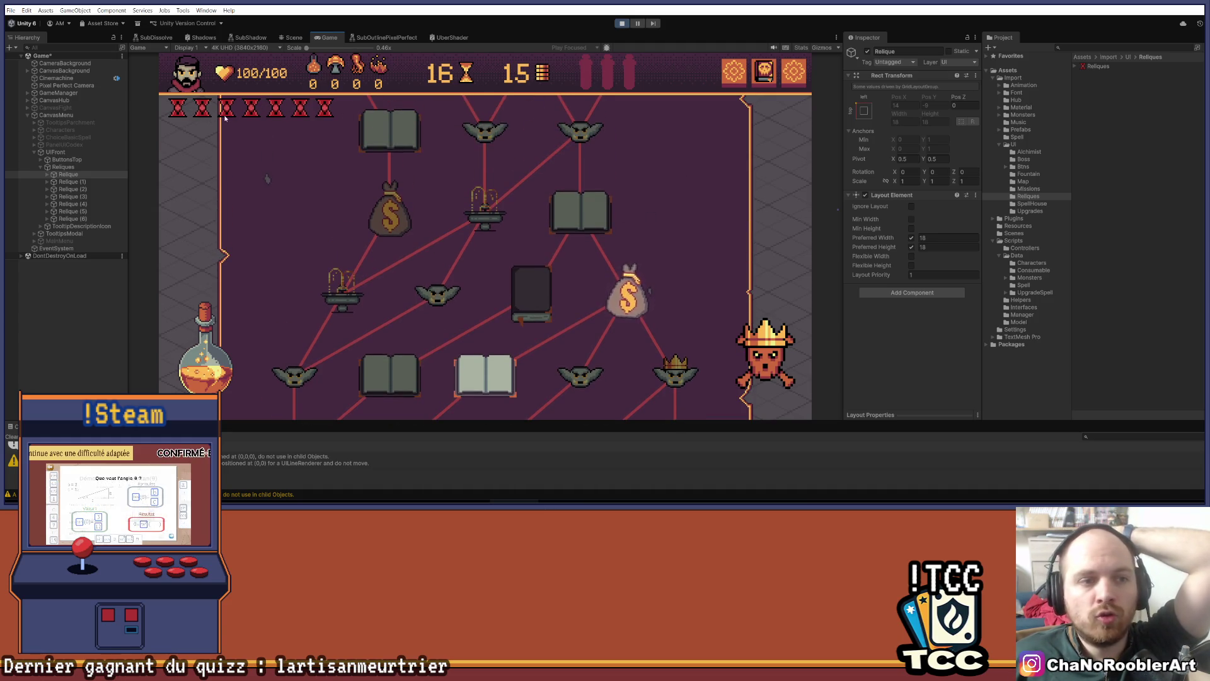
{"action": "scroll", "coordinate": [633, 303], "scroll_direction": "down", "scroll_amount": 3}
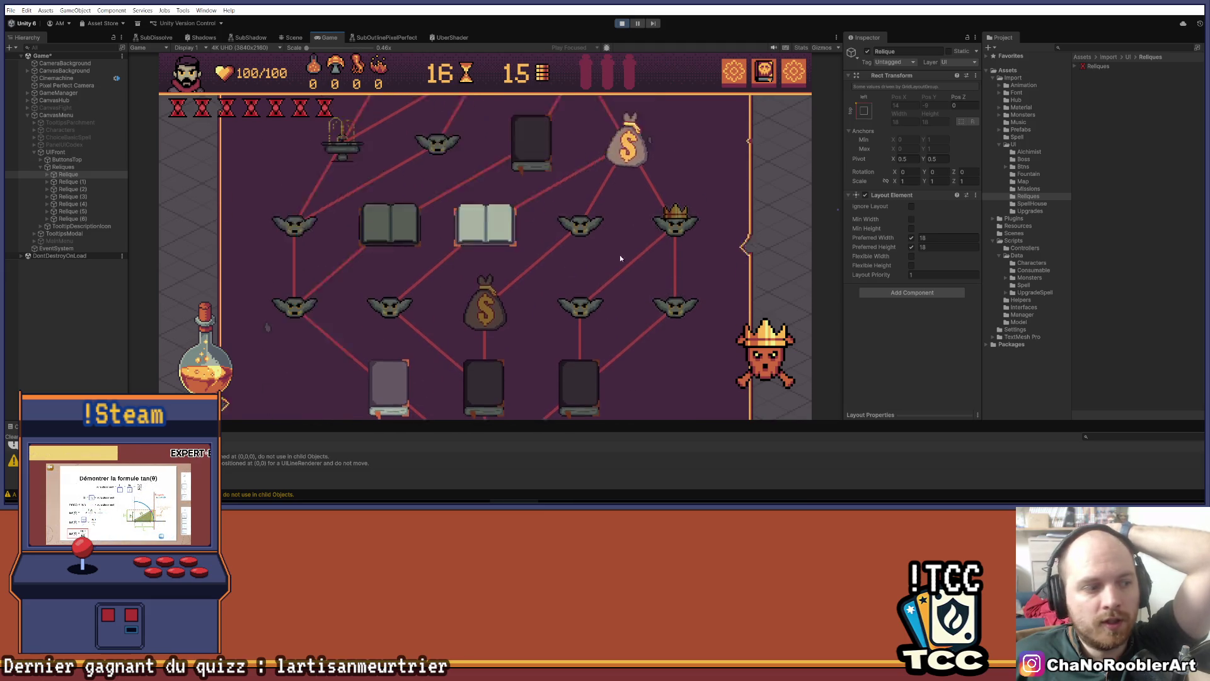
{"action": "scroll", "coordinate": [623, 250], "scroll_direction": "up", "scroll_amount": 5}
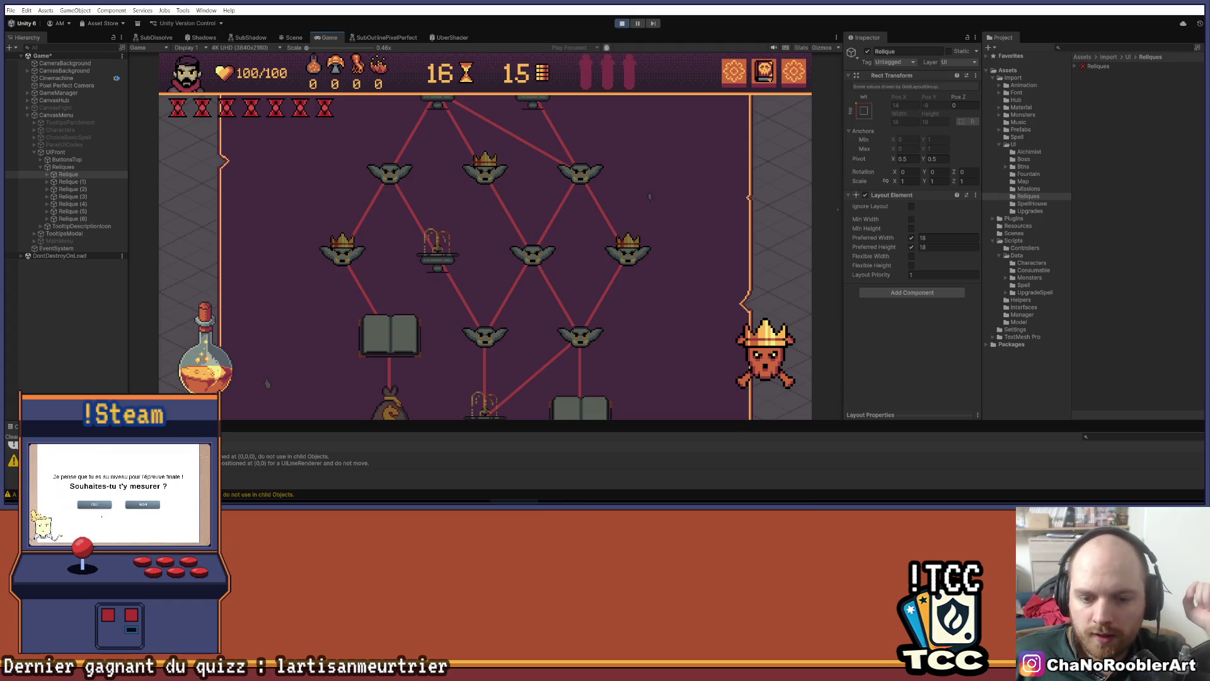
{"action": "mouse_move", "coordinate": [648, 501]}
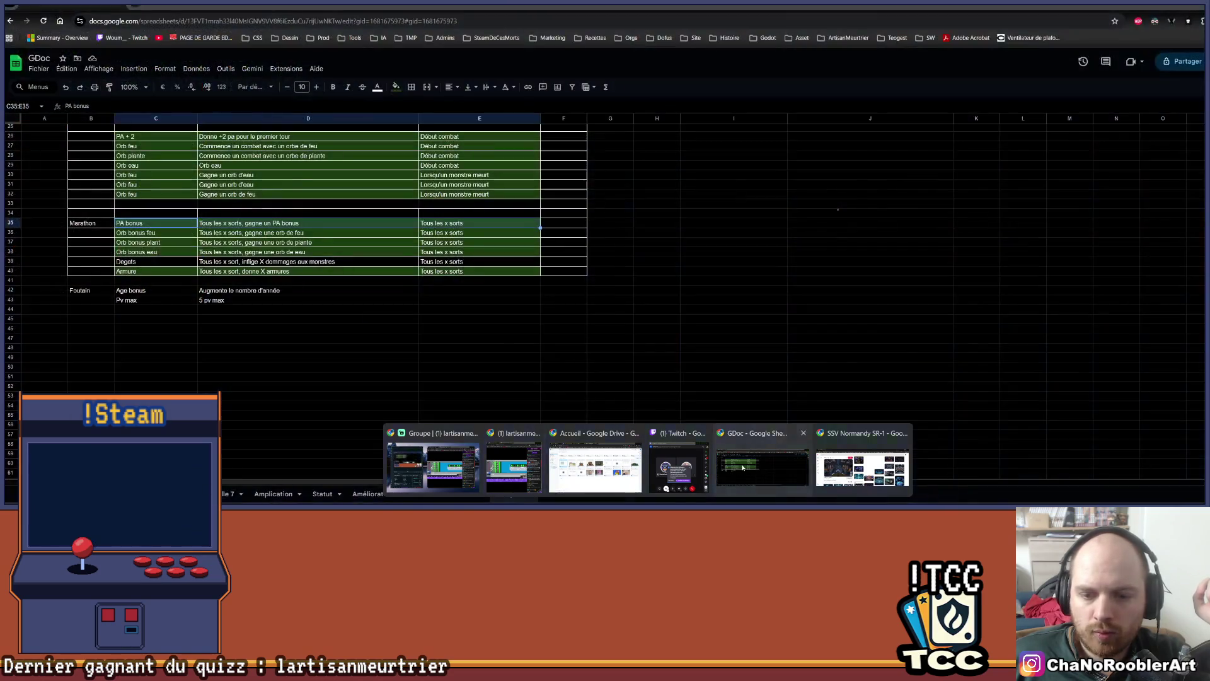
{"action": "left_click", "coordinate": [743, 468]}
{"action": "scroll", "coordinate": [588, 273], "scroll_direction": "up", "scroll_amount": 5}
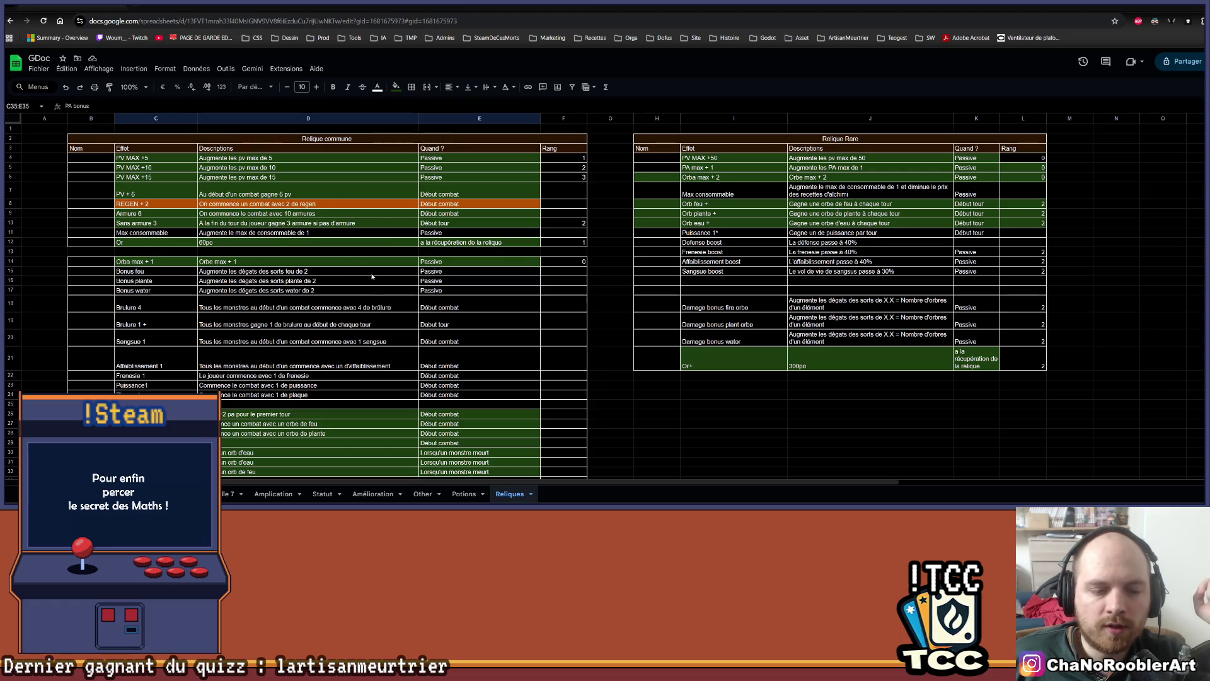
{"action": "scroll", "coordinate": [256, 252], "scroll_direction": "down", "scroll_amount": 3}
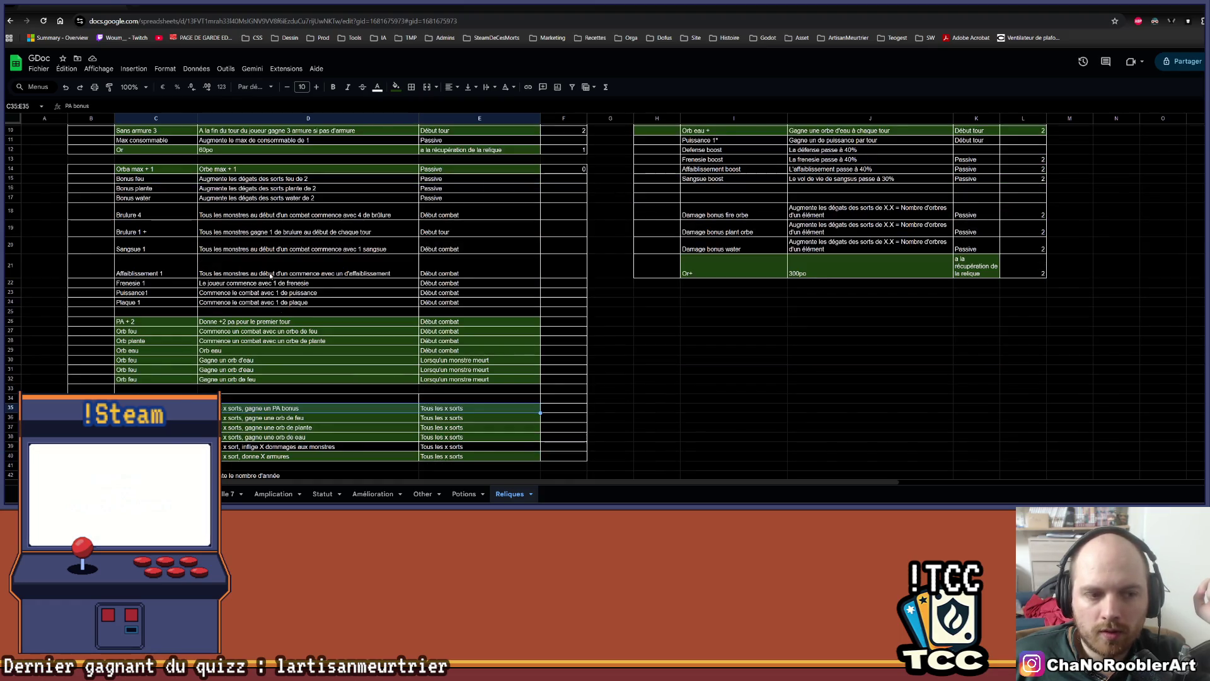
{"action": "scroll", "coordinate": [262, 294], "scroll_direction": "up", "scroll_amount": 3}
{"action": "scroll", "coordinate": [271, 340], "scroll_direction": "down", "scroll_amount": 2}
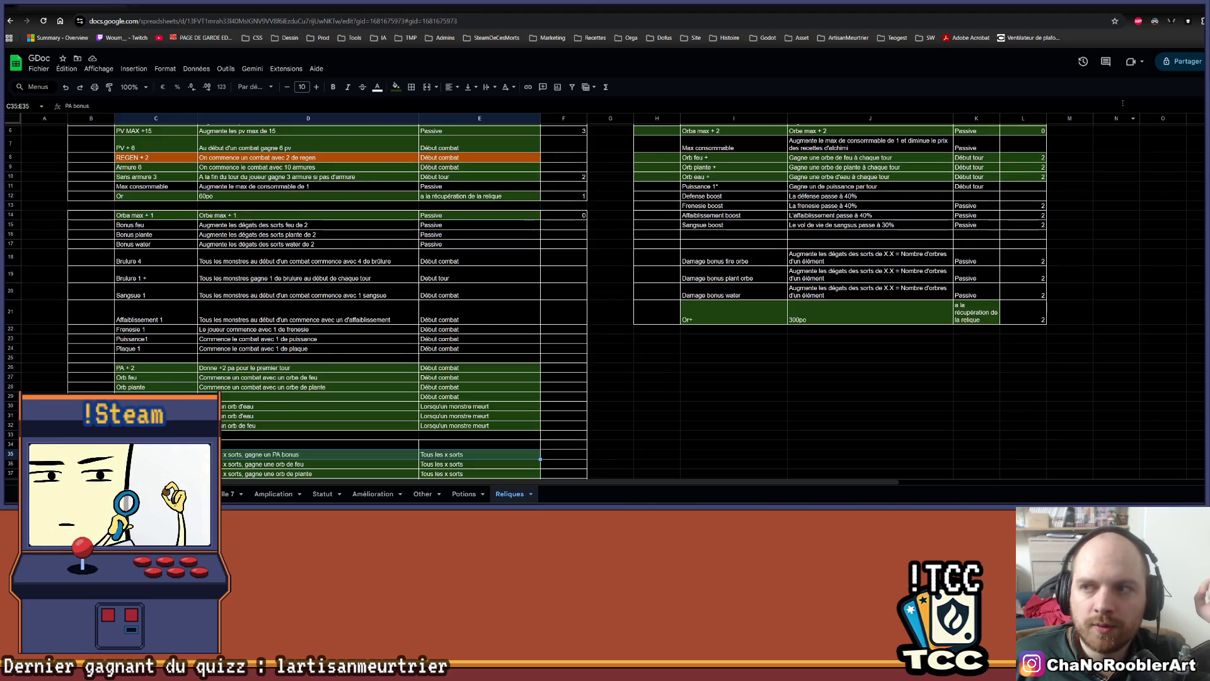
{"action": "key", "text": "alt+Tab"}
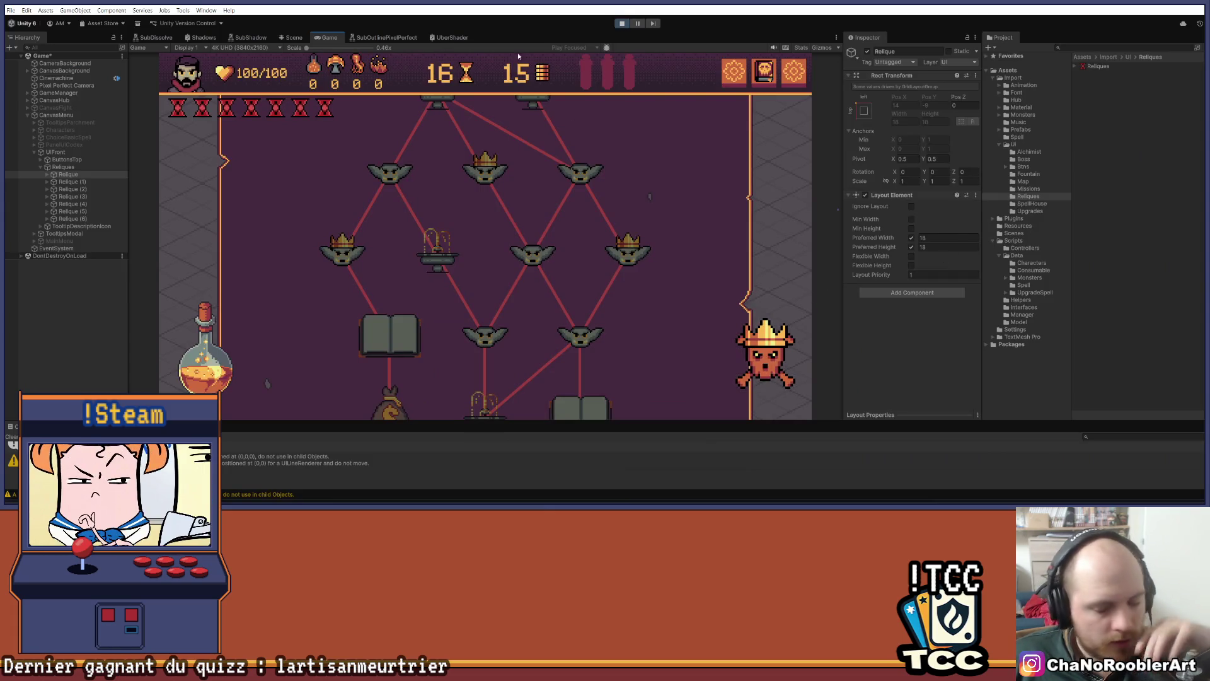
Back in Aseprite, zoom and pan over the PaMax relic sprite's glowing core and dark-red arms, then select the PaMax layer
{"action": "key", "text": "alt+Tab"}
{"action": "scroll", "coordinate": [618, 240], "scroll_direction": "down", "scroll_amount": 3}
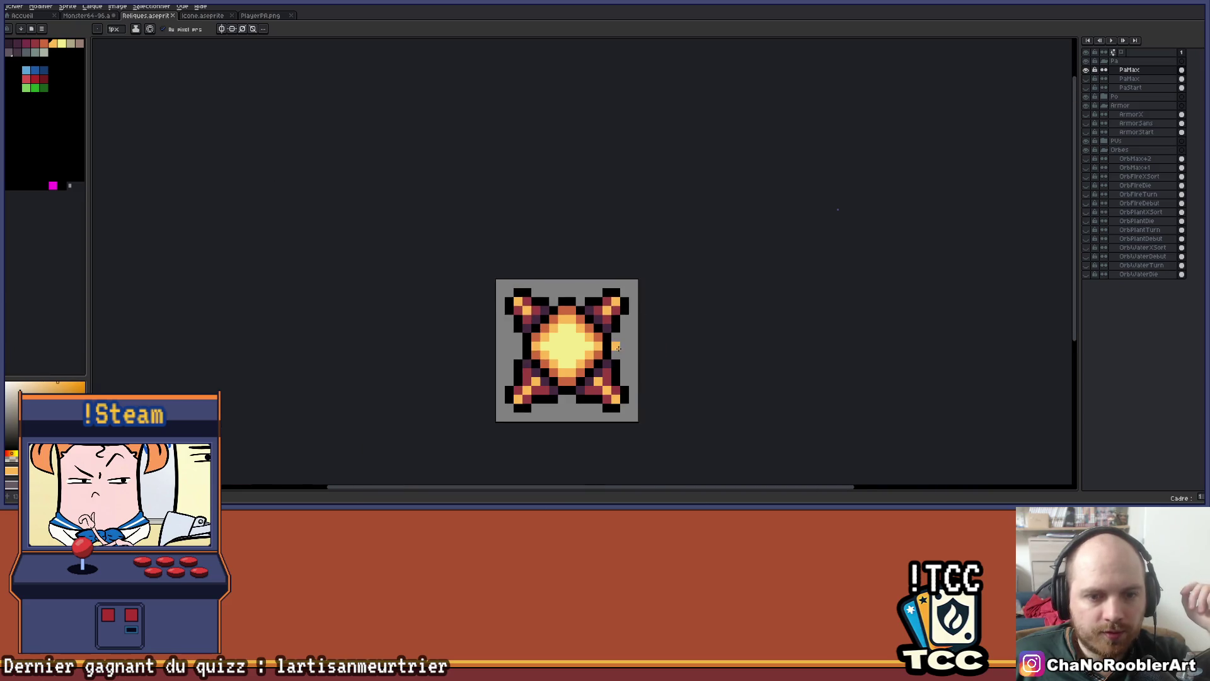
{"action": "scroll", "coordinate": [617, 240], "scroll_direction": "up", "scroll_amount": 2}
{"action": "scroll", "coordinate": [662, 209], "scroll_direction": "right", "scroll_amount": 2}
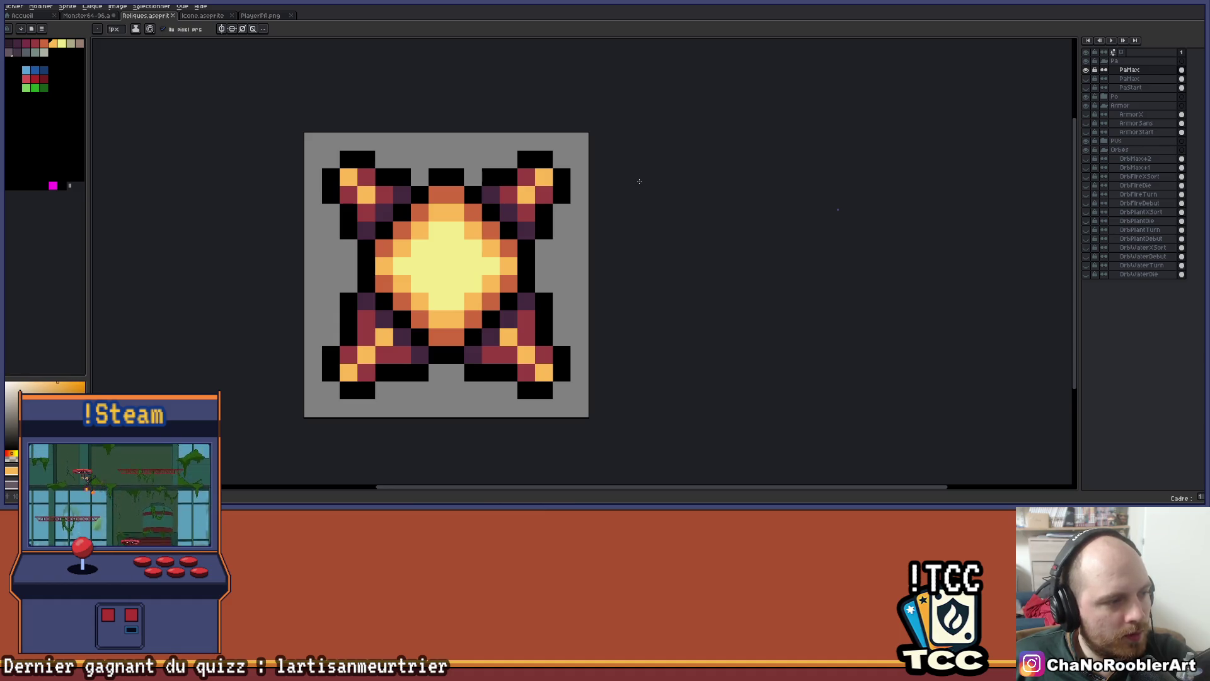
{"action": "mouse_move", "coordinate": [640, 181]}
{"action": "left_mouse_down"}
{"action": "mouse_move", "coordinate": [654, 202]}
{"action": "mouse_move", "coordinate": [624, 224]}
{"action": "left_mouse_up"}
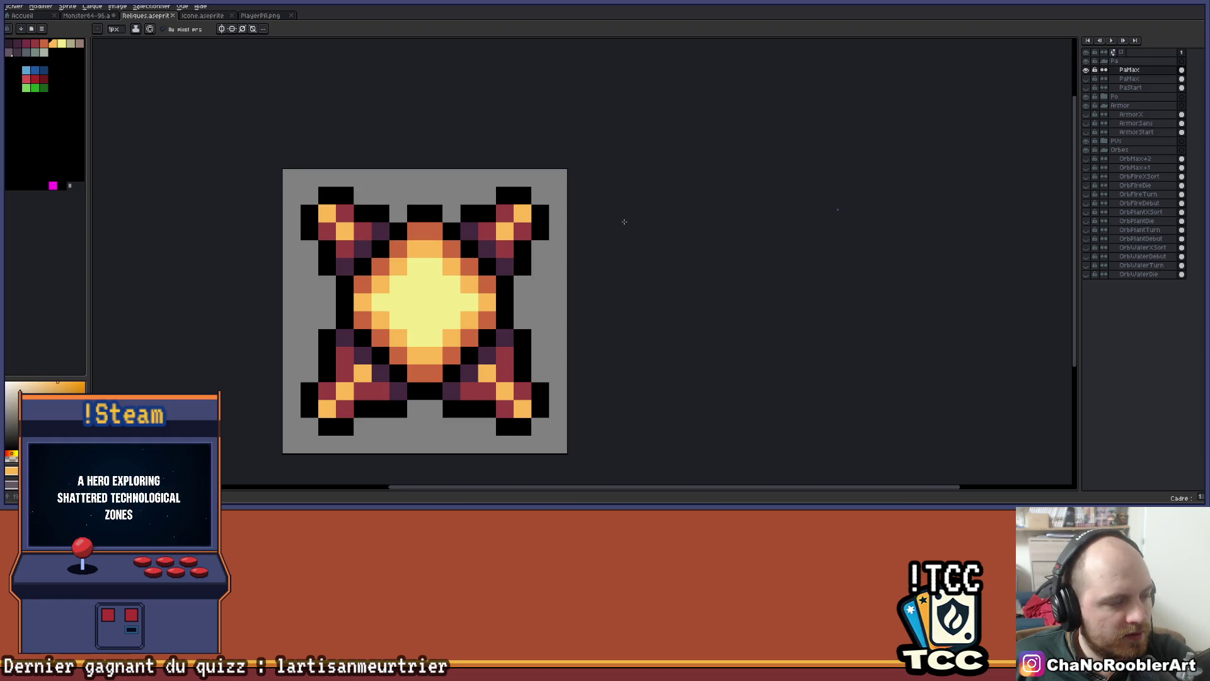
{"action": "scroll", "coordinate": [644, 256], "scroll_direction": "up", "scroll_amount": 1}
{"action": "scroll", "coordinate": [644, 255], "scroll_direction": "down", "scroll_amount": 1}
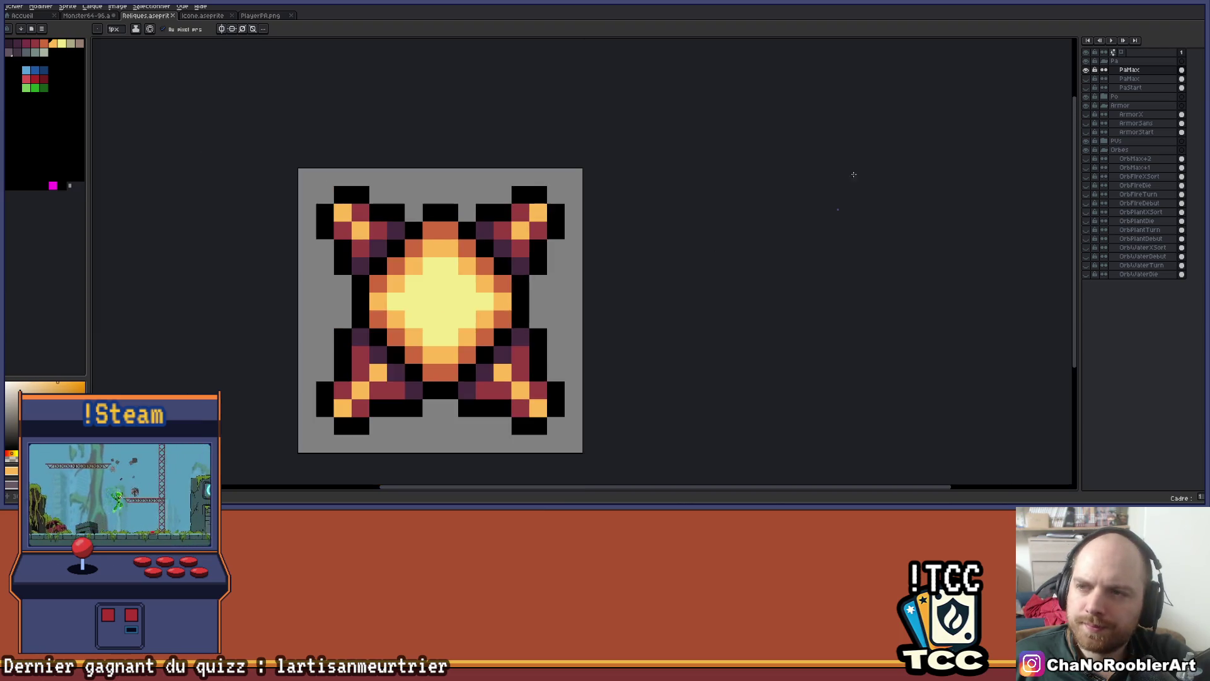
{"action": "left_click", "coordinate": [1141, 71]}
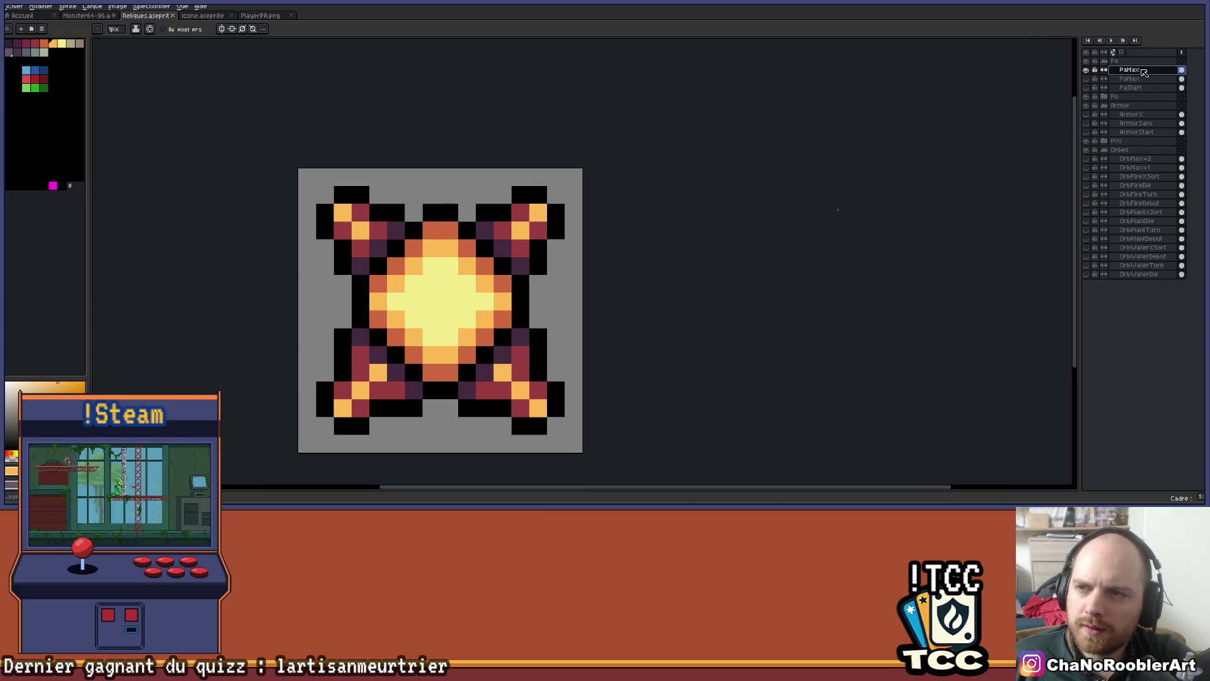
Change the layer name from PaMax to PaX in Layer Properties
{"action": "double_click", "coordinate": [1147, 71]}
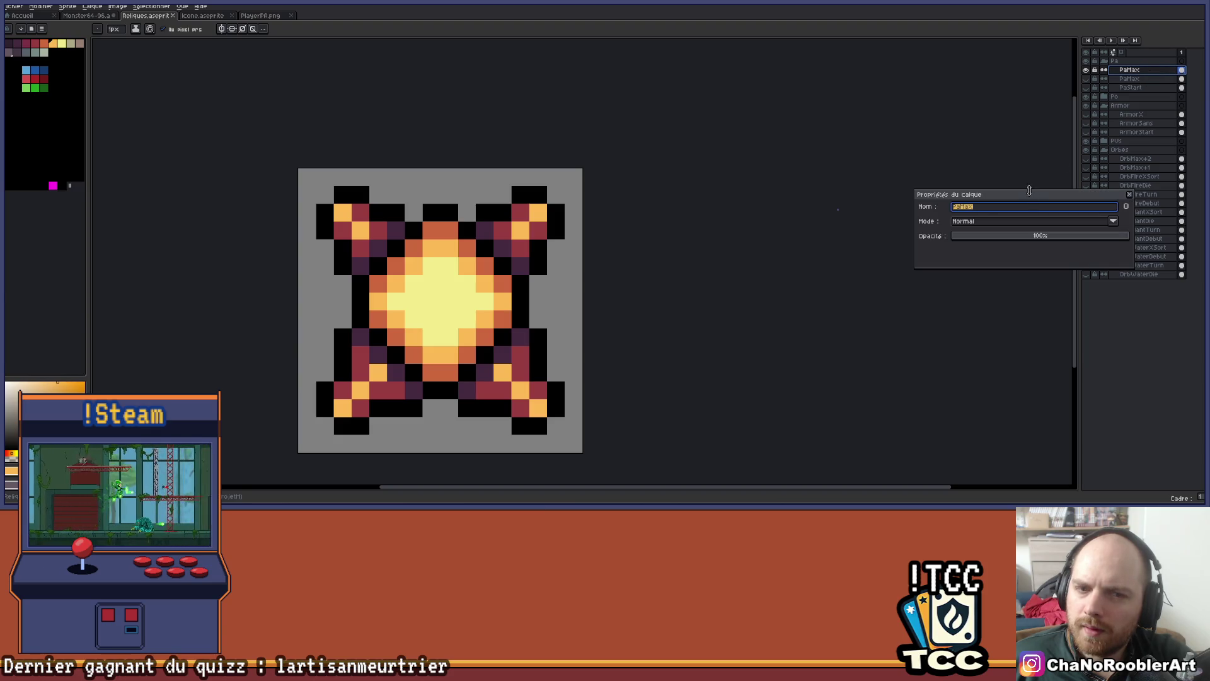
{"action": "left_click", "coordinate": [1002, 207]}
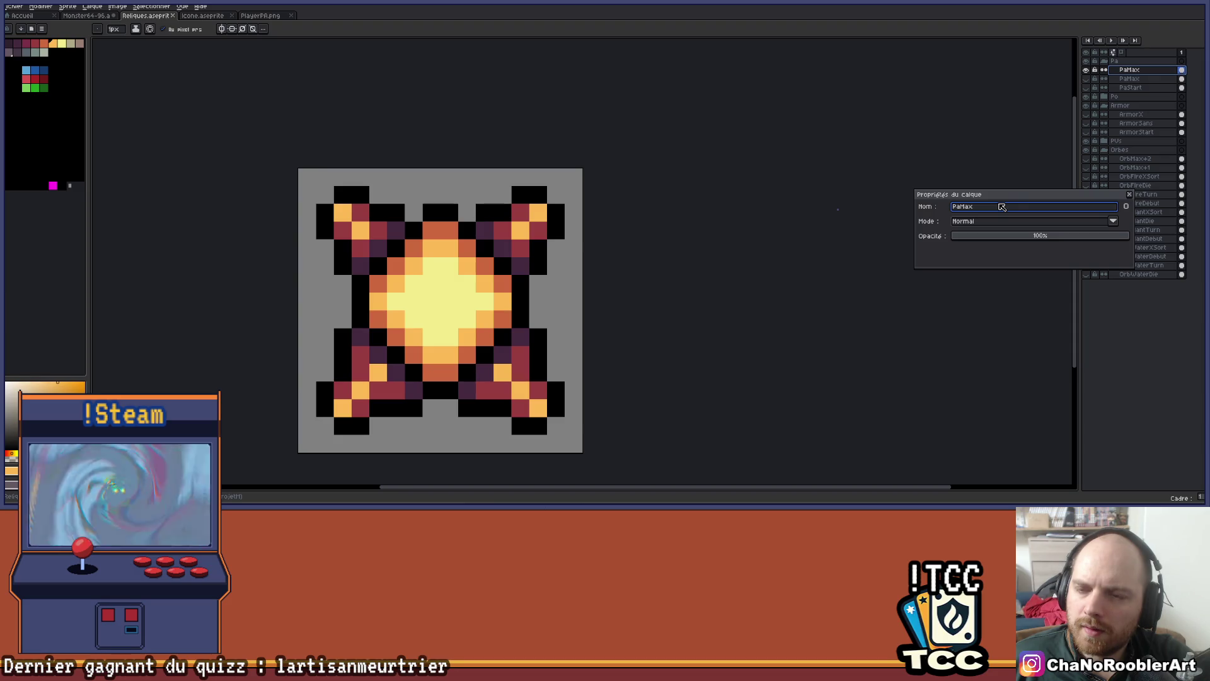
{"action": "key", "text": "BackSpace"}
{"action": "key", "text": "BackSpace"}
{"action": "key", "text": "BackSpace"}
{"action": "type", "text": "X"}
{"action": "key", "text": "Return"}
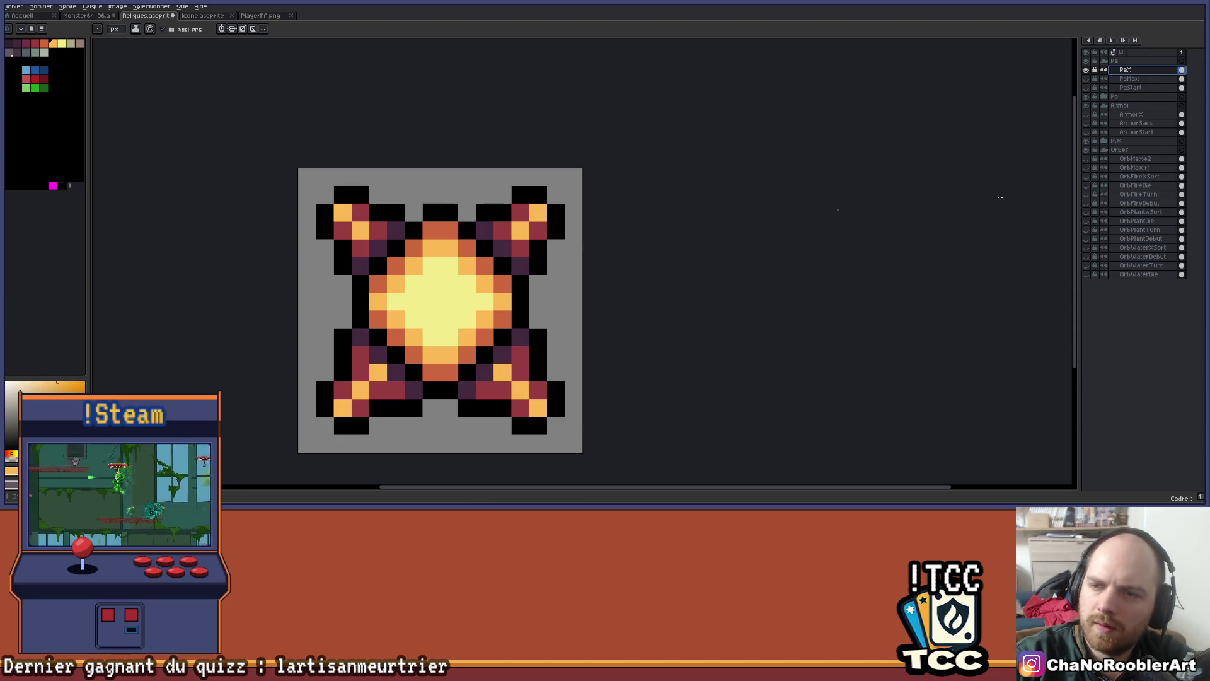
Zoom out and back in to check the sprite, then switch to Unity
{"action": "key", "text": "minus"}
{"action": "key", "text": "minus"}
{"action": "key", "text": "plus"}
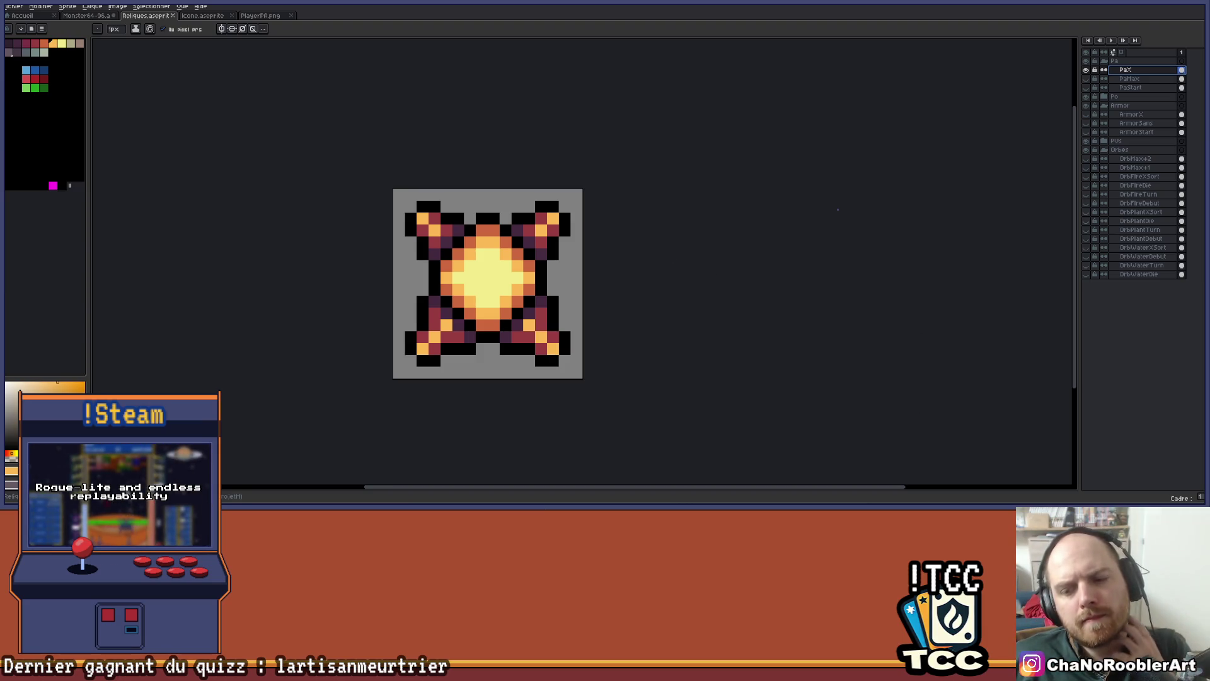
{"action": "left_click", "coordinate": [852, 473]}
Scroll the run map and enter the Goblin Mage fight
{"action": "scroll", "coordinate": [633, 321], "scroll_direction": "down", "scroll_amount": 5}
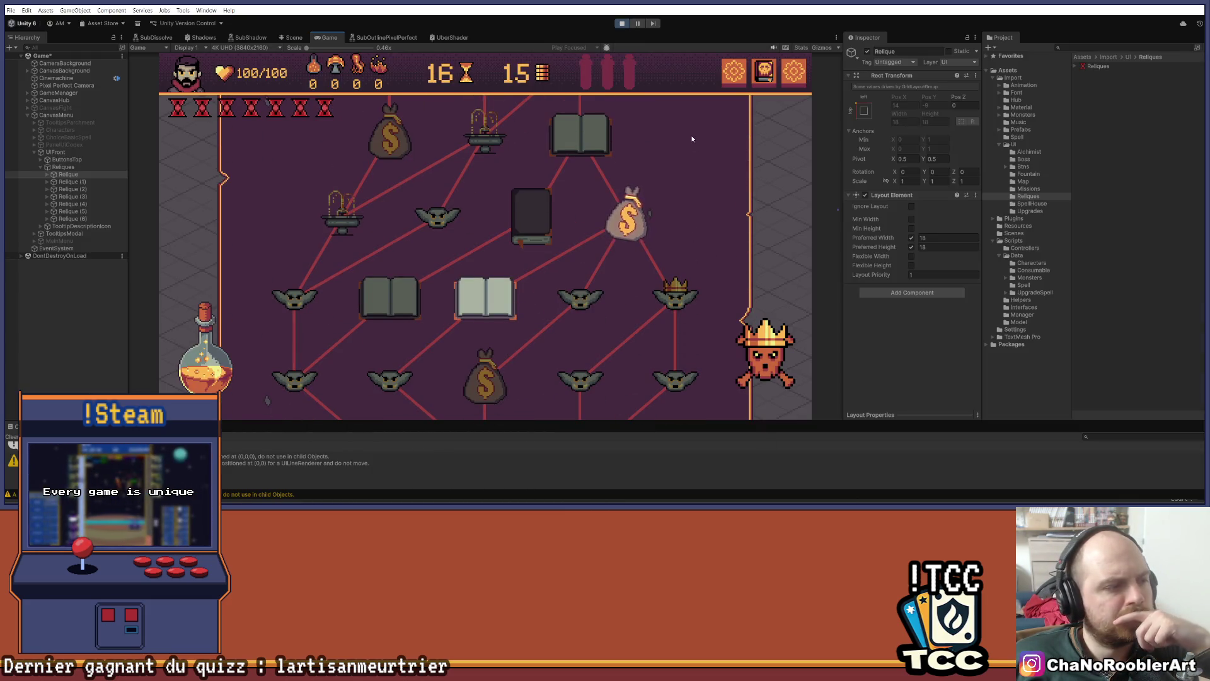
{"action": "scroll", "coordinate": [674, 208], "scroll_direction": "up", "scroll_amount": 1}
{"action": "scroll", "coordinate": [643, 276], "scroll_direction": "up", "scroll_amount": 2}
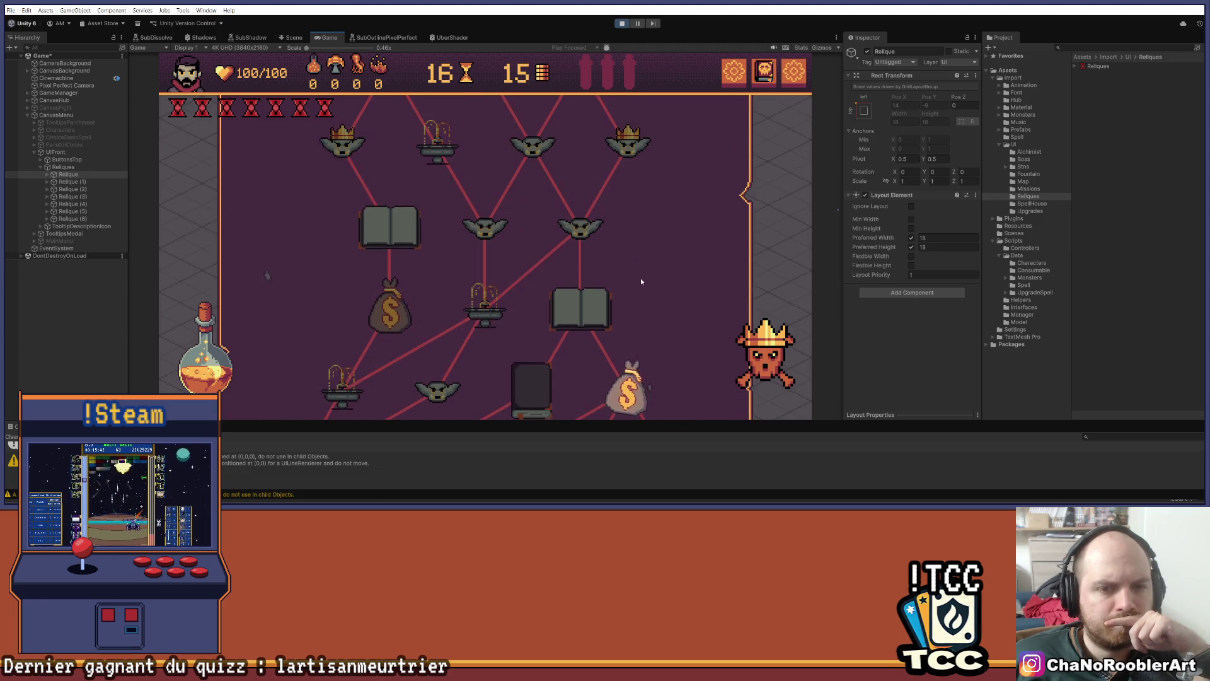
{"action": "scroll", "coordinate": [620, 301], "scroll_direction": "up", "scroll_amount": 2}
{"action": "scroll", "coordinate": [624, 271], "scroll_direction": "down", "scroll_amount": 5}
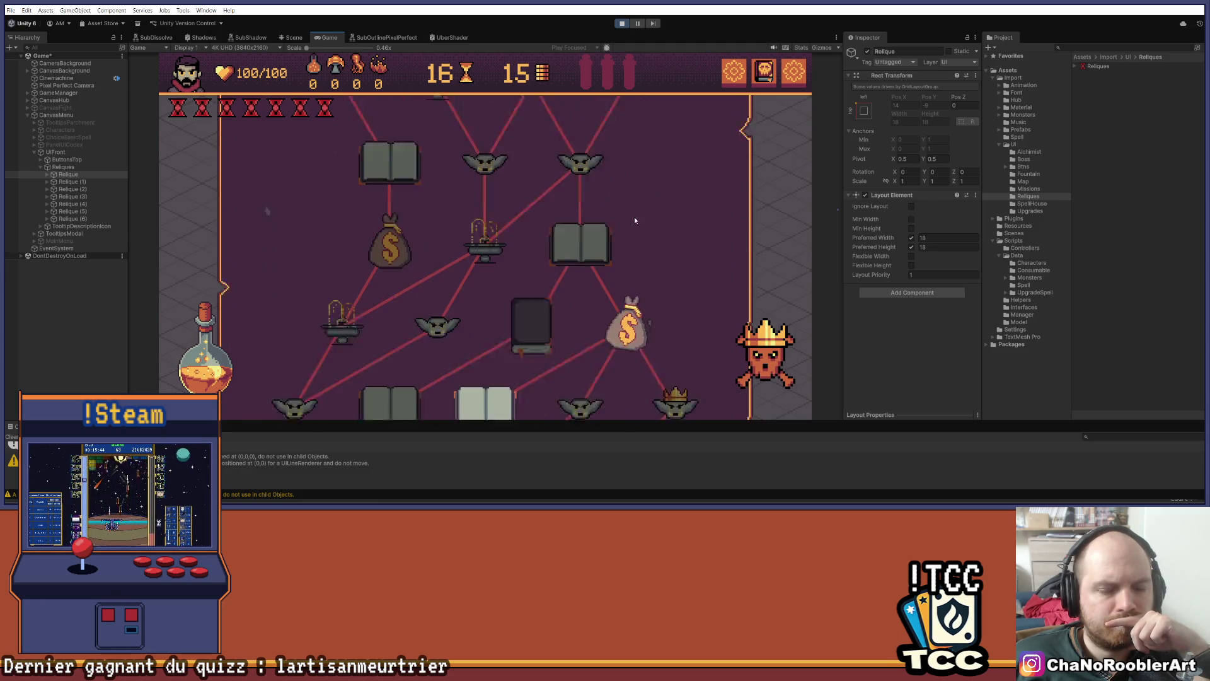
{"action": "scroll", "coordinate": [525, 247], "scroll_direction": "up", "scroll_amount": 2}
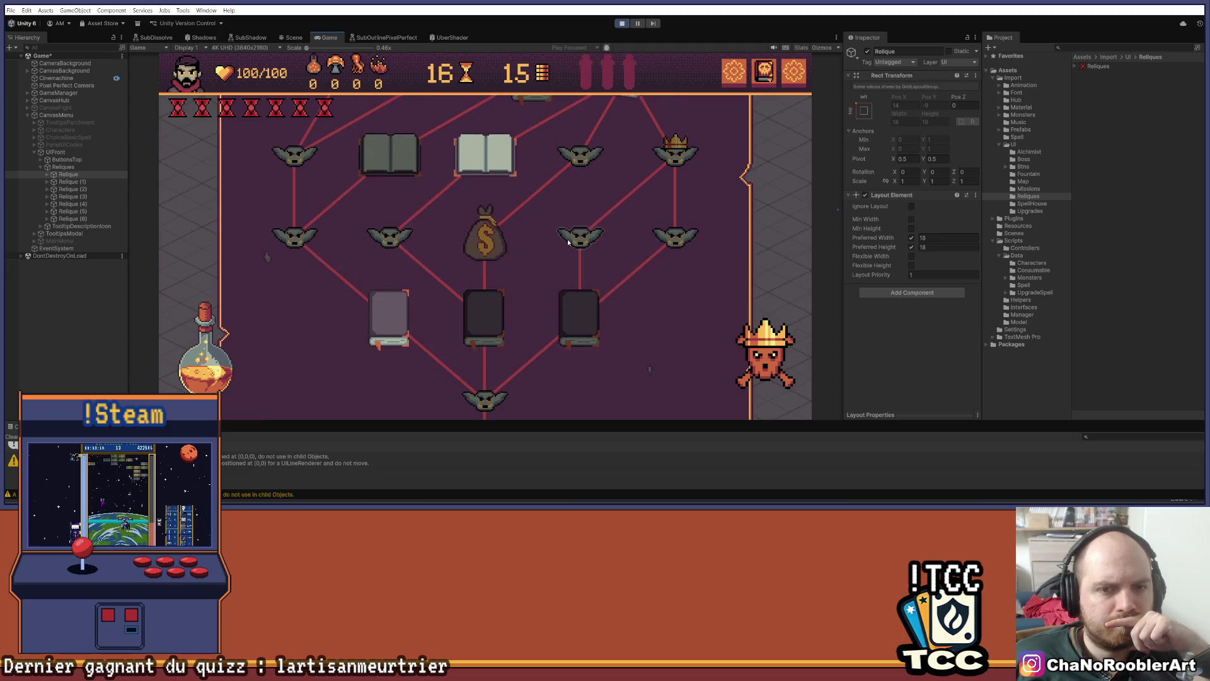
{"action": "left_click", "coordinate": [577, 246]}
Cast Sylphia on the left goblin and Flameiris on the right goblin, then end the turn
{"action": "left_click", "coordinate": [441, 378]}
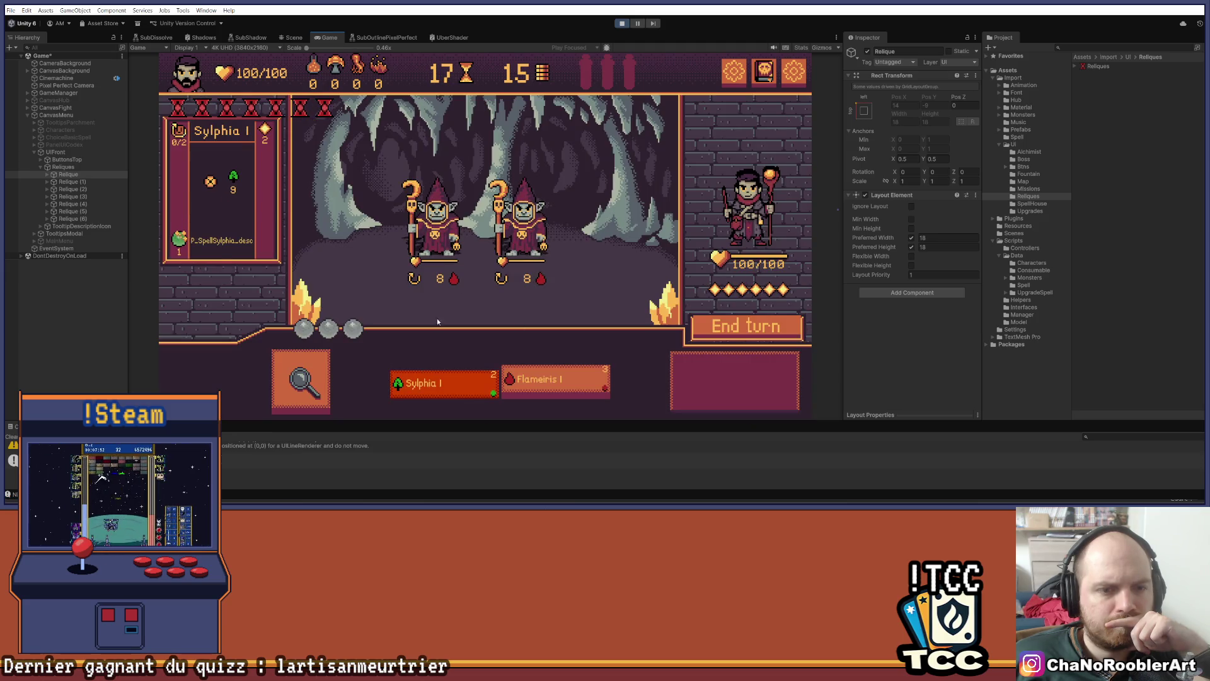
{"action": "left_click", "coordinate": [435, 218]}
{"action": "left_click", "coordinate": [314, 382]}
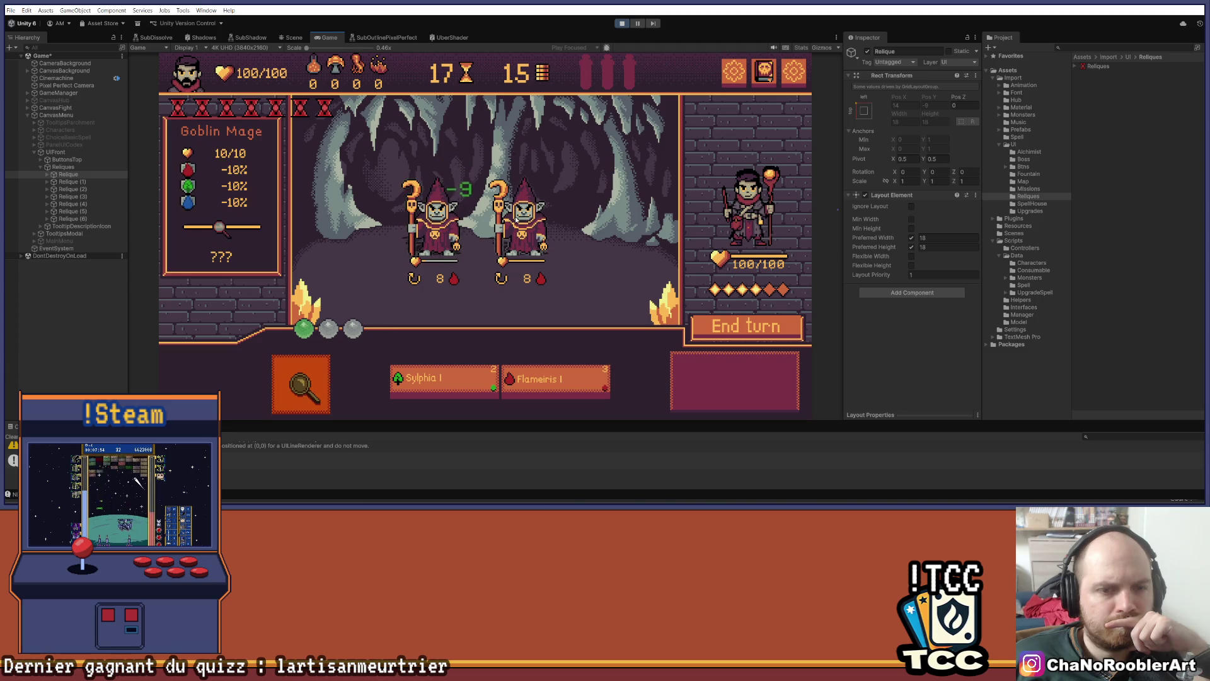
{"action": "left_click", "coordinate": [536, 223]}
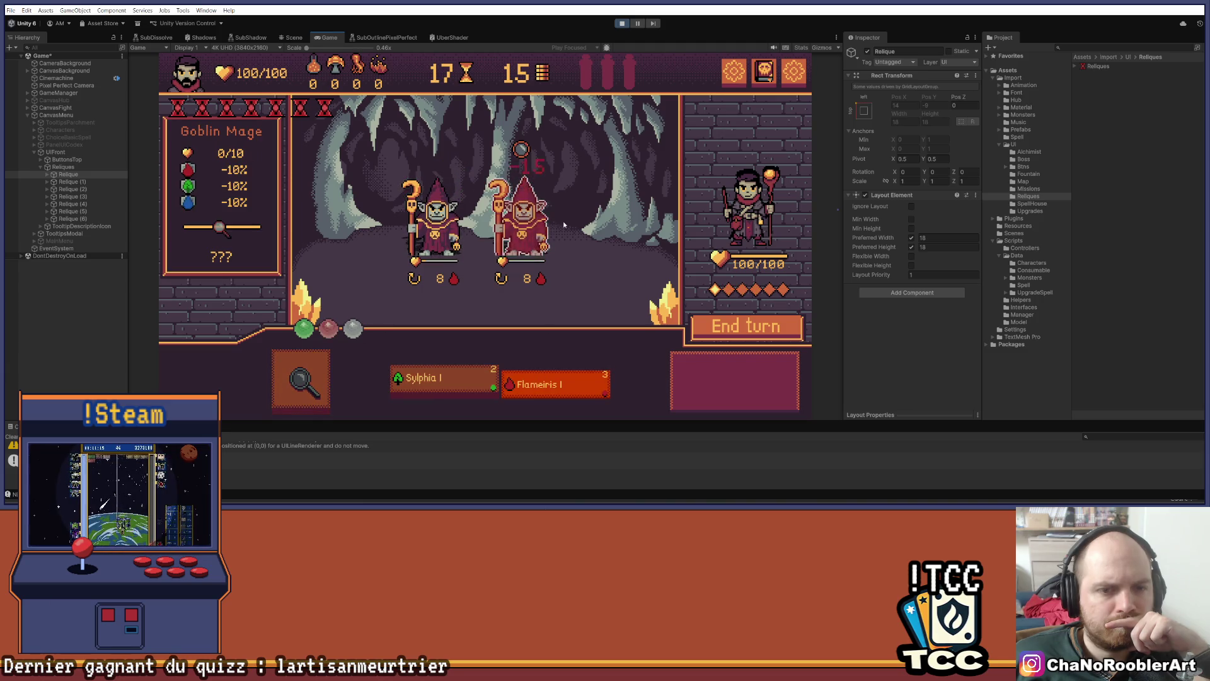
{"action": "left_click", "coordinate": [463, 377]}
{"action": "key", "text": "space"}
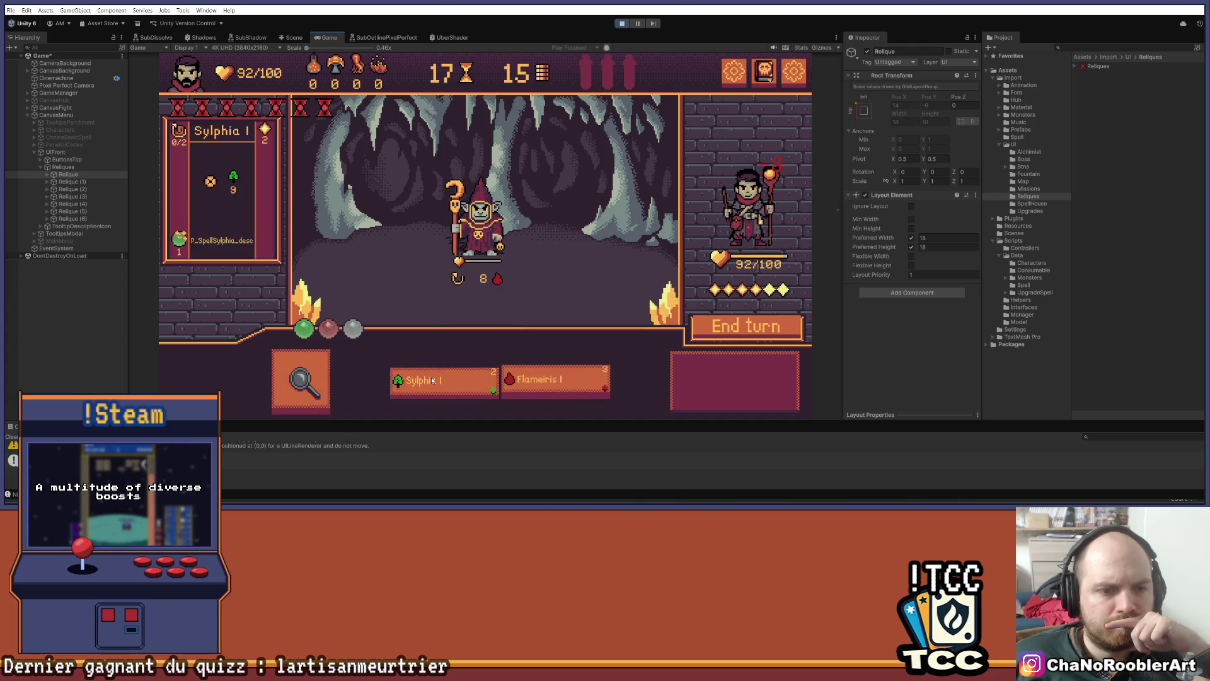
Finish the last goblin with Sylphia, dismiss the reward summary and stop Play mode
{"action": "left_click", "coordinate": [441, 378]}
{"action": "left_click", "coordinate": [479, 220]}
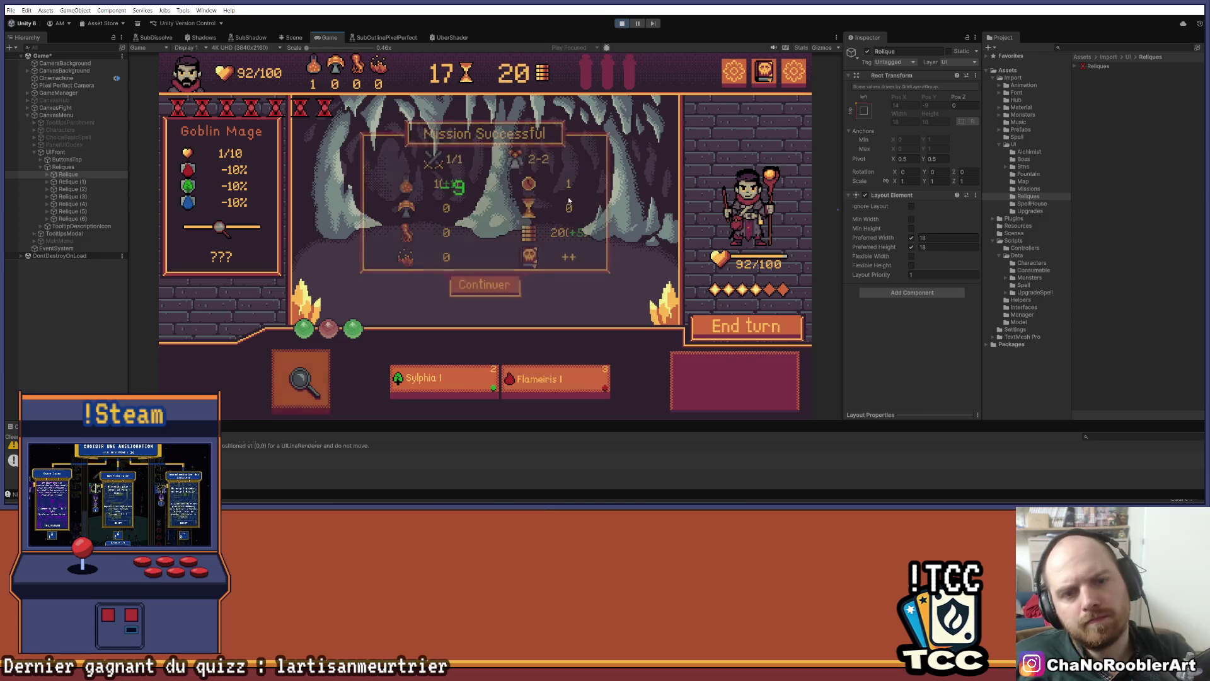
{"action": "key", "text": "space"}
{"action": "key", "text": "ctrl+p"}
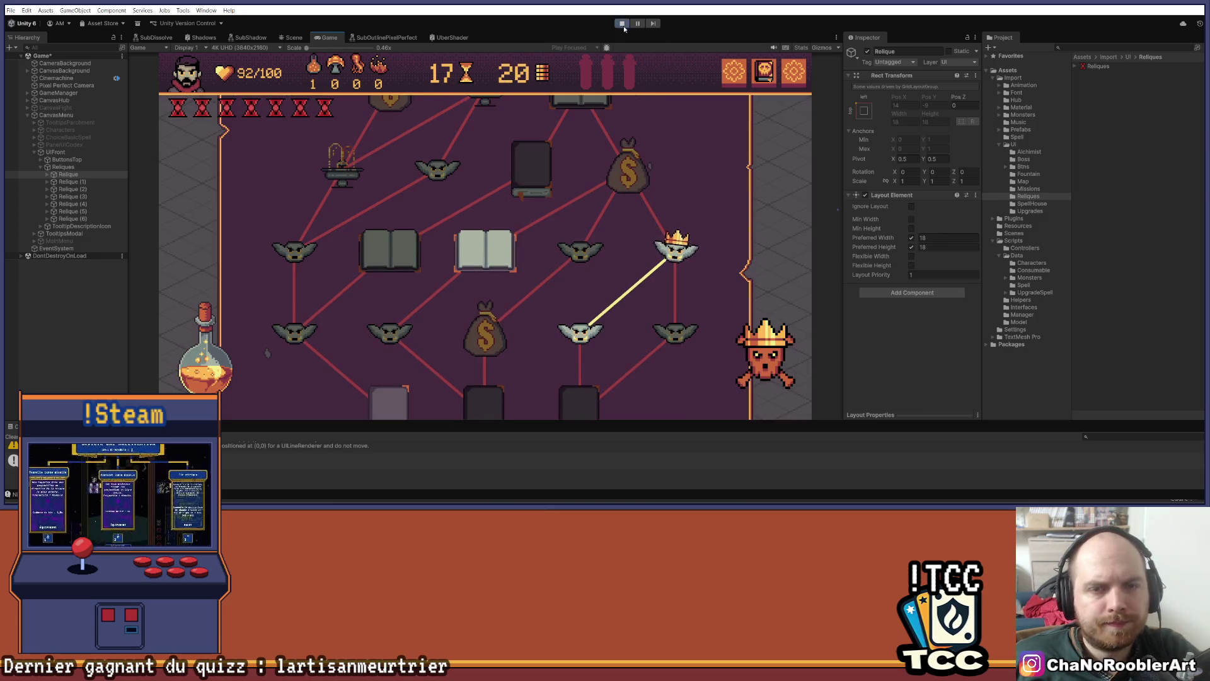
{"action": "key", "text": "alt+Tab"}
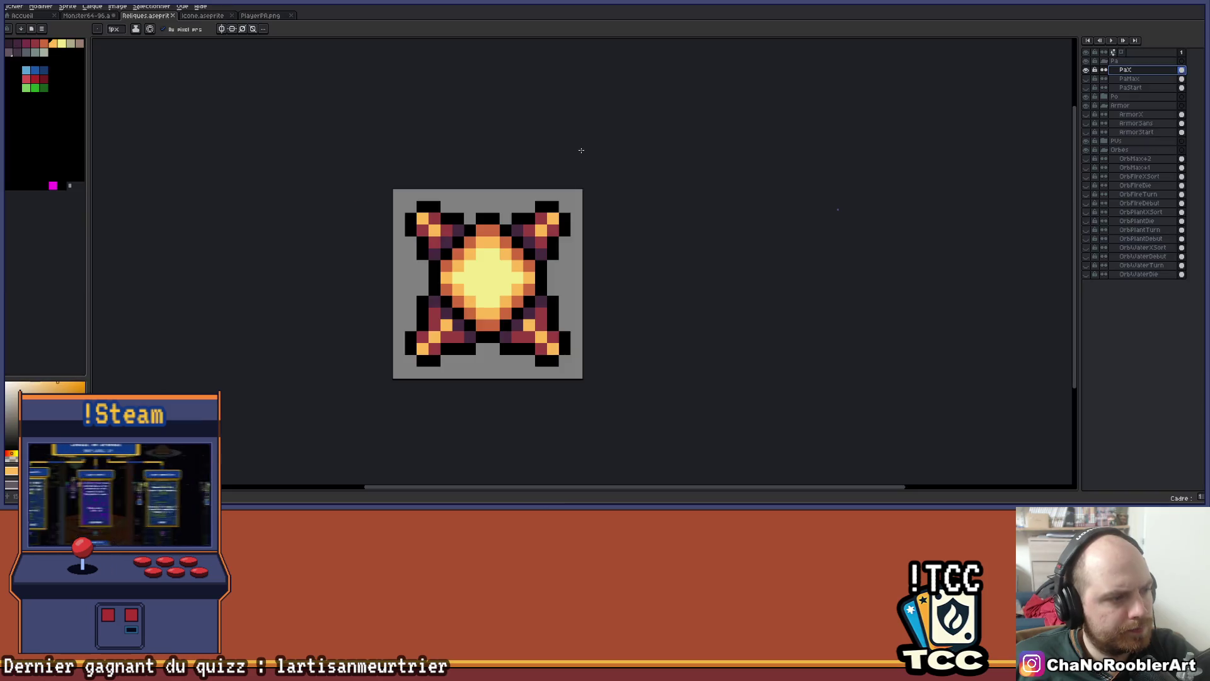
Hide the PaX layer, leaving a blank grey canvas
{"action": "mouse_move", "coordinate": [662, 248]}
{"action": "left_mouse_down"}
{"action": "mouse_move", "coordinate": [616, 275]}
{"action": "mouse_move", "coordinate": [634, 276]}
{"action": "left_mouse_up"}
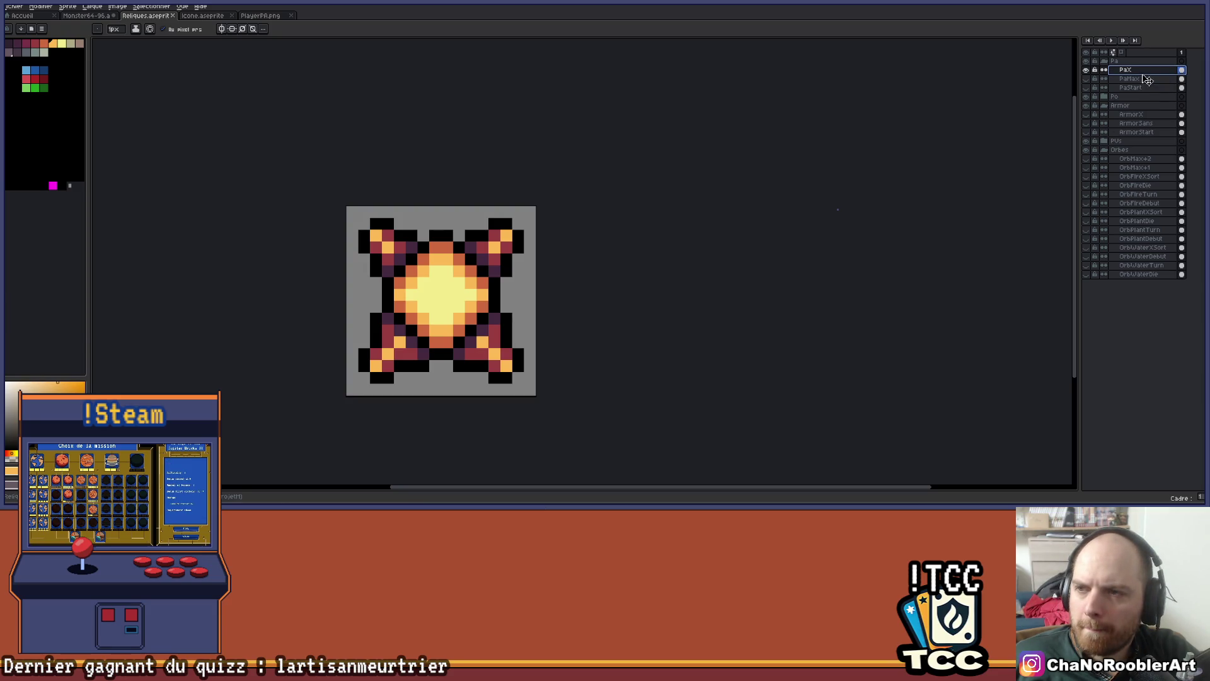
{"action": "key", "text": "minus"}
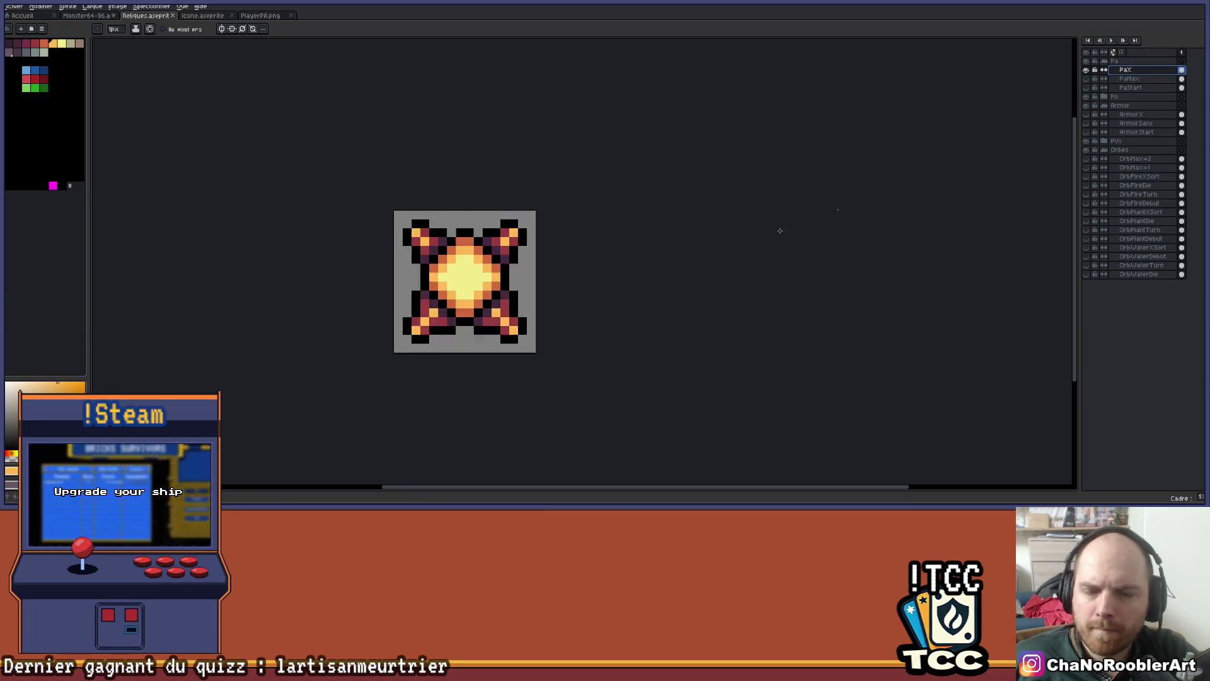
{"action": "left_click", "coordinate": [1086, 70]}
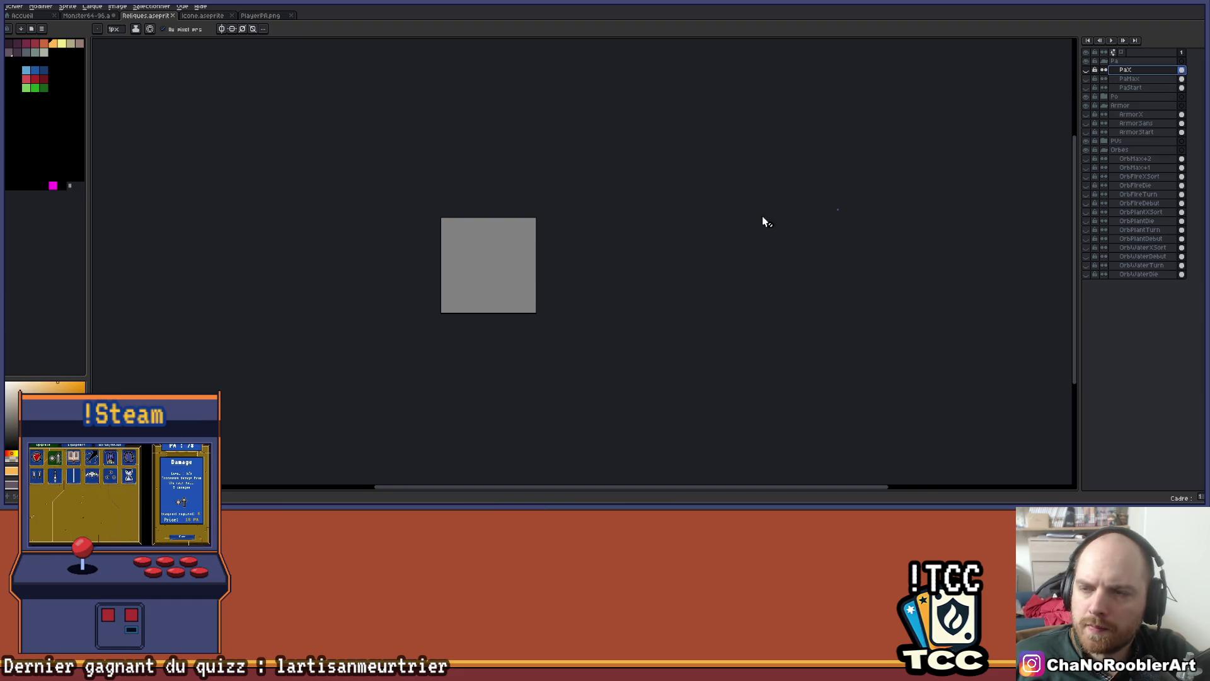
{"action": "key", "text": "plus"}
{"action": "mouse_move", "coordinate": [628, 229]}
{"action": "left_mouse_down"}
{"action": "mouse_move", "coordinate": [540, 241]}
{"action": "mouse_move", "coordinate": [570, 253]}
{"action": "left_mouse_up"}
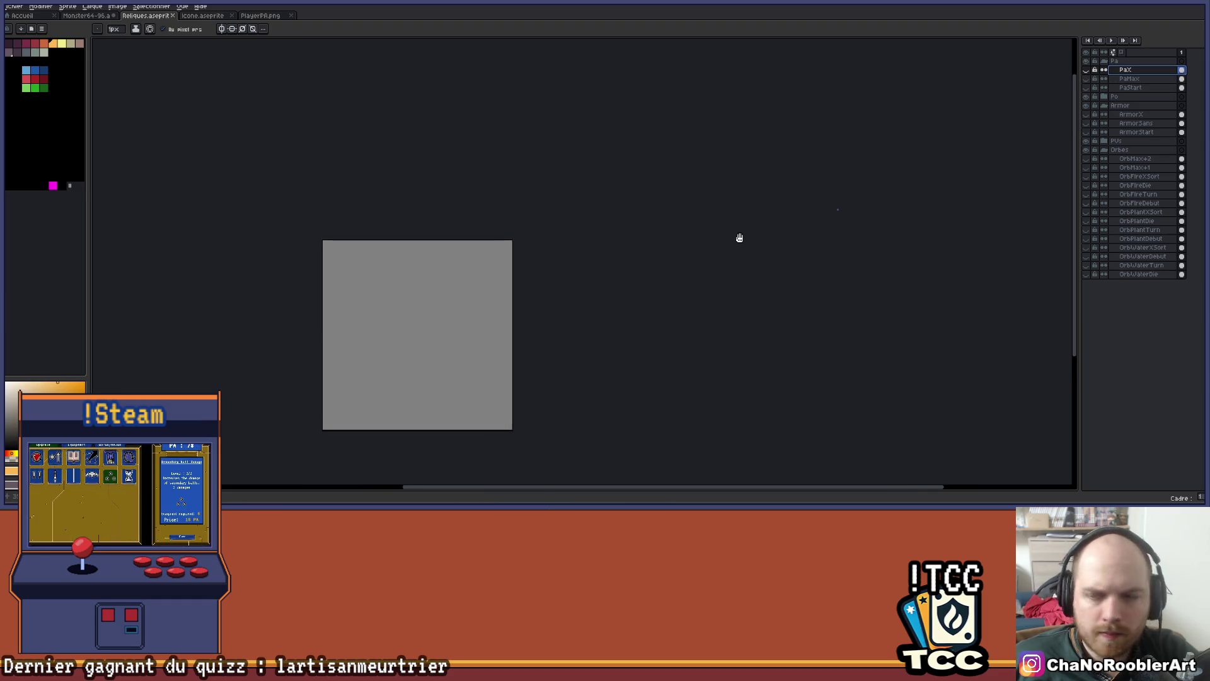
{"action": "left_click_drag", "start_coordinate": [737, 238], "coordinate": [797, 208]}
Cycle through the open windows to reach the Reliques spreadsheet
{"action": "key", "text": "alt+Tab"}
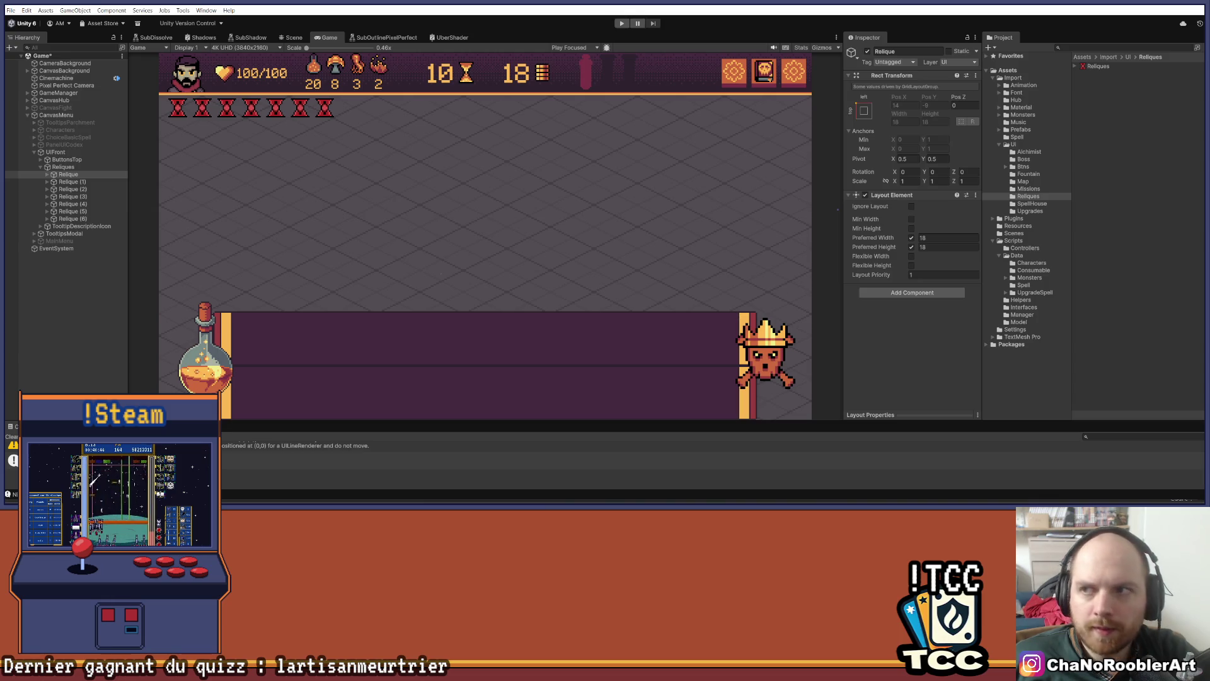
{"action": "key", "text": "alt+Tab"}
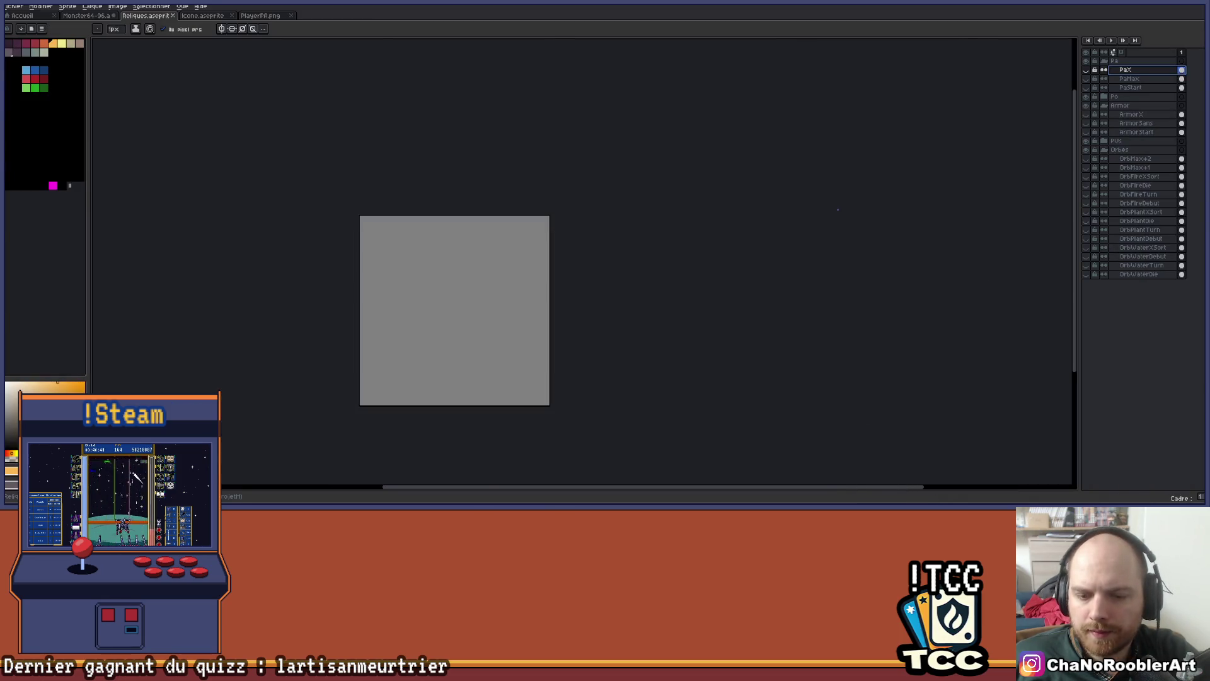
{"action": "key", "text": "alt+Tab"}
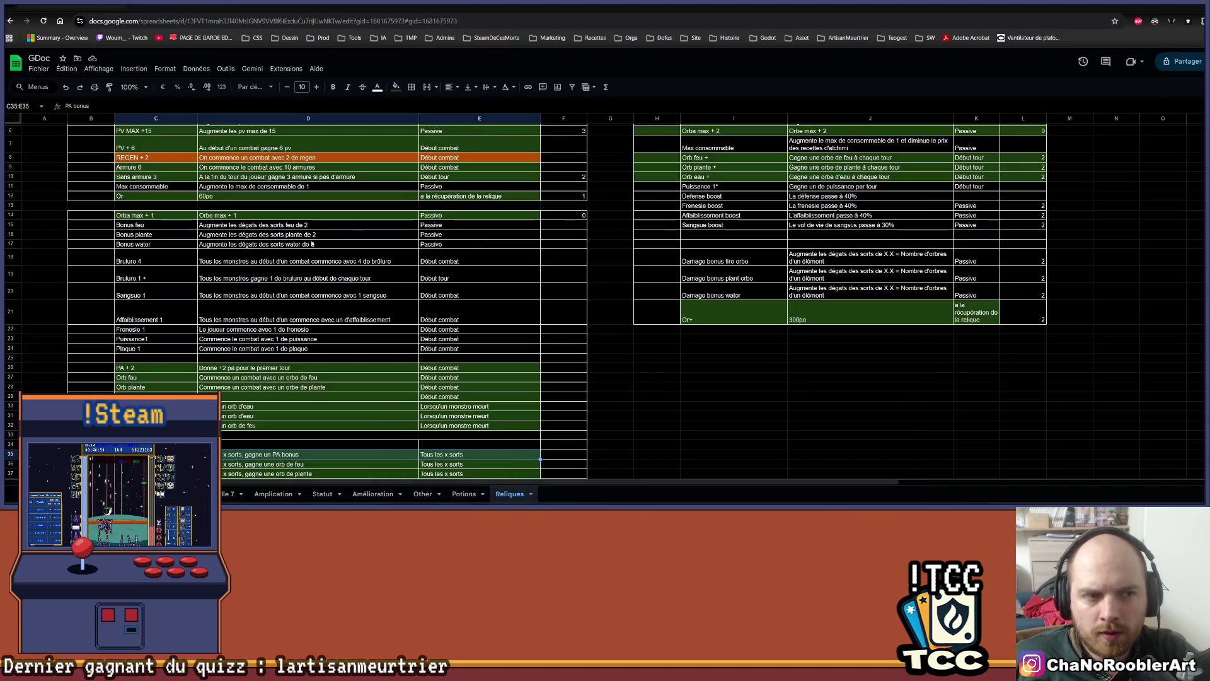
Inspect the trigger cells E4:E6 (Passive), E7:E9 (Début combat), E35 and E19
{"action": "scroll", "coordinate": [509, 228], "scroll_direction": "down", "scroll_amount": 5}
{"action": "scroll", "coordinate": [509, 228], "scroll_direction": "up", "scroll_amount": 5}
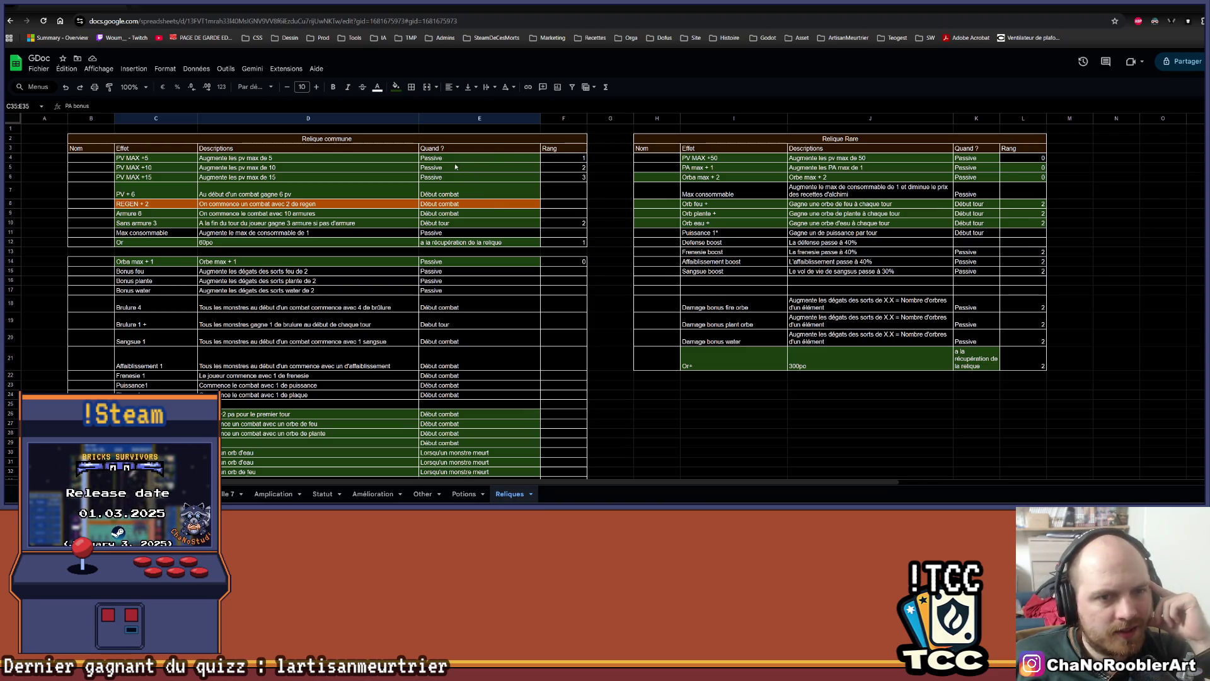
{"action": "left_click_drag", "start_coordinate": [449, 159], "coordinate": [449, 178]}
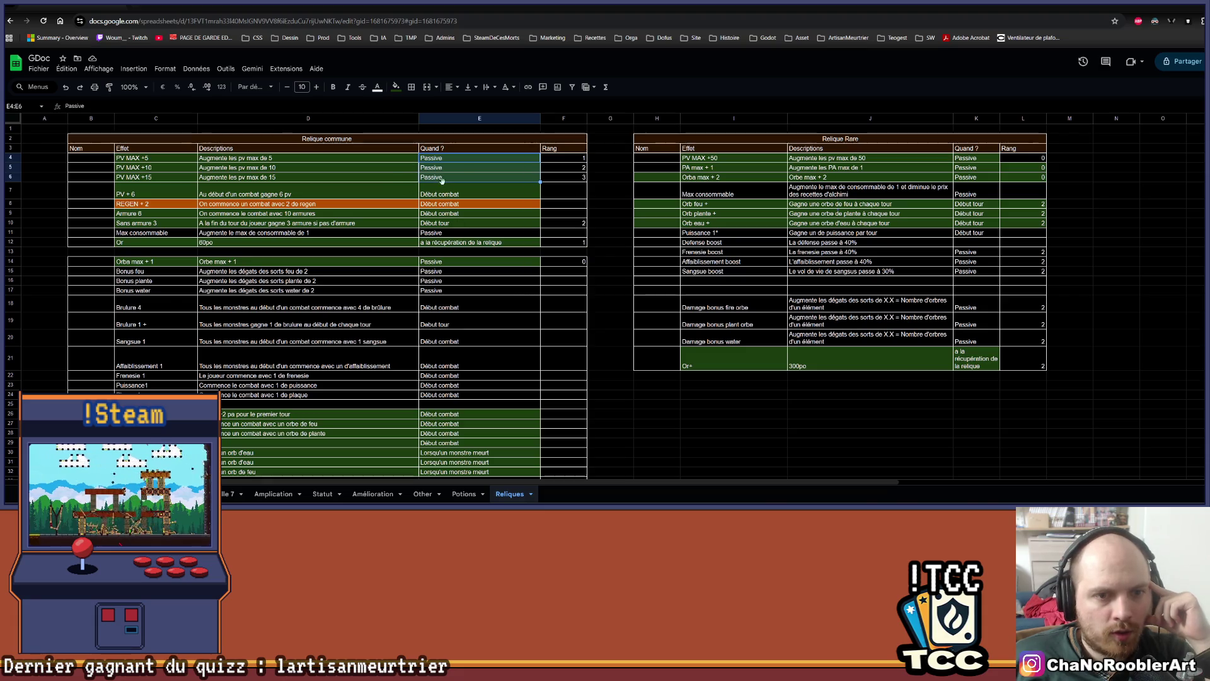
{"action": "left_click_drag", "start_coordinate": [447, 194], "coordinate": [448, 213]}
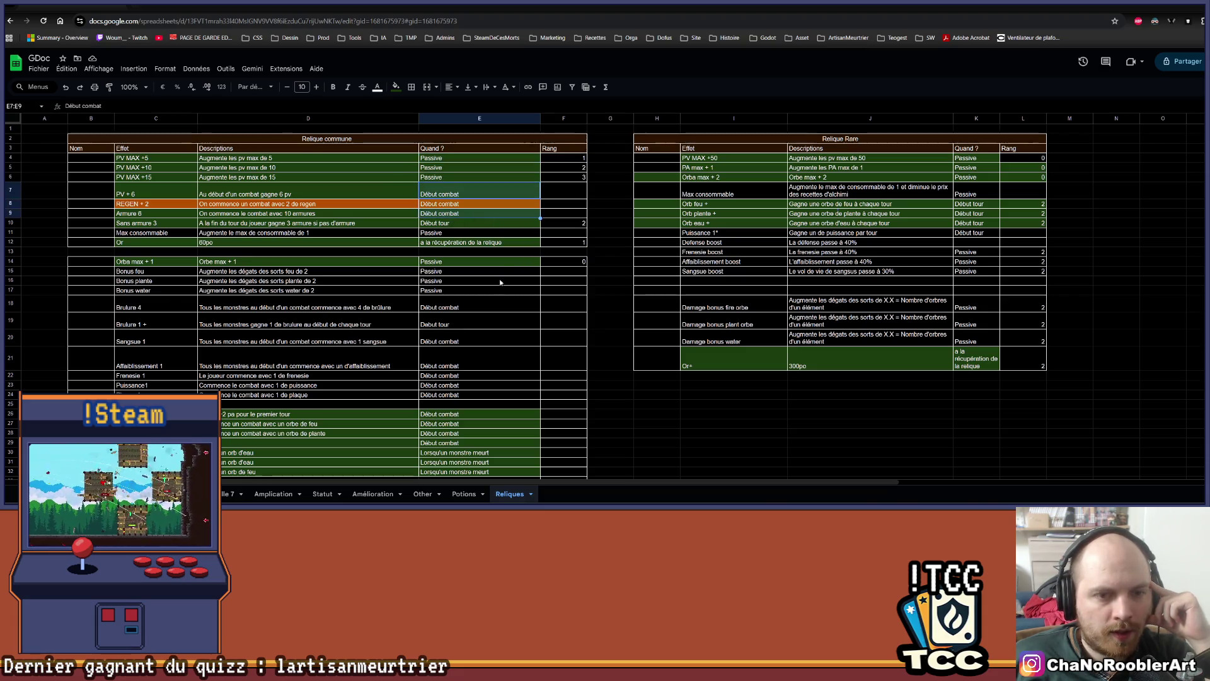
{"action": "scroll", "coordinate": [470, 263], "scroll_direction": "down", "scroll_amount": 3}
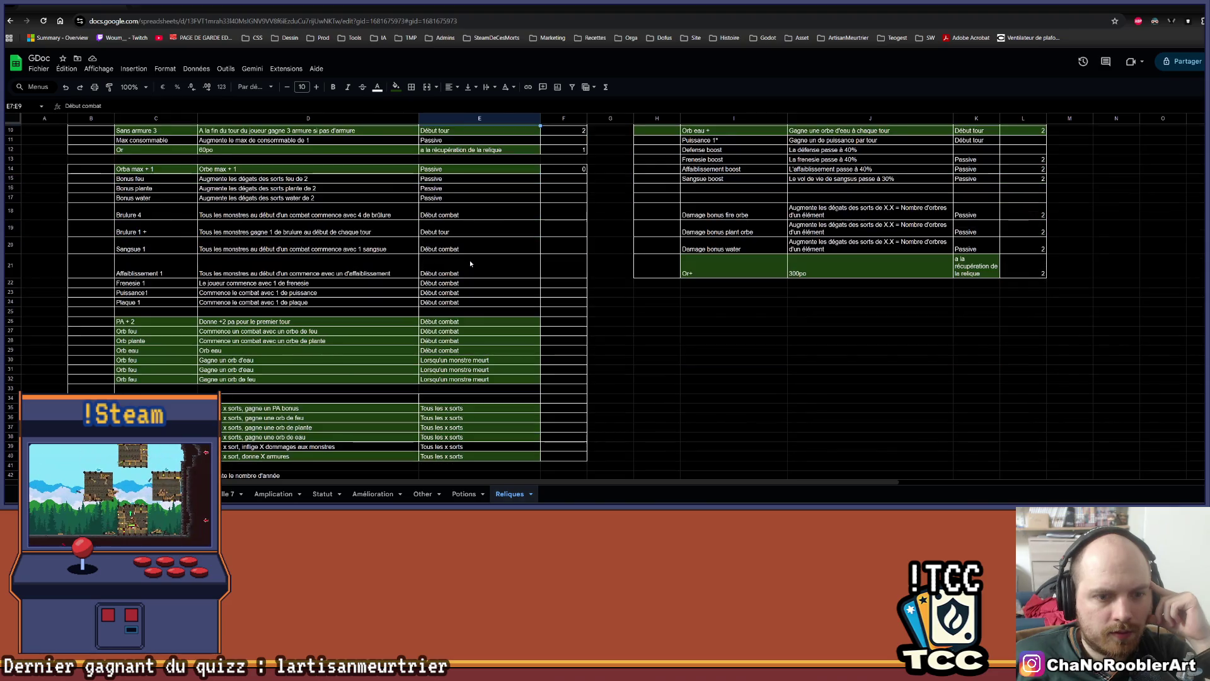
{"action": "scroll", "coordinate": [470, 263], "scroll_direction": "down", "scroll_amount": 1}
{"action": "left_click", "coordinate": [459, 364]}
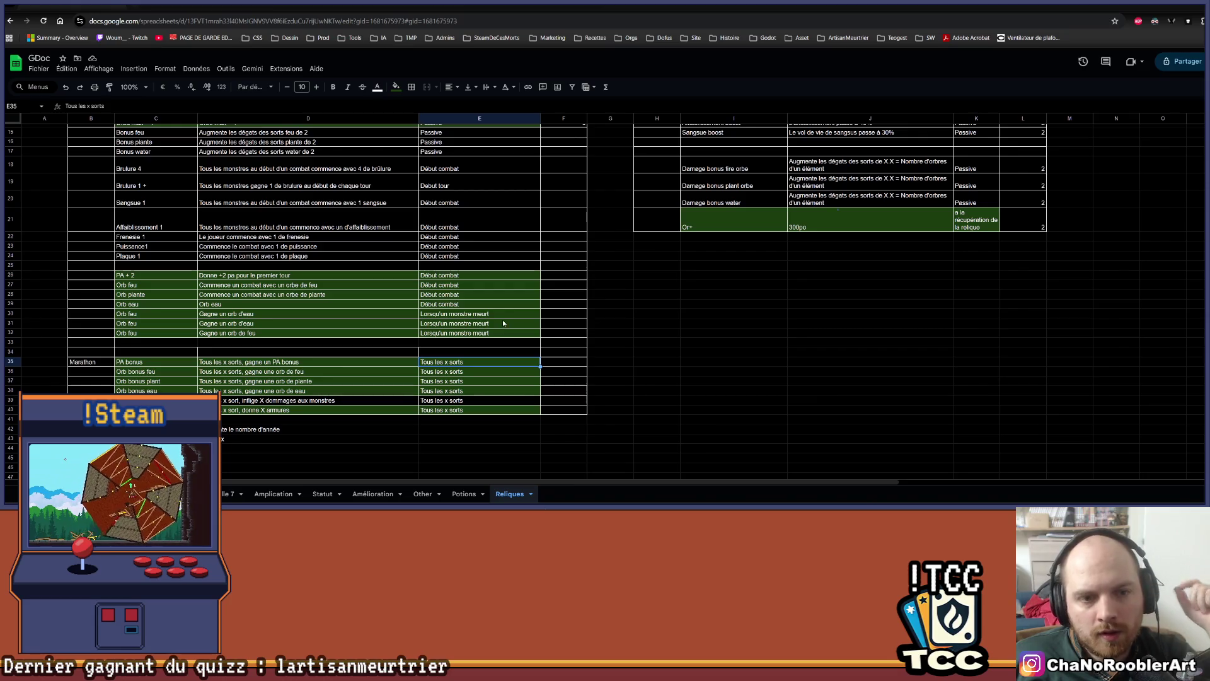
{"action": "scroll", "coordinate": [511, 239], "scroll_direction": "up", "scroll_amount": 2}
{"action": "left_click", "coordinate": [439, 231]}
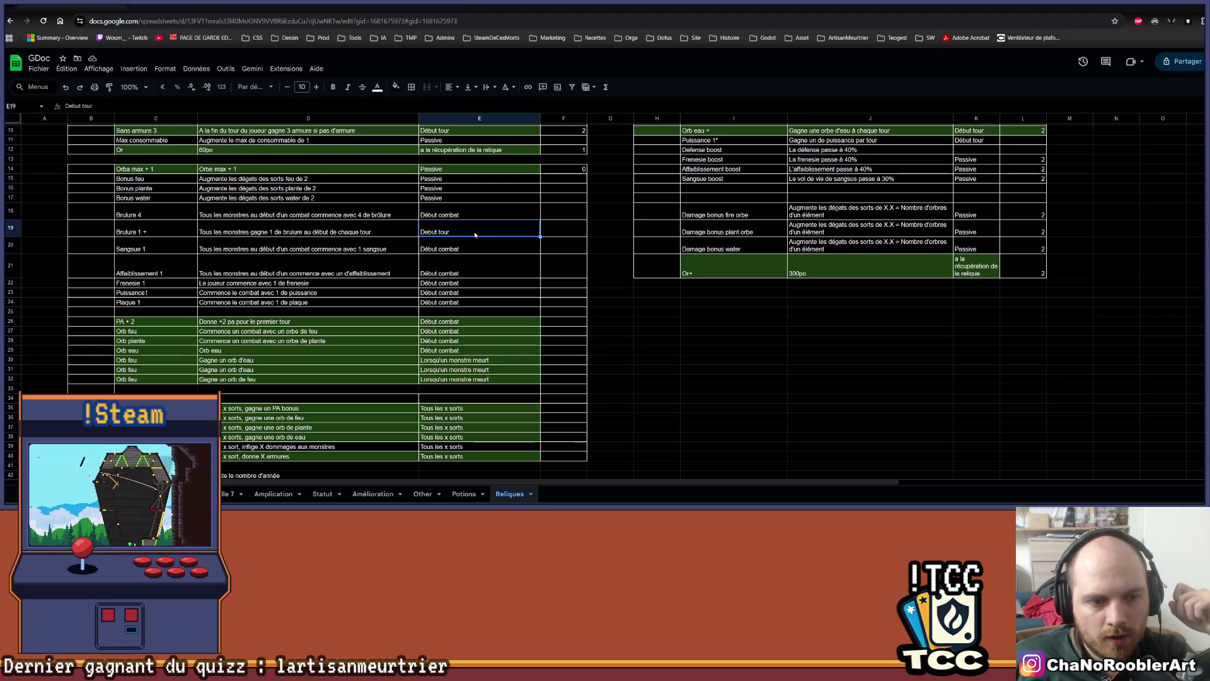
Scroll through the Relique commune and Relique Rare tables, then return to Aseprite
{"action": "scroll", "coordinate": [511, 294], "scroll_direction": "down", "scroll_amount": 2}
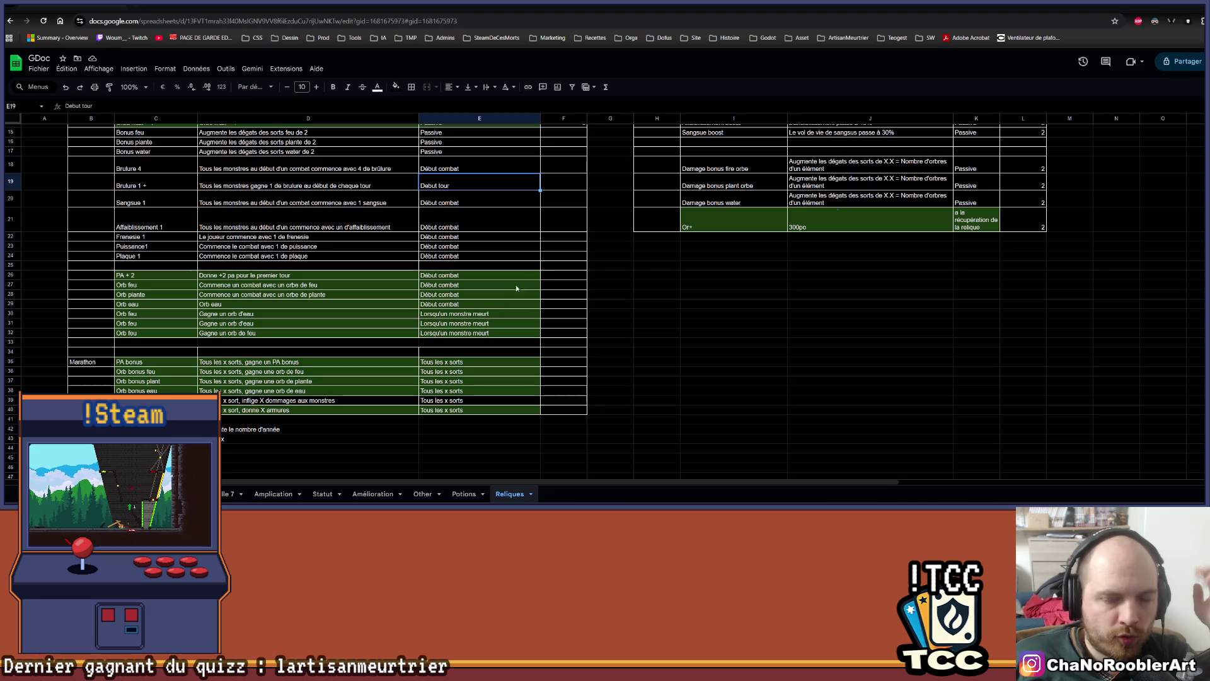
{"action": "scroll", "coordinate": [910, 339], "scroll_direction": "up", "scroll_amount": 5}
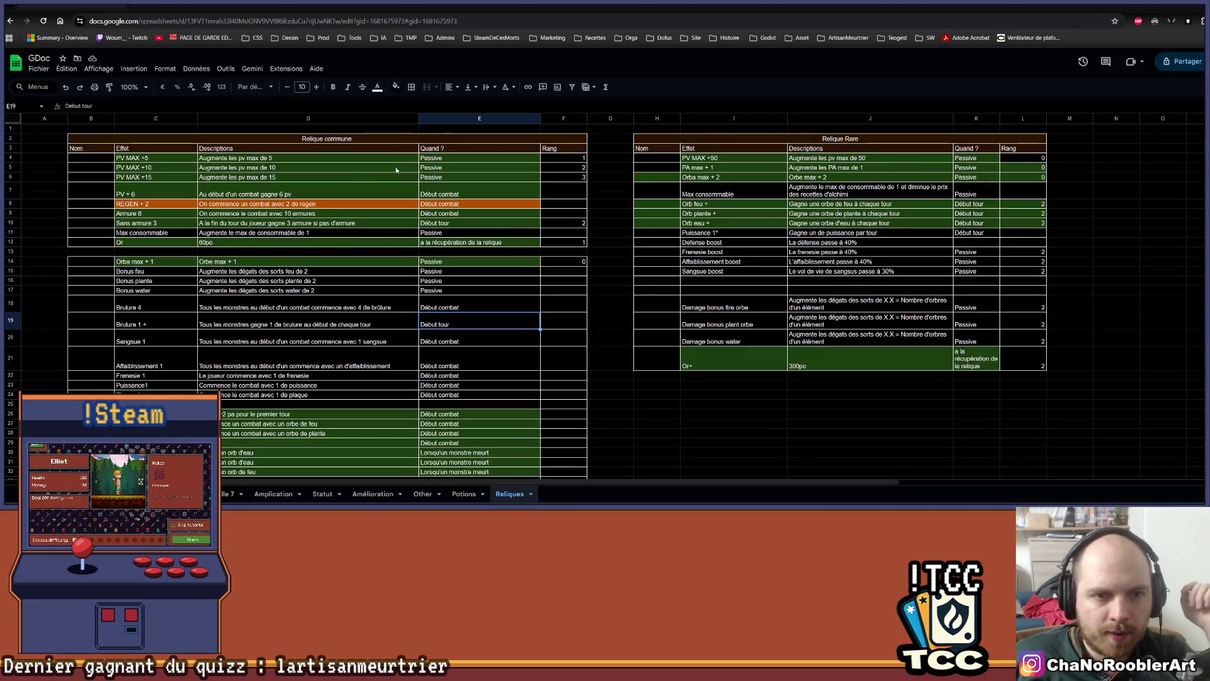
{"action": "scroll", "coordinate": [491, 318], "scroll_direction": "down", "scroll_amount": 5}
{"action": "scroll", "coordinate": [490, 316], "scroll_direction": "up", "scroll_amount": 3}
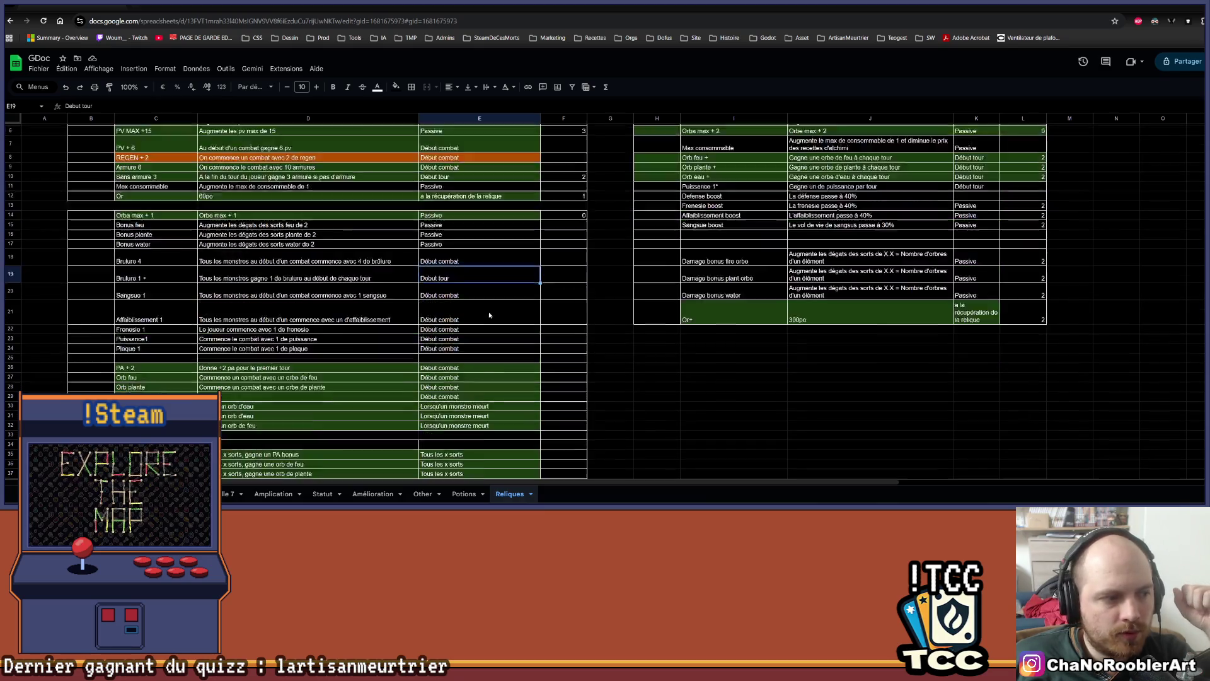
{"action": "scroll", "coordinate": [490, 316], "scroll_direction": "up", "scroll_amount": 2}
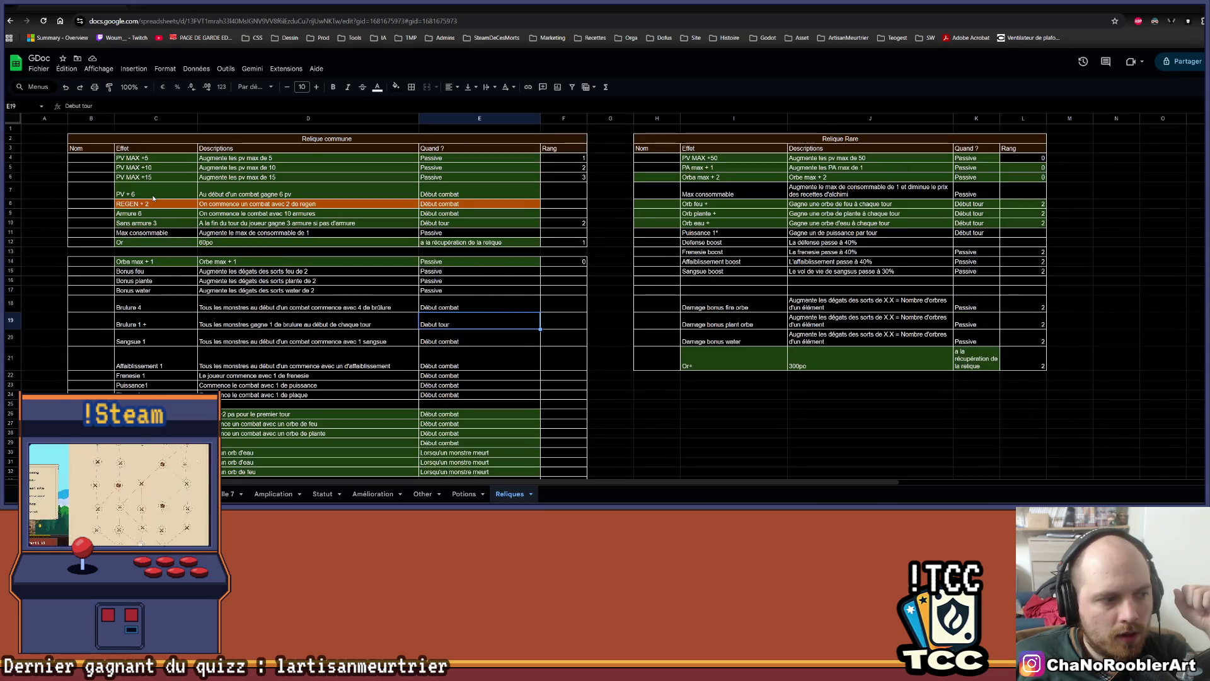
{"action": "scroll", "coordinate": [156, 342], "scroll_direction": "down", "scroll_amount": 5}
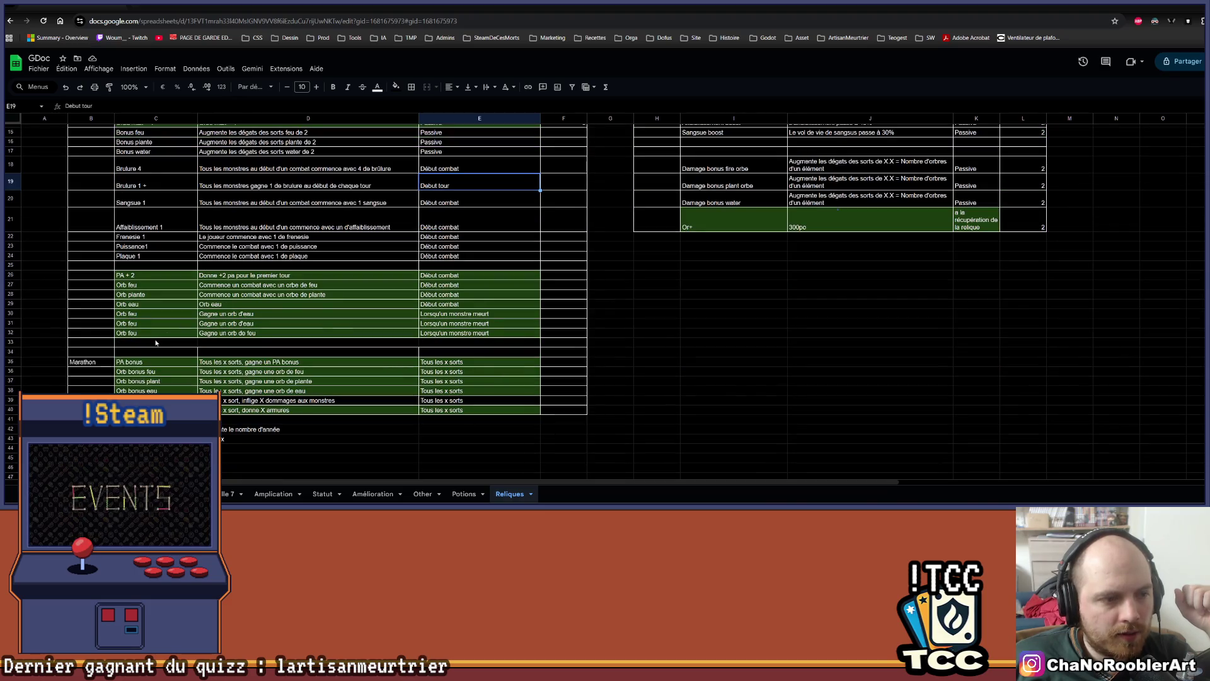
{"action": "scroll", "coordinate": [156, 342], "scroll_direction": "up", "scroll_amount": 5}
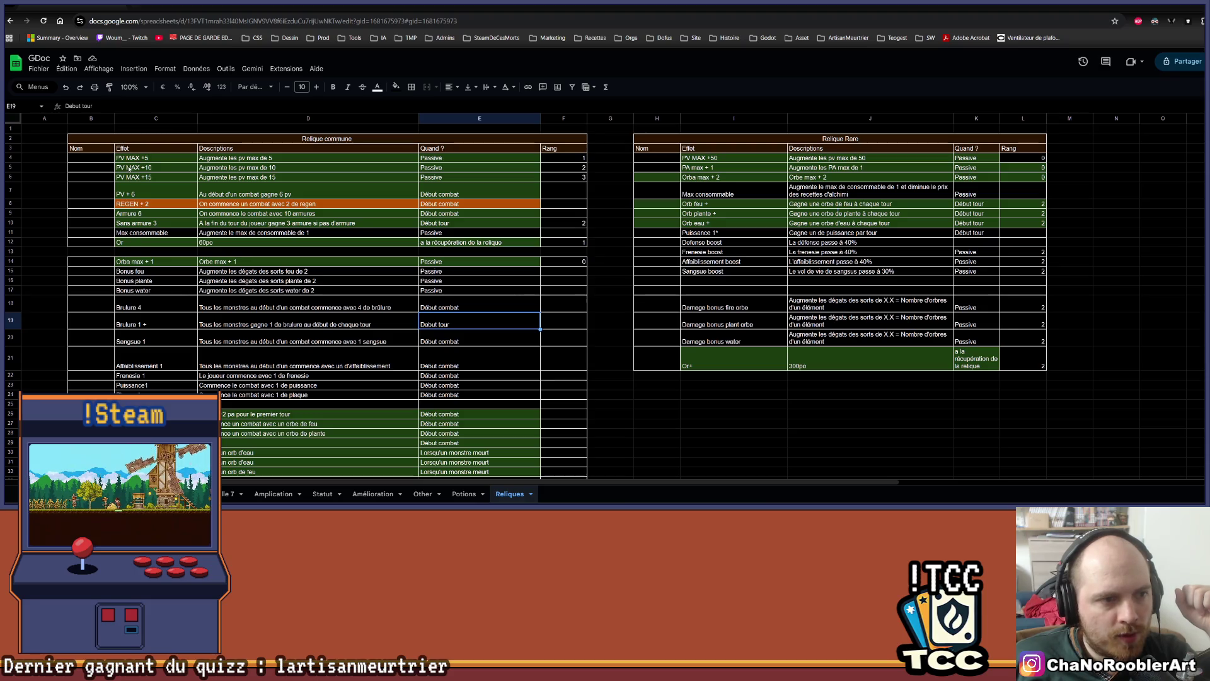
{"action": "scroll", "coordinate": [142, 184], "scroll_direction": "down", "scroll_amount": 2}
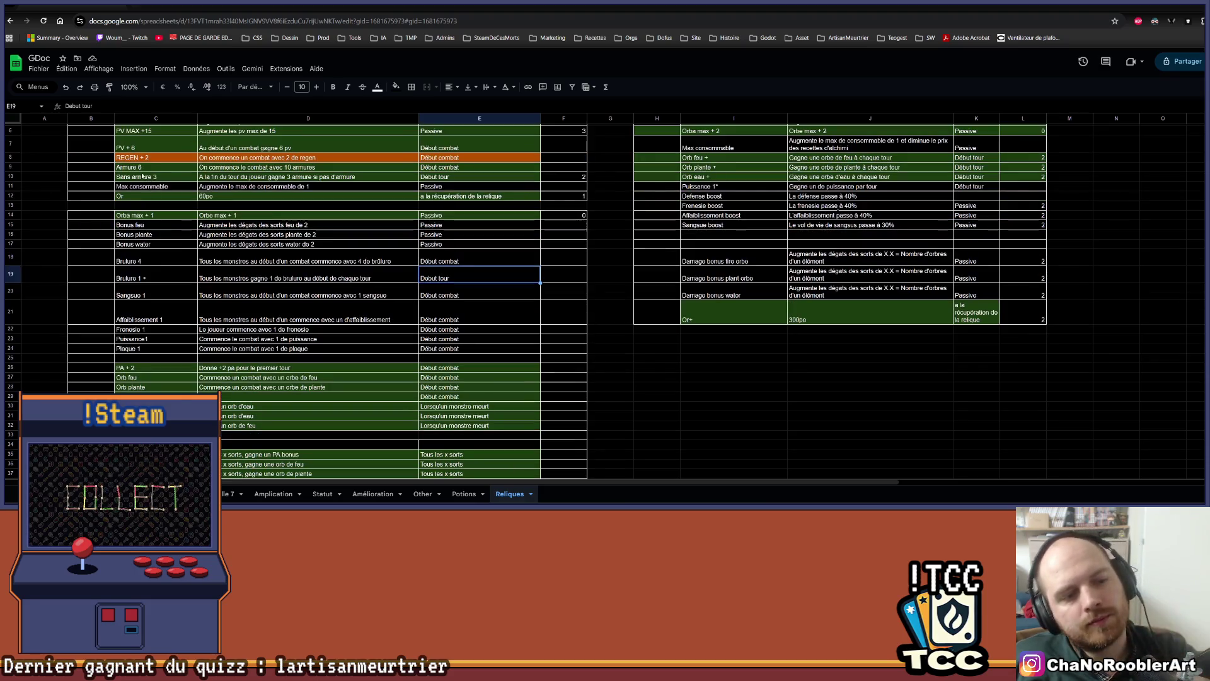
{"action": "key", "text": "alt+Tab"}
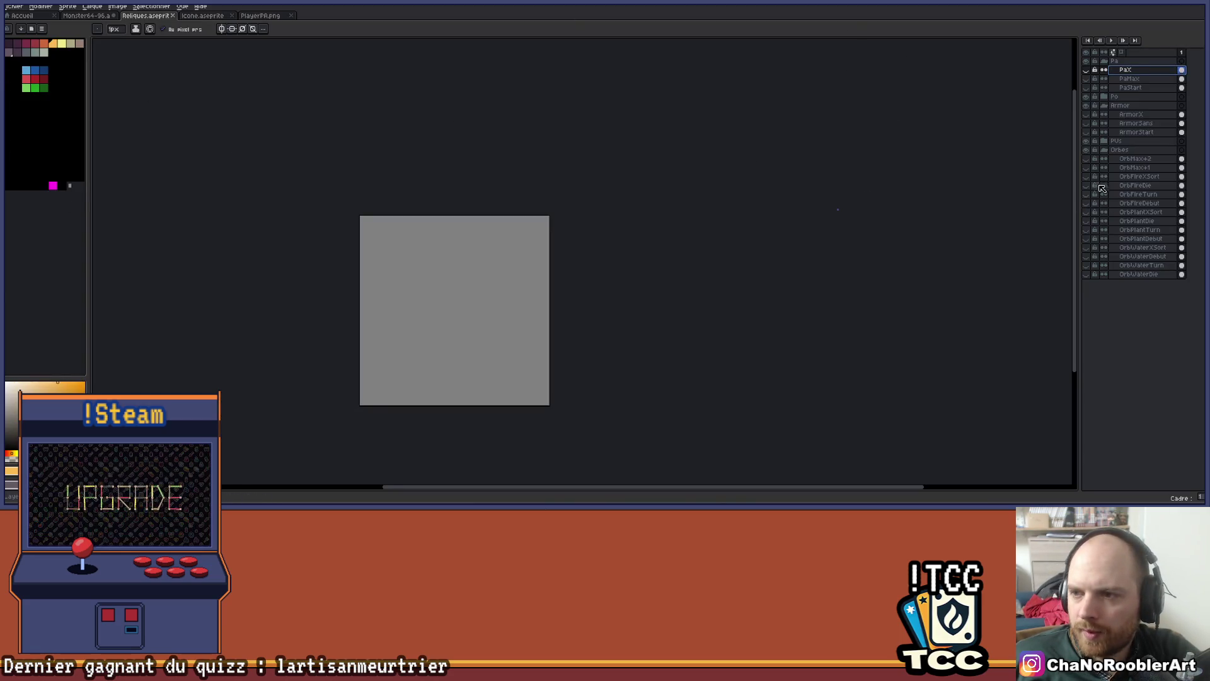
Expand the Orbes group and briefly preview two orb icon layers
{"action": "left_click", "coordinate": [1104, 150]}
{"action": "left_click", "coordinate": [1109, 152]}
{"action": "left_click", "coordinate": [1086, 166]}
{"action": "left_click", "coordinate": [1086, 166]}
{"action": "left_click", "coordinate": [1086, 186]}
{"action": "left_click", "coordinate": [1087, 186]}
Open the PUs group, briefly show the heart icon layer, then collapse it
{"action": "left_click", "coordinate": [1104, 150]}
{"action": "left_click", "coordinate": [1105, 141]}
{"action": "left_click", "coordinate": [1086, 150]}
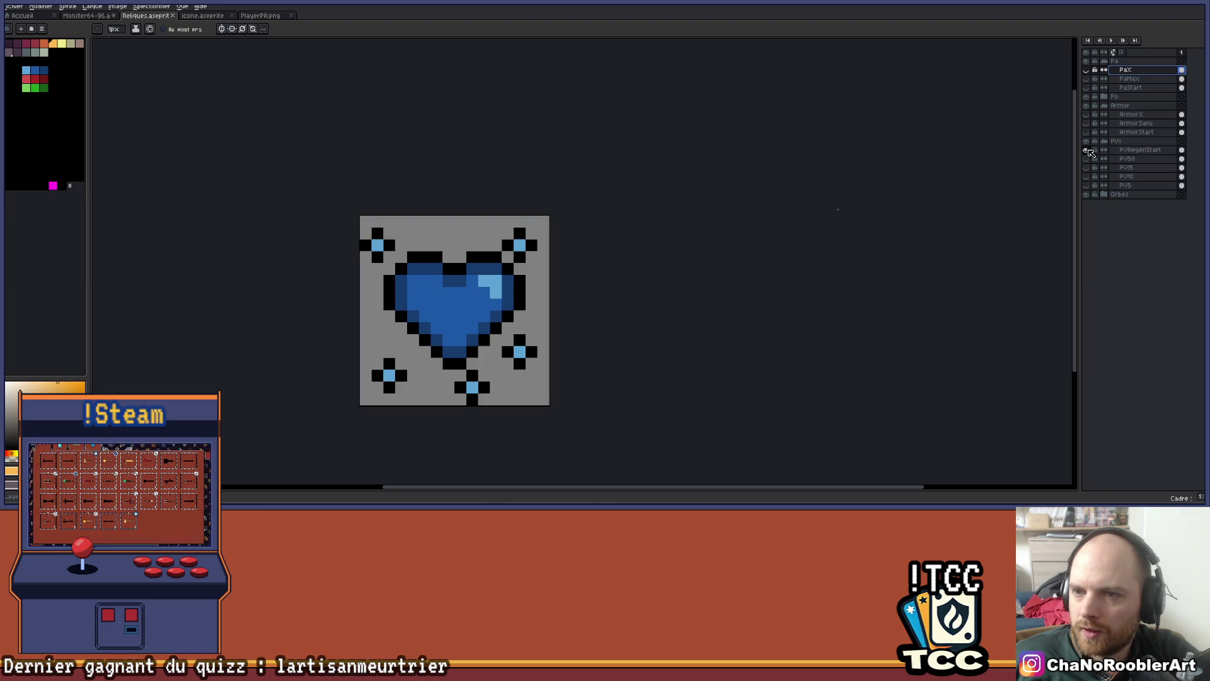
{"action": "left_click", "coordinate": [1086, 150]}
{"action": "left_click", "coordinate": [1104, 141]}
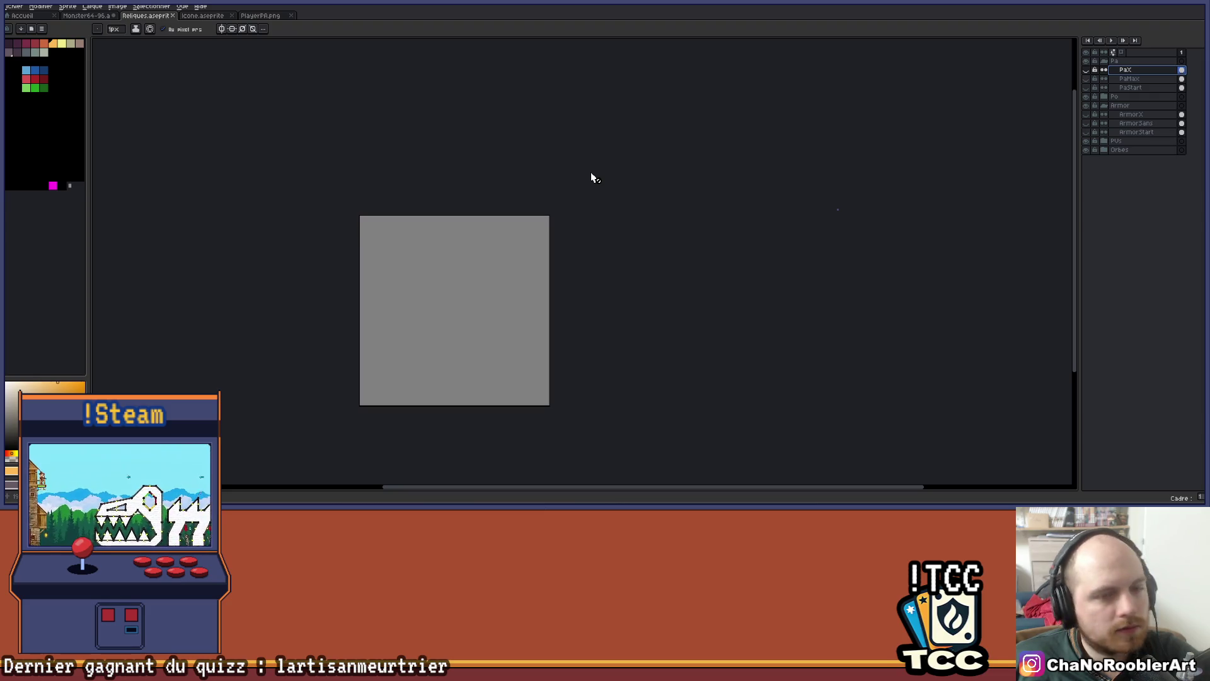
Make the PaX relic layer visible again and go back to the spreadsheet
{"action": "scroll", "coordinate": [595, 183], "scroll_direction": "down", "scroll_amount": 1}
{"action": "scroll", "coordinate": [616, 243], "scroll_direction": "up", "scroll_amount": 1}
{"action": "left_click", "coordinate": [1085, 70]}
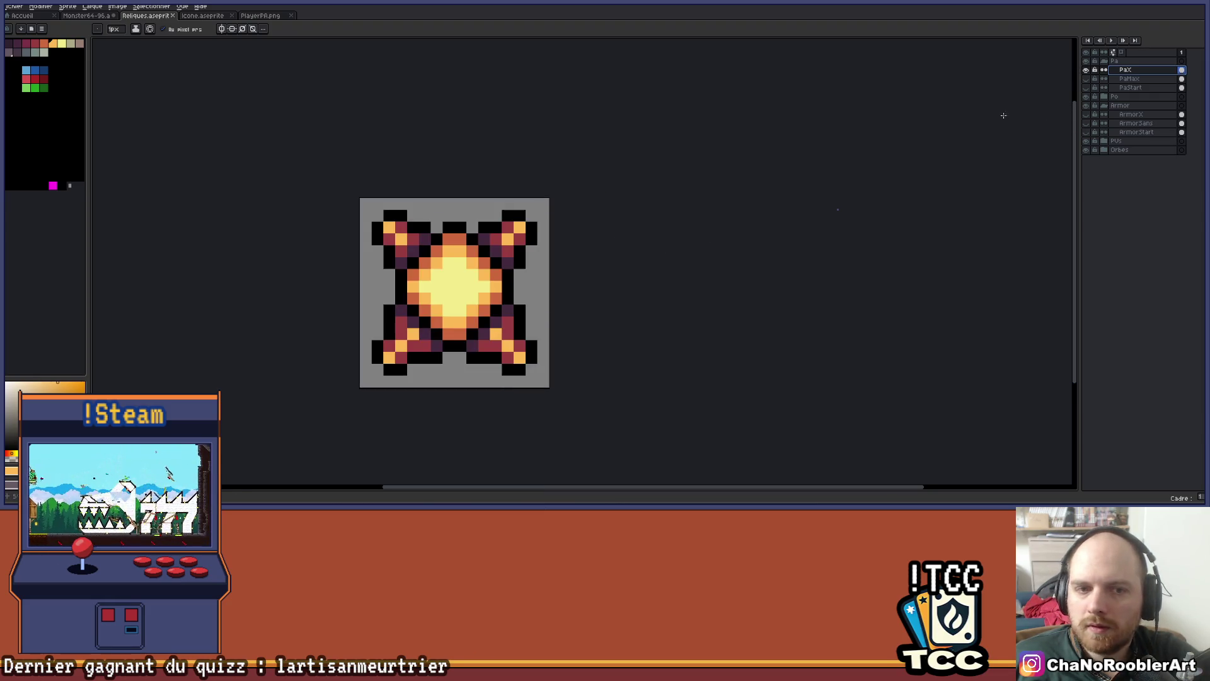
{"action": "key", "text": "alt+Tab"}
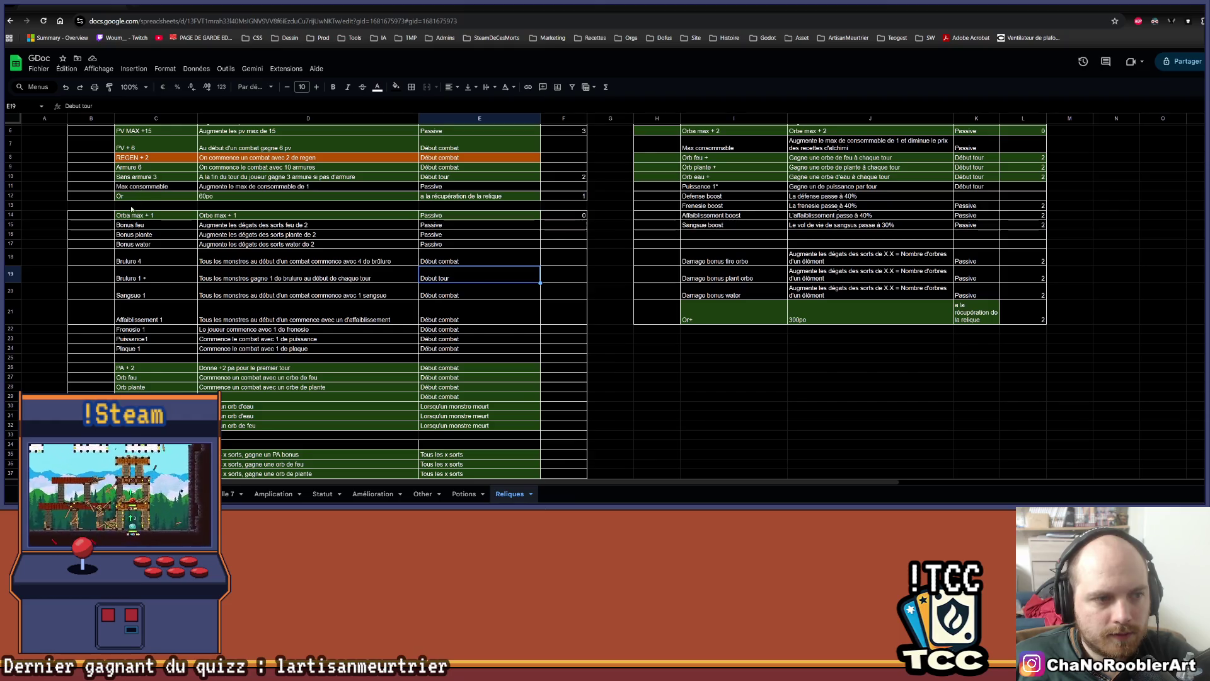
Review the Defense boost entry (I12) and the three orb damage bonuses (I18:I20), then return to Aseprite
{"action": "scroll", "coordinate": [150, 388], "scroll_direction": "down", "scroll_amount": 3}
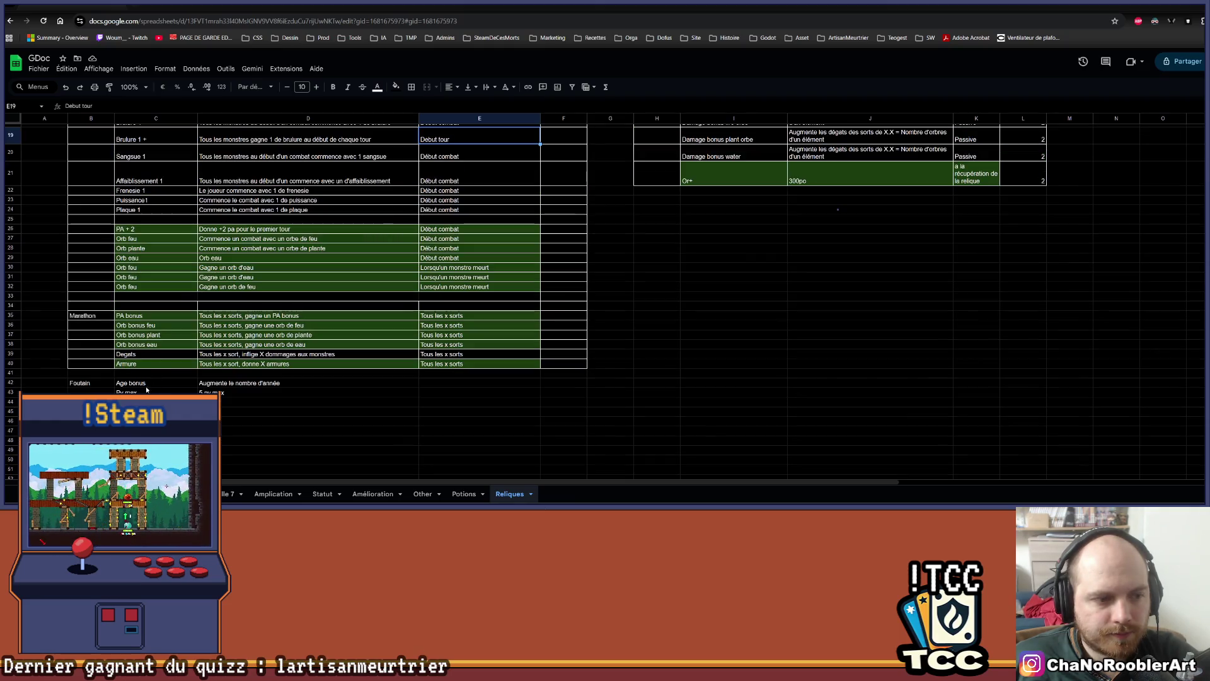
{"action": "scroll", "coordinate": [651, 435], "scroll_direction": "up", "scroll_amount": 5}
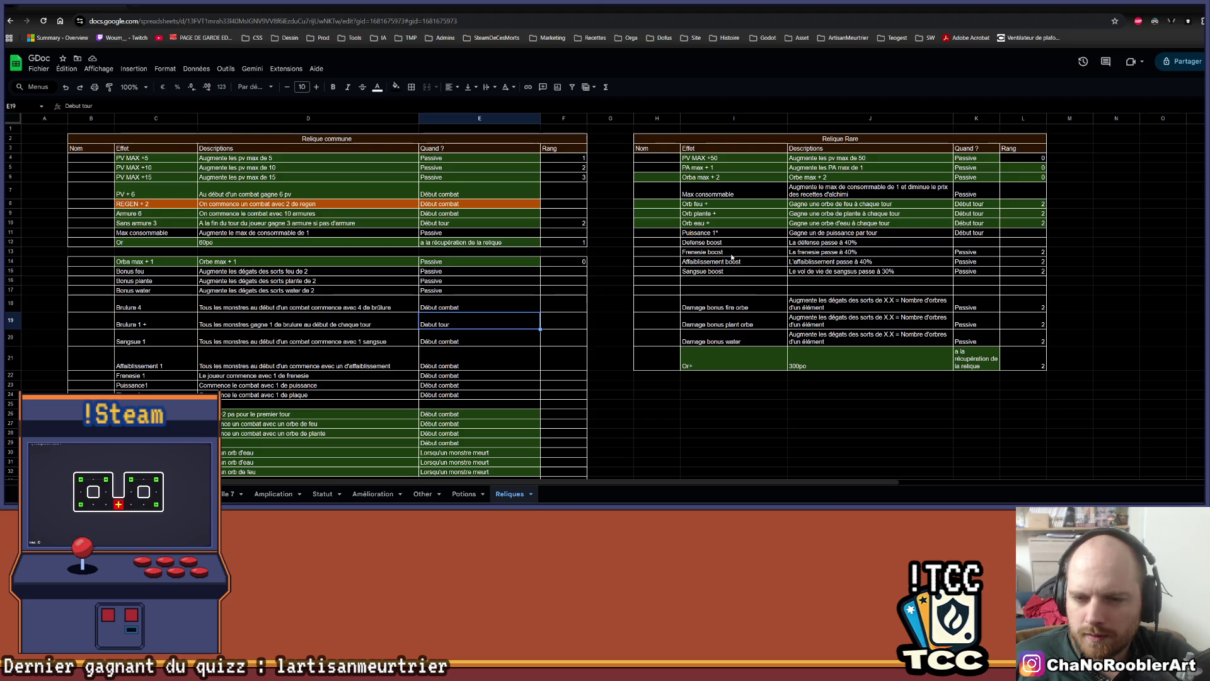
{"action": "left_click", "coordinate": [731, 244]}
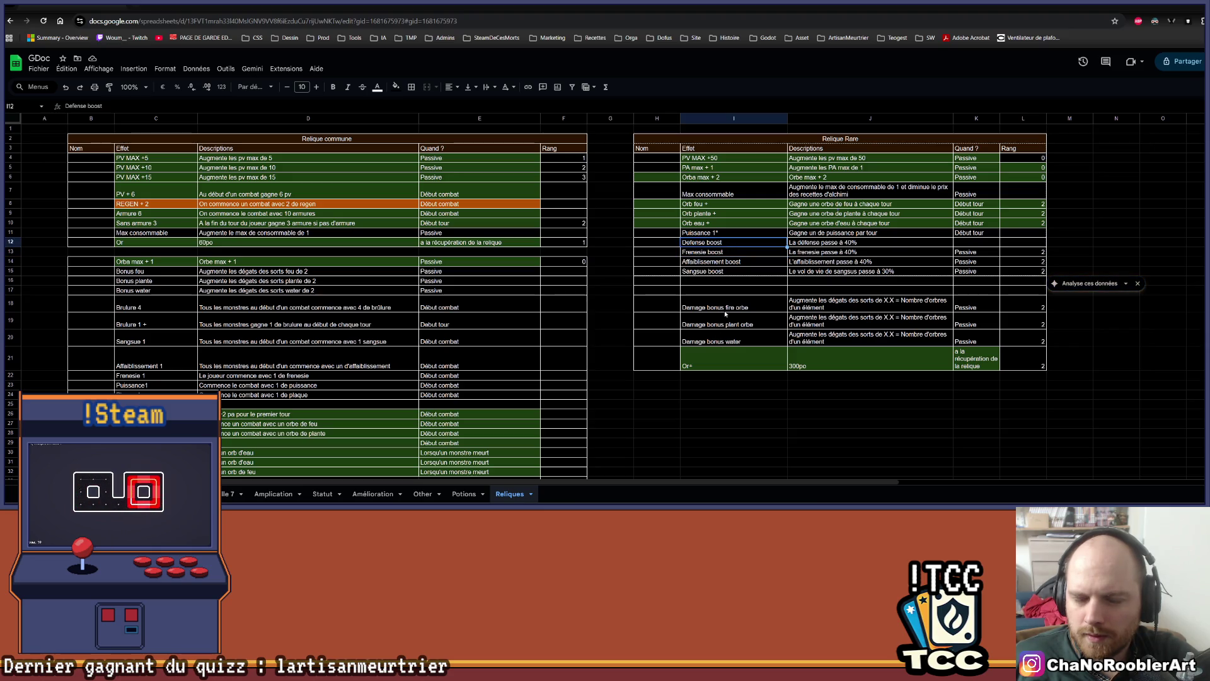
{"action": "left_click", "coordinate": [727, 309]}
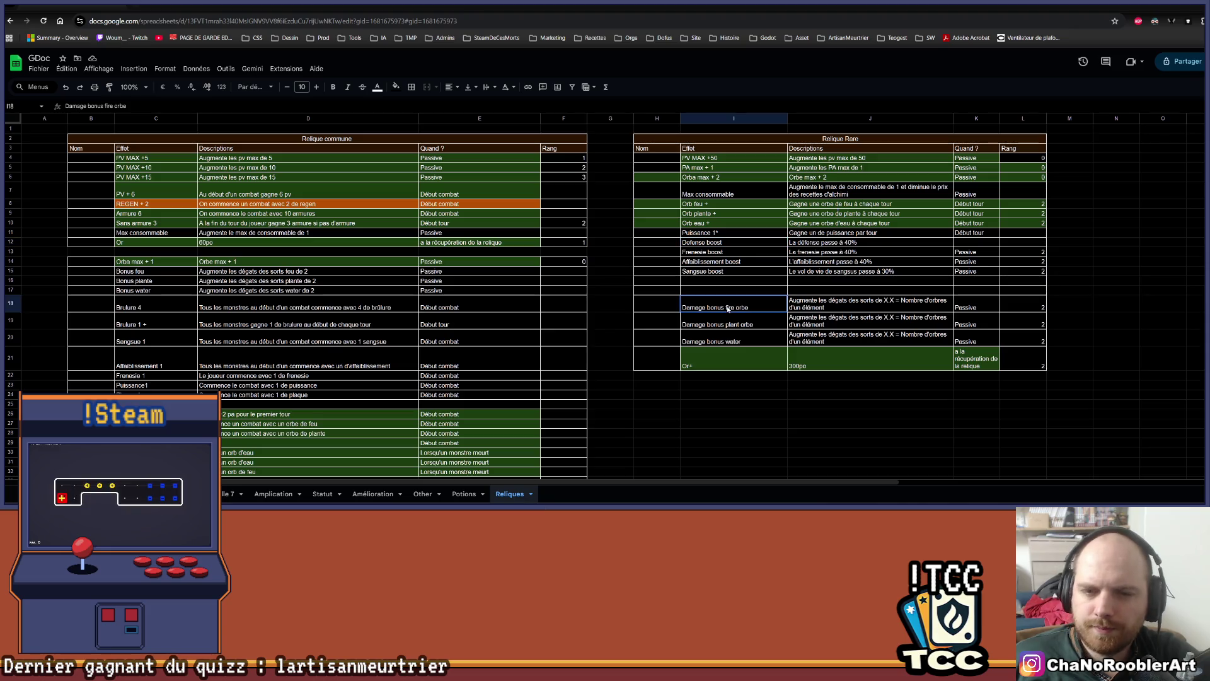
{"action": "left_click", "coordinate": [737, 340], "text": "shift"}
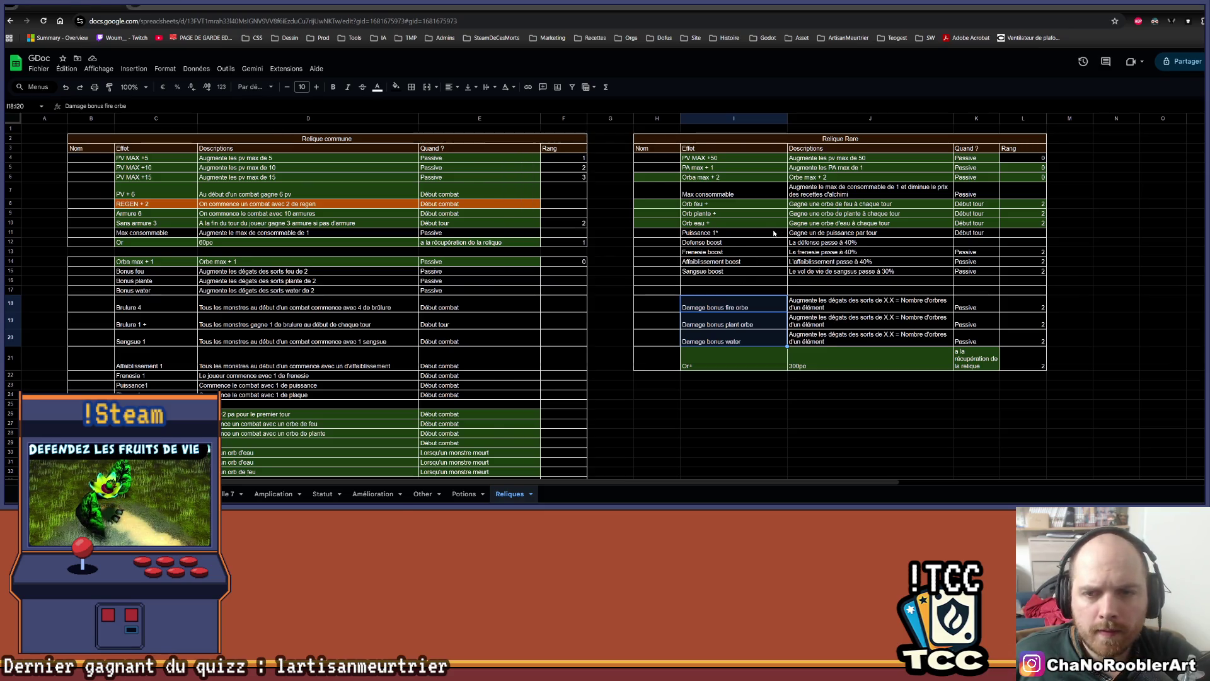
{"action": "key", "text": "alt+Tab"}
{"action": "scroll", "coordinate": [621, 271], "scroll_direction": "up", "scroll_amount": 1}
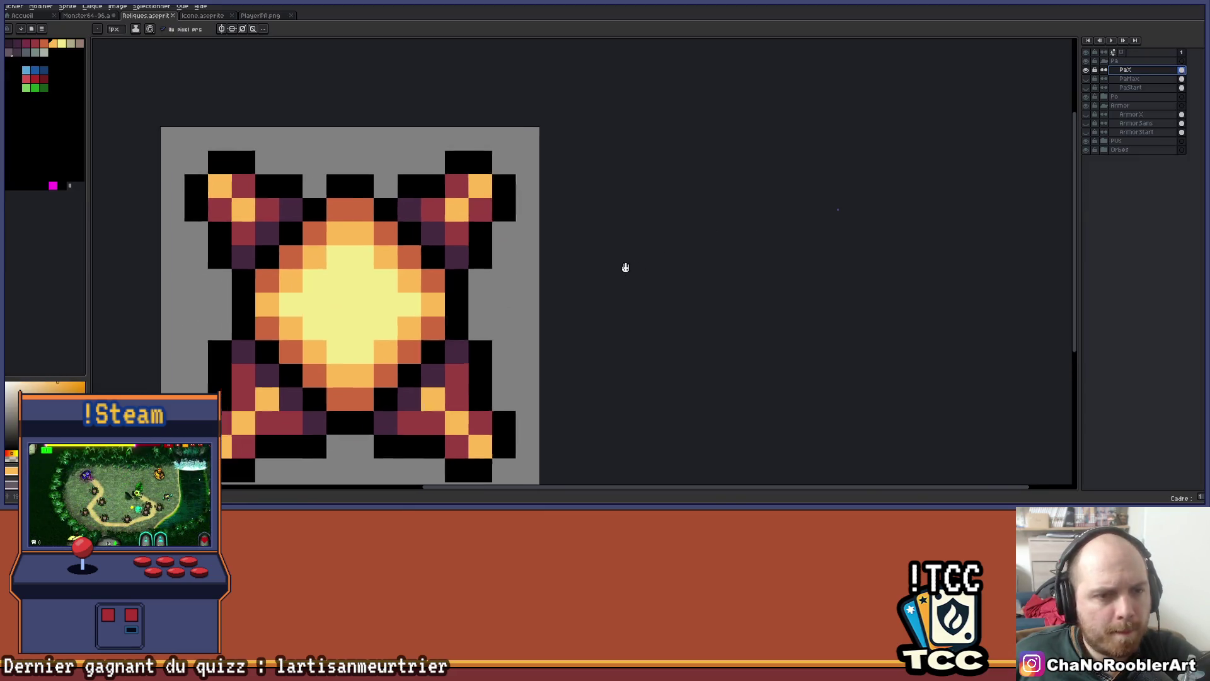
Pan the canvas and glance at the Reliques spreadsheet
{"action": "left_click_drag", "start_coordinate": [621, 271], "coordinate": [746, 199]}
{"action": "key", "text": "alt+Tab"}
{"action": "scroll", "coordinate": [746, 187], "scroll_direction": "down", "scroll_amount": 5}
{"action": "scroll", "coordinate": [679, 297], "scroll_direction": "up", "scroll_amount": 5}
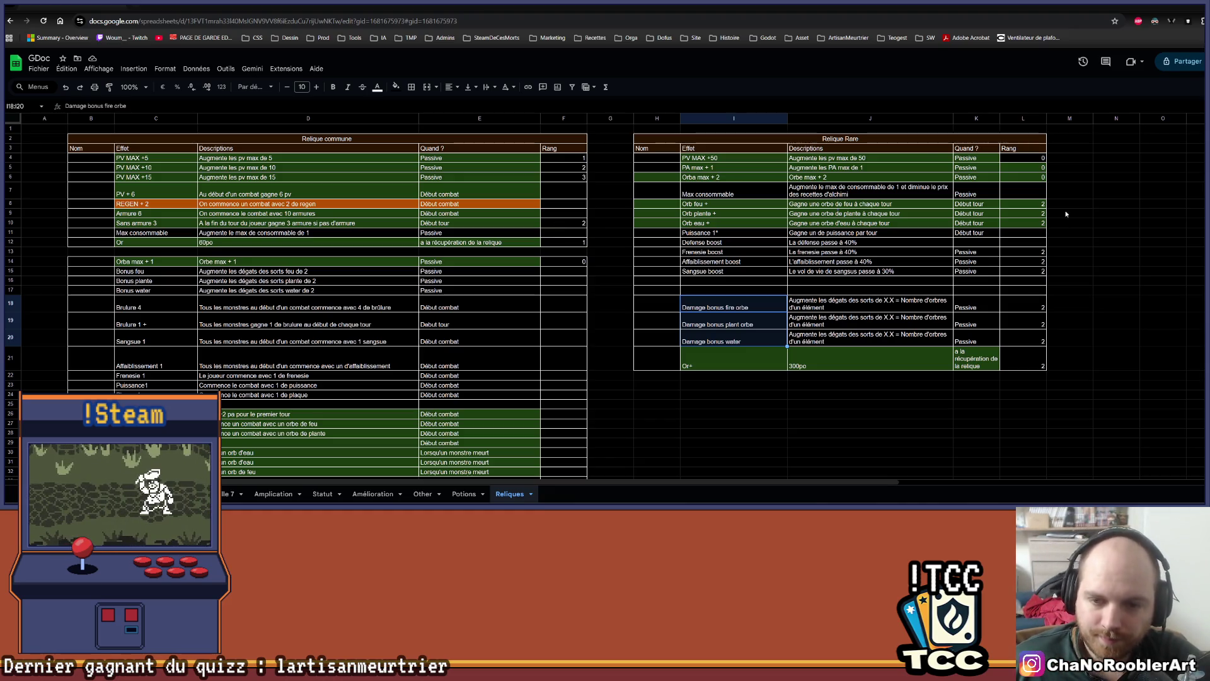
Hide PaX, collapse the Pa and Armor groups and show a red orb layer from Orbes
{"action": "key", "text": "alt+Tab"}
{"action": "scroll", "coordinate": [687, 244], "scroll_direction": "up", "scroll_amount": 2}
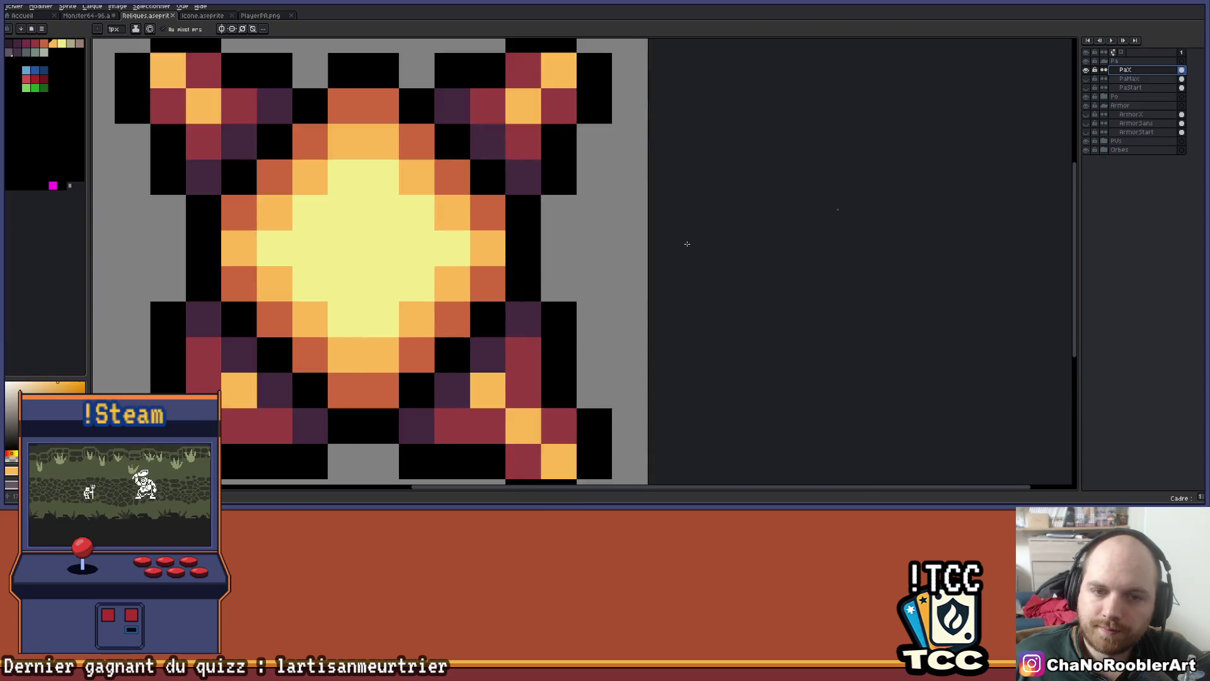
{"action": "scroll", "coordinate": [687, 244], "scroll_direction": "down", "scroll_amount": 3}
{"action": "left_click", "coordinate": [1086, 69]}
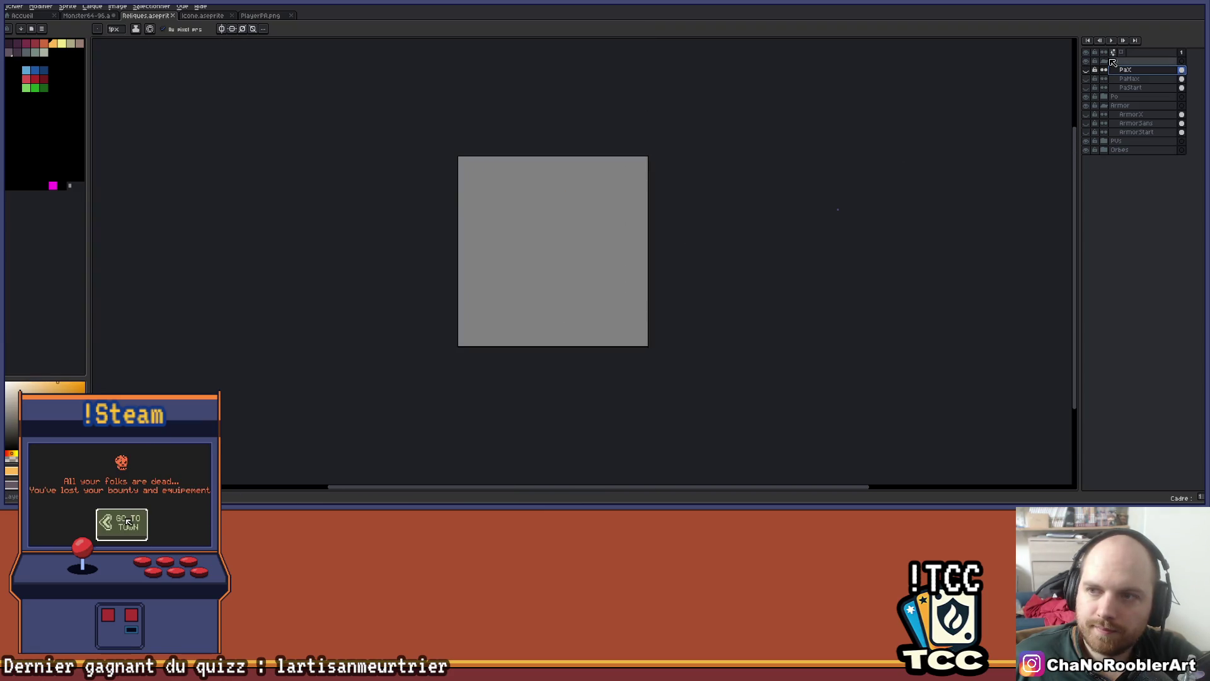
{"action": "left_click", "coordinate": [1104, 61]}
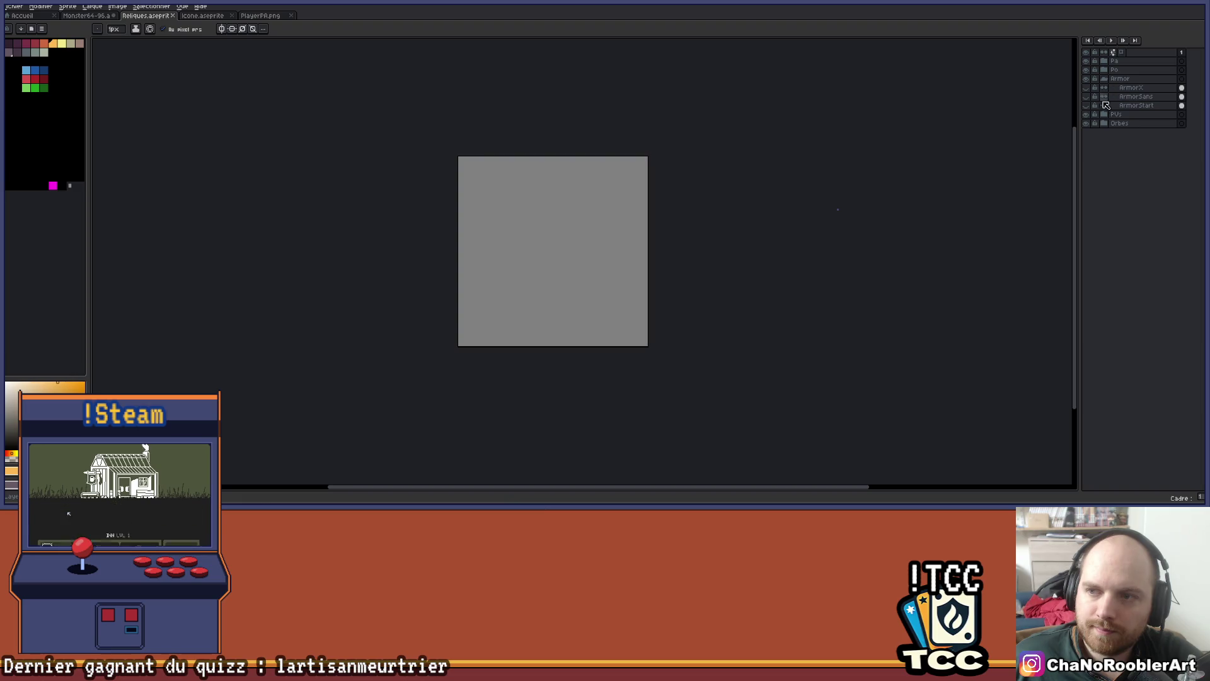
{"action": "left_click", "coordinate": [1105, 79]}
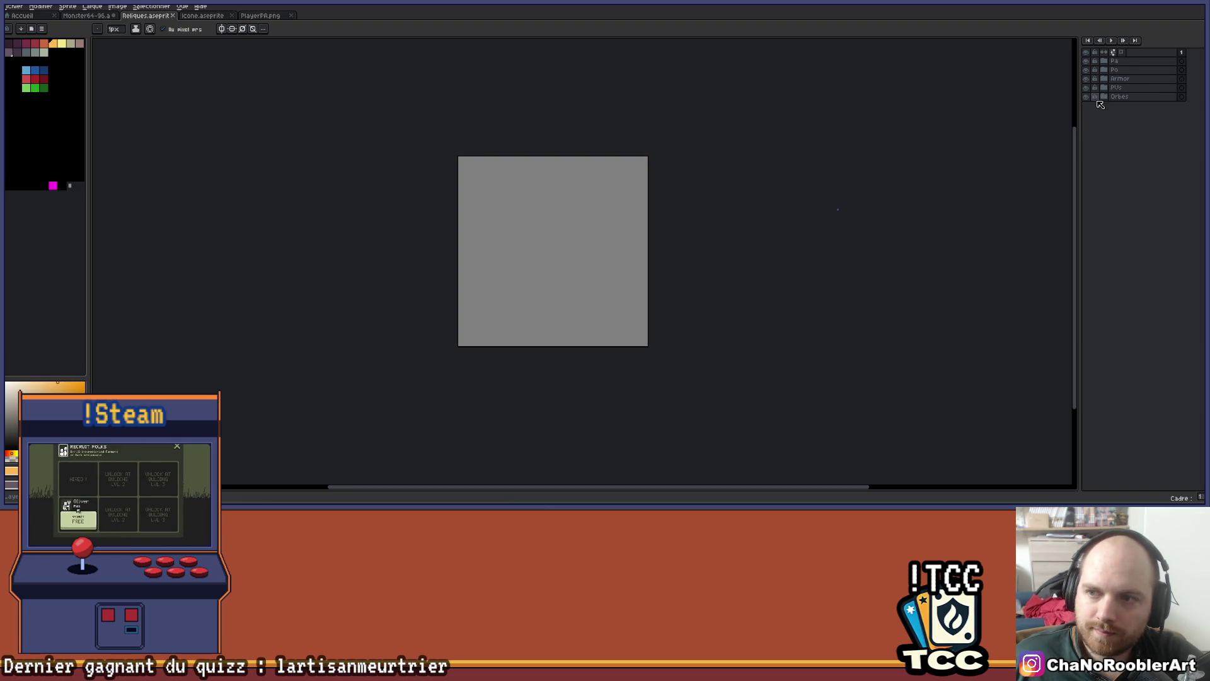
{"action": "left_click", "coordinate": [1105, 96]}
{"action": "left_click", "coordinate": [1088, 124]}
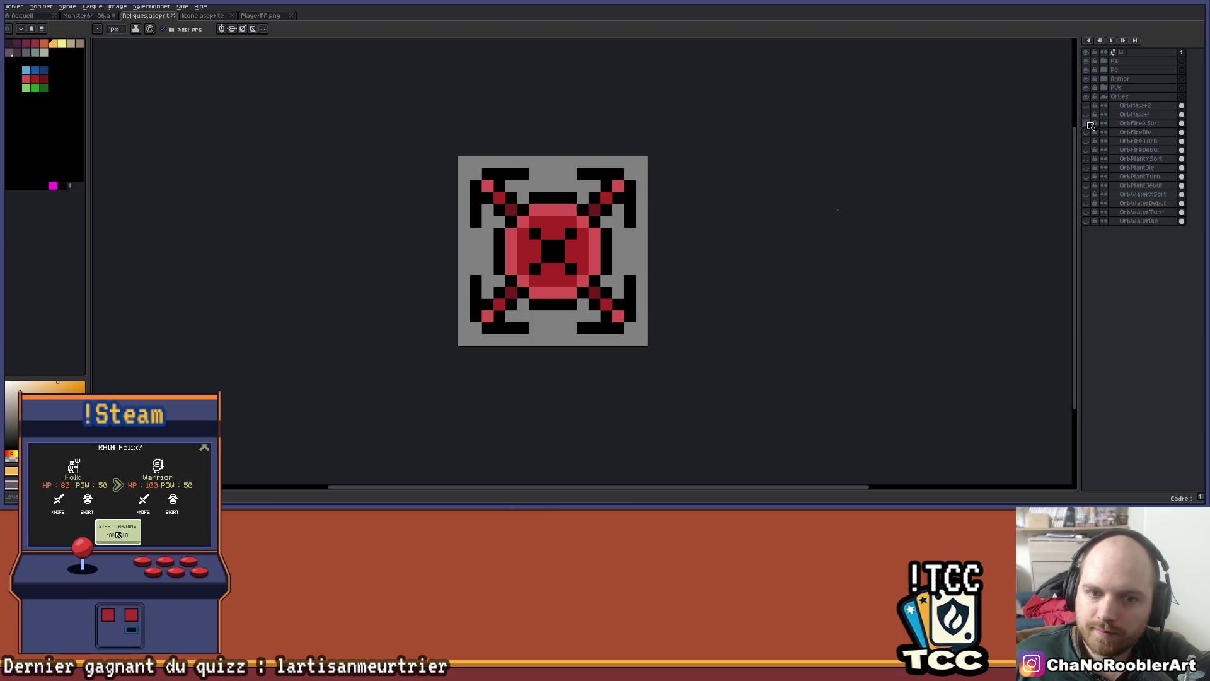
{"action": "key", "text": "alt+Tab"}
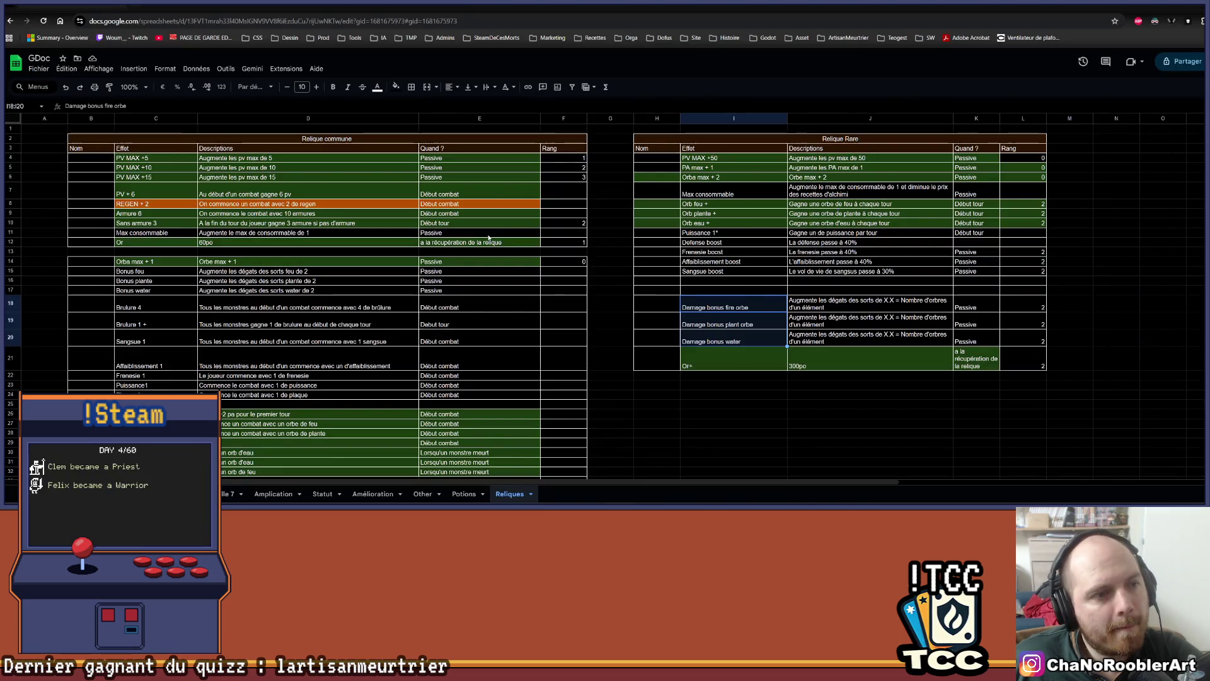
{"action": "scroll", "coordinate": [489, 237], "scroll_direction": "down", "scroll_amount": 5}
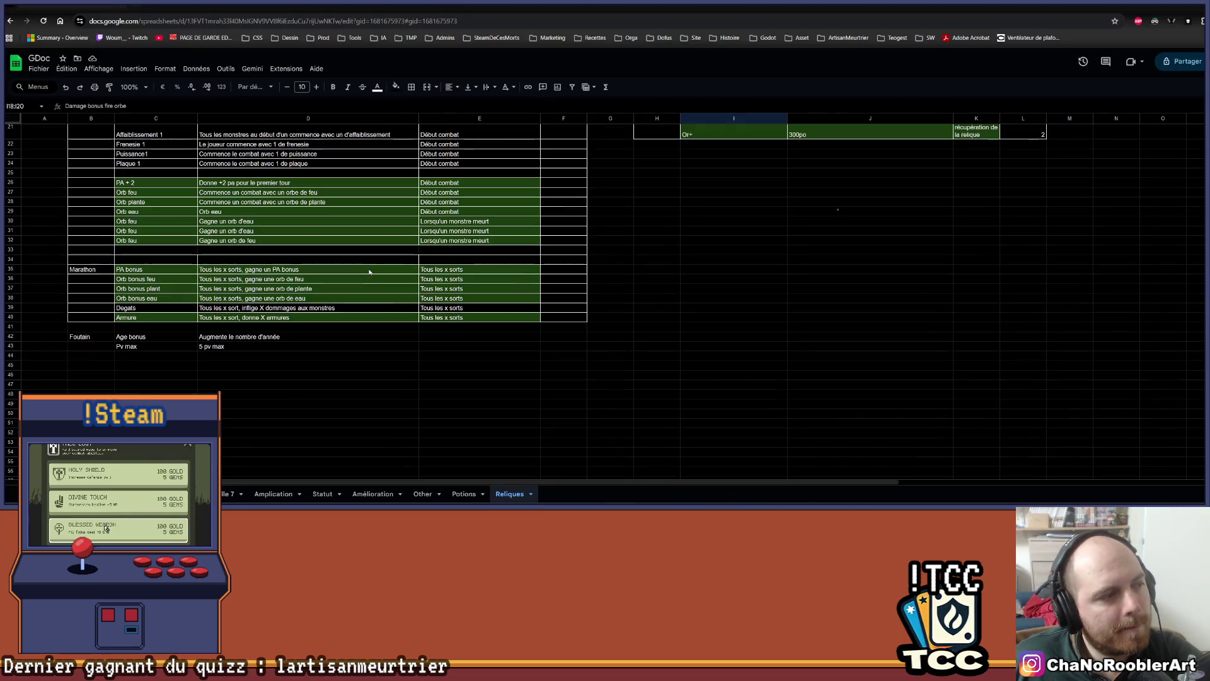
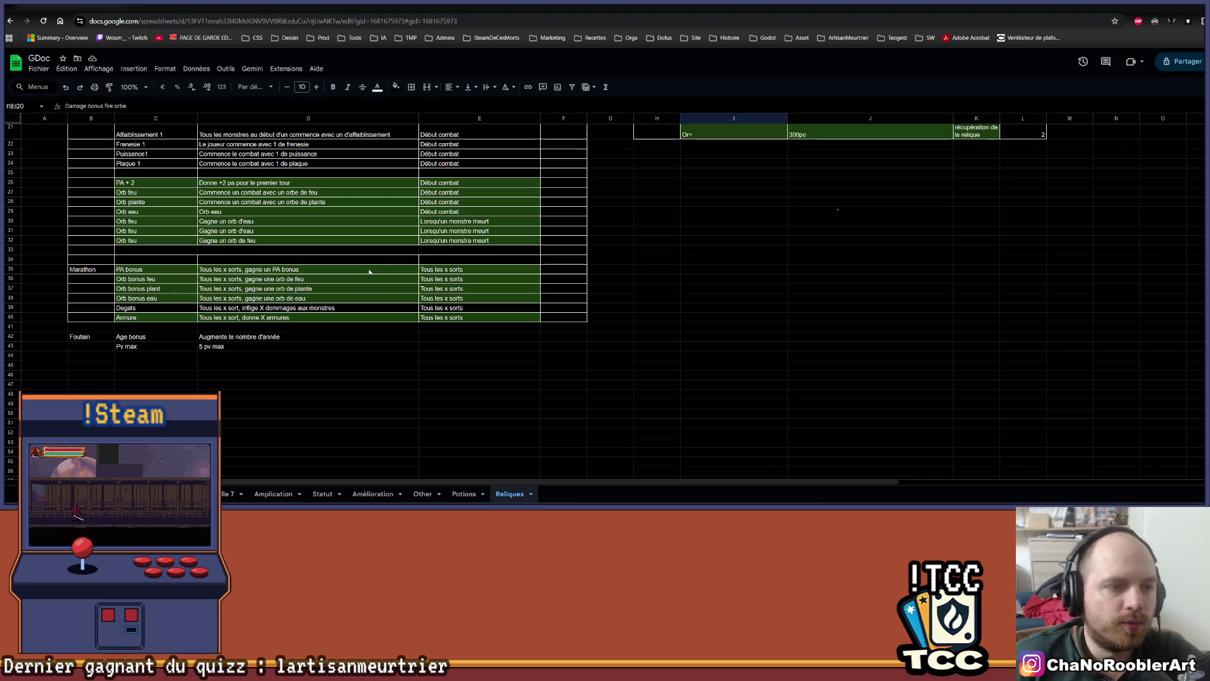
Scroll the Reliques sheet up to the Relique commune and Relique Rare tables, then return to Aseprite
{"action": "scroll", "coordinate": [416, 269], "scroll_direction": "up", "scroll_amount": 5}
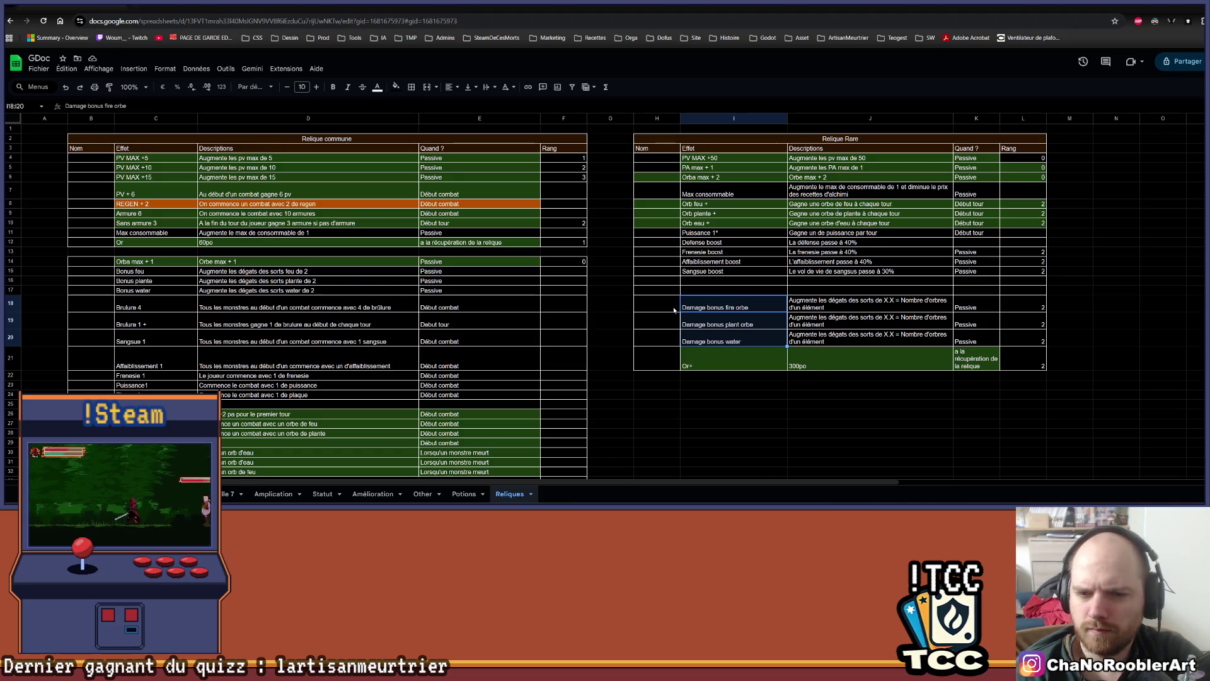
{"action": "key", "text": "alt+Tab"}
{"action": "key", "text": "alt+Tab"}
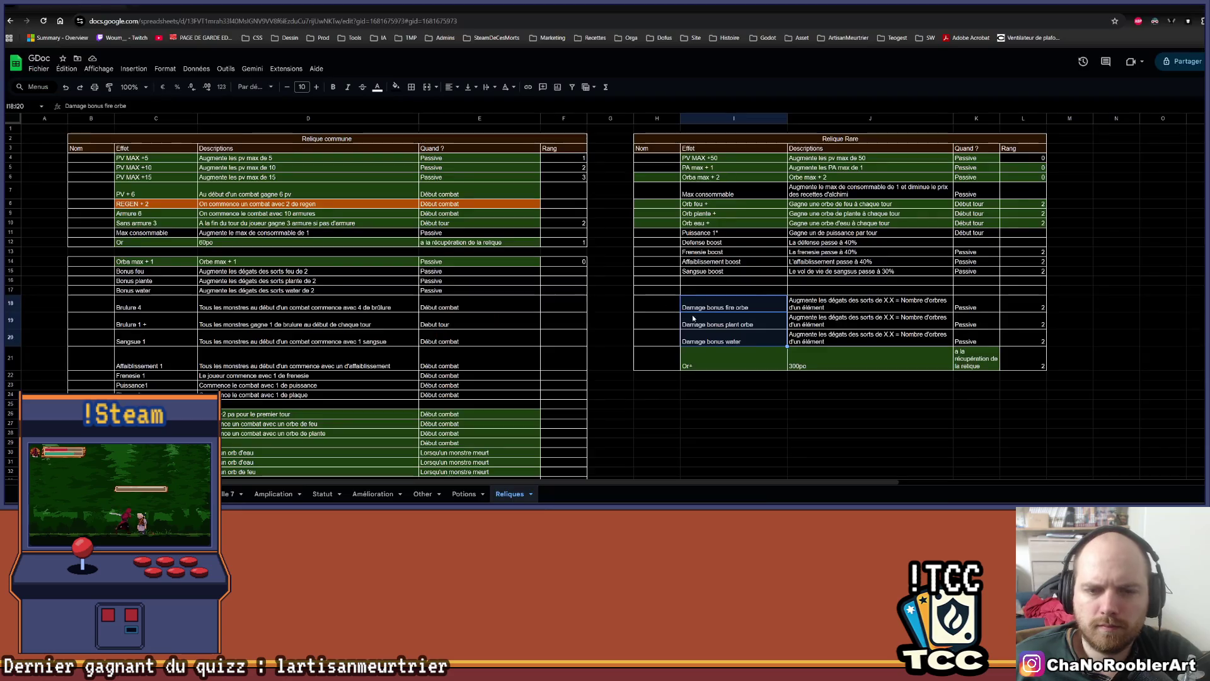
{"action": "key", "text": "alt+Tab"}
{"action": "scroll", "coordinate": [611, 216], "scroll_direction": "up", "scroll_amount": 3}
{"action": "scroll", "coordinate": [502, 197], "scroll_direction": "down", "scroll_amount": 2}
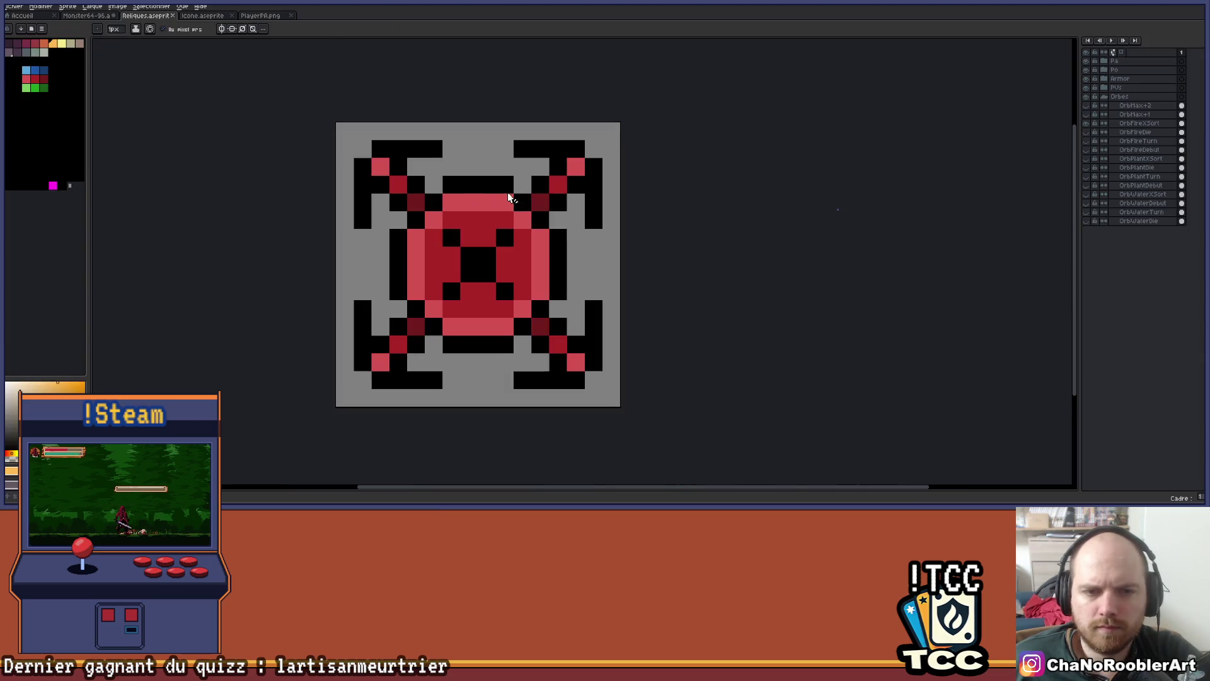
Duplicate the OrbFireXSort layer, hide the original, and rename the copy OrbFireDamage
{"action": "scroll", "coordinate": [559, 200], "scroll_direction": "up", "scroll_amount": 1}
{"action": "left_click", "coordinate": [1086, 123]}
{"action": "left_click", "coordinate": [1086, 123]}
{"action": "mouse_move", "coordinate": [1097, 128]}
{"action": "left_mouse_down"}
{"action": "mouse_move", "coordinate": [1128, 61]}
{"action": "mouse_move", "coordinate": [1127, 135]}
{"action": "left_mouse_up"}
{"action": "double_click", "coordinate": [1129, 61]}
{"action": "left_click", "coordinate": [1086, 133]}
{"action": "double_click", "coordinate": [1138, 106]}
{"action": "type", "text": "OrbFireDamag"}
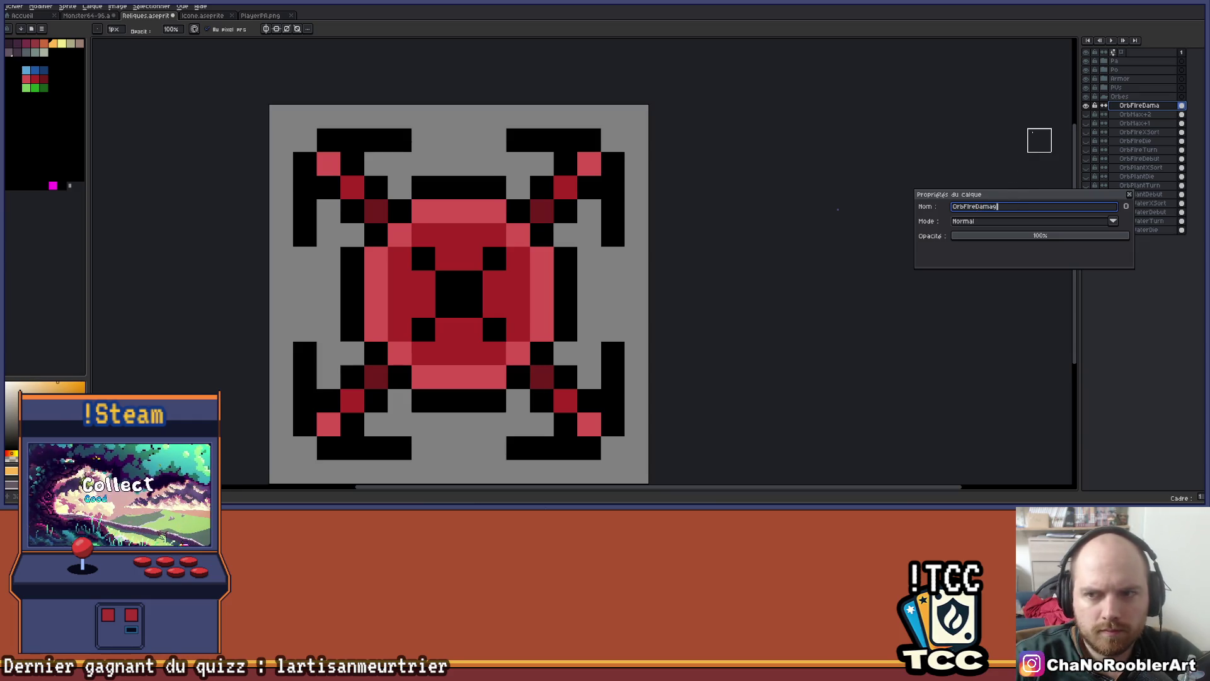
{"action": "type", "text": "e"}
{"action": "key", "text": "Return"}
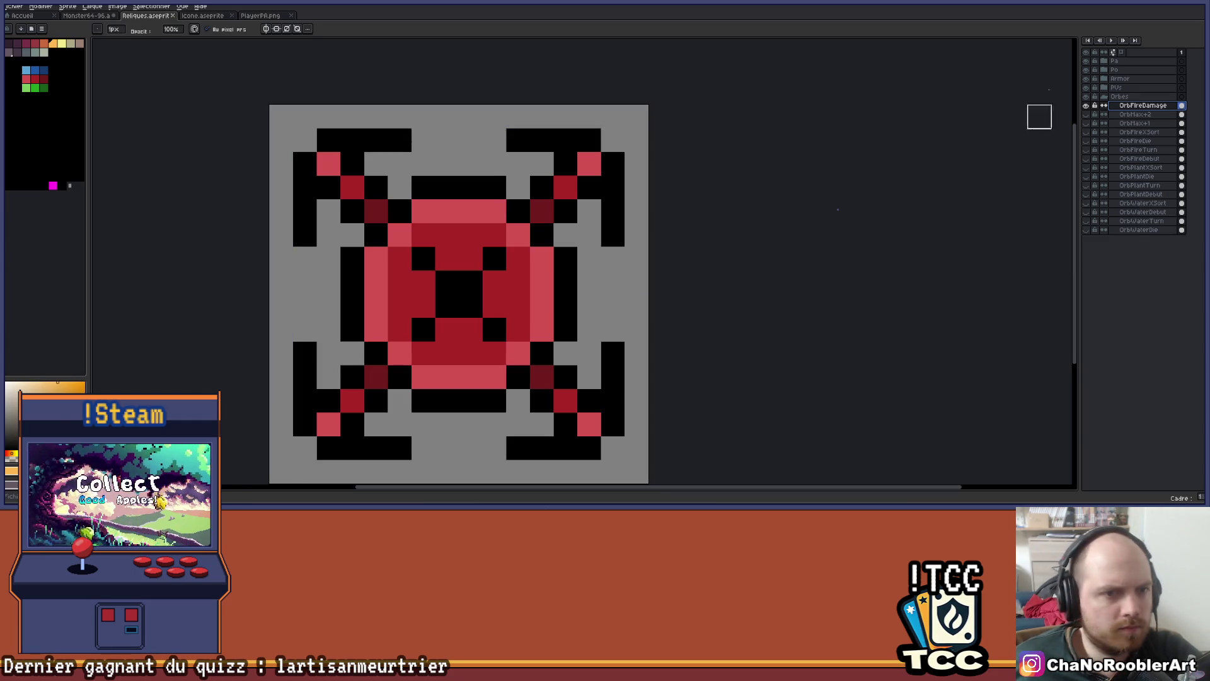
{"action": "scroll", "coordinate": [654, 251], "scroll_direction": "down", "scroll_amount": 2}
{"action": "mouse_move", "coordinate": [654, 250]}
{"action": "left_mouse_down"}
{"action": "mouse_move", "coordinate": [550, 234]}
{"action": "mouse_move", "coordinate": [573, 227]}
{"action": "mouse_move", "coordinate": [537, 208]}
{"action": "mouse_move", "coordinate": [572, 189]}
{"action": "mouse_move", "coordinate": [589, 262]}
{"action": "mouse_move", "coordinate": [590, 200]}
{"action": "mouse_move", "coordinate": [572, 173]}
{"action": "mouse_move", "coordinate": [465, 173]}
{"action": "mouse_move", "coordinate": [402, 226]}
{"action": "mouse_move", "coordinate": [429, 190]}
{"action": "mouse_move", "coordinate": [411, 173]}
{"action": "mouse_move", "coordinate": [376, 208]}
{"action": "mouse_move", "coordinate": [376, 189]}
{"action": "mouse_move", "coordinate": [359, 208]}
{"action": "mouse_move", "coordinate": [358, 351]}
{"action": "mouse_move", "coordinate": [376, 368]}
{"action": "mouse_move", "coordinate": [412, 350]}
{"action": "mouse_move", "coordinate": [412, 404]}
{"action": "mouse_move", "coordinate": [572, 404]}
{"action": "mouse_move", "coordinate": [519, 419]}
{"action": "mouse_move", "coordinate": [541, 353]}
{"action": "mouse_move", "coordinate": [588, 329]}
{"action": "mouse_move", "coordinate": [588, 383]}
{"action": "mouse_move", "coordinate": [523, 341]}
{"action": "left_mouse_up"}
Compare the corner-frame and green orb layers with OrbFireDamage, then show OrbFireDamage again
{"action": "scroll", "coordinate": [512, 219], "scroll_direction": "up", "scroll_amount": 1}
{"action": "scroll", "coordinate": [573, 351], "scroll_direction": "down", "scroll_amount": 3}
{"action": "scroll", "coordinate": [573, 351], "scroll_direction": "up", "scroll_amount": 3}
{"action": "scroll", "coordinate": [487, 327], "scroll_direction": "down", "scroll_amount": 4}
{"action": "scroll", "coordinate": [487, 328], "scroll_direction": "up", "scroll_amount": 7}
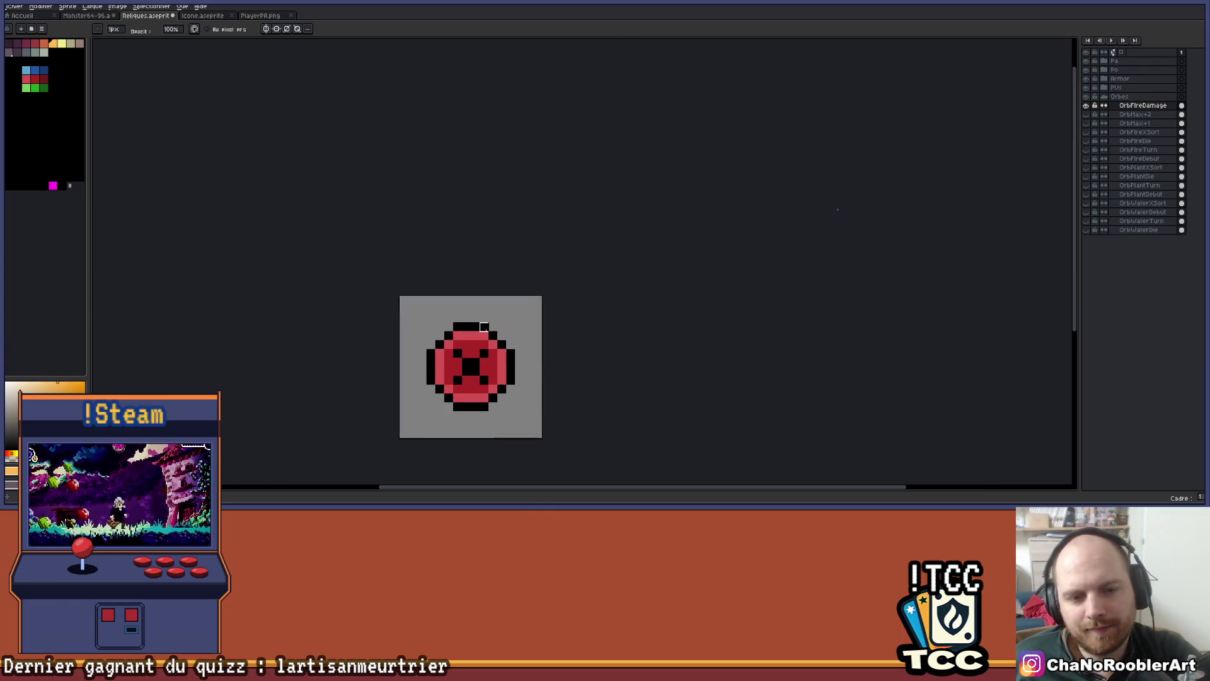
{"action": "scroll", "coordinate": [487, 328], "scroll_direction": "down", "scroll_amount": 2}
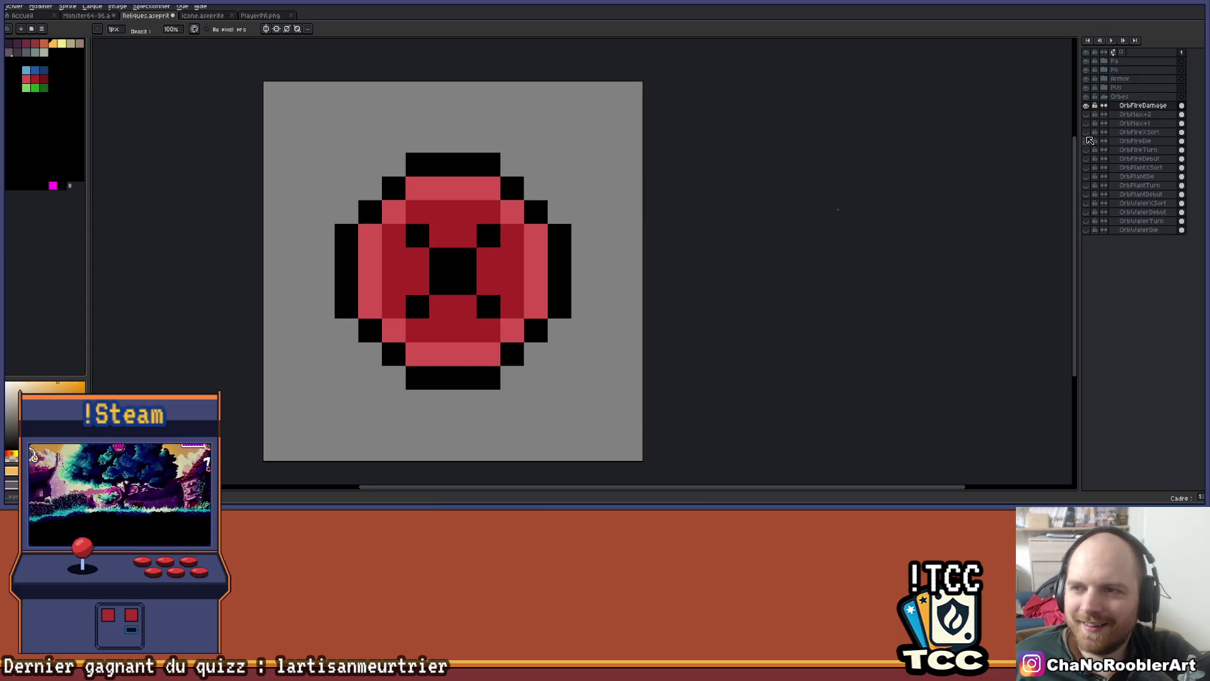
{"action": "left_click", "coordinate": [1087, 203]}
{"action": "left_click", "coordinate": [1087, 203]}
{"action": "left_click", "coordinate": [1087, 106]}
{"action": "left_click", "coordinate": [1086, 185]}
{"action": "left_click", "coordinate": [1087, 185]}
{"action": "left_click", "coordinate": [1086, 106]}
{"action": "scroll", "coordinate": [505, 281], "scroll_direction": "up", "scroll_amount": 3}
Paint over the orb's black X face pixels with dark red
{"action": "mouse_move", "coordinate": [473, 283]}
{"action": "left_mouse_down"}
{"action": "mouse_move", "coordinate": [467, 319]}
{"action": "mouse_move", "coordinate": [437, 299]}
{"action": "left_mouse_up"}
{"action": "left_click", "coordinate": [437, 302]}
{"action": "left_click", "coordinate": [396, 248]}
{"action": "left_click", "coordinate": [396, 354]}
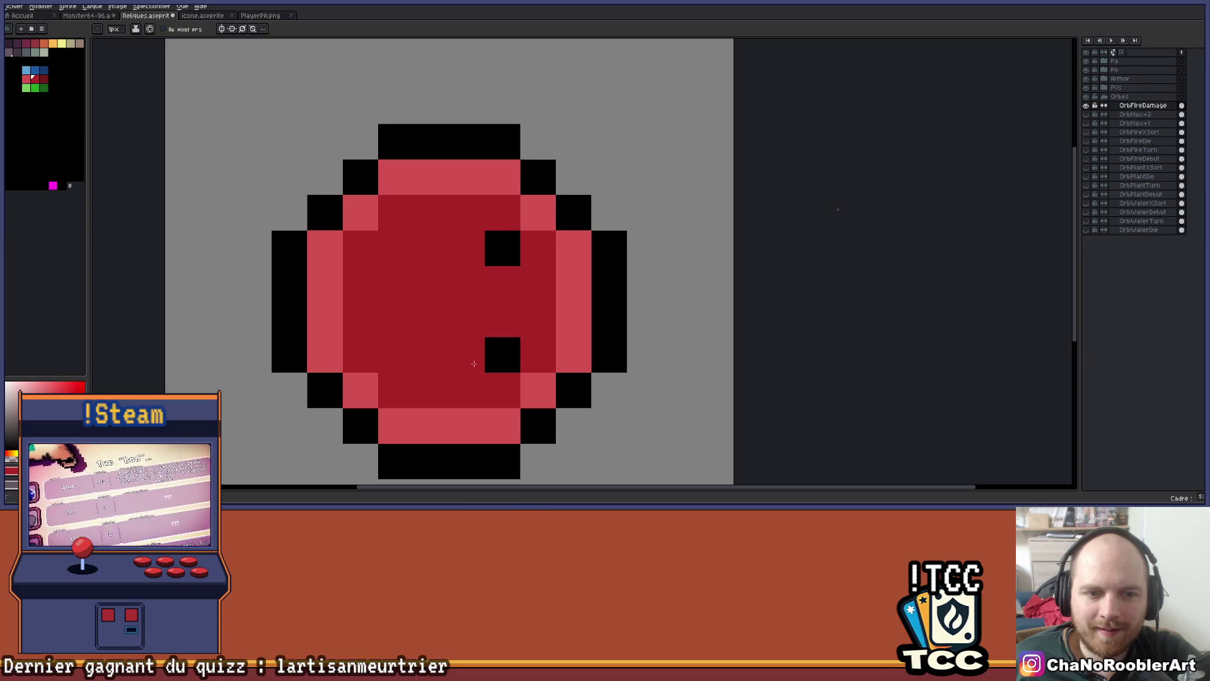
{"action": "left_click", "coordinate": [502, 355]}
{"action": "left_click", "coordinate": [502, 248]}
Pick light red from the orb's rim and draw a diagonal highlight streak across the orb
{"action": "key", "text": "i"}
{"action": "left_click", "coordinate": [537, 222], "text": "alt"}
{"action": "left_click", "coordinate": [467, 248]}
{"action": "left_click", "coordinate": [503, 284]}
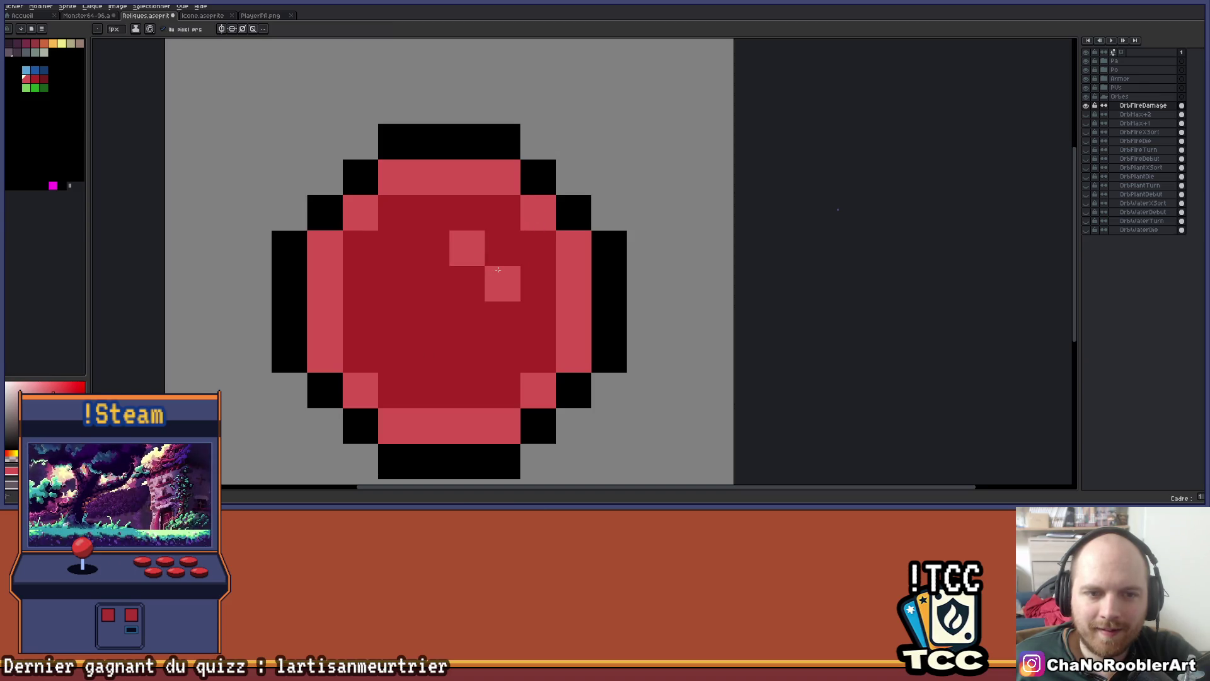
{"action": "scroll", "coordinate": [518, 279], "scroll_direction": "down", "scroll_amount": 4}
{"action": "scroll", "coordinate": [543, 282], "scroll_direction": "up", "scroll_amount": 6}
{"action": "left_click", "coordinate": [425, 311]}
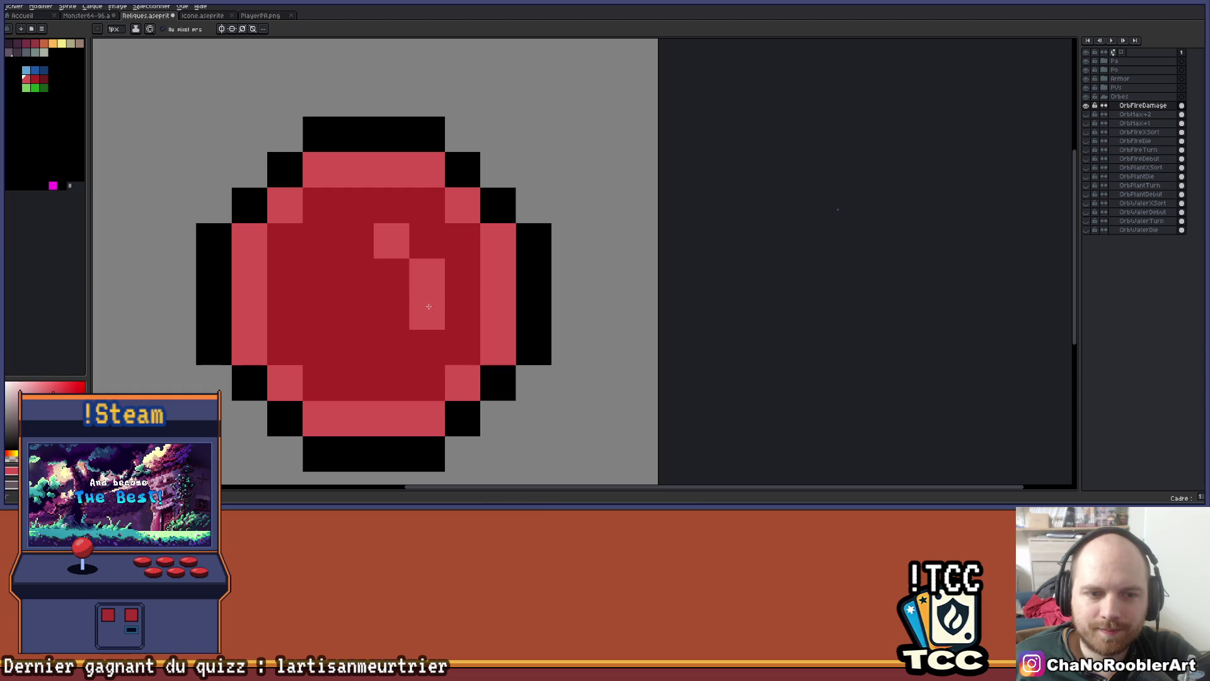
{"action": "left_click", "coordinate": [390, 276]}
{"action": "left_click", "coordinate": [365, 229]}
{"action": "scroll", "coordinate": [365, 229], "scroll_direction": "down", "scroll_amount": 2}
{"action": "scroll", "coordinate": [366, 229], "scroll_direction": "down", "scroll_amount": 3}
{"action": "scroll", "coordinate": [530, 253], "scroll_direction": "up", "scroll_amount": 1}
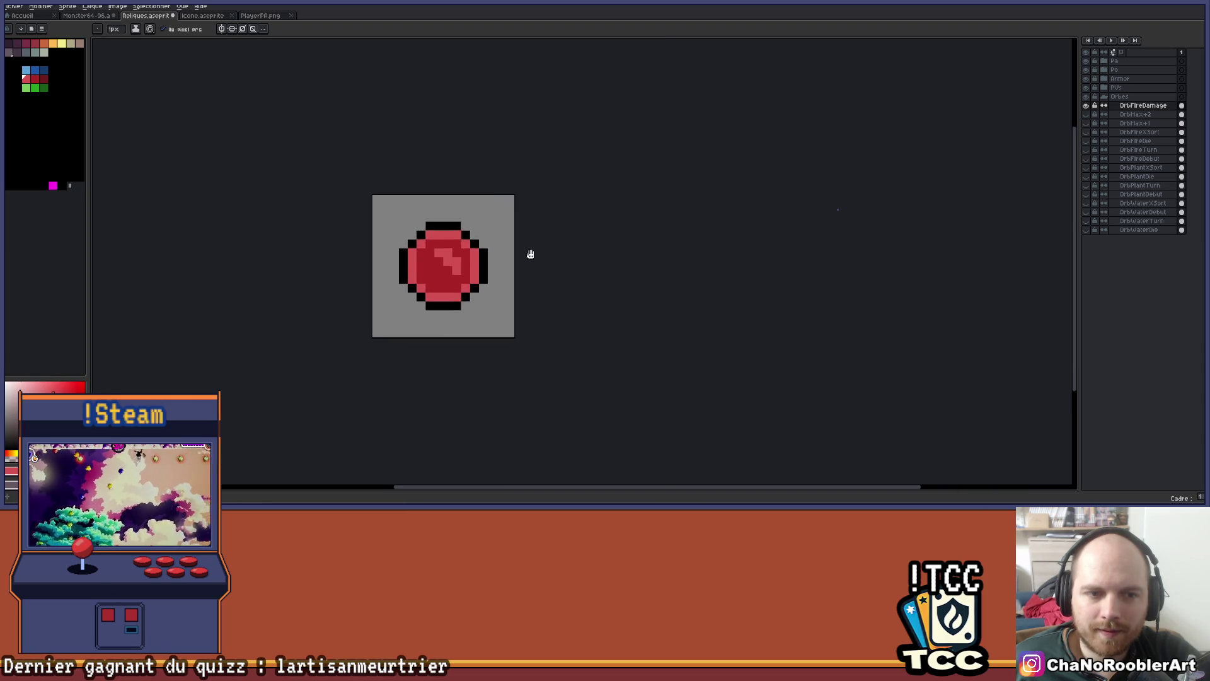
{"action": "scroll", "coordinate": [532, 257], "scroll_direction": "down", "scroll_amount": 2}
{"action": "scroll", "coordinate": [505, 243], "scroll_direction": "up", "scroll_amount": 2}
{"action": "scroll", "coordinate": [504, 244], "scroll_direction": "up", "scroll_amount": 2}
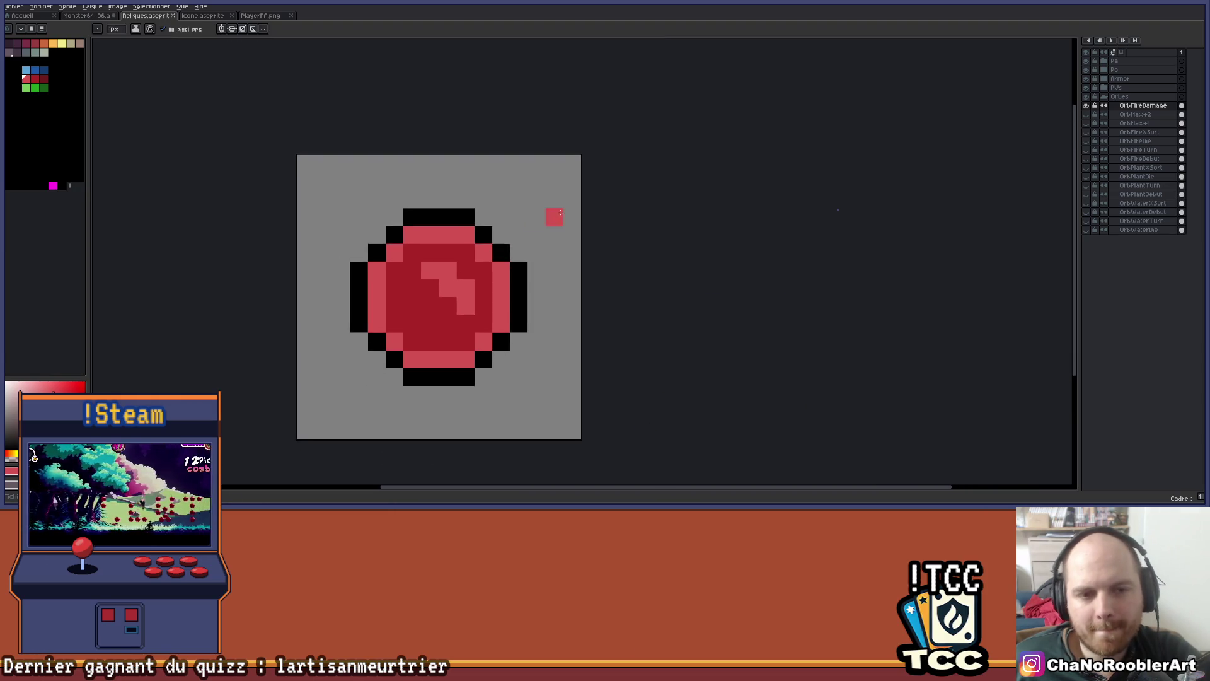
Select the red orb and drag it up to the top of the canvas, adjusting it by one pixel
{"action": "left_click_drag", "start_coordinate": [467, 196], "coordinate": [491, 219]}
{"action": "key", "text": "i"}
{"action": "key", "text": "b"}
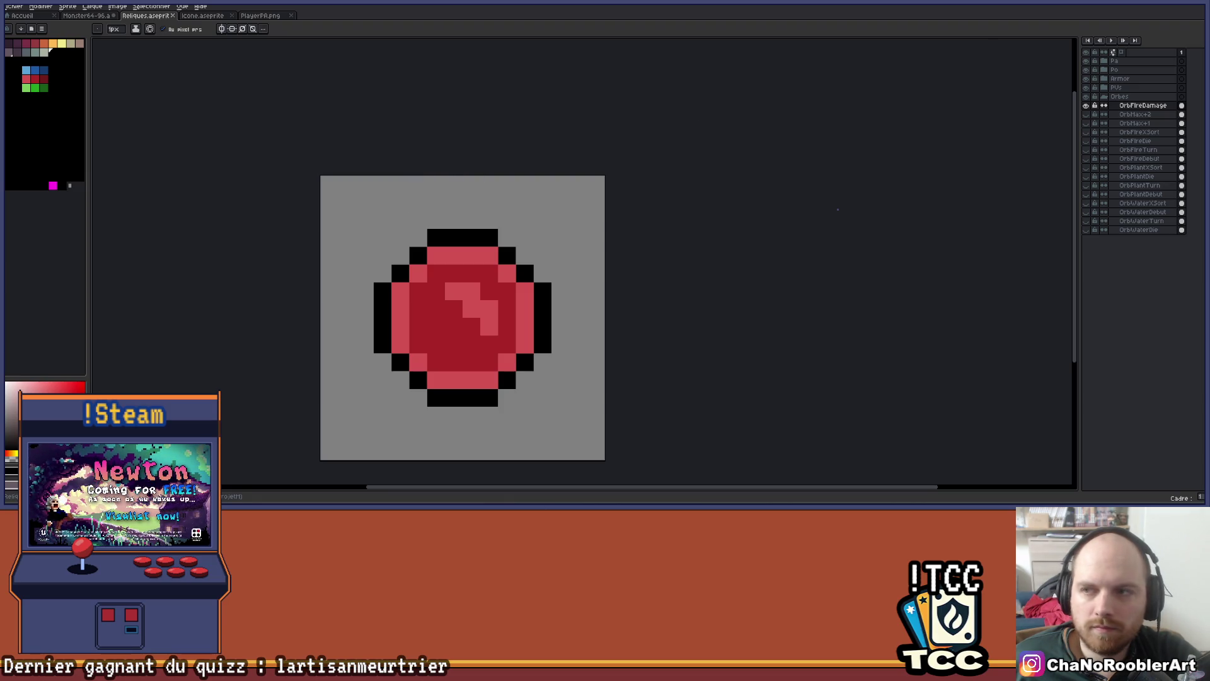
{"action": "key", "text": "m"}
{"action": "left_click_drag", "start_coordinate": [336, 209], "coordinate": [588, 425]}
{"action": "left_click_drag", "start_coordinate": [540, 392], "coordinate": [539, 339]}
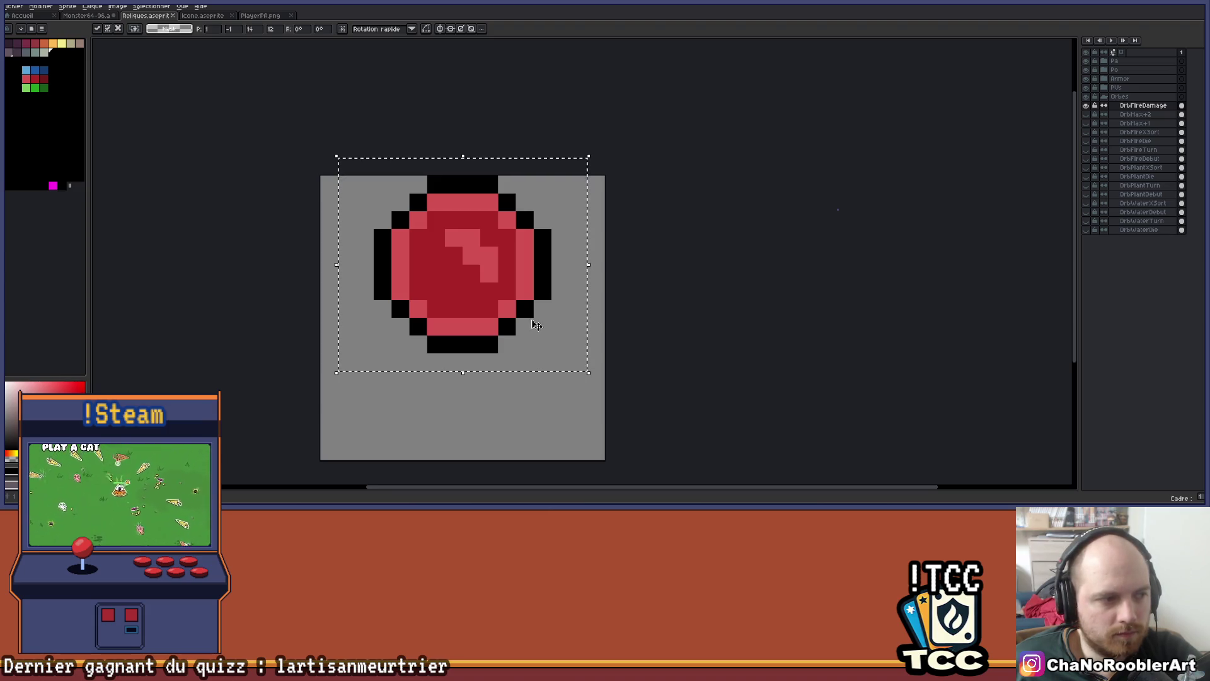
{"action": "left_click_drag", "start_coordinate": [533, 336], "coordinate": [530, 349]}
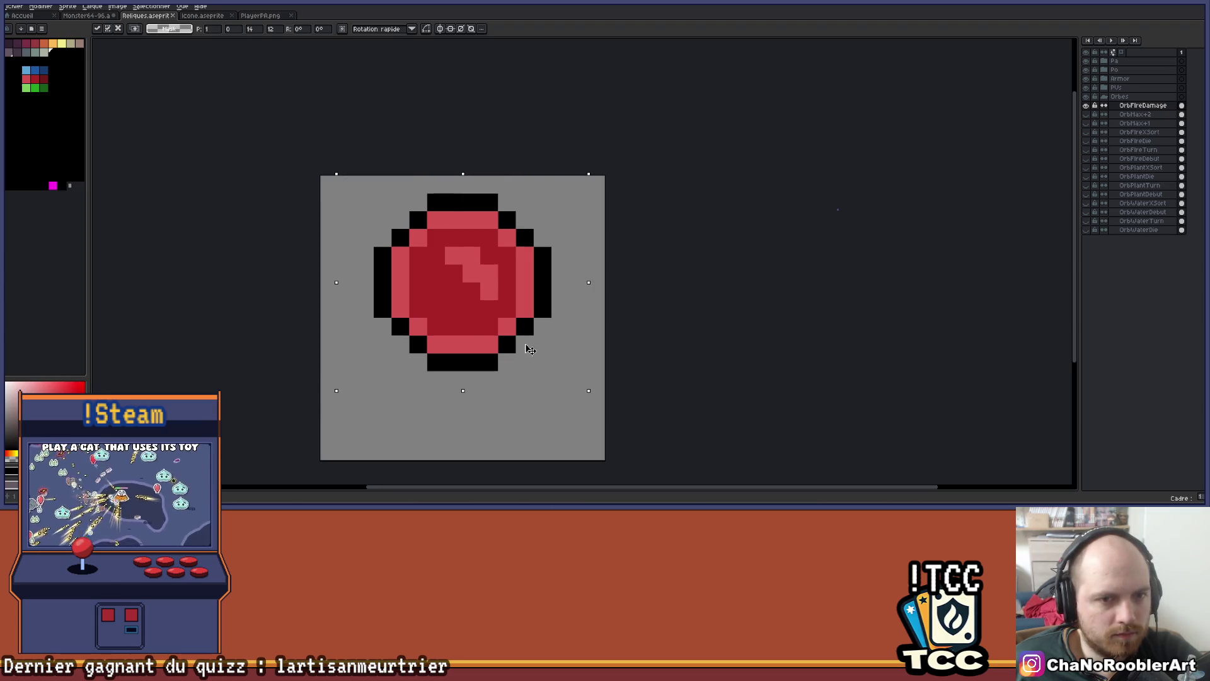
{"action": "left_click_drag", "start_coordinate": [530, 349], "coordinate": [530, 338]}
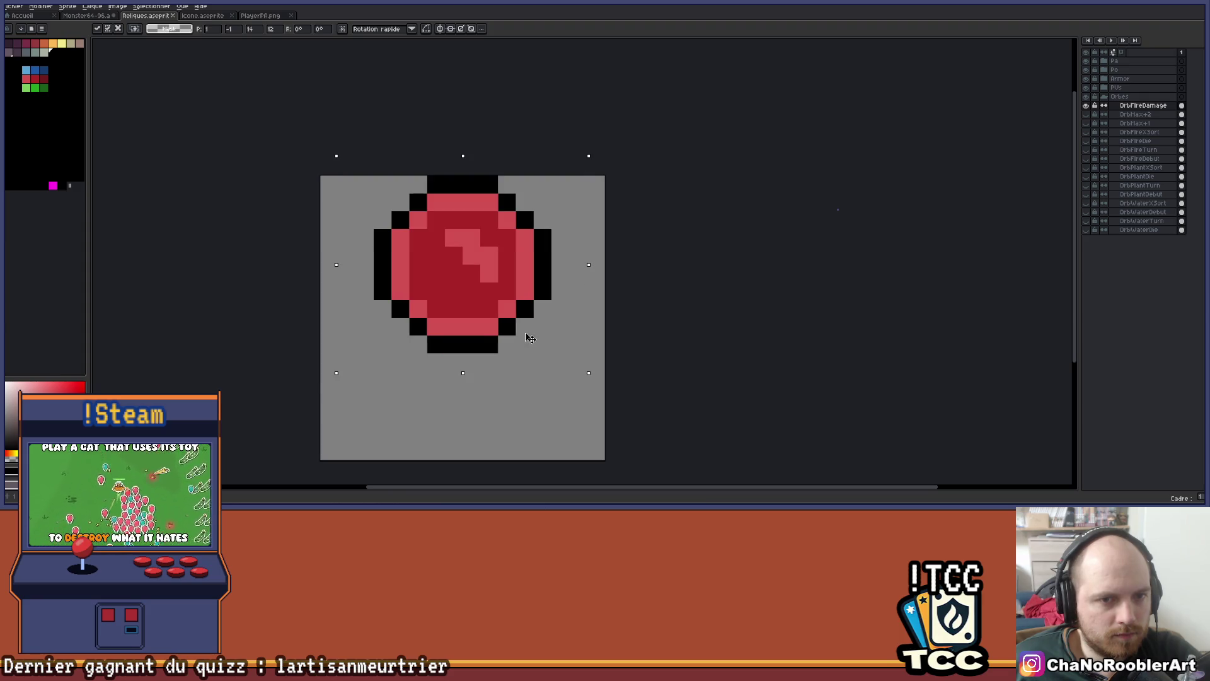
Commit the move, draw a short black bar at the bottom centre, and enable vertical symmetry
{"action": "key", "text": "Return"}
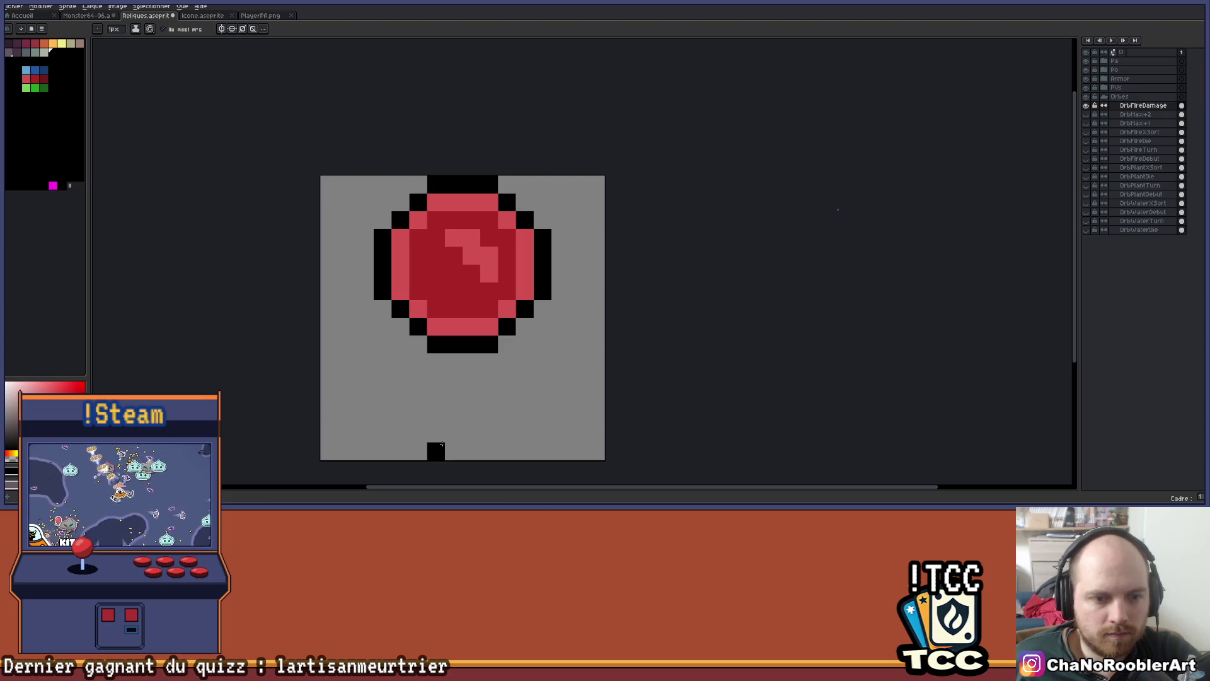
{"action": "left_click_drag", "start_coordinate": [441, 447], "coordinate": [468, 450]}
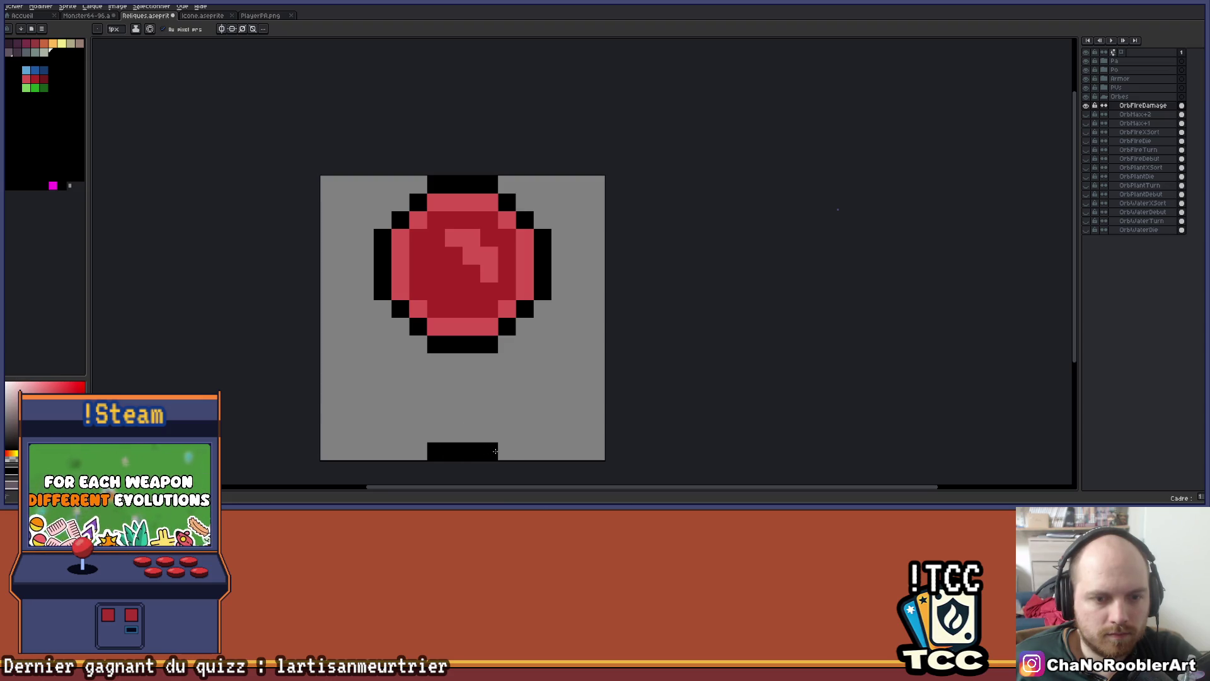
{"action": "left_click", "coordinate": [225, 29]}
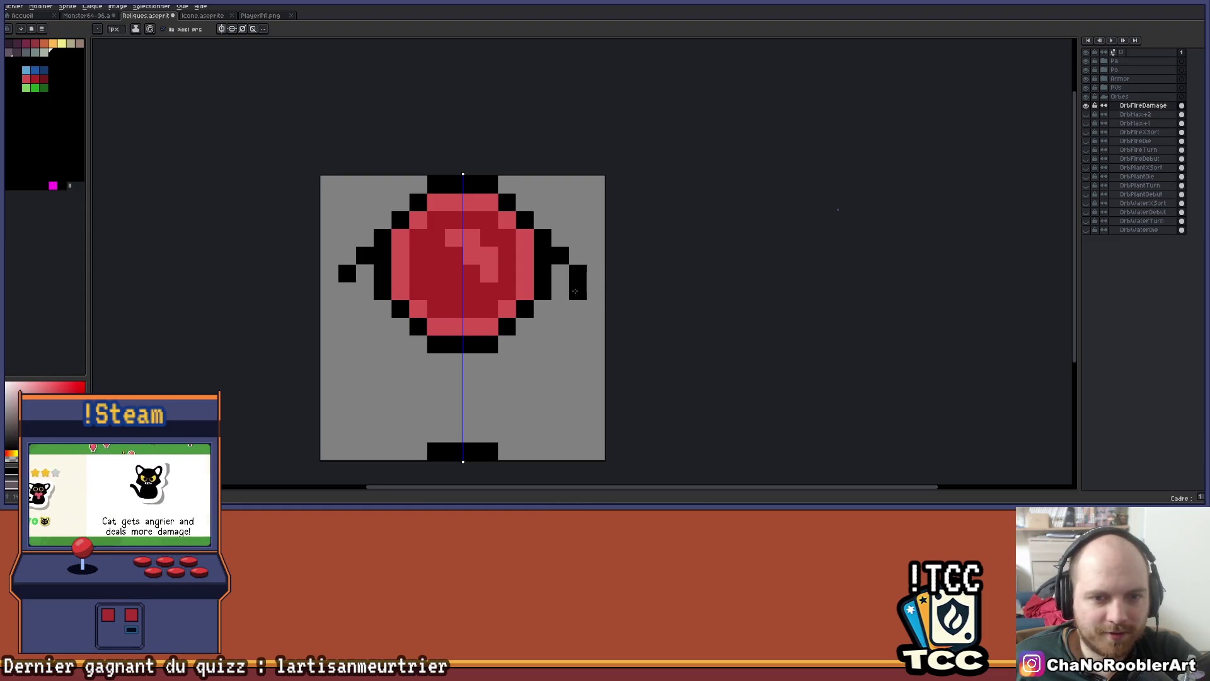
Draw mirrored black pixels beside the orb, vertical lines below it, and diagonals under the arms
{"action": "left_click", "coordinate": [578, 289]}
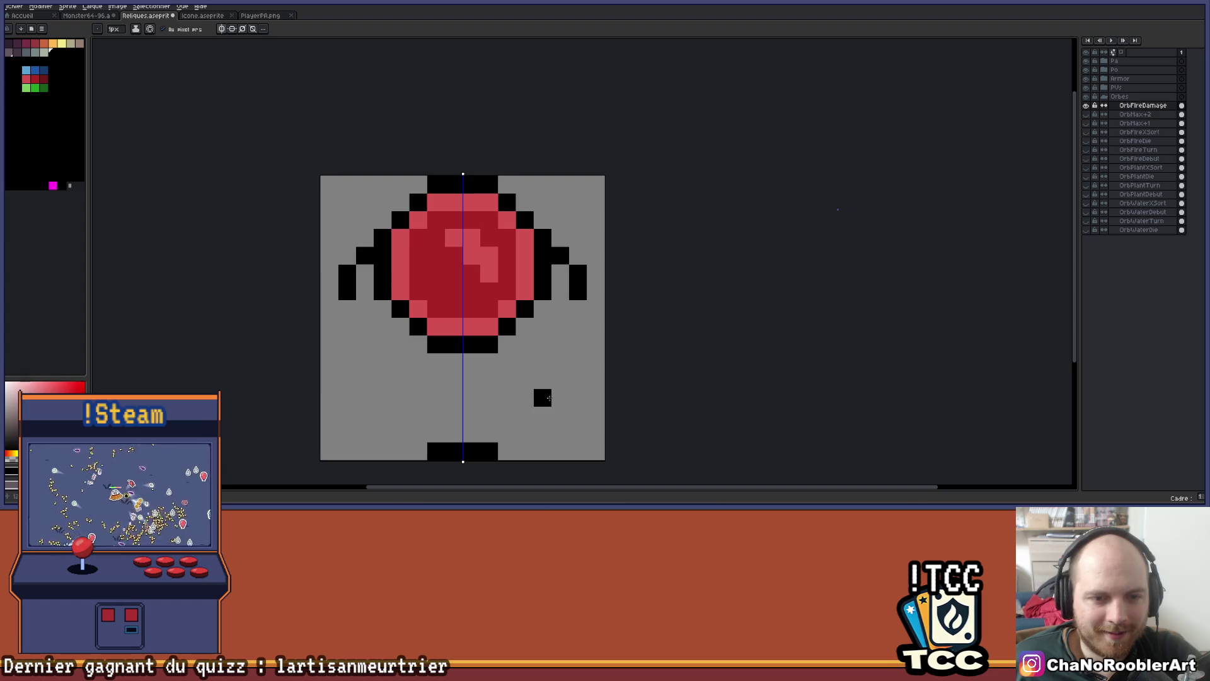
{"action": "left_click_drag", "start_coordinate": [507, 361], "coordinate": [512, 431]}
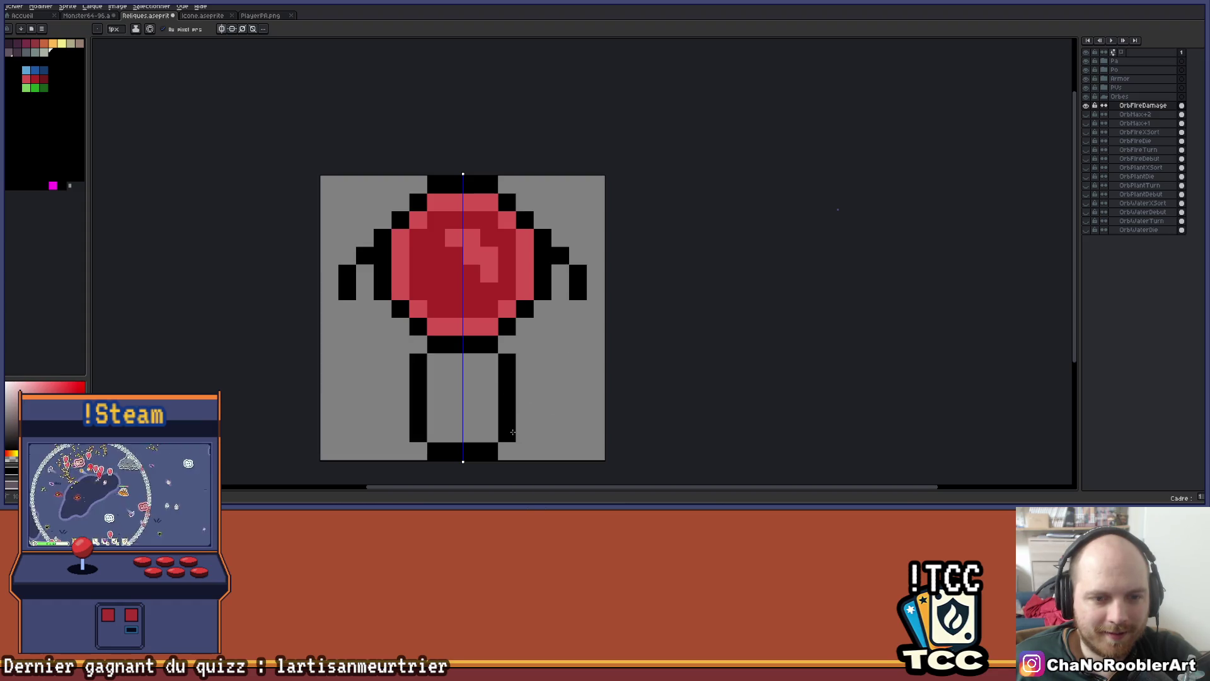
{"action": "scroll", "coordinate": [523, 416], "scroll_direction": "down", "scroll_amount": 4}
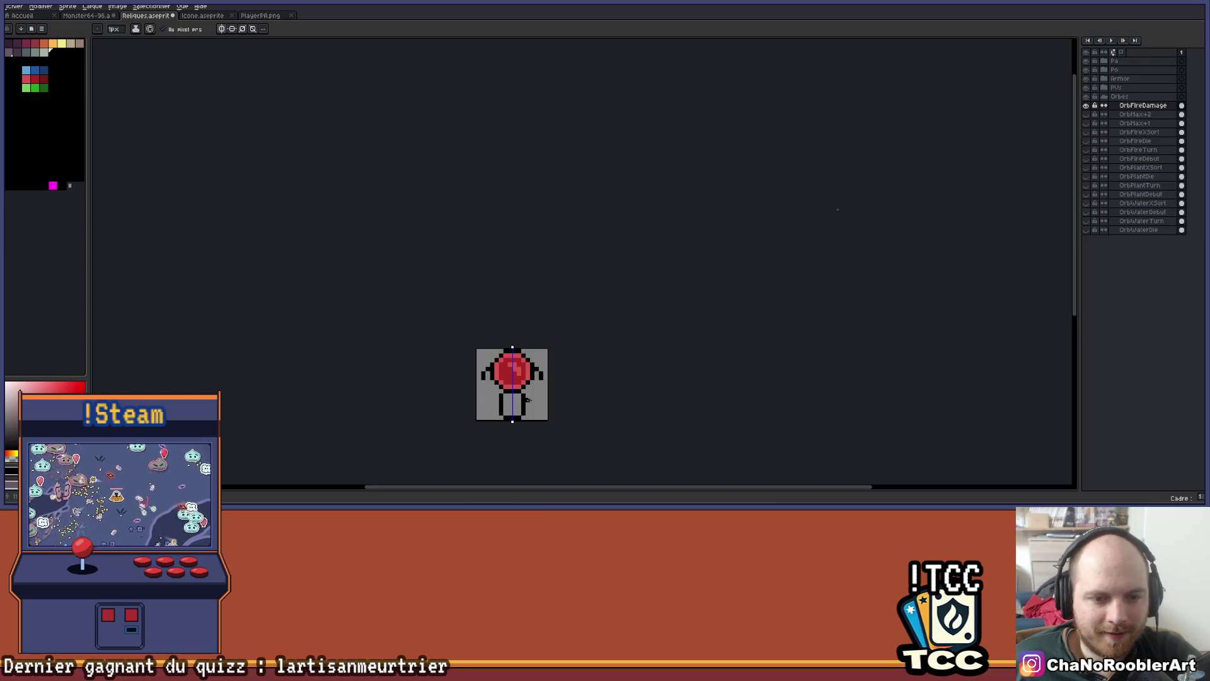
{"action": "scroll", "coordinate": [528, 399], "scroll_direction": "up", "scroll_amount": 4}
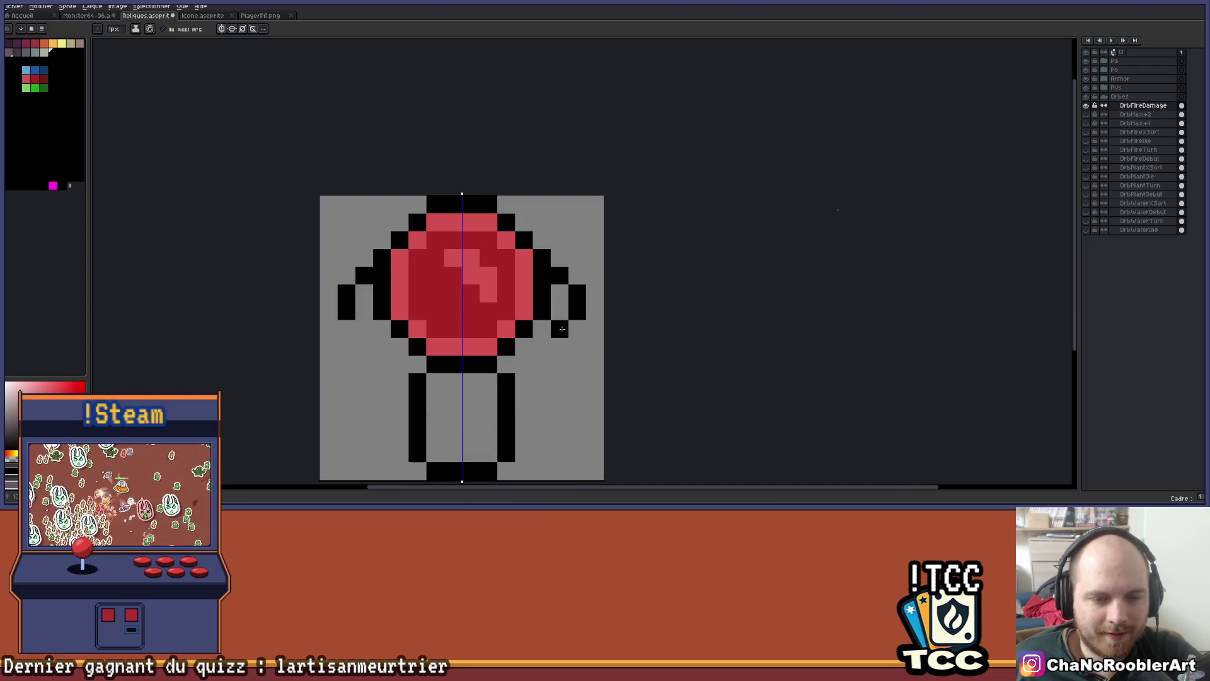
{"action": "scroll", "coordinate": [562, 329], "scroll_direction": "down", "scroll_amount": 2}
{"action": "scroll", "coordinate": [525, 339], "scroll_direction": "up", "scroll_amount": 2}
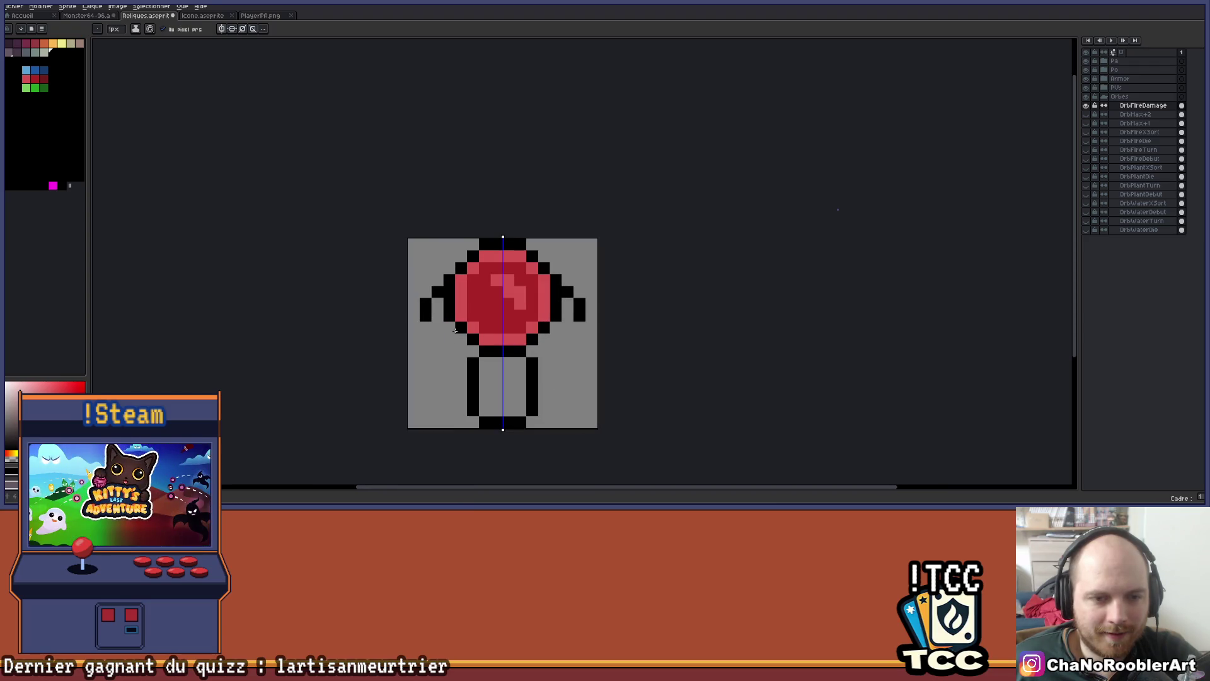
{"action": "left_click_drag", "start_coordinate": [423, 327], "coordinate": [472, 359]}
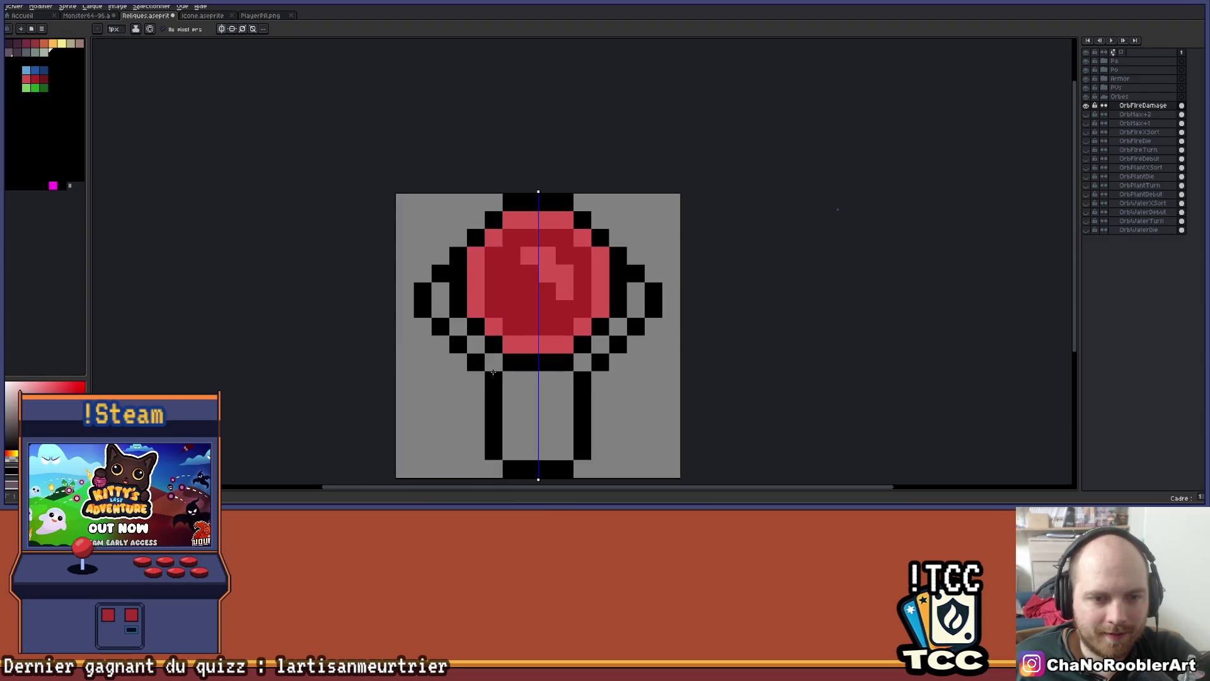
{"action": "scroll", "coordinate": [529, 366], "scroll_direction": "down", "scroll_amount": 3}
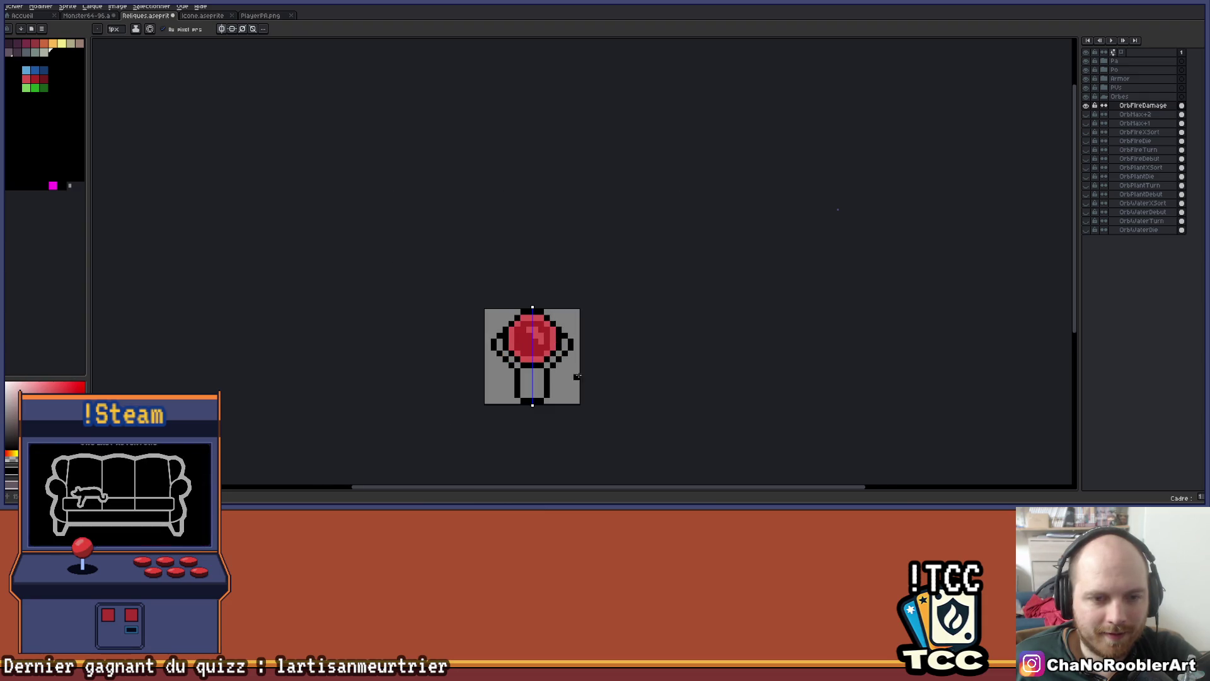
{"action": "mouse_move", "coordinate": [583, 371]}
{"action": "left_mouse_down"}
{"action": "mouse_move", "coordinate": [557, 402]}
{"action": "mouse_move", "coordinate": [579, 365]}
{"action": "left_mouse_up"}
{"action": "scroll", "coordinate": [540, 365], "scroll_direction": "up", "scroll_amount": 2}
Undo the last arm pixels and redraw a black arm row, gap pixel and neck pixels
{"action": "key", "text": "ctrl+z"}
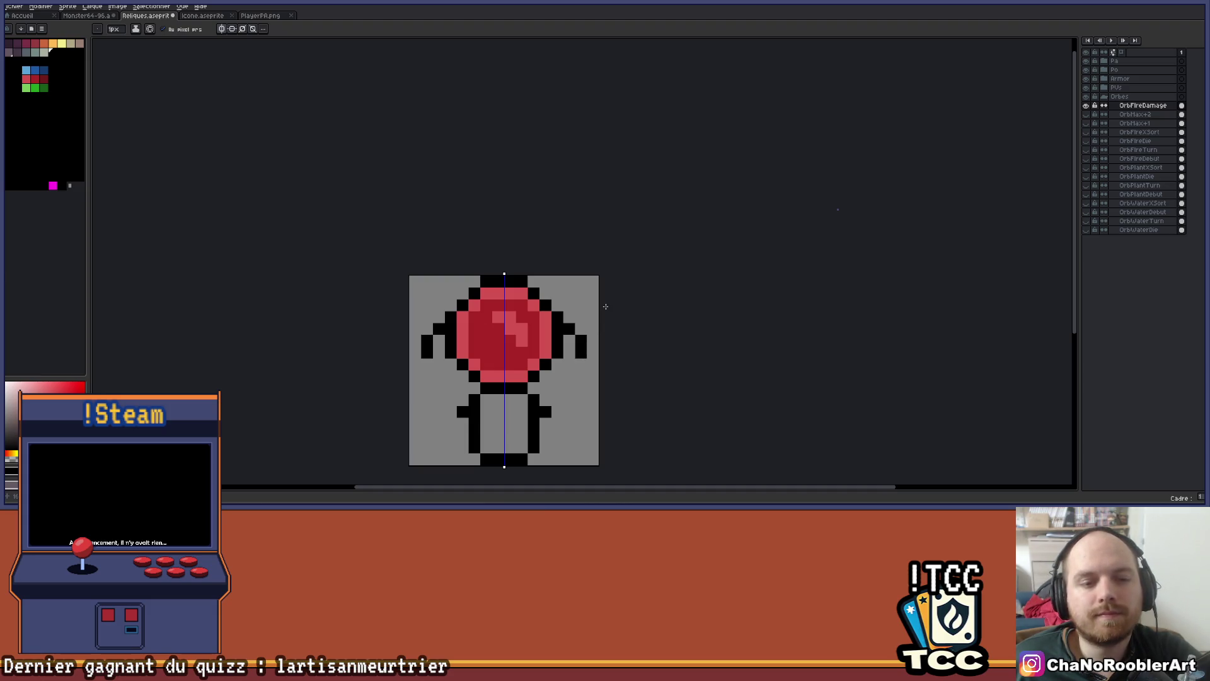
{"action": "scroll", "coordinate": [515, 370], "scroll_direction": "up", "scroll_amount": 1}
{"action": "left_click", "coordinate": [472, 379]}
{"action": "left_click_drag", "start_coordinate": [400, 360], "coordinate": [436, 360]}
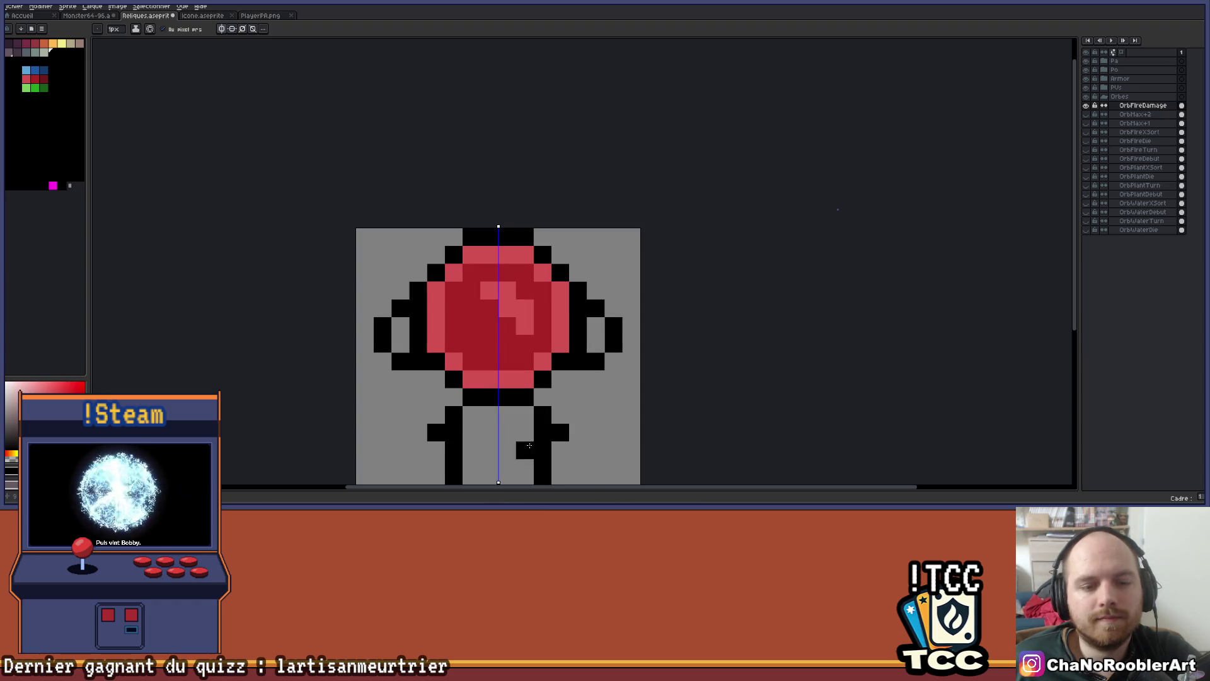
{"action": "scroll", "coordinate": [551, 415], "scroll_direction": "down", "scroll_amount": 1}
{"action": "left_click_drag", "start_coordinate": [564, 404], "coordinate": [555, 391]}
{"action": "scroll", "coordinate": [555, 390], "scroll_direction": "up", "scroll_amount": 1}
{"action": "left_click", "coordinate": [519, 376]}
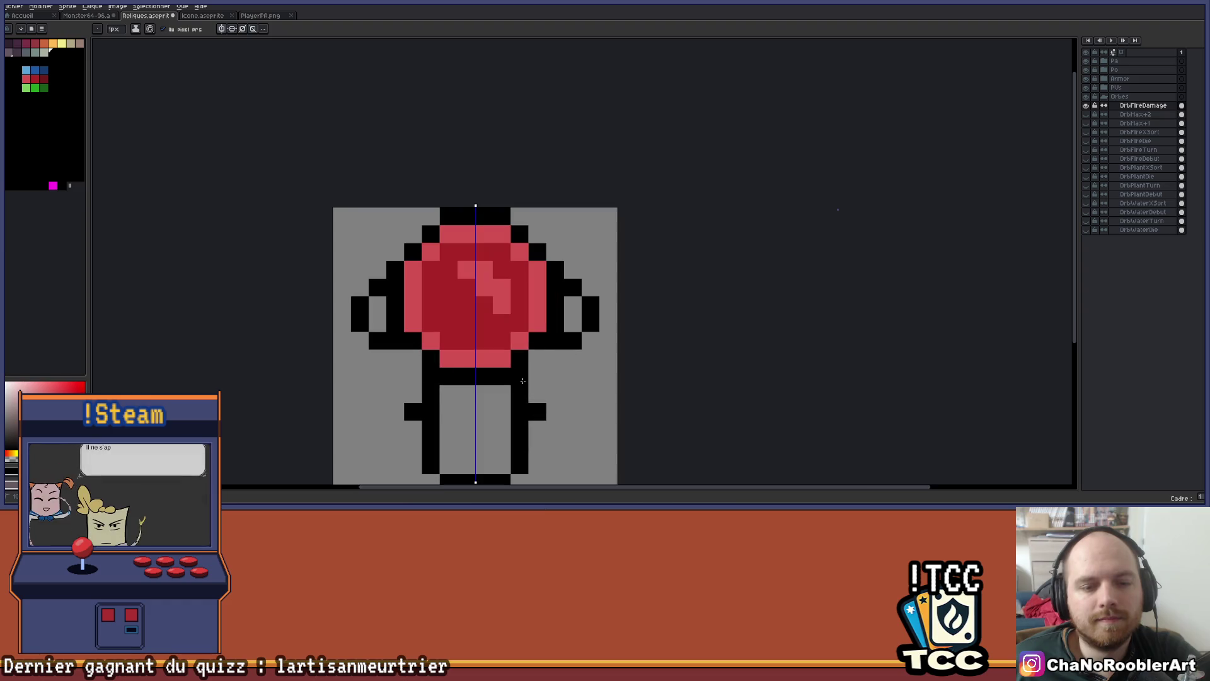
{"action": "left_click", "coordinate": [537, 358]}
Zoom and pan the canvas to recentre the relic sprite and check the stem outline
{"action": "scroll", "coordinate": [553, 397], "scroll_direction": "up", "scroll_amount": 1}
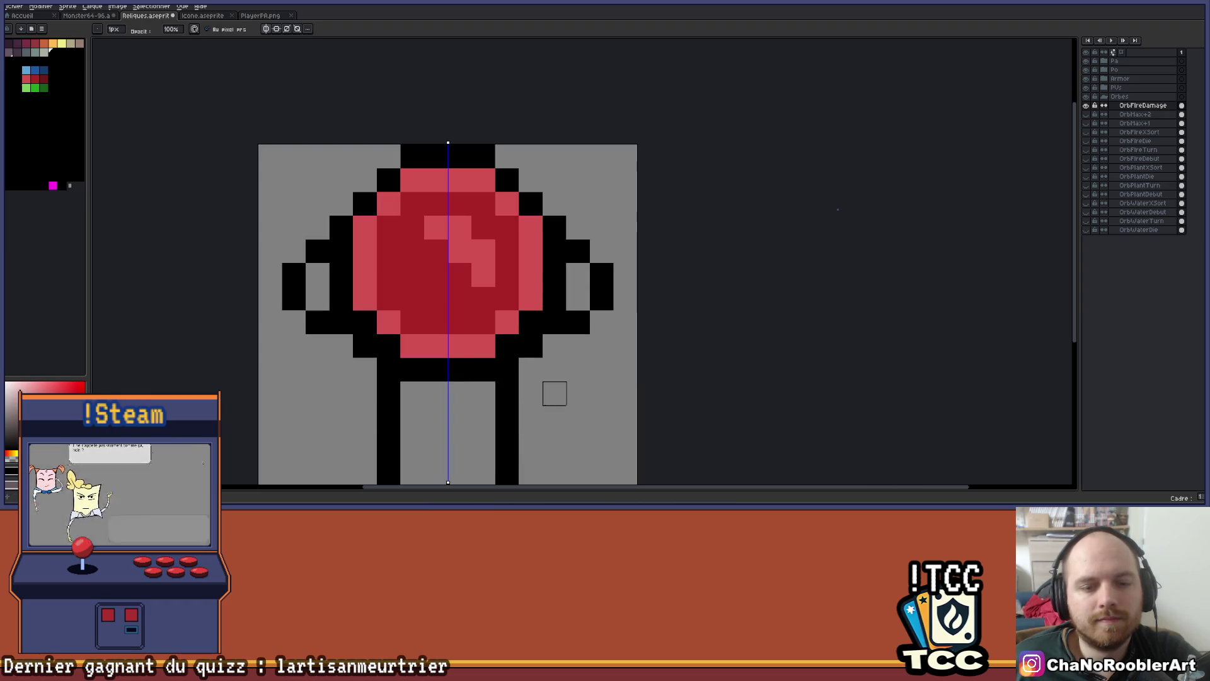
{"action": "scroll", "coordinate": [551, 391], "scroll_direction": "down", "scroll_amount": 2}
{"action": "scroll", "coordinate": [546, 378], "scroll_direction": "up", "scroll_amount": 1}
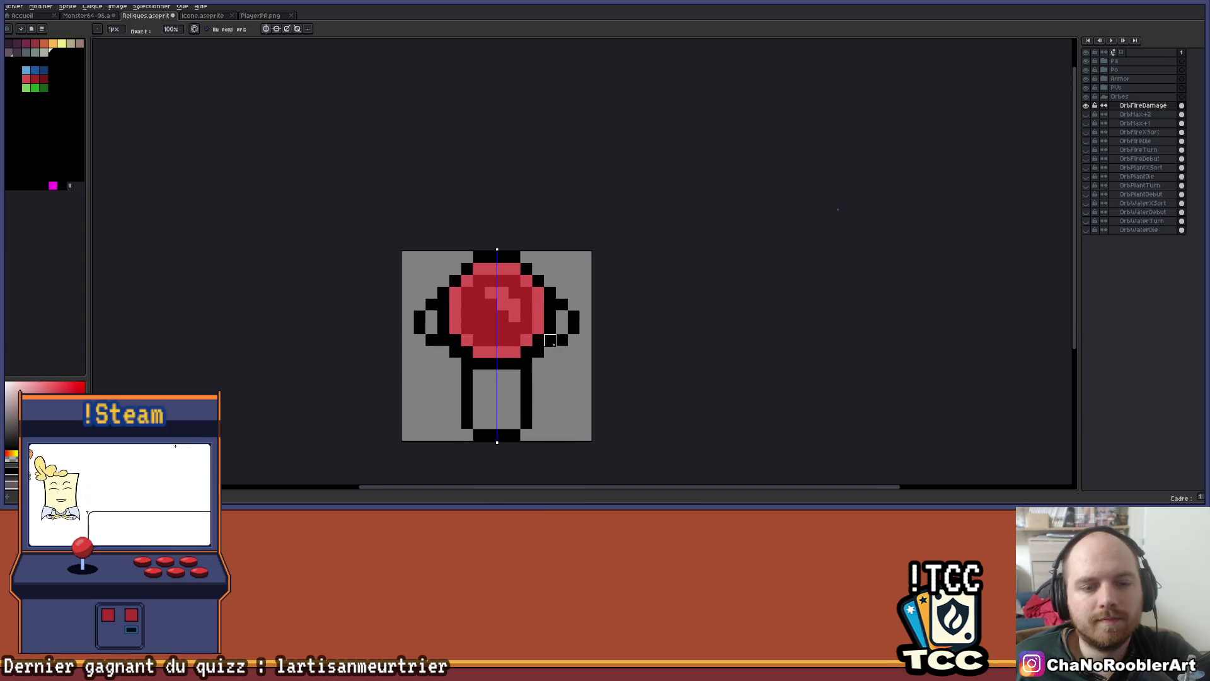
{"action": "left_click_drag", "start_coordinate": [562, 281], "coordinate": [579, 315]}
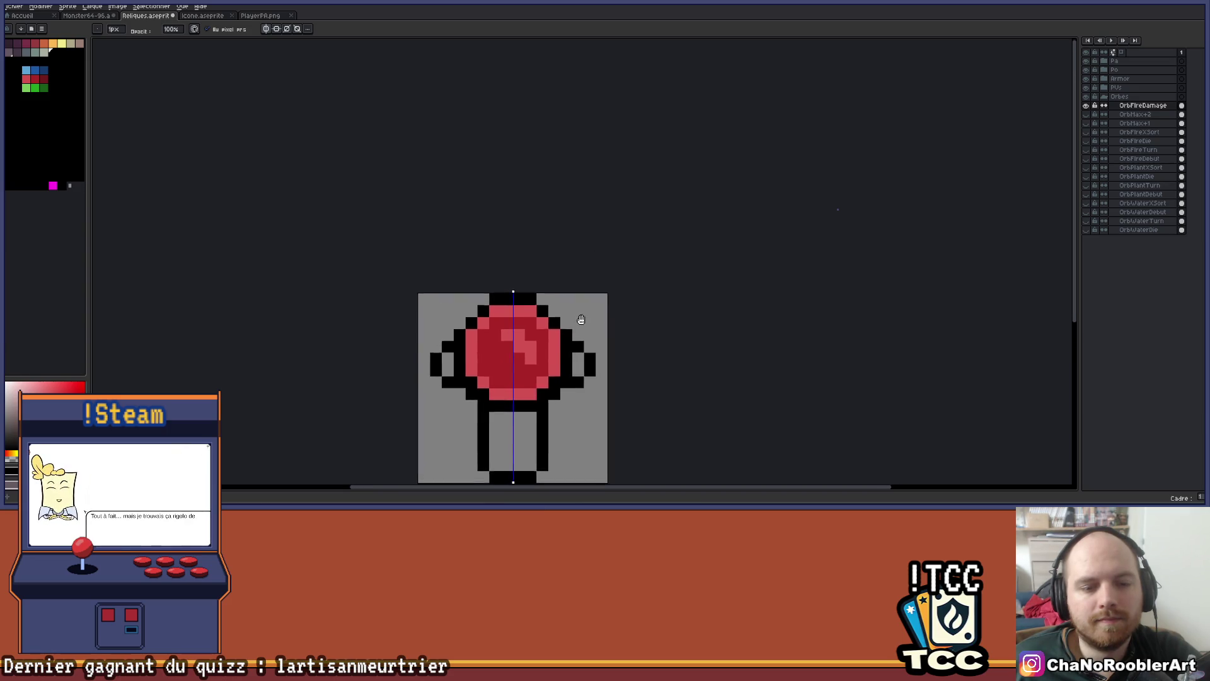
{"action": "scroll", "coordinate": [584, 287], "scroll_direction": "up", "scroll_amount": 1}
{"action": "scroll", "coordinate": [583, 290], "scroll_direction": "down", "scroll_amount": 3}
{"action": "scroll", "coordinate": [576, 381], "scroll_direction": "up", "scroll_amount": 1}
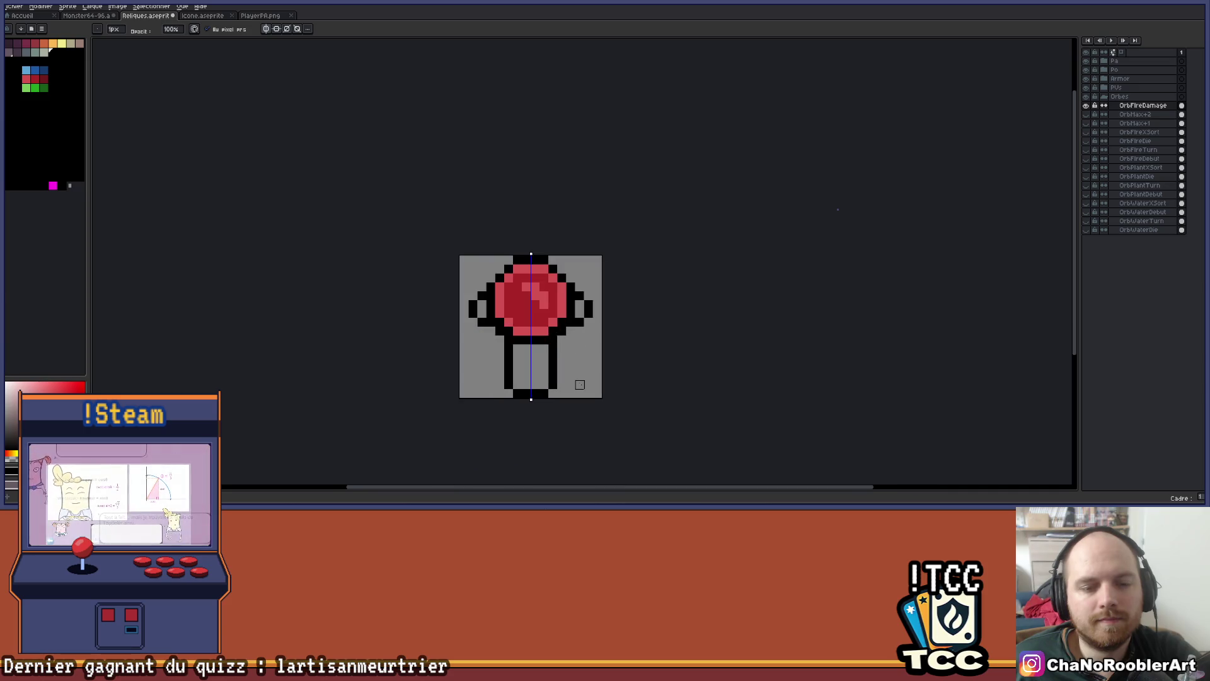
{"action": "scroll", "coordinate": [570, 354], "scroll_direction": "up", "scroll_amount": 1}
{"action": "left_click_drag", "start_coordinate": [566, 348], "coordinate": [570, 328]}
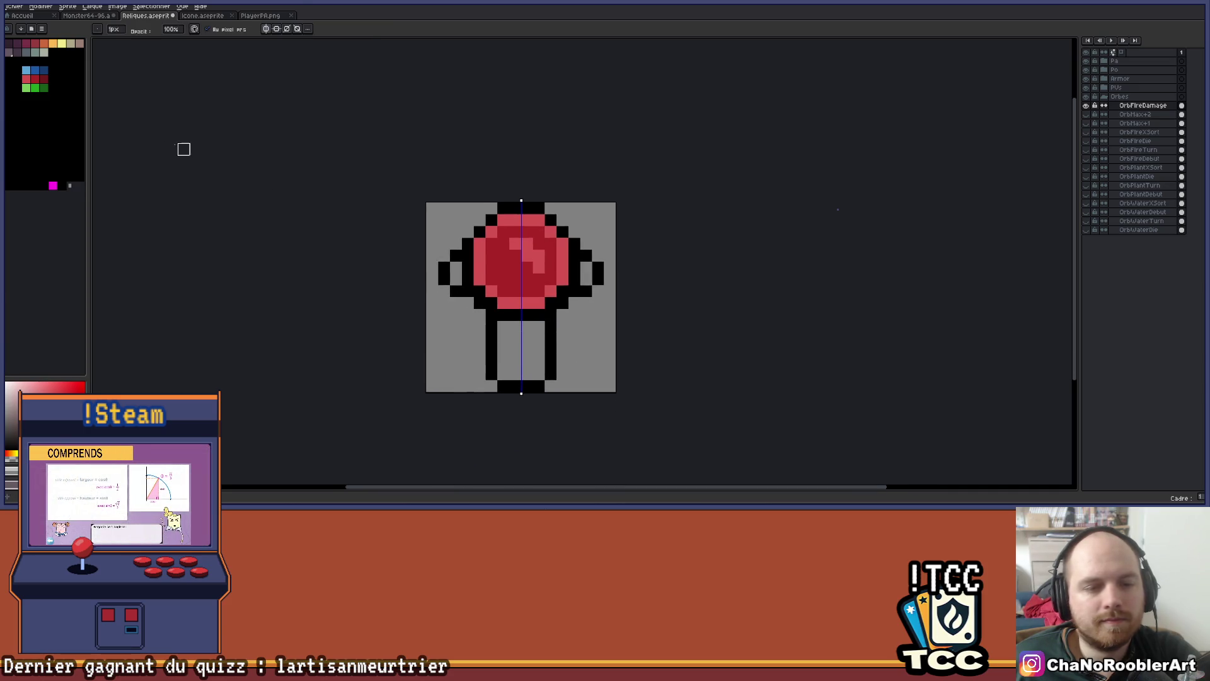
Choose the orange swatch and switch between Paint Bucket and pencil while panning over the sprite
{"action": "left_click", "coordinate": [45, 43]}
{"action": "key", "text": "g"}
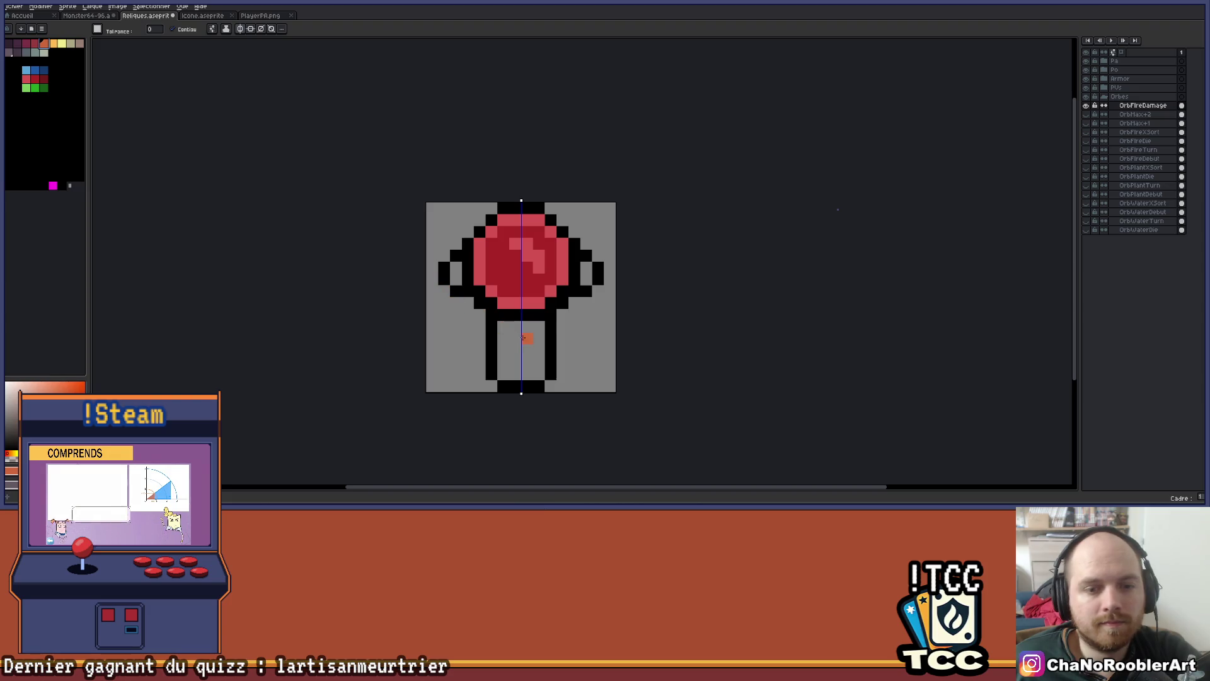
{"action": "scroll", "coordinate": [551, 275], "scroll_direction": "up", "scroll_amount": 1}
{"action": "scroll", "coordinate": [535, 271], "scroll_direction": "down", "scroll_amount": 2}
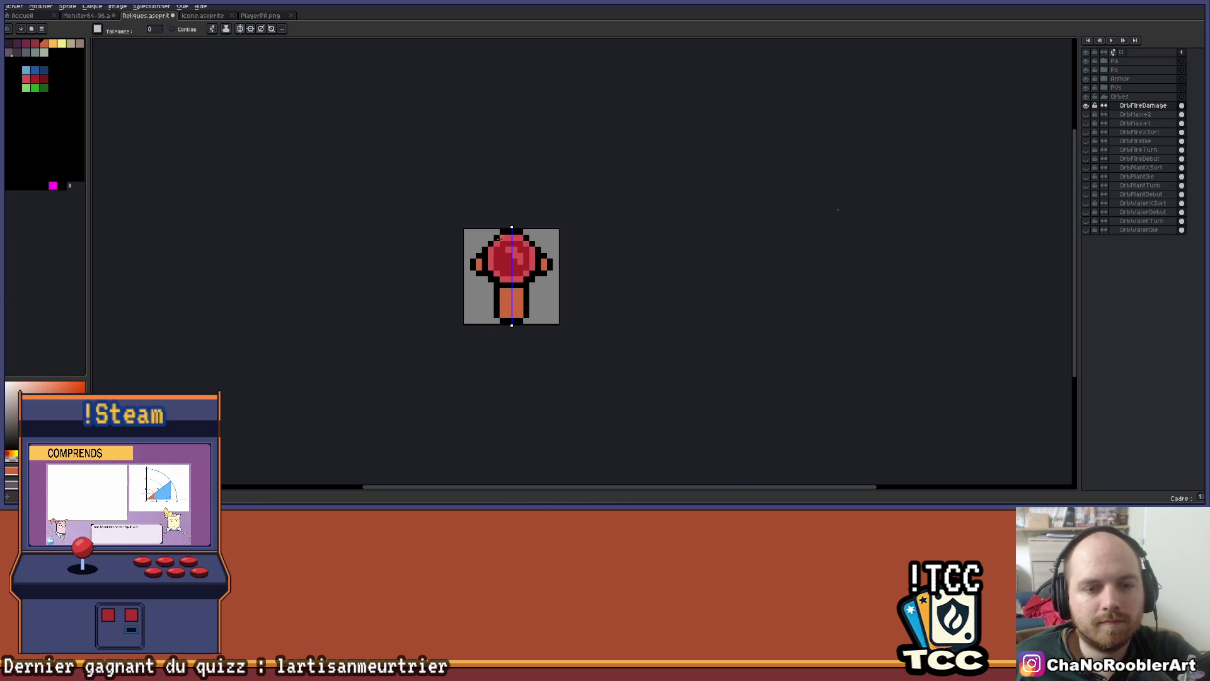
{"action": "scroll", "coordinate": [498, 271], "scroll_direction": "up", "scroll_amount": 2}
{"action": "key", "text": "b"}
{"action": "scroll", "coordinate": [653, 328], "scroll_direction": "down", "scroll_amount": 2}
{"action": "left_click_drag", "start_coordinate": [656, 329], "coordinate": [595, 330]}
{"action": "scroll", "coordinate": [580, 330], "scroll_direction": "up", "scroll_amount": 1}
{"action": "scroll", "coordinate": [580, 331], "scroll_direction": "up", "scroll_amount": 1}
Sample a colour from the sprite, pick red, and undo the last stroke
{"action": "key", "text": "i"}
{"action": "left_click", "coordinate": [611, 236]}
{"action": "key", "text": "b"}
{"action": "left_click", "coordinate": [36, 46]}
{"action": "key", "text": "g"}
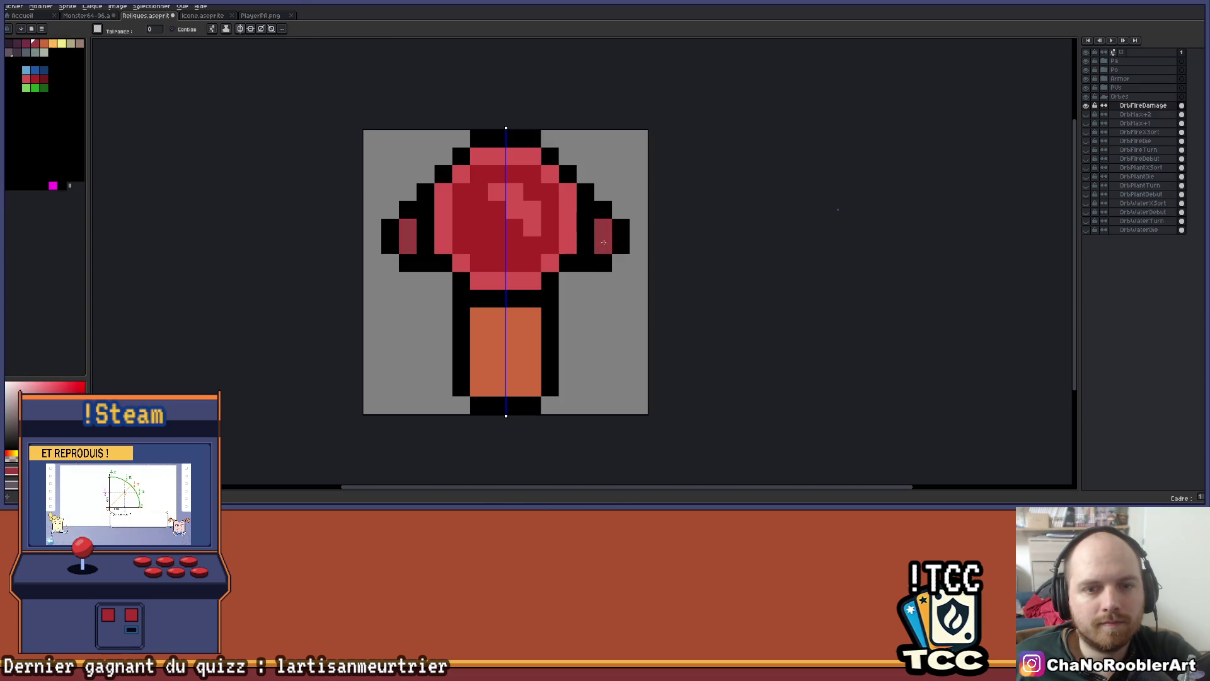
{"action": "key", "text": "ctrl+z"}
Bucket-fill the handle light orange and the side nubs orange, undoing the final handle fill
{"action": "left_click", "coordinate": [52, 43]}
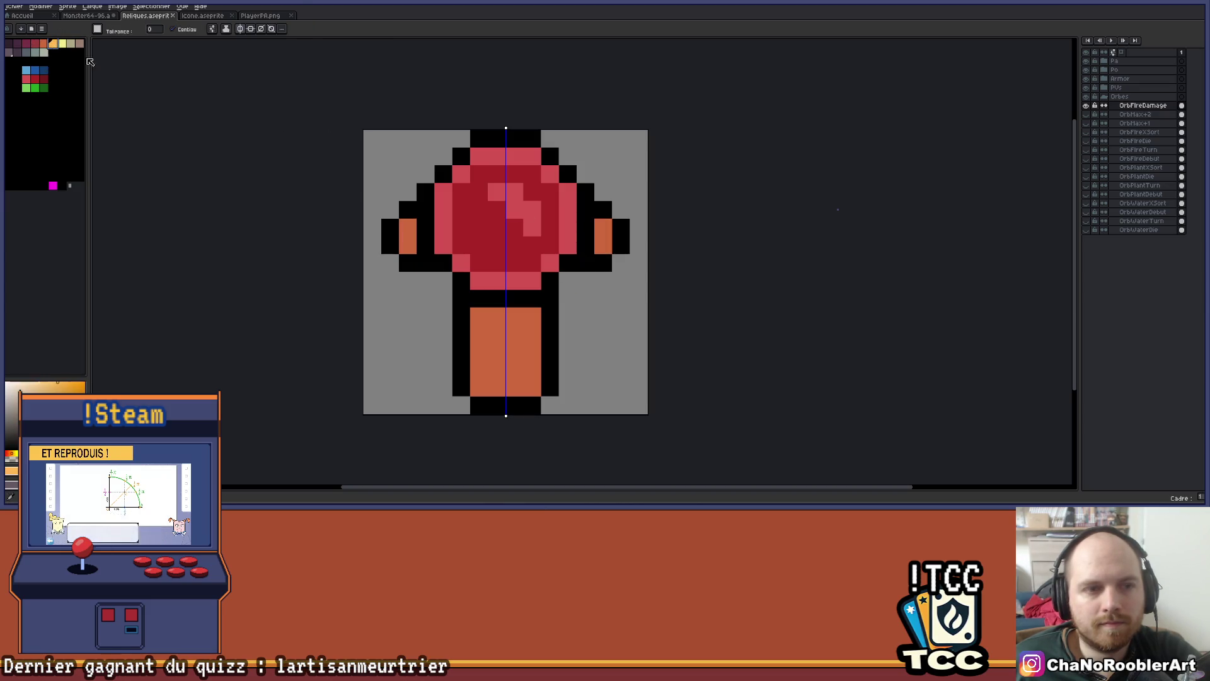
{"action": "left_click", "coordinate": [478, 331]}
{"action": "left_click", "coordinate": [611, 227]}
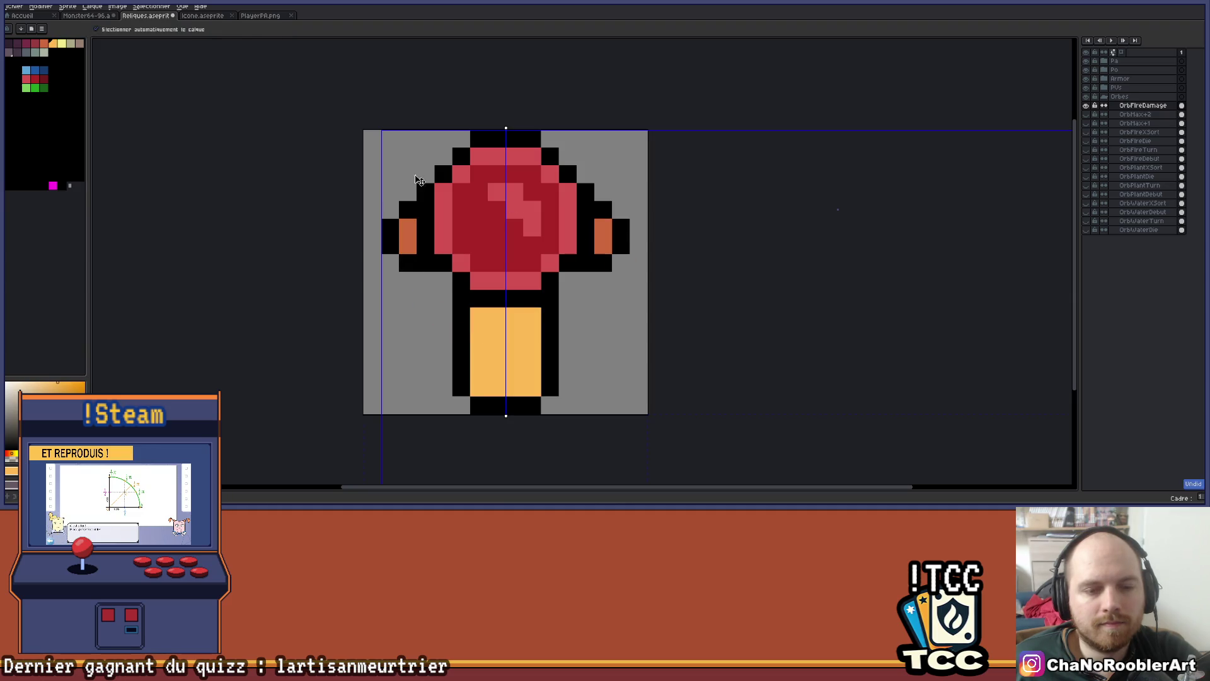
{"action": "left_click", "coordinate": [491, 314]}
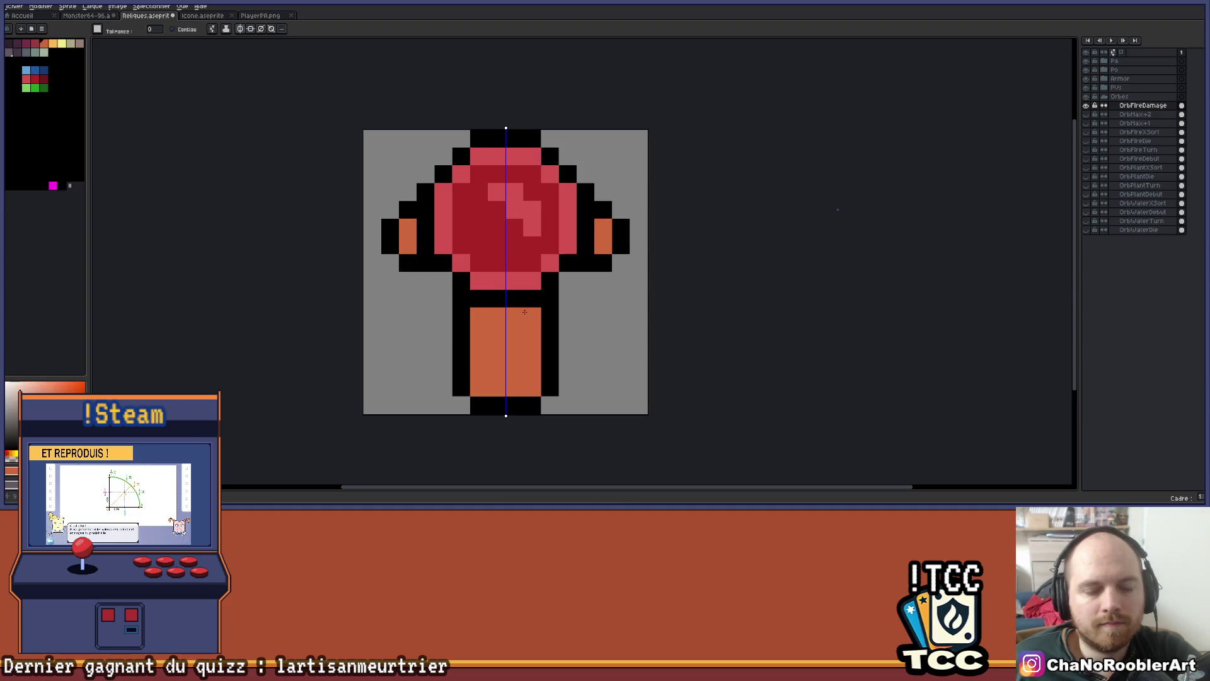
{"action": "key", "text": "ctrl+z"}
{"action": "key", "text": "b"}
{"action": "scroll", "coordinate": [526, 313], "scroll_direction": "down", "scroll_amount": 3}
{"action": "scroll", "coordinate": [535, 325], "scroll_direction": "up", "scroll_amount": 1}
{"action": "scroll", "coordinate": [536, 325], "scroll_direction": "down", "scroll_amount": 2}
{"action": "mouse_move", "coordinate": [535, 326]}
{"action": "left_mouse_down"}
{"action": "mouse_move", "coordinate": [524, 339]}
{"action": "mouse_move", "coordinate": [537, 319]}
{"action": "left_mouse_up"}
{"action": "scroll", "coordinate": [525, 340], "scroll_direction": "down", "scroll_amount": 1}
Switch symmetry to horizontal and paint the handle's edge columns and bottom row dark orange
{"action": "left_click", "coordinate": [277, 29]}
{"action": "scroll", "coordinate": [532, 325], "scroll_direction": "up", "scroll_amount": 4}
{"action": "scroll", "coordinate": [541, 322], "scroll_direction": "up", "scroll_amount": 1}
{"action": "key", "text": "b"}
{"action": "scroll", "coordinate": [502, 281], "scroll_direction": "up", "scroll_amount": 2}
{"action": "left_click_drag", "start_coordinate": [505, 288], "coordinate": [505, 341]}
{"action": "mouse_move", "coordinate": [467, 306]}
{"action": "left_mouse_down"}
{"action": "mouse_move", "coordinate": [452, 344]}
{"action": "mouse_move", "coordinate": [489, 342]}
{"action": "left_mouse_up"}
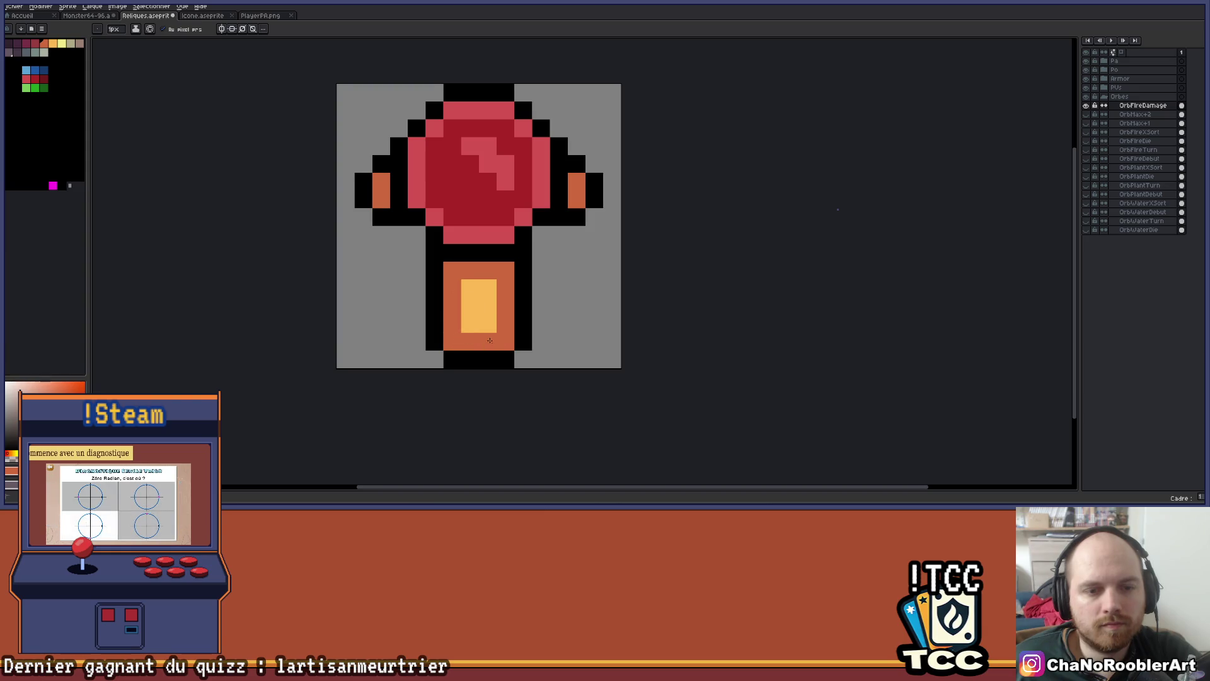
{"action": "scroll", "coordinate": [513, 340], "scroll_direction": "down", "scroll_amount": 2}
{"action": "scroll", "coordinate": [523, 348], "scroll_direction": "down", "scroll_amount": 1}
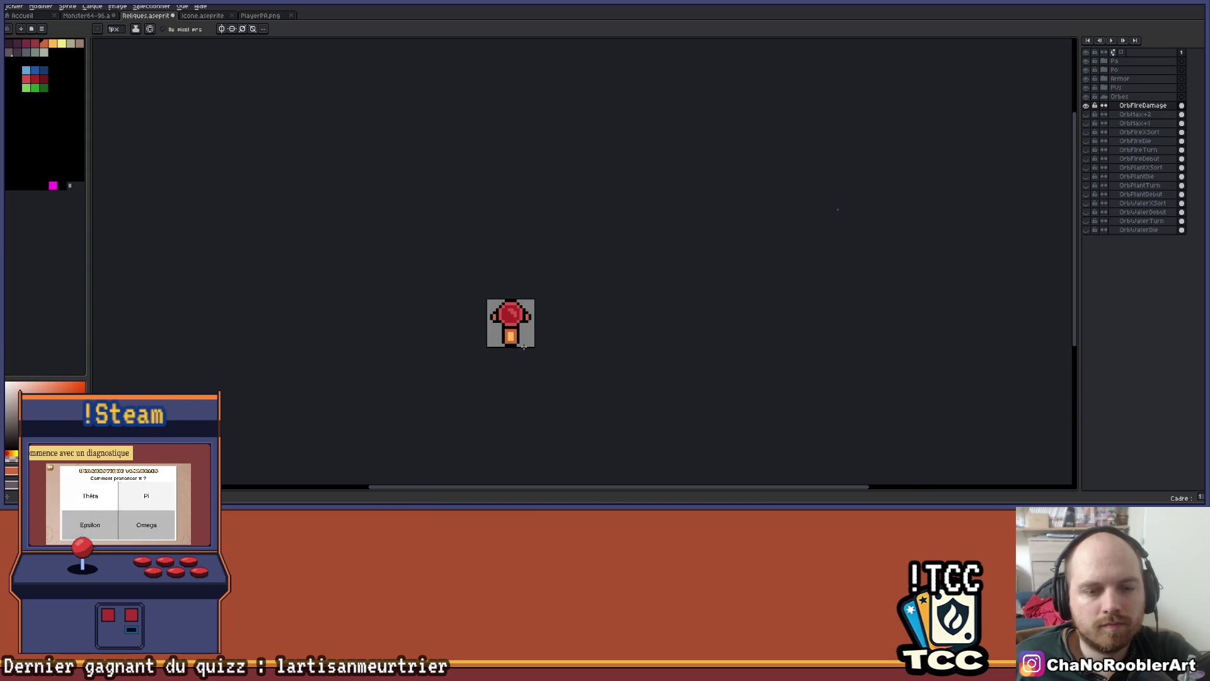
{"action": "scroll", "coordinate": [518, 336], "scroll_direction": "up", "scroll_amount": 4}
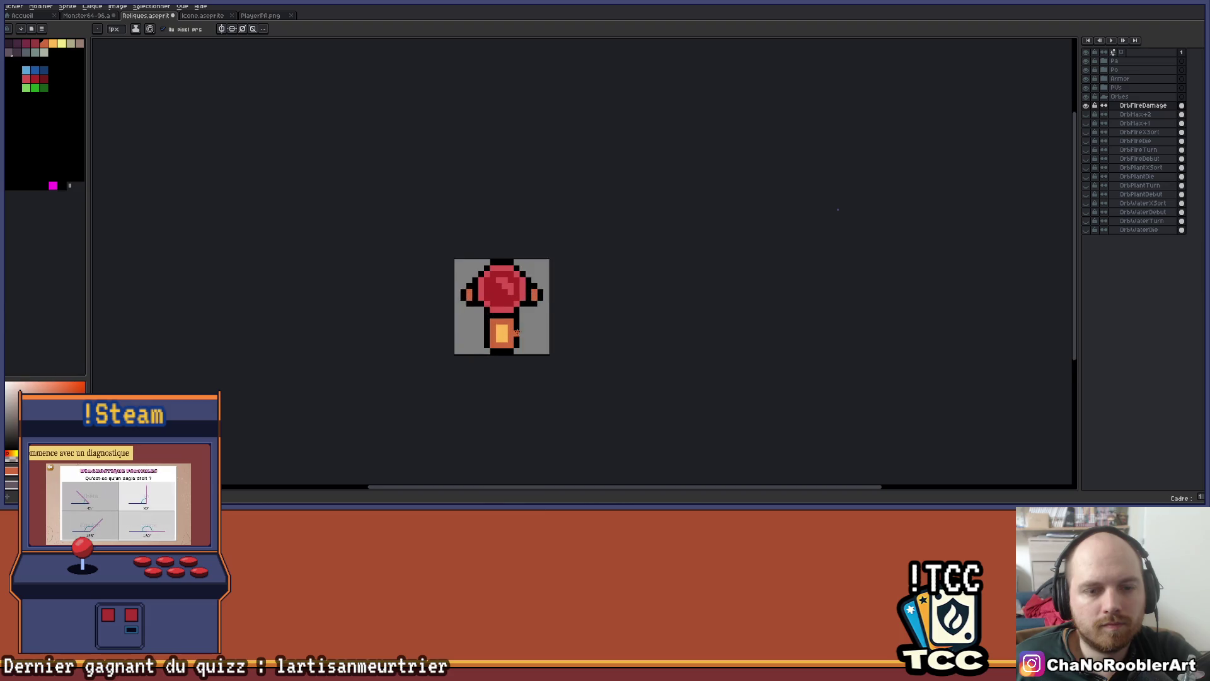
Trace orange pixels along both lower diagonal edges of the orb, between orb and handle
{"action": "key", "text": "b"}
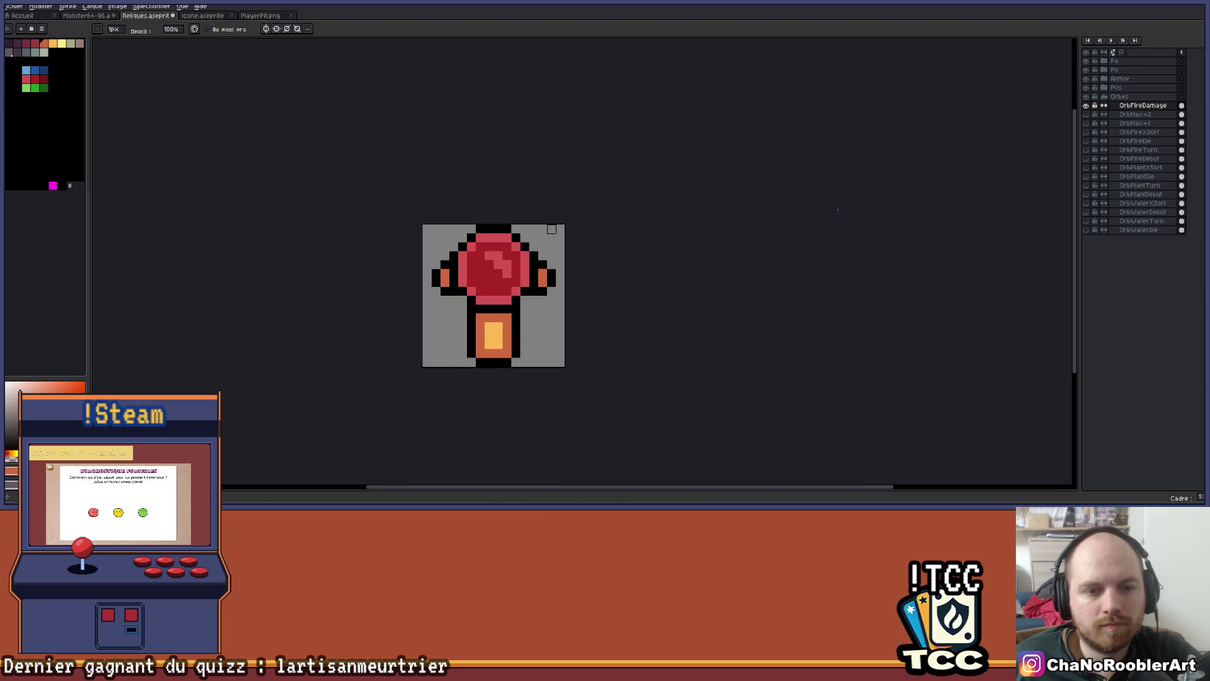
{"action": "scroll", "coordinate": [523, 312], "scroll_direction": "down", "scroll_amount": 3}
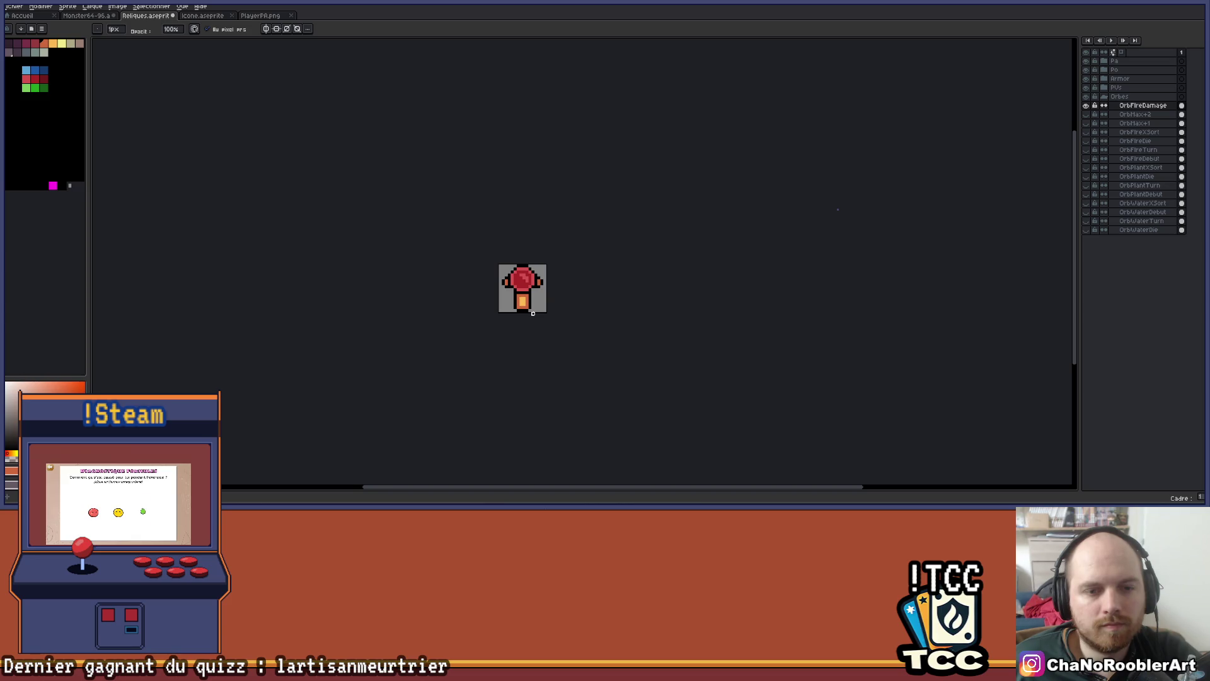
{"action": "scroll", "coordinate": [533, 309], "scroll_direction": "up", "scroll_amount": 4}
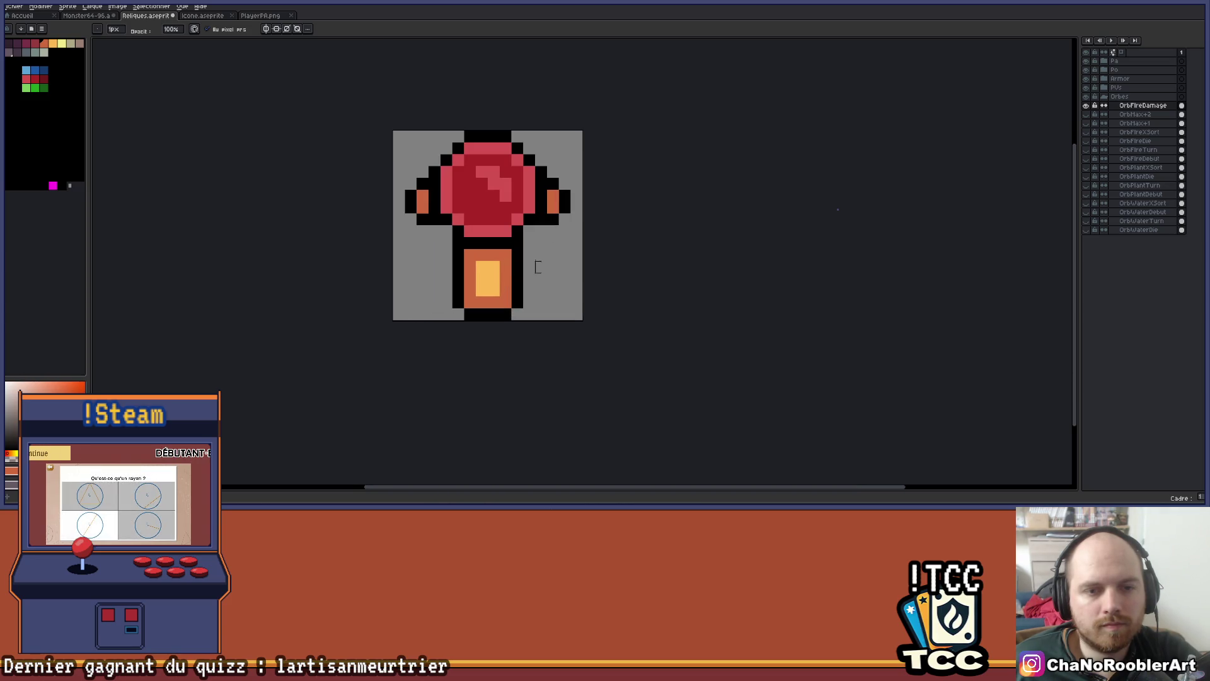
{"action": "key", "text": "x"}
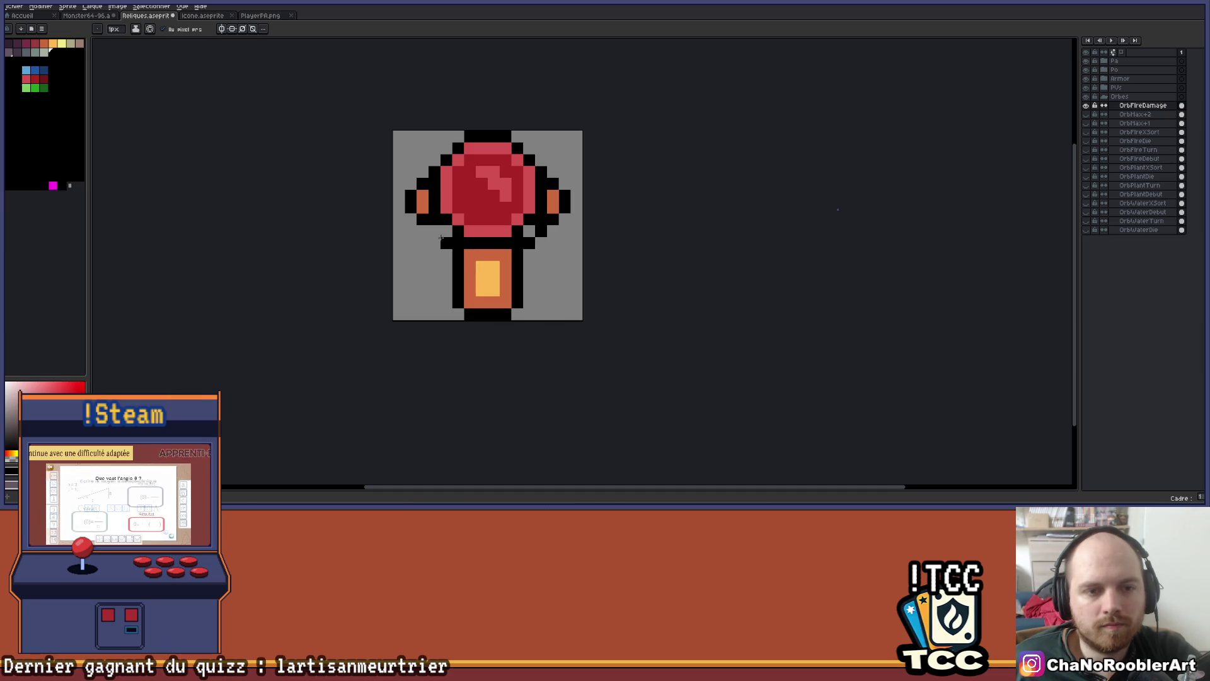
{"action": "left_click", "coordinate": [467, 254], "text": "alt"}
{"action": "left_click_drag", "start_coordinate": [459, 242], "coordinate": [440, 222]}
{"action": "left_click_drag", "start_coordinate": [520, 242], "coordinate": [532, 224]}
{"action": "scroll", "coordinate": [543, 228], "scroll_direction": "down", "scroll_amount": 3}
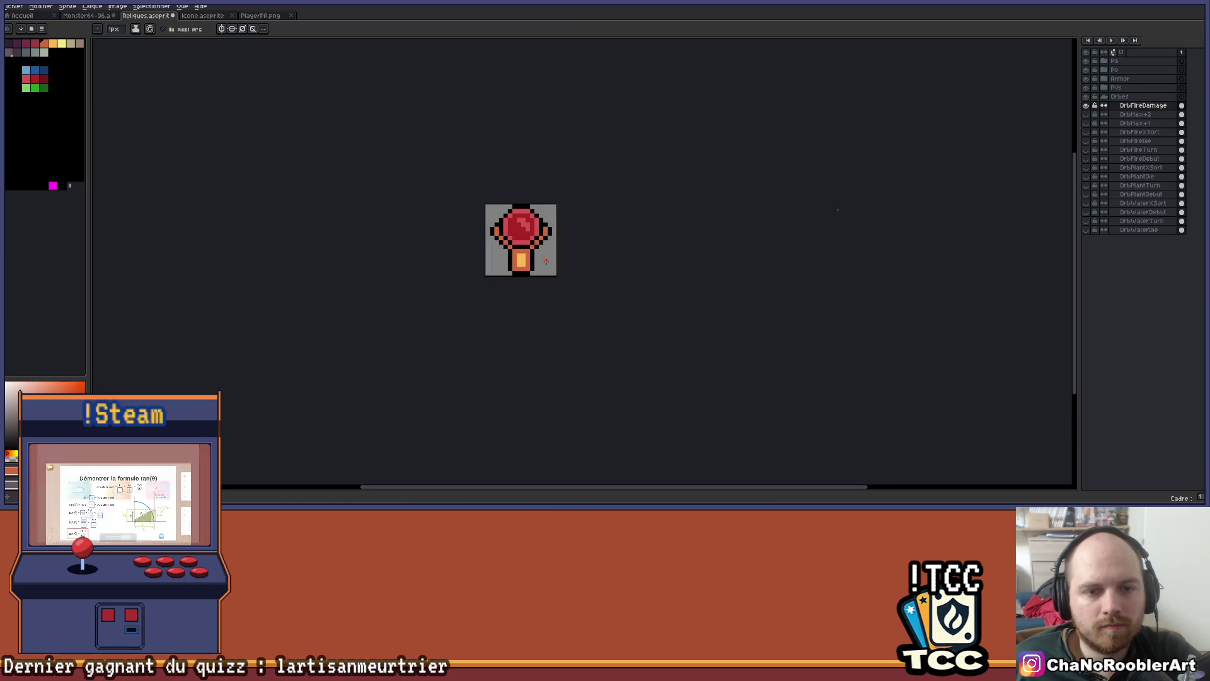
{"action": "scroll", "coordinate": [511, 293], "scroll_direction": "down", "scroll_amount": 1}
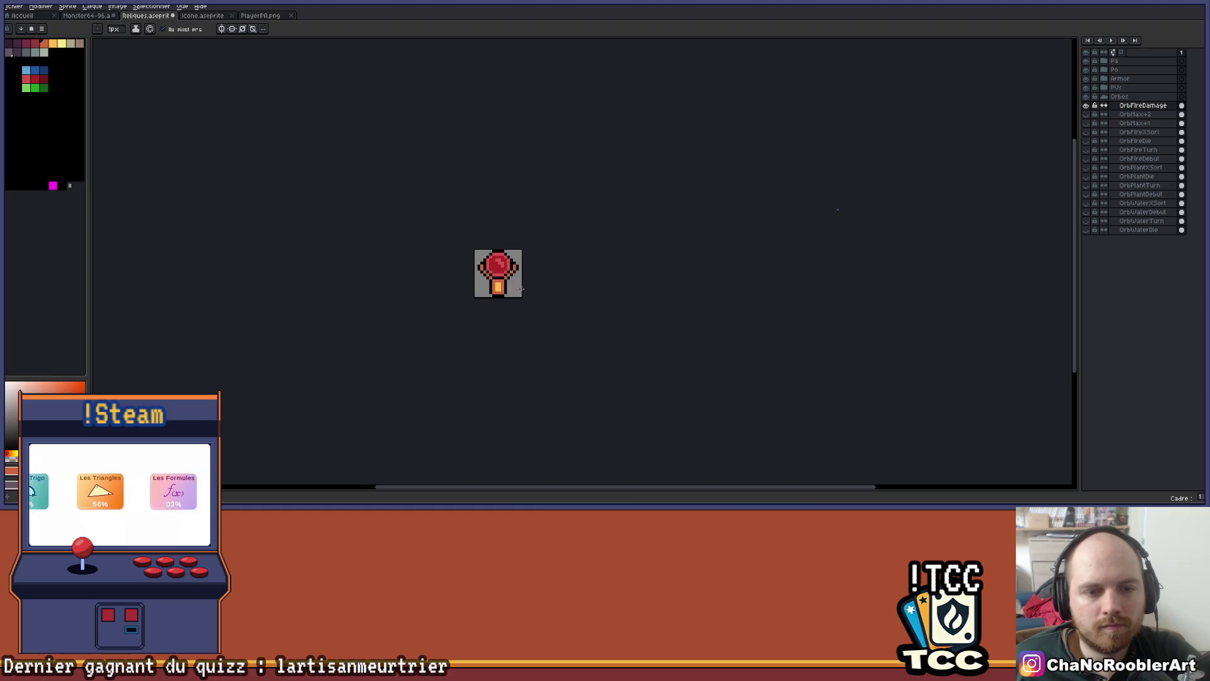
{"action": "scroll", "coordinate": [510, 287], "scroll_direction": "up", "scroll_amount": 3}
{"action": "scroll", "coordinate": [514, 286], "scroll_direction": "up", "scroll_amount": 3}
{"action": "left_click_drag", "start_coordinate": [482, 279], "coordinate": [546, 292]}
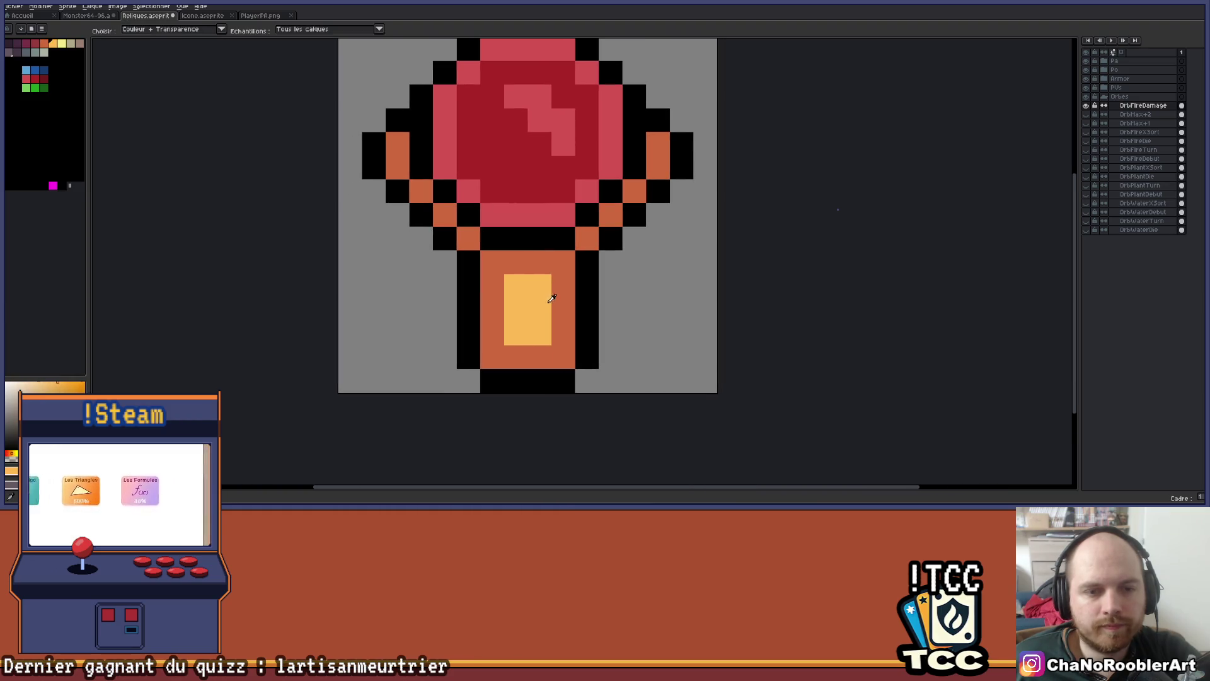
Pencil light orange pixels into the handle, then add light yellow highlight pixels to its stripe
{"action": "left_click", "coordinate": [539, 356]}
{"action": "left_click", "coordinate": [516, 357]}
{"action": "key", "text": "i"}
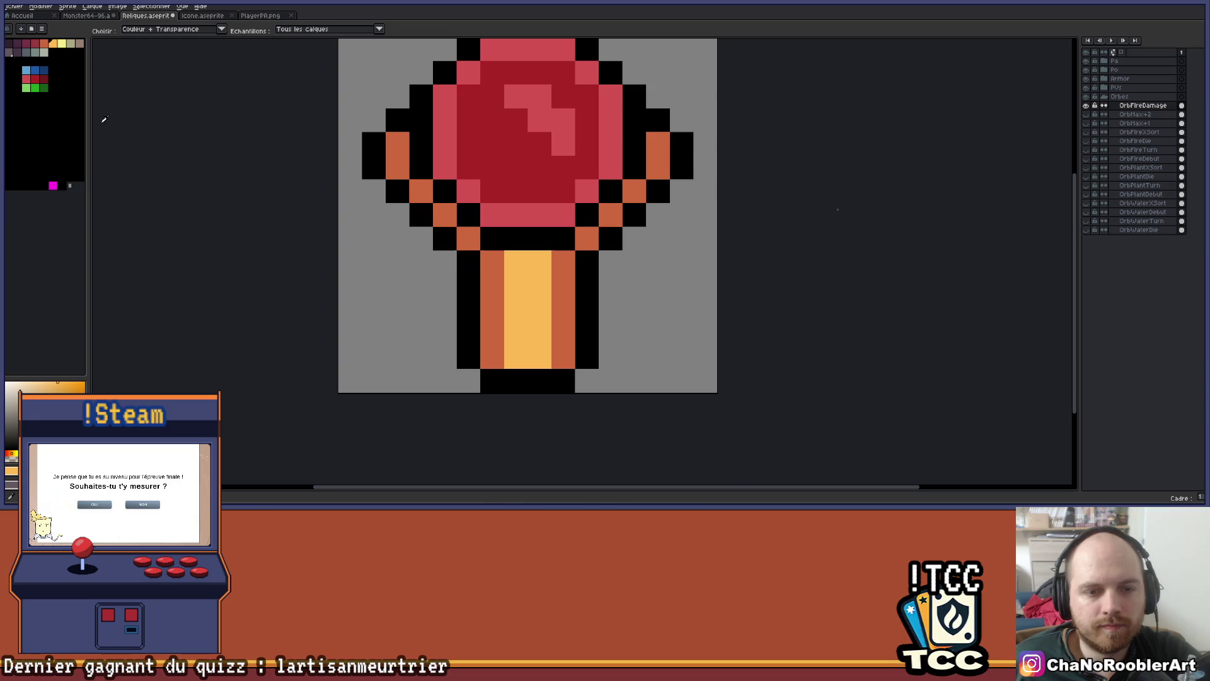
{"action": "left_click", "coordinate": [62, 45]}
{"action": "key", "text": "b"}
{"action": "left_click", "coordinate": [540, 286]}
{"action": "left_click", "coordinate": [539, 309]}
Recentre the sprite in the view and choose dark red as the drawing colour
{"action": "scroll", "coordinate": [593, 284], "scroll_direction": "down", "scroll_amount": 4}
{"action": "left_click_drag", "start_coordinate": [645, 291], "coordinate": [586, 364]}
{"action": "scroll", "coordinate": [558, 368], "scroll_direction": "up", "scroll_amount": 3}
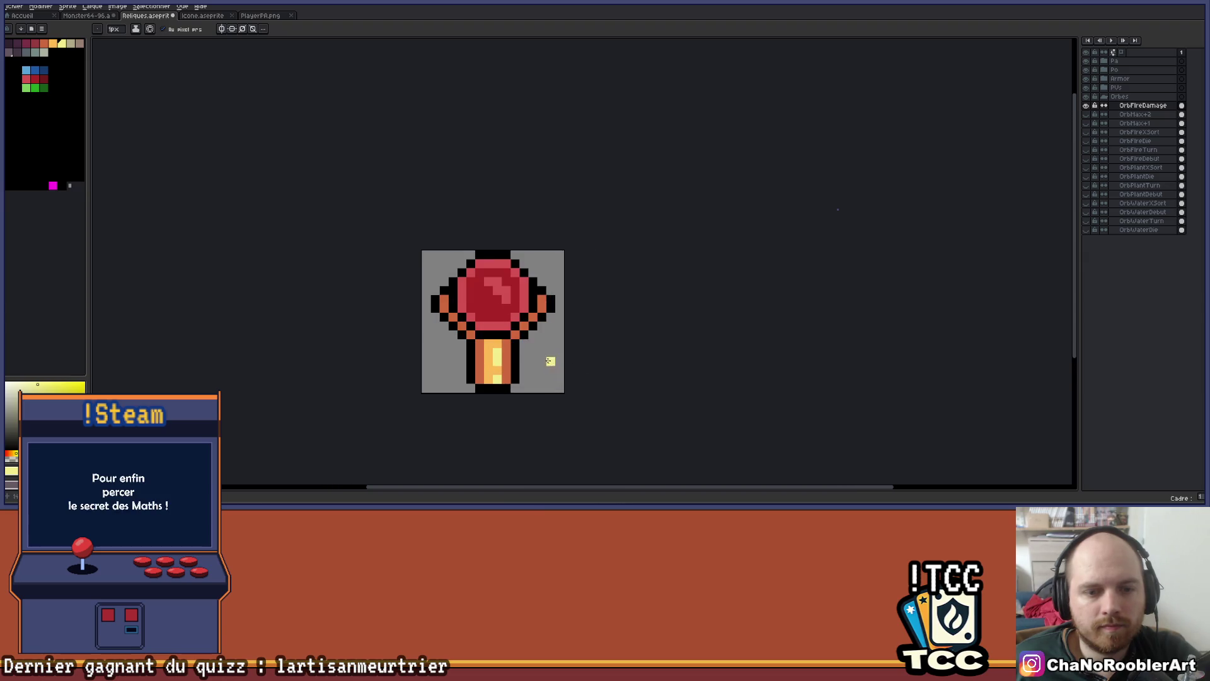
{"action": "scroll", "coordinate": [576, 344], "scroll_direction": "down", "scroll_amount": 3}
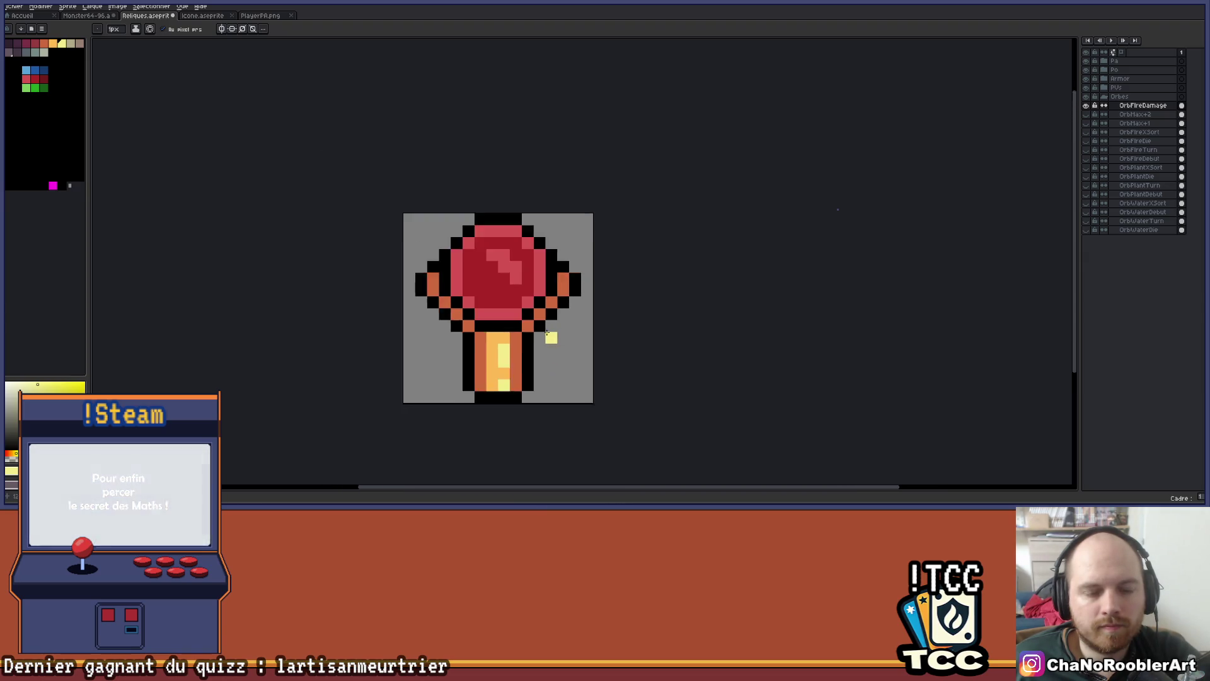
{"action": "scroll", "coordinate": [552, 348], "scroll_direction": "down", "scroll_amount": 1}
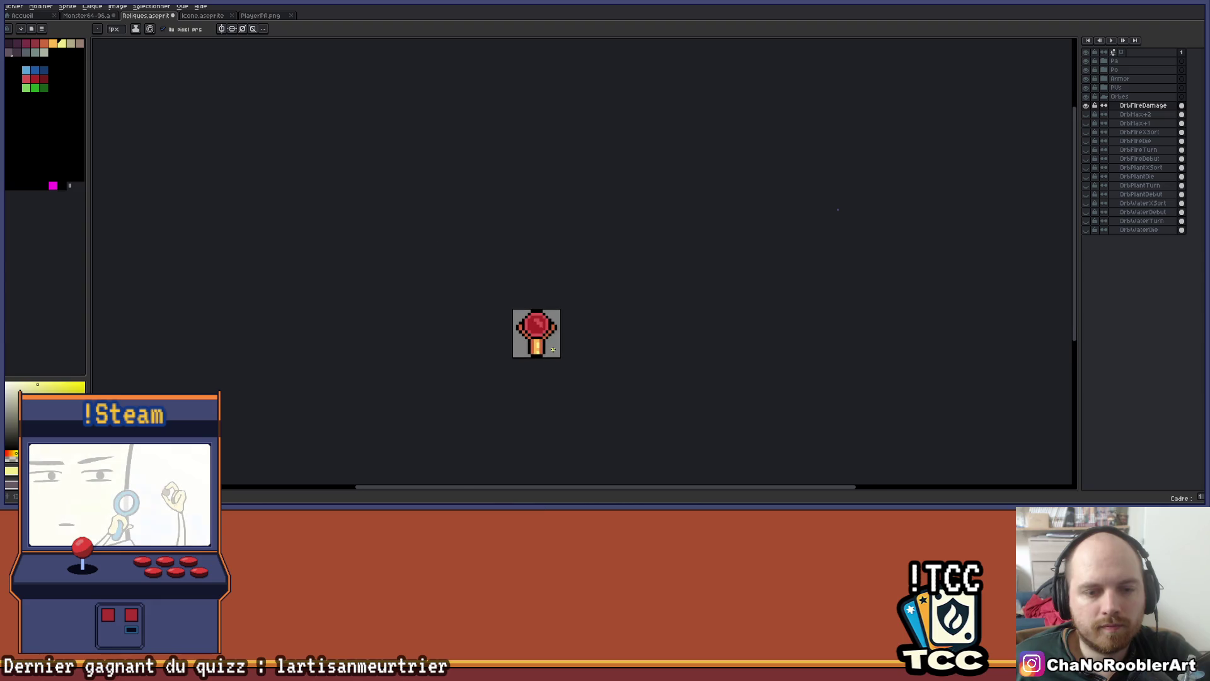
{"action": "left_click_drag", "start_coordinate": [558, 344], "coordinate": [546, 357]}
{"action": "scroll", "coordinate": [525, 301], "scroll_direction": "up", "scroll_amount": 5}
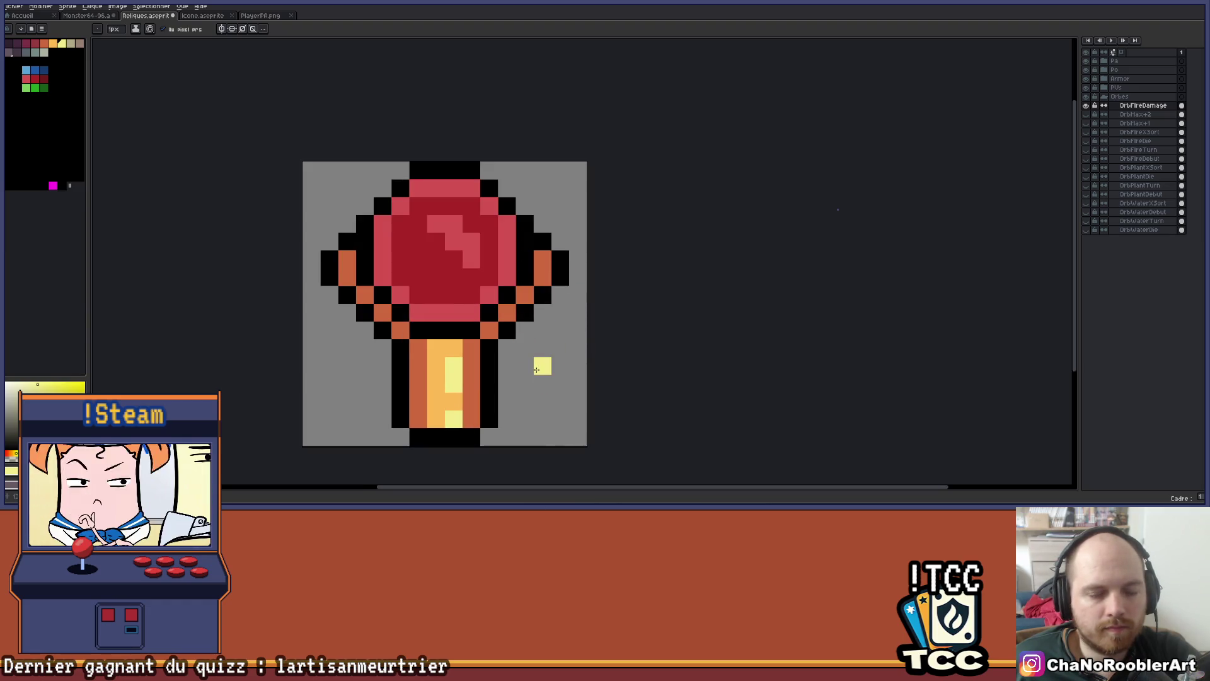
{"action": "scroll", "coordinate": [536, 362], "scroll_direction": "down", "scroll_amount": 4}
{"action": "scroll", "coordinate": [533, 375], "scroll_direction": "up", "scroll_amount": 4}
{"action": "scroll", "coordinate": [523, 351], "scroll_direction": "down", "scroll_amount": 4}
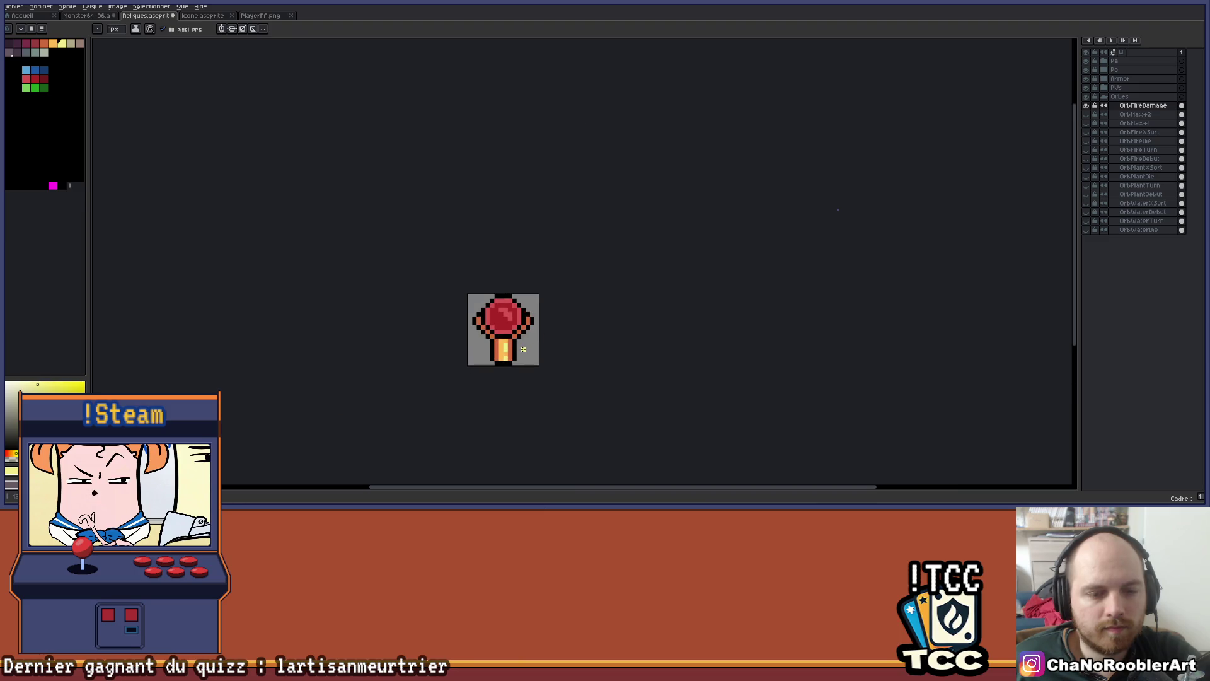
{"action": "mouse_move", "coordinate": [523, 350]}
{"action": "left_mouse_down"}
{"action": "mouse_move", "coordinate": [537, 385]}
{"action": "mouse_move", "coordinate": [516, 420]}
{"action": "mouse_move", "coordinate": [497, 423]}
{"action": "left_mouse_up"}
{"action": "scroll", "coordinate": [494, 418], "scroll_direction": "up", "scroll_amount": 2}
{"action": "scroll", "coordinate": [494, 418], "scroll_direction": "down", "scroll_amount": 4}
{"action": "scroll", "coordinate": [489, 445], "scroll_direction": "up", "scroll_amount": 4}
{"action": "scroll", "coordinate": [488, 445], "scroll_direction": "up", "scroll_amount": 2}
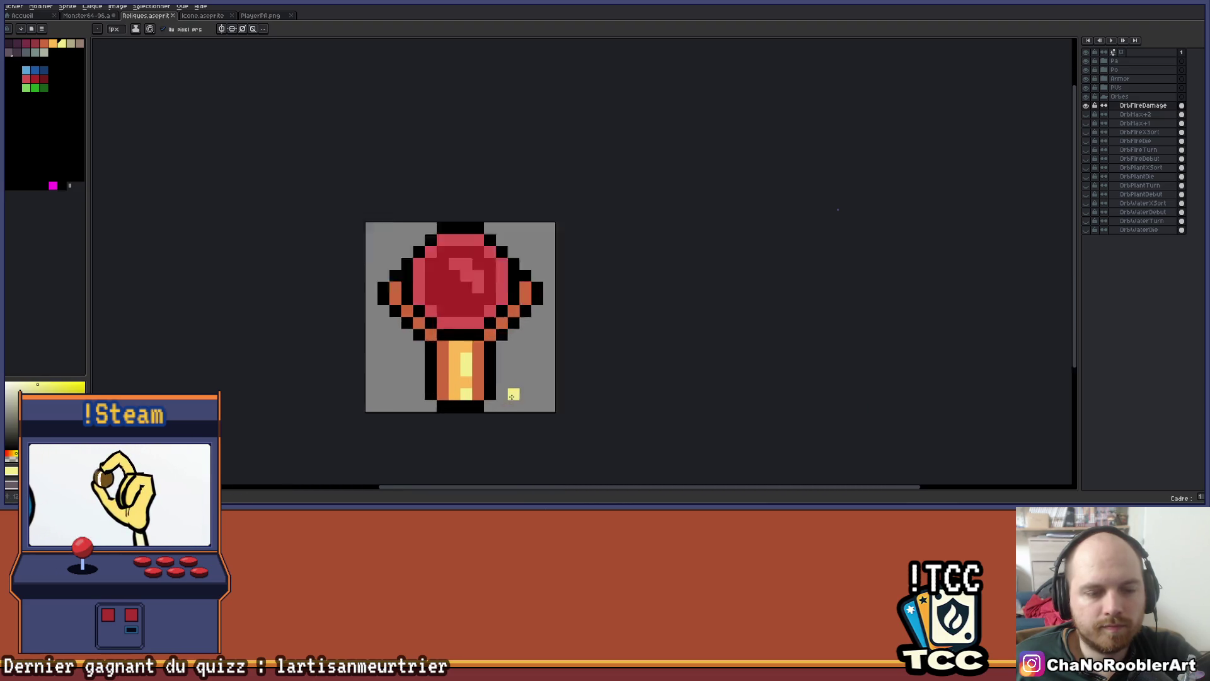
{"action": "left_click", "coordinate": [43, 80]}
Bucket-fill the orange accents dark red and the orange handle pixels mid red
{"action": "key", "text": "g"}
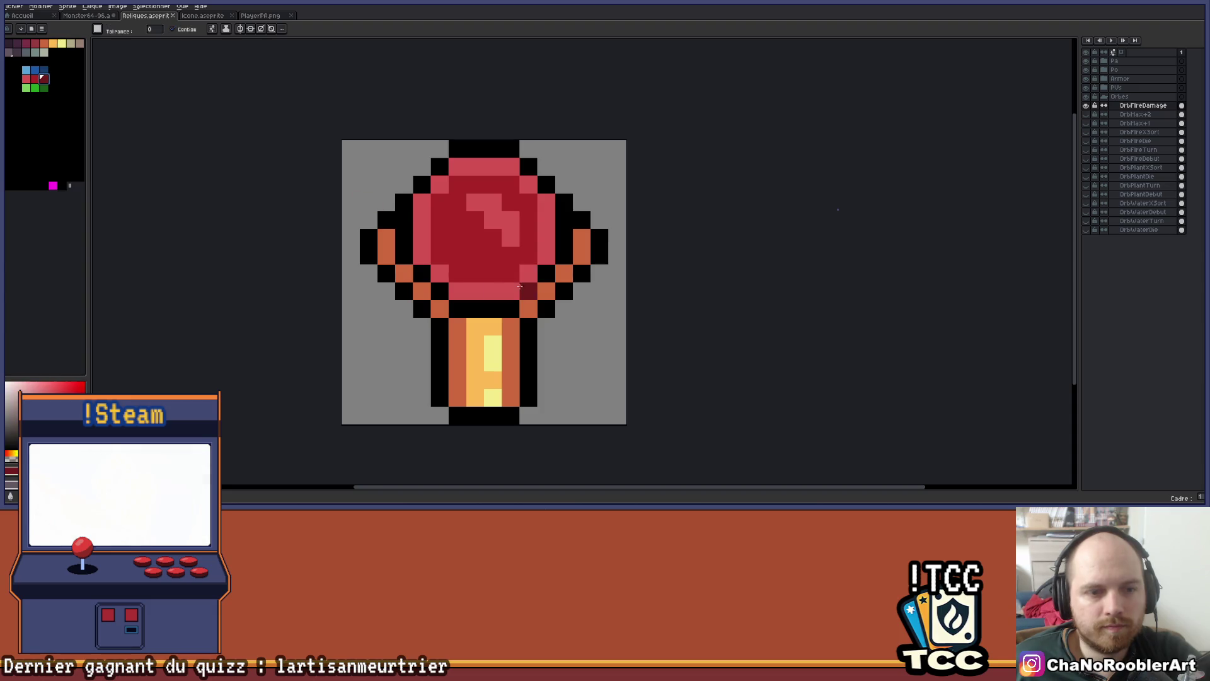
{"action": "scroll", "coordinate": [353, 260], "scroll_direction": "up", "scroll_amount": 1}
{"action": "scroll", "coordinate": [371, 304], "scroll_direction": "down", "scroll_amount": 2}
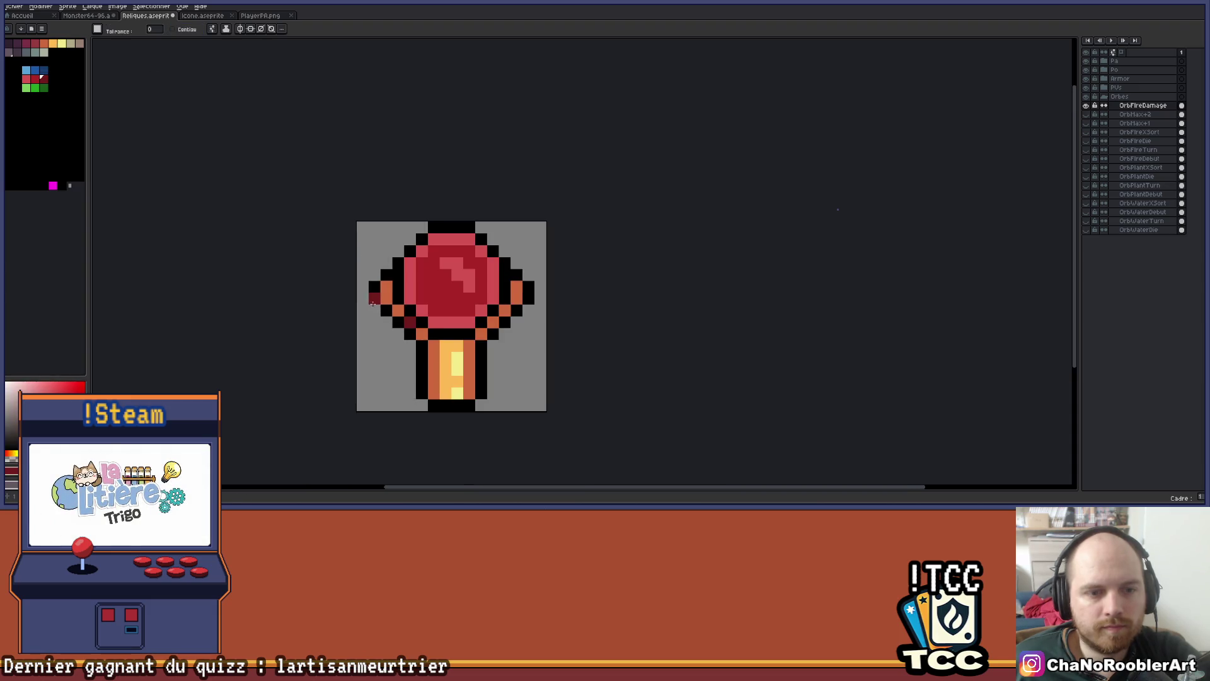
{"action": "left_click", "coordinate": [387, 295]}
{"action": "scroll", "coordinate": [489, 311], "scroll_direction": "down", "scroll_amount": 2}
{"action": "scroll", "coordinate": [489, 311], "scroll_direction": "up", "scroll_amount": 2}
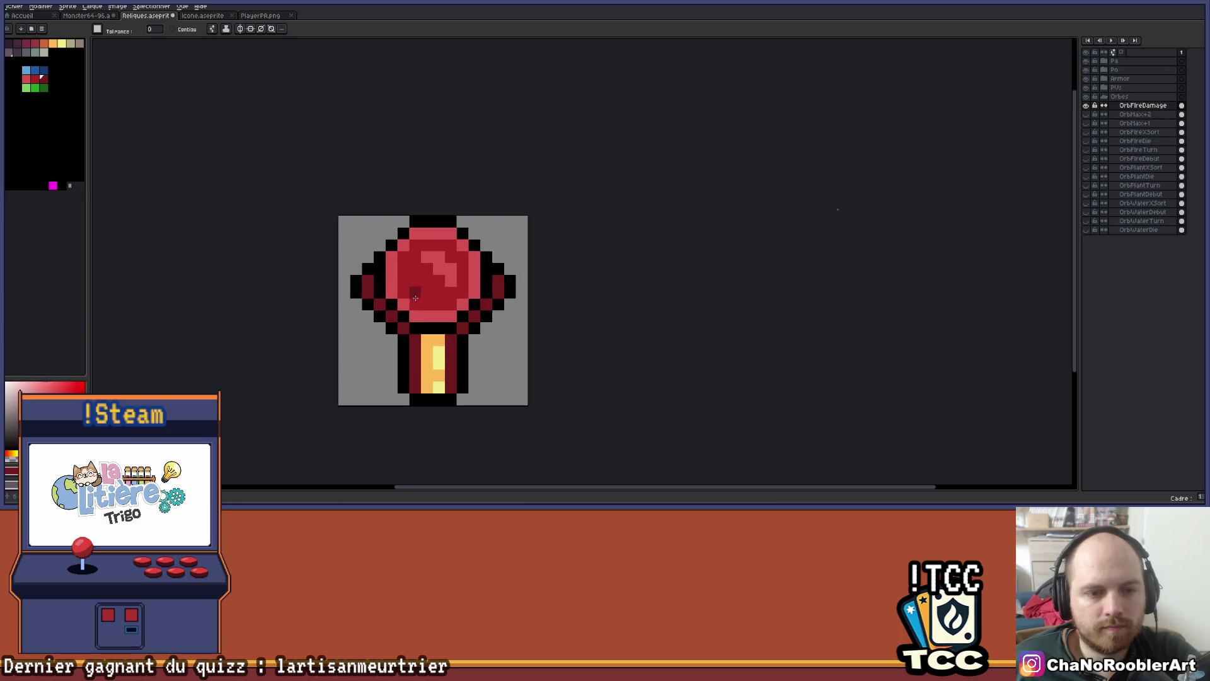
{"action": "left_click", "coordinate": [35, 79]}
{"action": "left_click", "coordinate": [431, 341]}
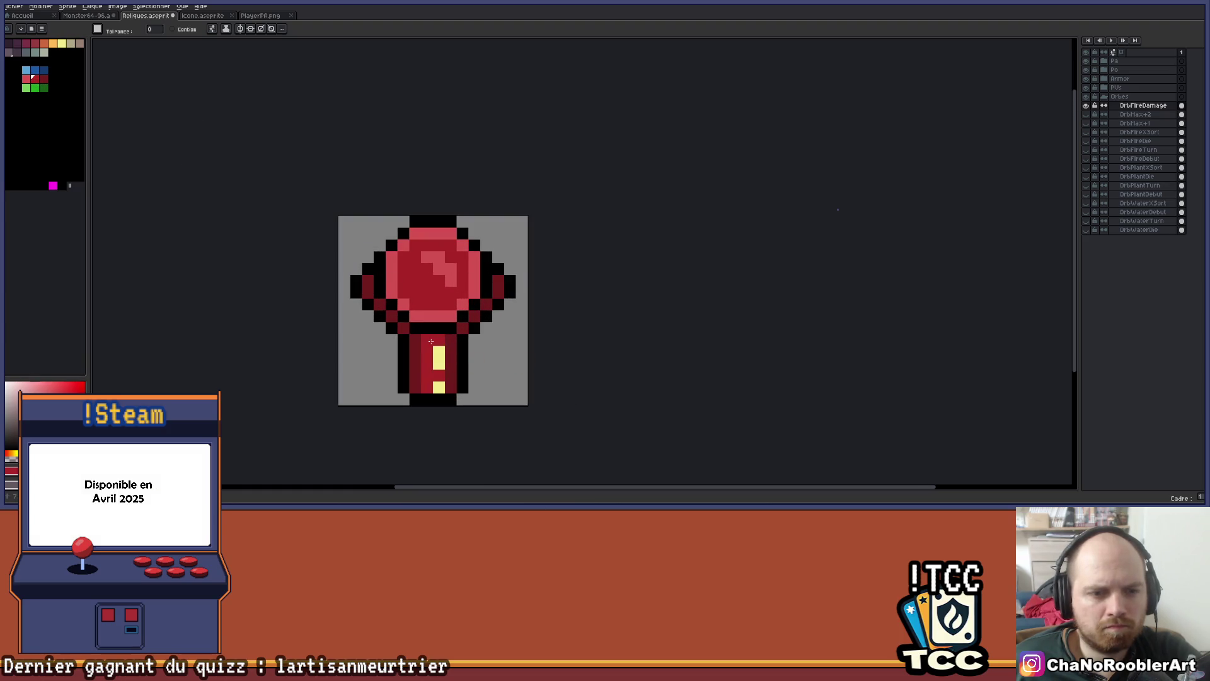
Paint the yellow handle pixels and a left-edge pixel pink-red
{"action": "left_click", "coordinate": [26, 79]}
{"action": "left_click", "coordinate": [356, 269]}
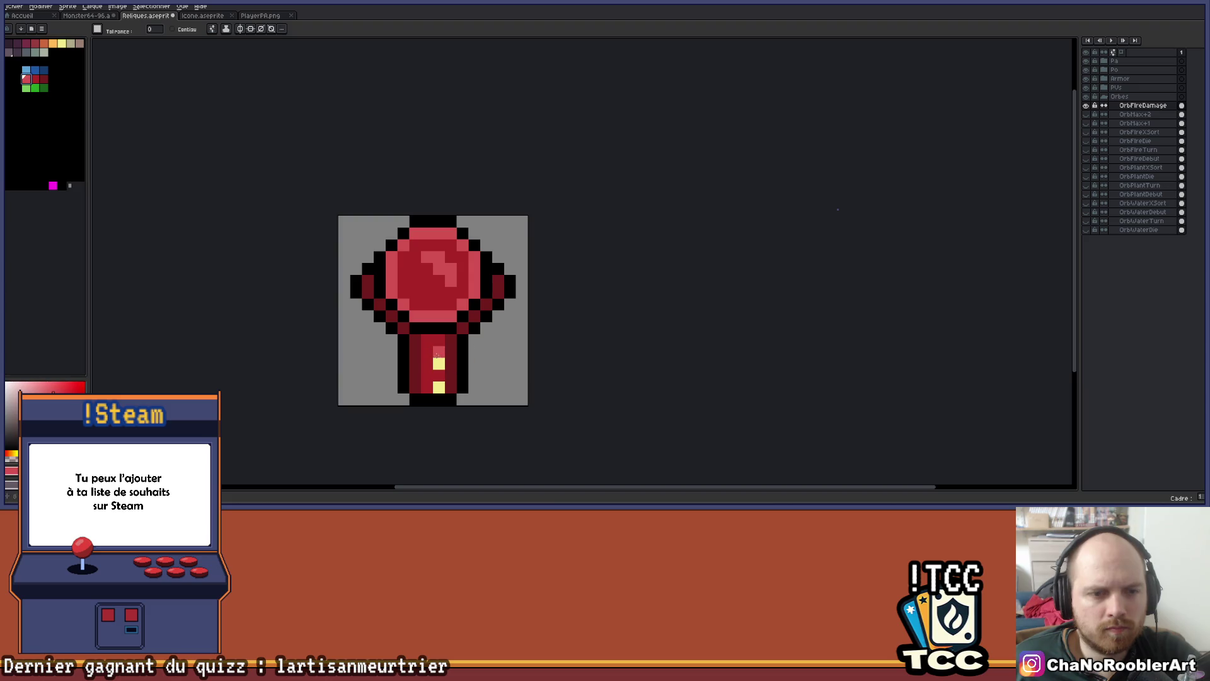
{"action": "left_click", "coordinate": [439, 363]}
{"action": "scroll", "coordinate": [483, 358], "scroll_direction": "down", "scroll_amount": 4}
{"action": "left_click_drag", "start_coordinate": [500, 358], "coordinate": [477, 384]}
Save the sprite, then sample a red from it and pick a new palette colour
{"action": "key", "text": "ctrl+s"}
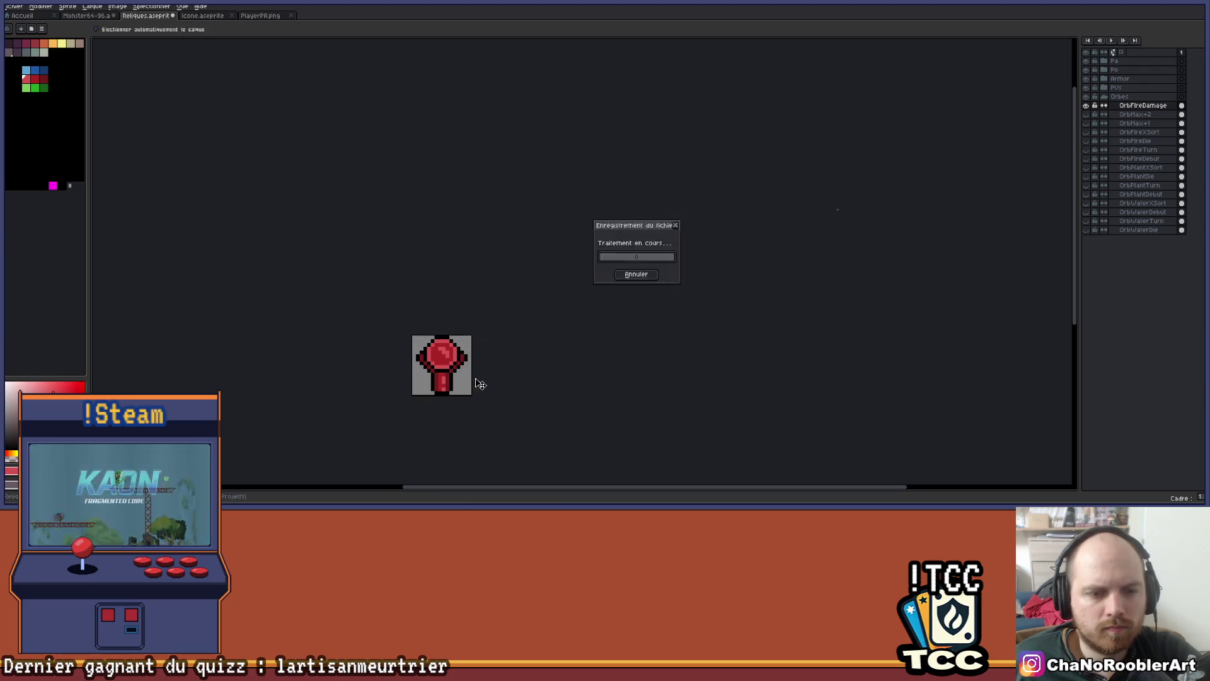
{"action": "scroll", "coordinate": [457, 384], "scroll_direction": "up", "scroll_amount": 3}
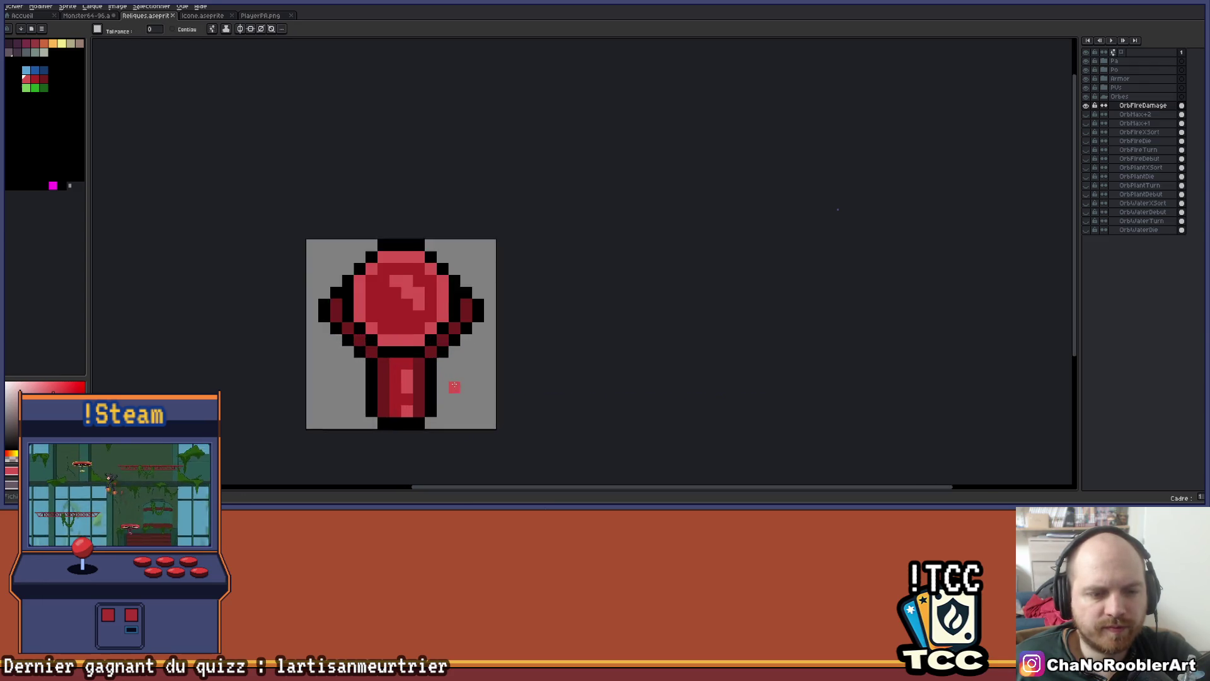
{"action": "scroll", "coordinate": [454, 385], "scroll_direction": "up", "scroll_amount": 1}
{"action": "left_click", "coordinate": [364, 350], "text": "alt"}
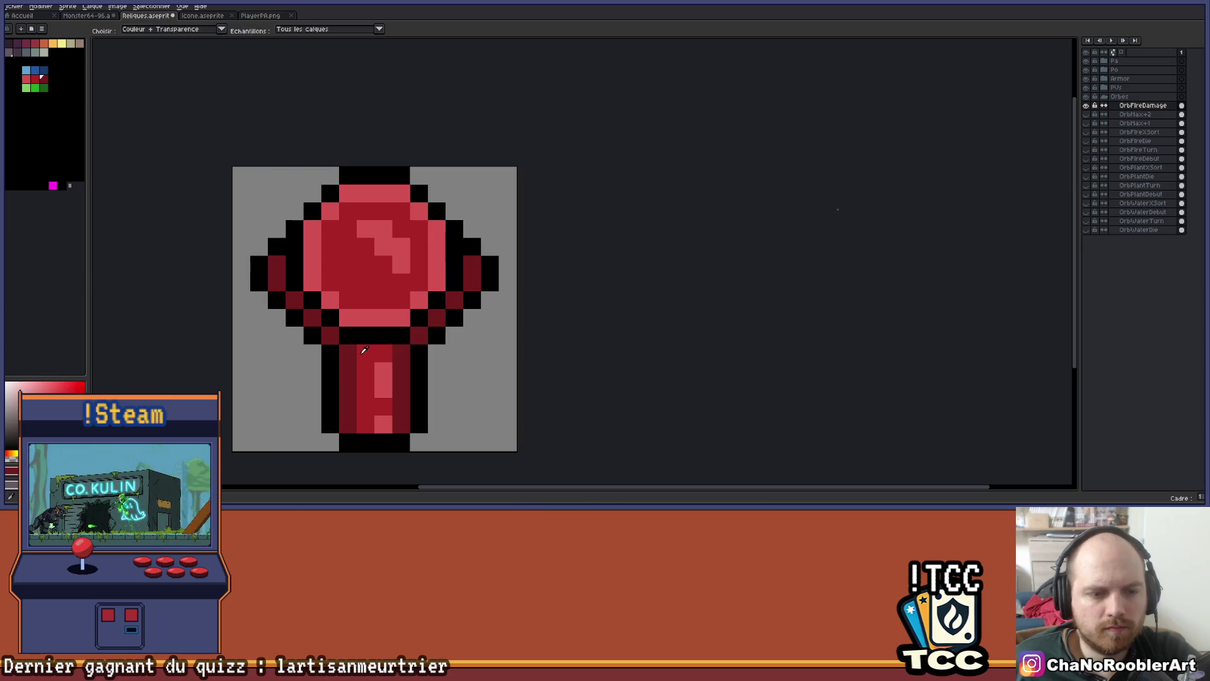
{"action": "scroll", "coordinate": [426, 348], "scroll_direction": "down", "scroll_amount": 2}
{"action": "scroll", "coordinate": [427, 349], "scroll_direction": "down", "scroll_amount": 3}
{"action": "scroll", "coordinate": [467, 378], "scroll_direction": "up", "scroll_amount": 1}
{"action": "left_click_drag", "start_coordinate": [470, 381], "coordinate": [487, 392]}
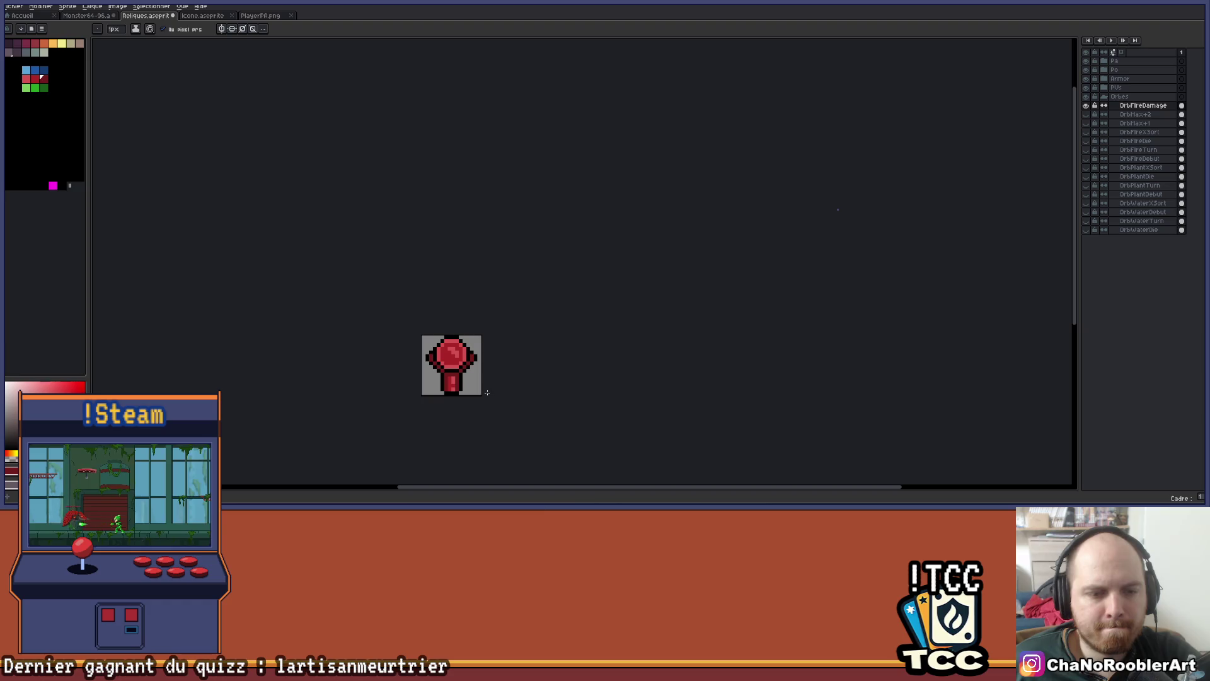
{"action": "scroll", "coordinate": [486, 392], "scroll_direction": "up", "scroll_amount": 3}
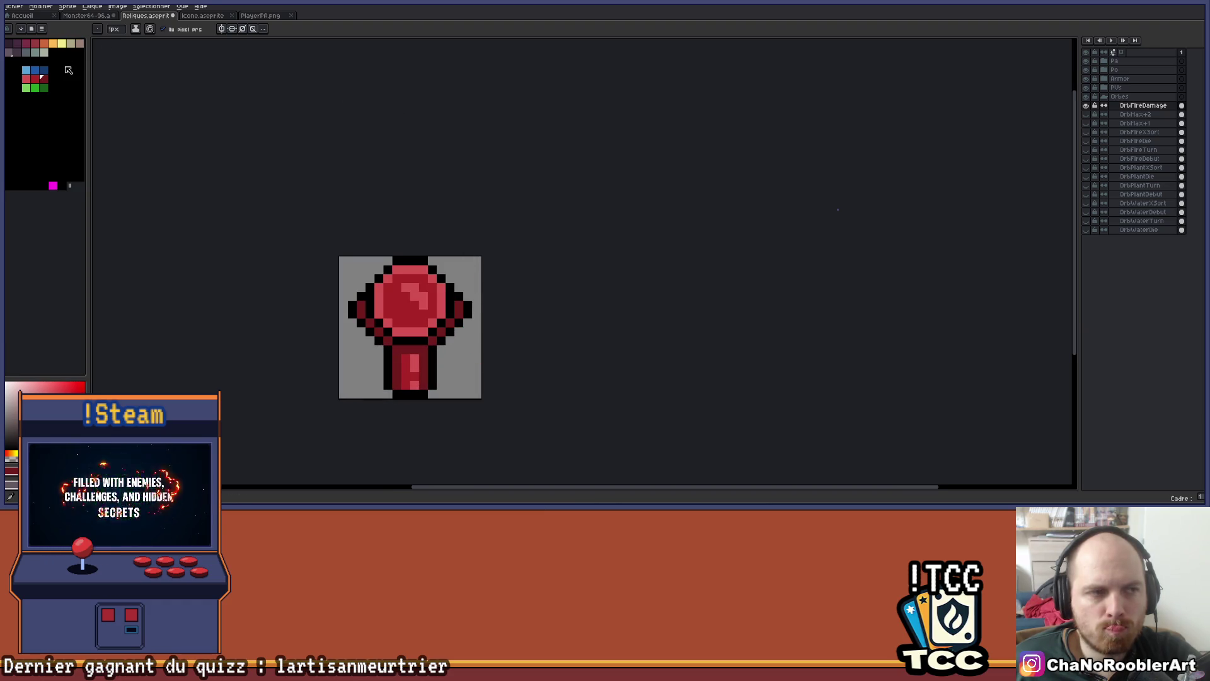
{"action": "left_click", "coordinate": [80, 43]}
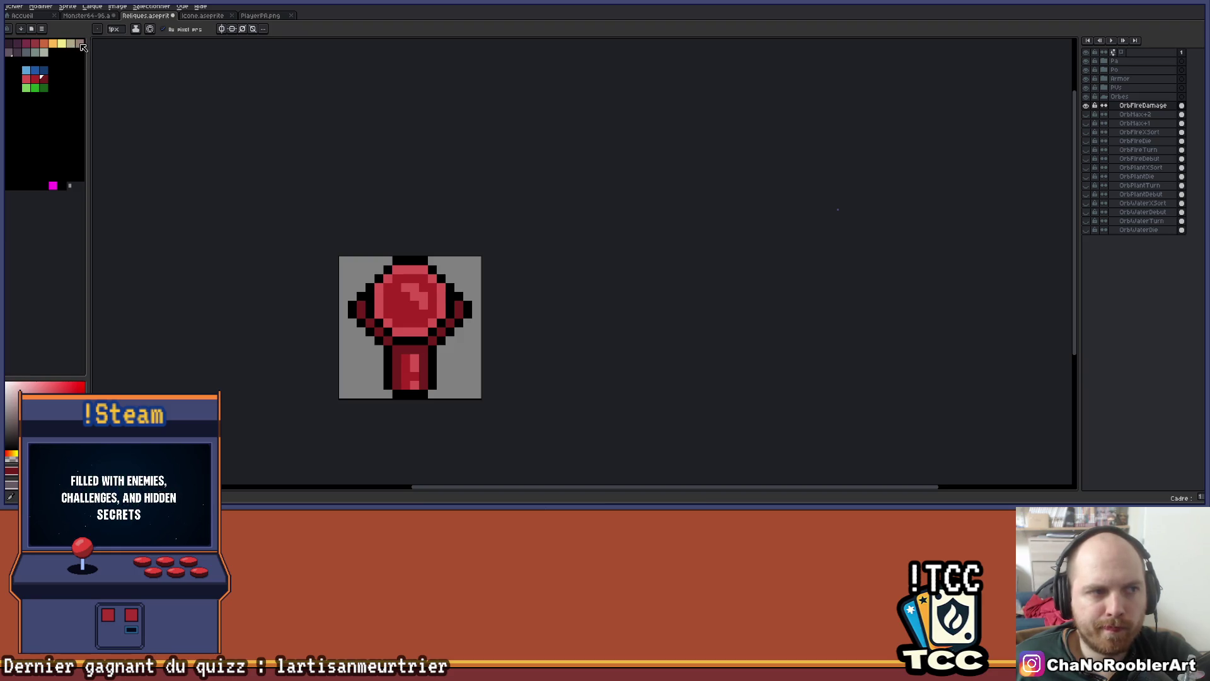
Undo a trial pink fill on the orb, then pencil beige and pale-yellow pixels onto the handle
{"action": "key", "text": "g"}
{"action": "left_click", "coordinate": [408, 368]}
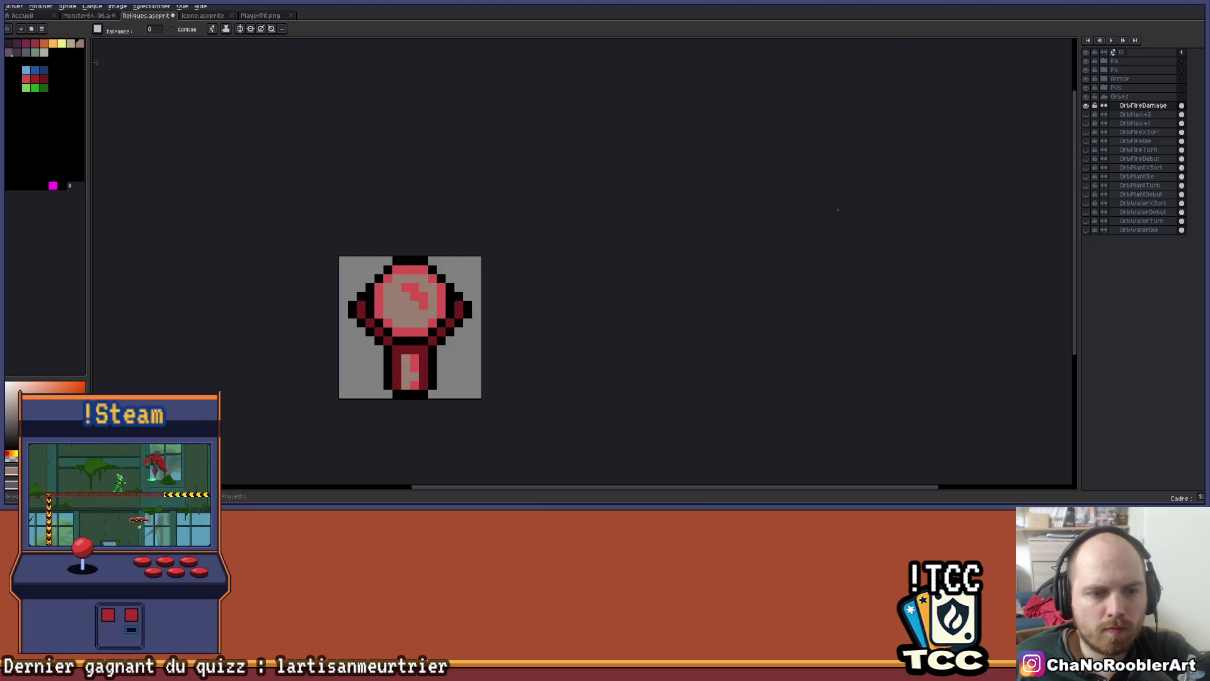
{"action": "key", "text": "ctrl+z"}
{"action": "scroll", "coordinate": [417, 342], "scroll_direction": "up", "scroll_amount": 3}
{"action": "key", "text": "b"}
{"action": "left_click", "coordinate": [381, 436]}
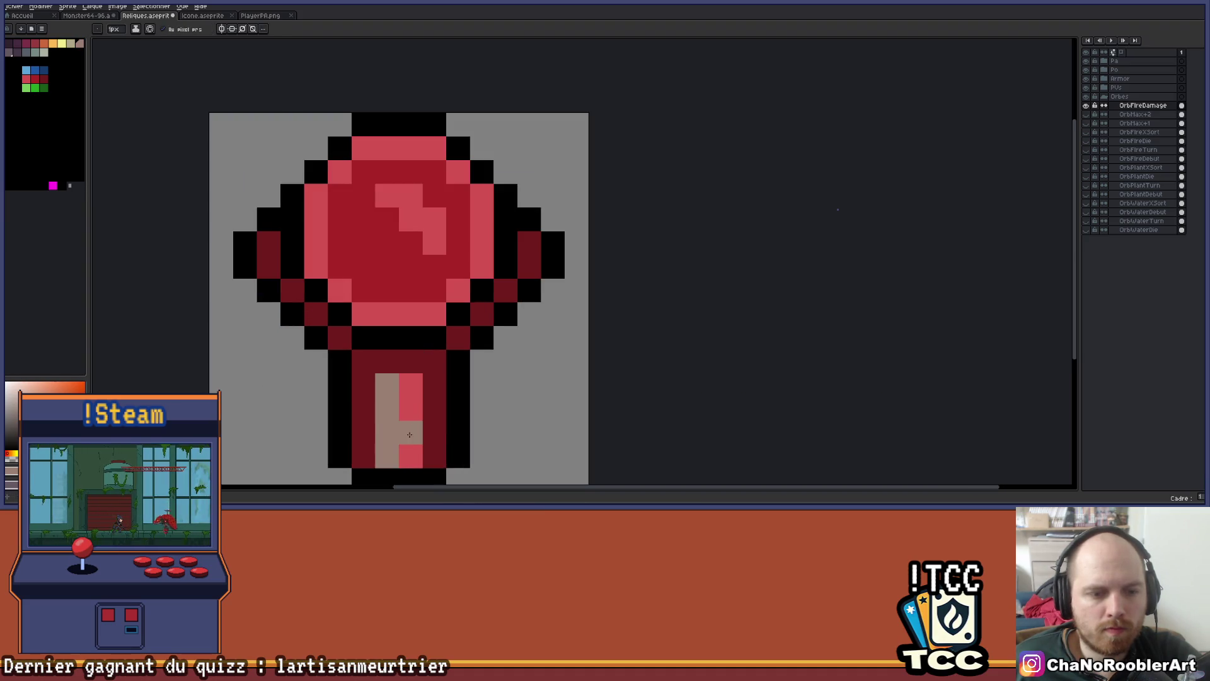
{"action": "left_click", "coordinate": [70, 44]}
{"action": "left_click", "coordinate": [417, 379]}
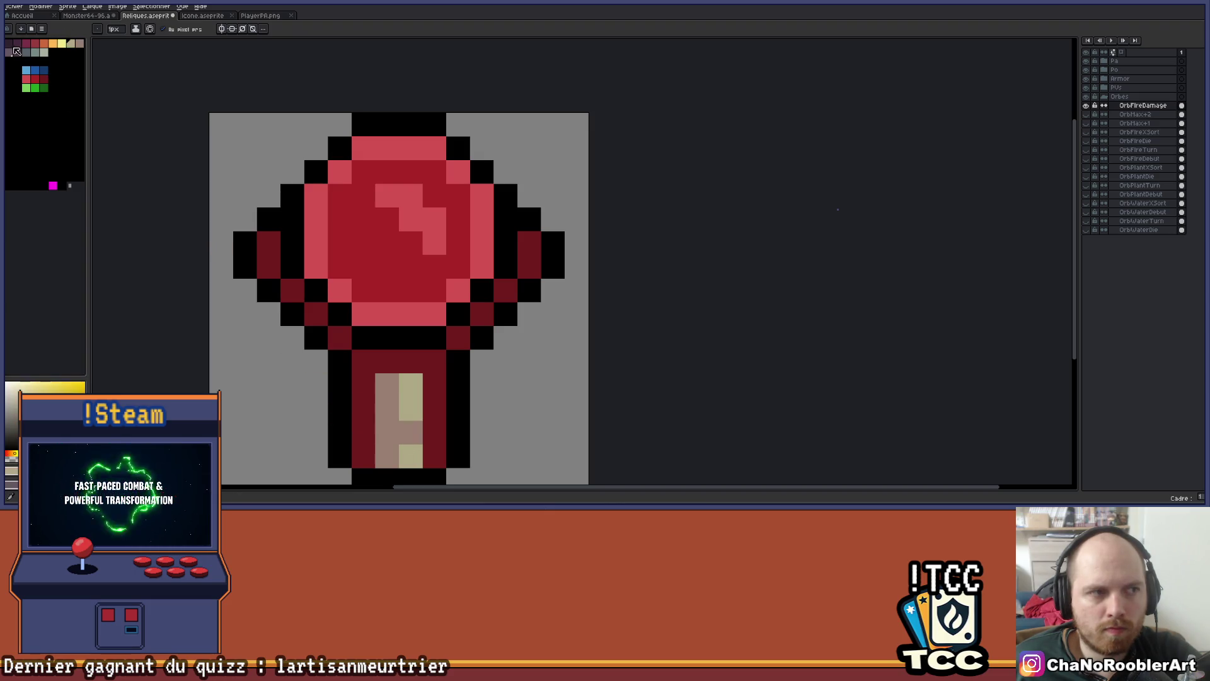
Bucket-fill the handle and every dark-red side accent grey-purple
{"action": "left_click", "coordinate": [14, 51]}
{"action": "key", "text": "g"}
{"action": "left_click", "coordinate": [444, 376]}
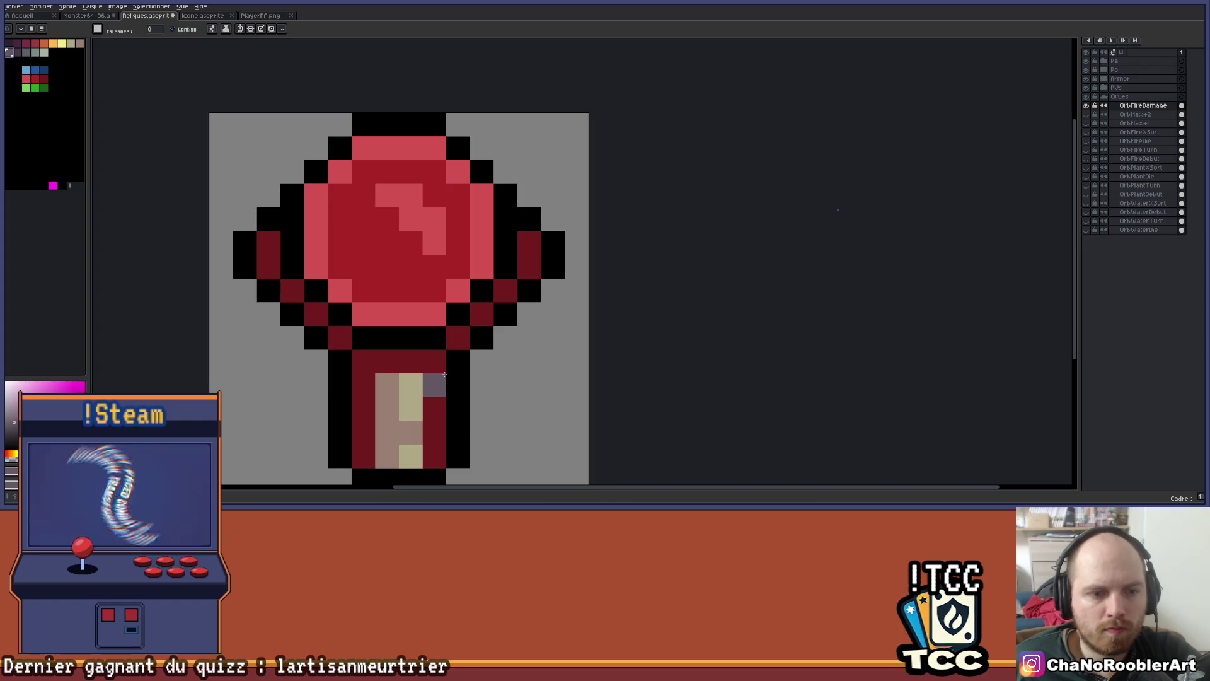
{"action": "left_click", "coordinate": [444, 376]}
{"action": "left_click", "coordinate": [458, 338]}
{"action": "left_click", "coordinate": [340, 338]}
{"action": "left_click", "coordinate": [316, 314]}
{"action": "left_click", "coordinate": [269, 242]}
{"action": "scroll", "coordinate": [271, 252], "scroll_direction": "down", "scroll_amount": 5}
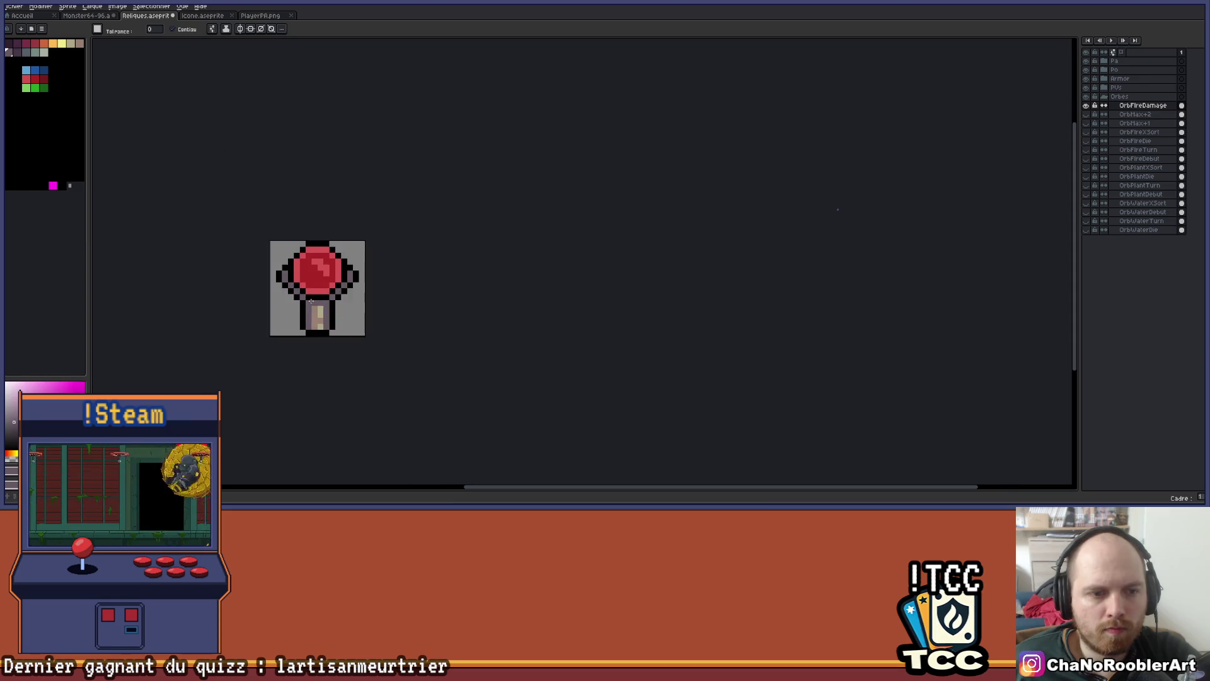
{"action": "scroll", "coordinate": [403, 344], "scroll_direction": "up", "scroll_amount": 3}
{"action": "scroll", "coordinate": [409, 348], "scroll_direction": "up", "scroll_amount": 2}
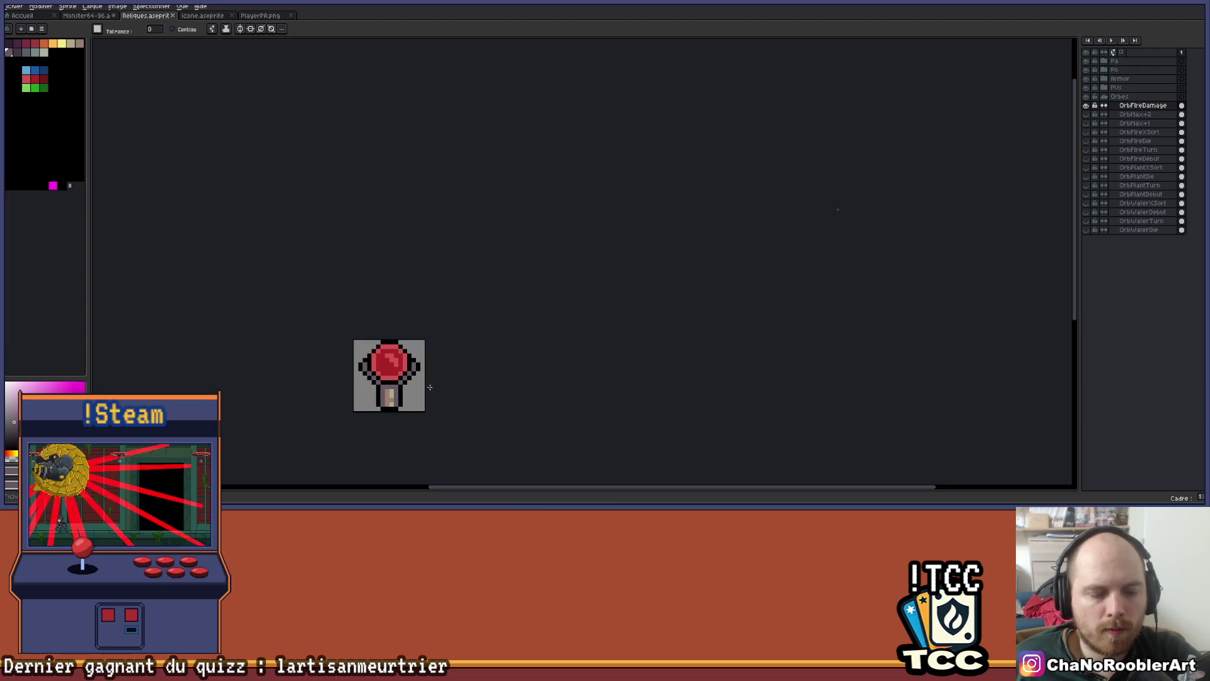
{"action": "scroll", "coordinate": [429, 388], "scroll_direction": "down", "scroll_amount": 1}
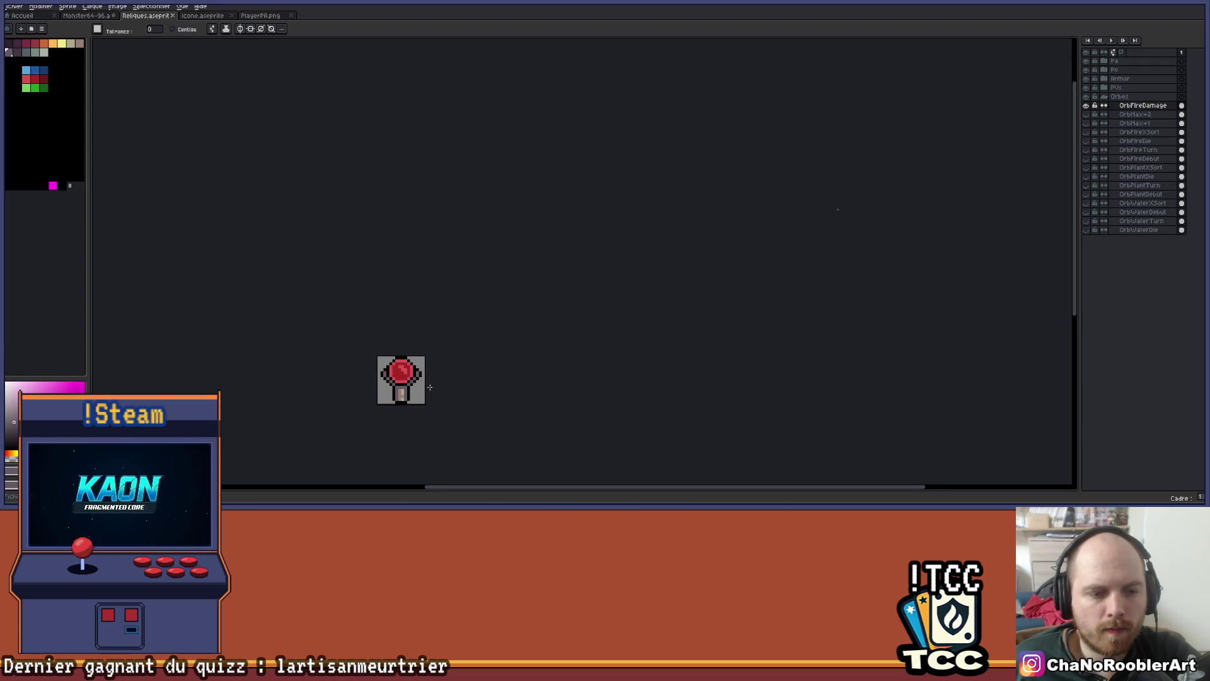
{"action": "scroll", "coordinate": [430, 387], "scroll_direction": "up", "scroll_amount": 5}
{"action": "left_click", "coordinate": [354, 386], "text": "alt"}
Blacken the mauve pixels just below the orb
{"action": "key", "text": "b"}
{"action": "left_click_drag", "start_coordinate": [367, 378], "coordinate": [385, 396]}
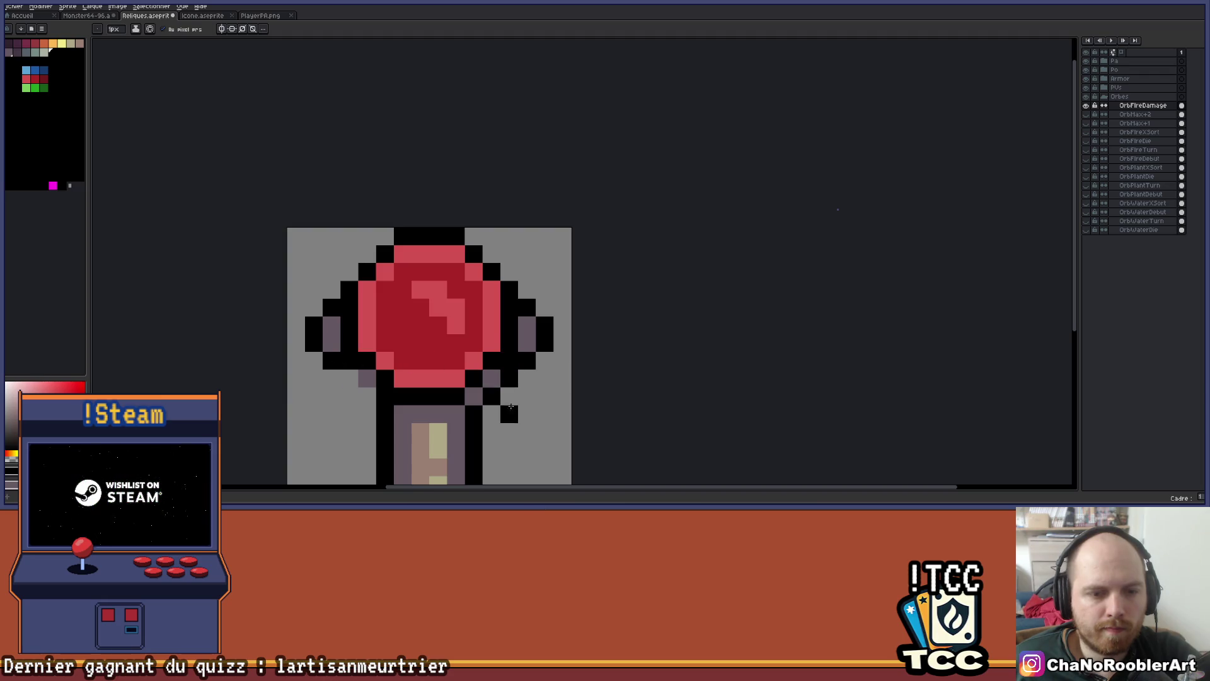
{"action": "key", "text": "b"}
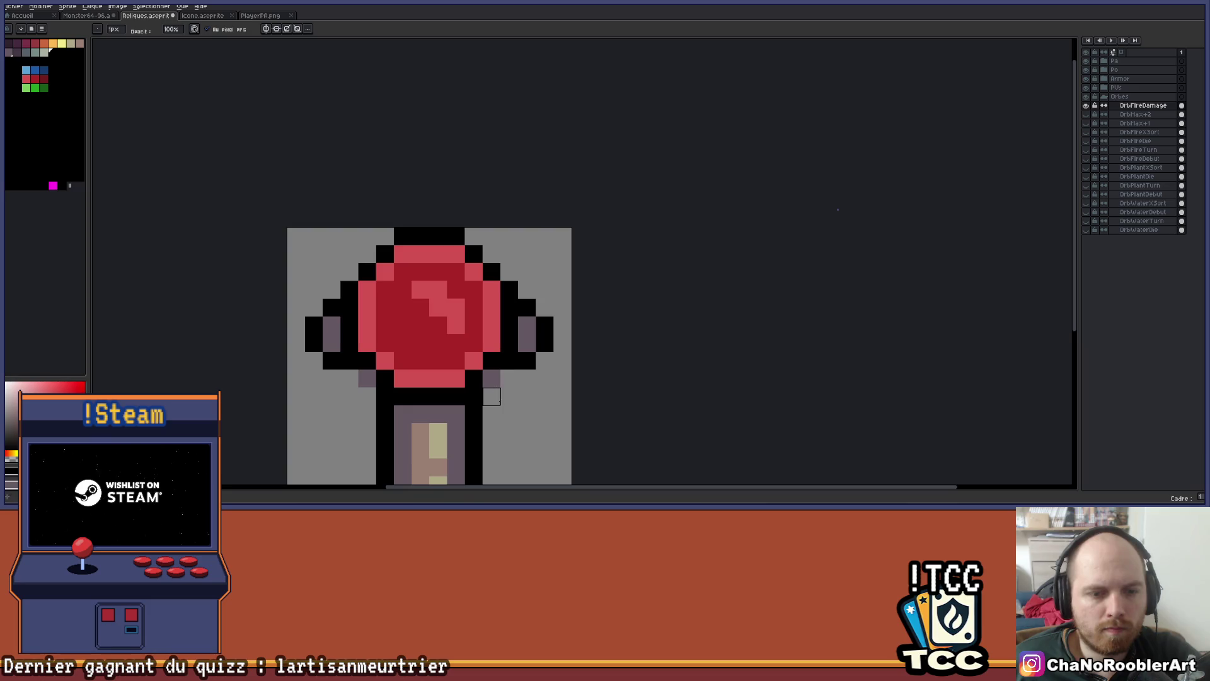
{"action": "scroll", "coordinate": [498, 412], "scroll_direction": "down", "scroll_amount": 1}
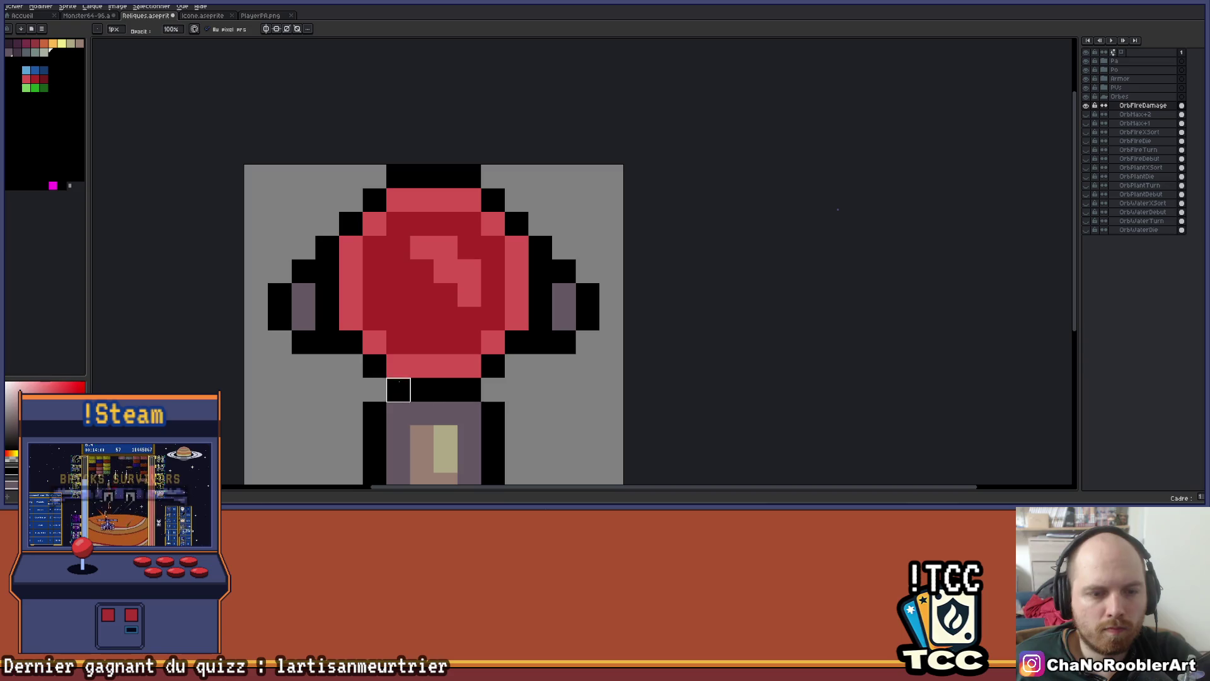
{"action": "scroll", "coordinate": [448, 393], "scroll_direction": "down", "scroll_amount": 3}
{"action": "left_click_drag", "start_coordinate": [471, 406], "coordinate": [482, 371]}
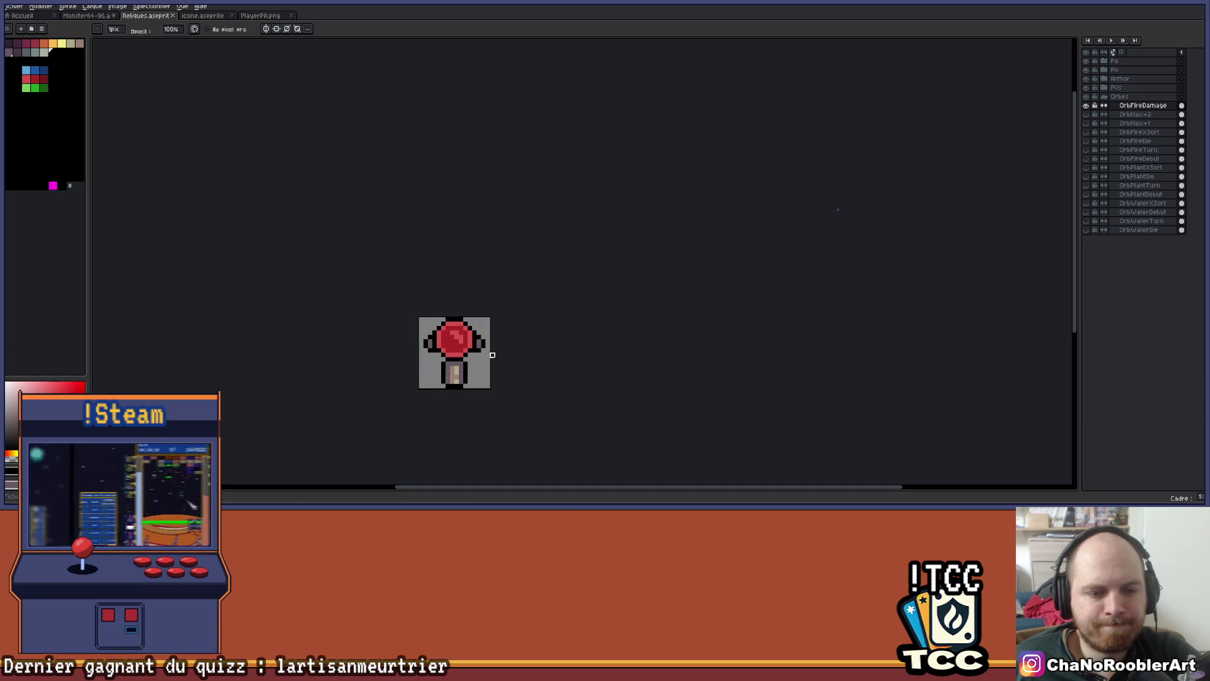
Delete the stick below the orb and paint over the side accents with background grey
{"action": "scroll", "coordinate": [492, 355], "scroll_direction": "up", "scroll_amount": 4}
{"action": "scroll", "coordinate": [486, 327], "scroll_direction": "down", "scroll_amount": 3}
{"action": "key", "text": "v"}
{"action": "key", "text": "Delete"}
{"action": "key", "text": "b"}
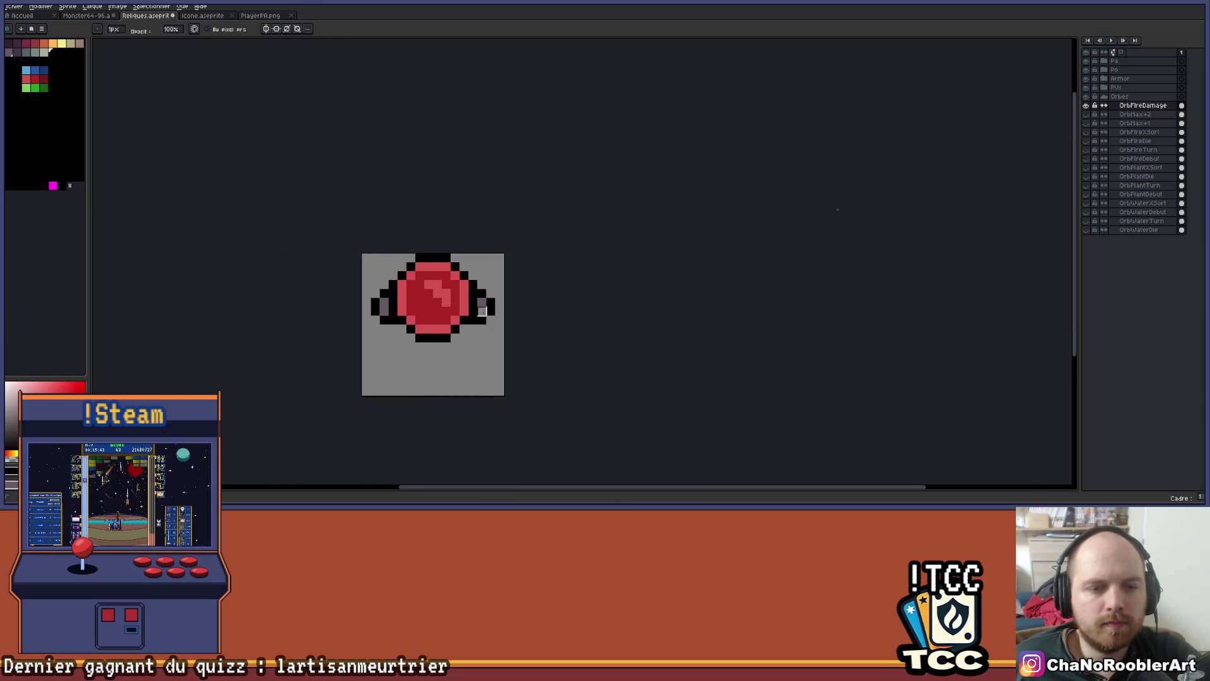
{"action": "left_click_drag", "start_coordinate": [382, 301], "coordinate": [376, 328]}
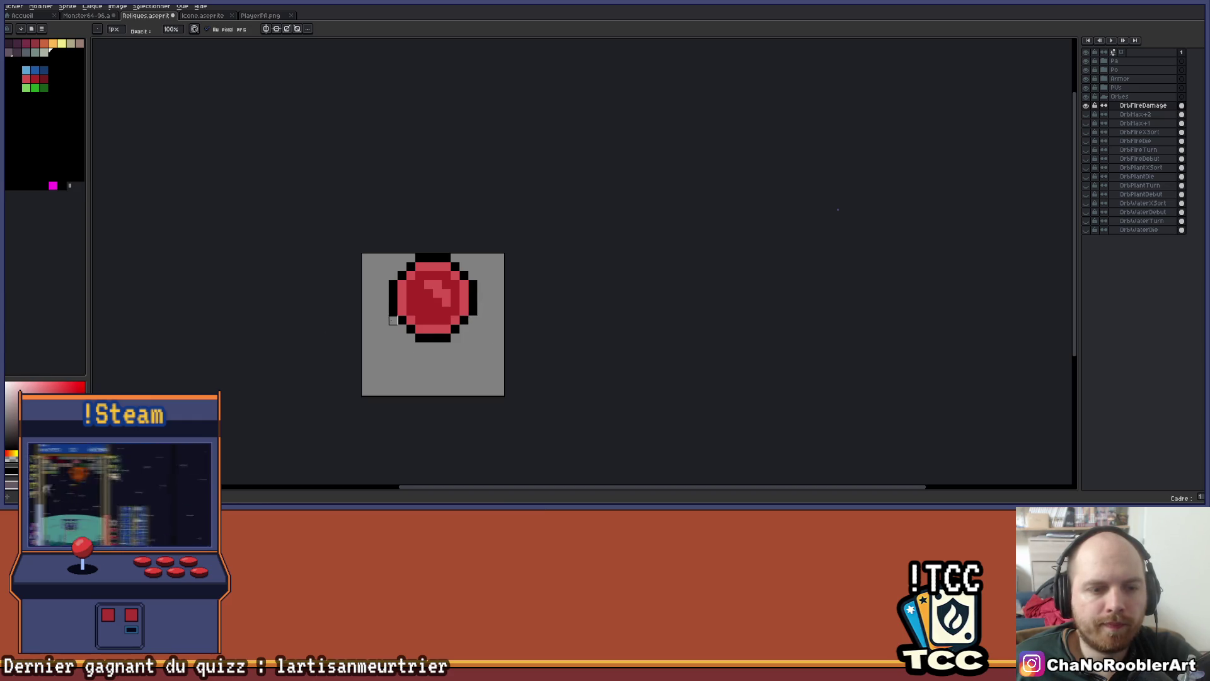
{"action": "scroll", "coordinate": [538, 319], "scroll_direction": "up", "scroll_amount": 1}
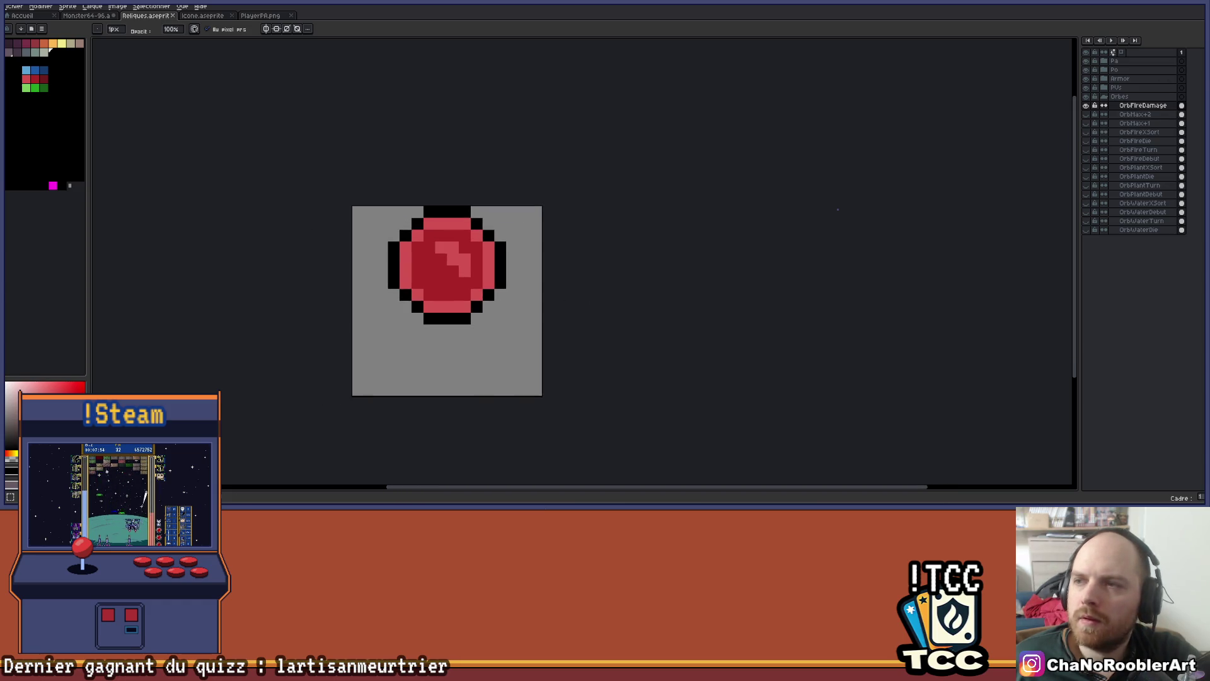
Select the sprite and move the orb down to the canvas centre, removing stray black pixels
{"action": "key", "text": "m"}
{"action": "left_click_drag", "start_coordinate": [416, 162], "coordinate": [592, 424]}
{"action": "mouse_move", "coordinate": [494, 304]}
{"action": "left_mouse_down"}
{"action": "mouse_move", "coordinate": [482, 340]}
{"action": "mouse_move", "coordinate": [538, 321]}
{"action": "left_mouse_up"}
{"action": "key", "text": "ctrl+d"}
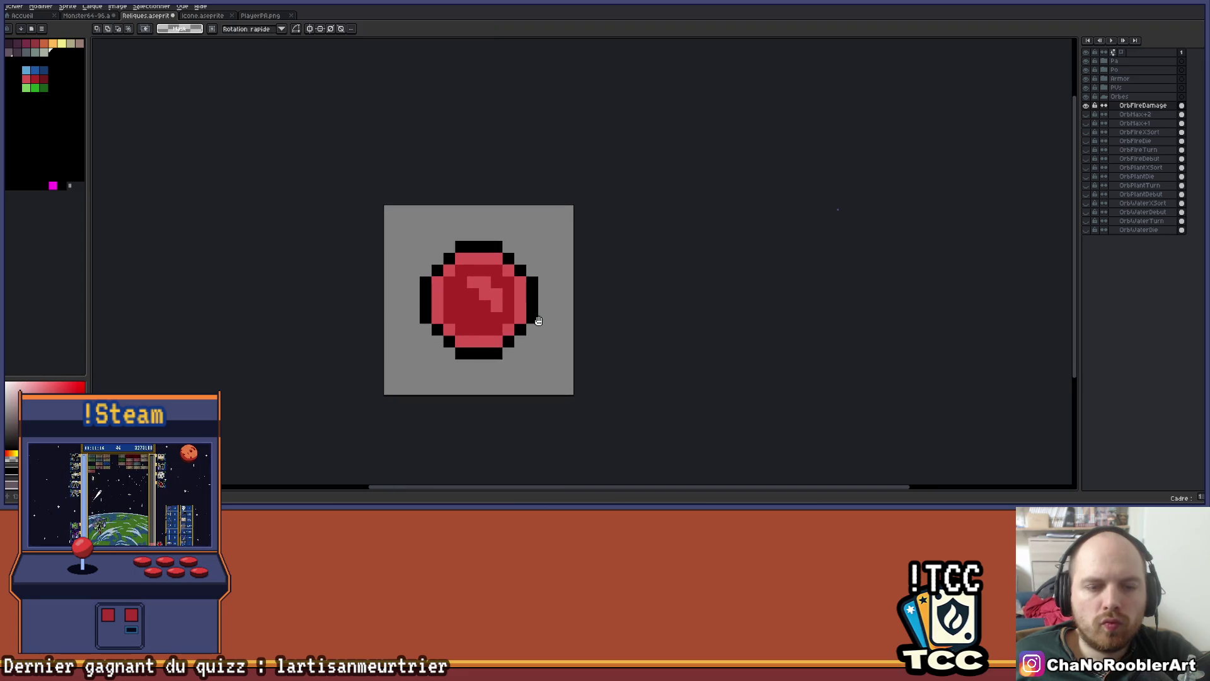
{"action": "key", "text": "b"}
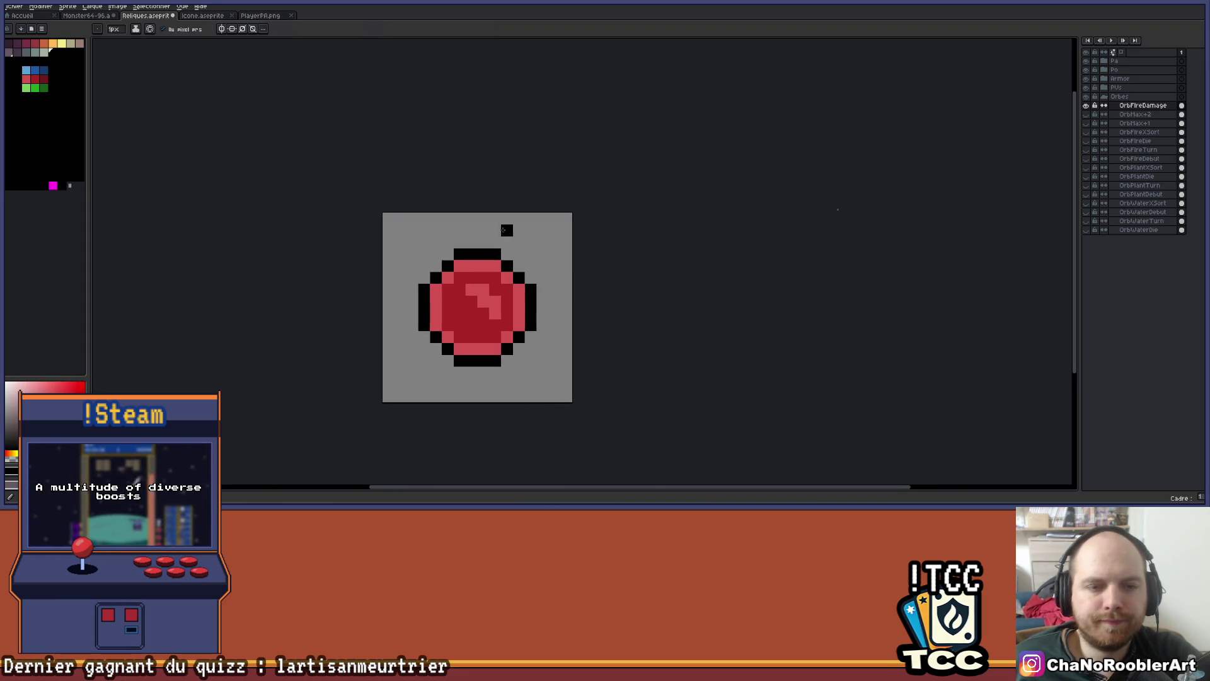
{"action": "scroll", "coordinate": [498, 214], "scroll_direction": "up", "scroll_amount": 1}
{"action": "scroll", "coordinate": [468, 218], "scroll_direction": "down", "scroll_amount": 1}
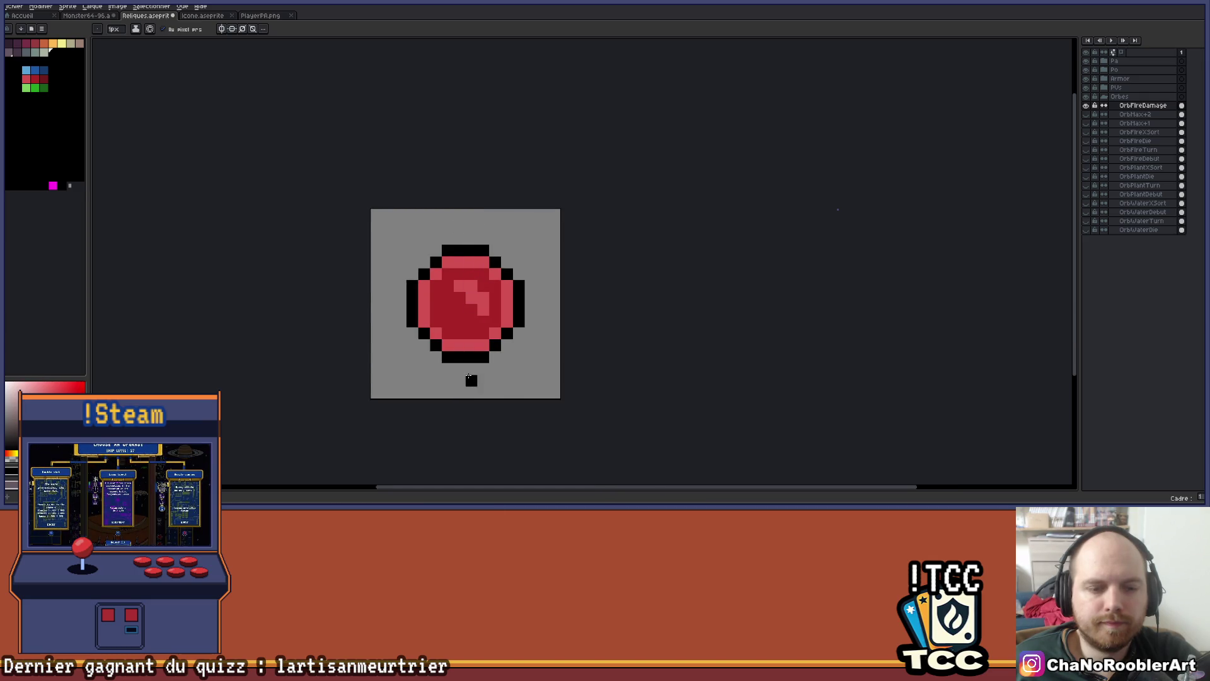
{"action": "key", "text": "ctrl+z"}
{"action": "scroll", "coordinate": [426, 274], "scroll_direction": "up", "scroll_amount": 1}
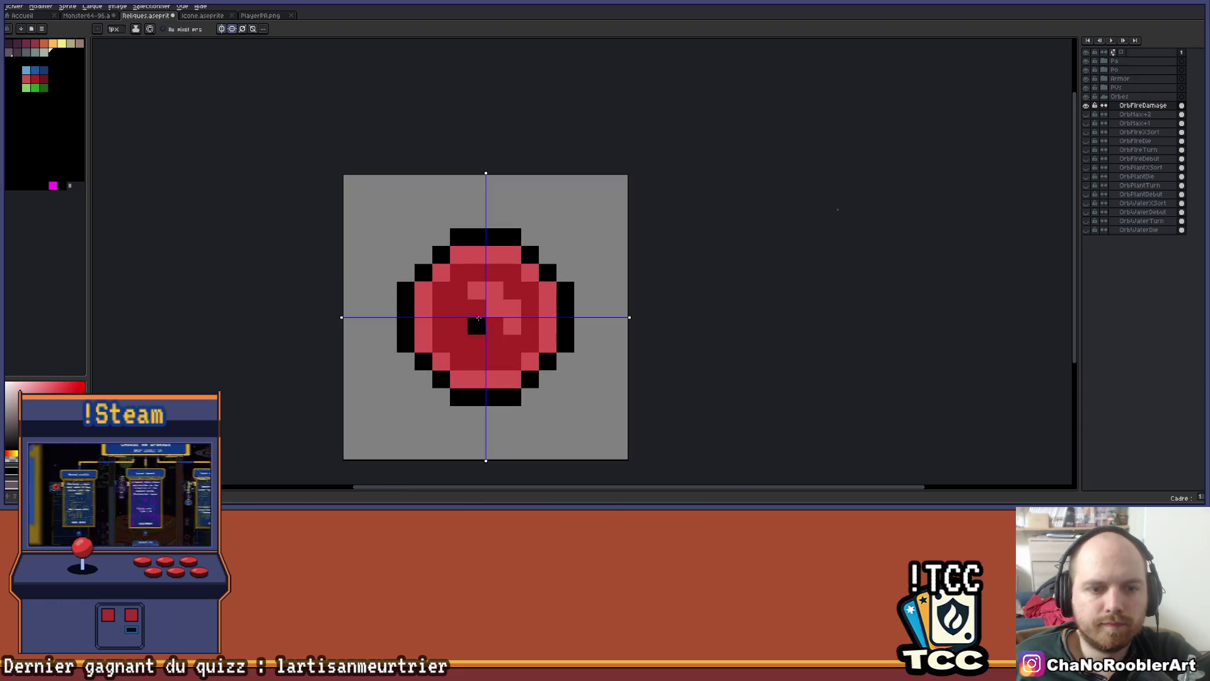
{"action": "left_click_drag", "start_coordinate": [514, 344], "coordinate": [488, 301]}
Draw the mirrored black outline: edge pixels, columns above and below, and side brackets
{"action": "left_click", "coordinate": [451, 402]}
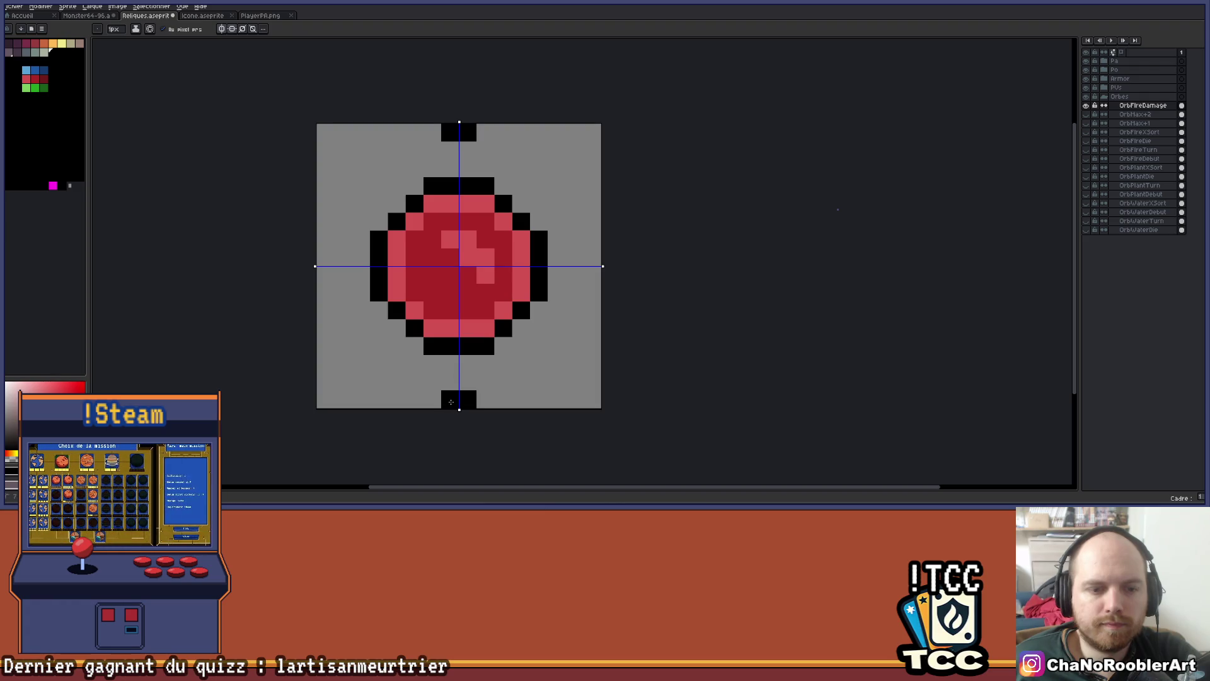
{"action": "left_click", "coordinate": [593, 258]}
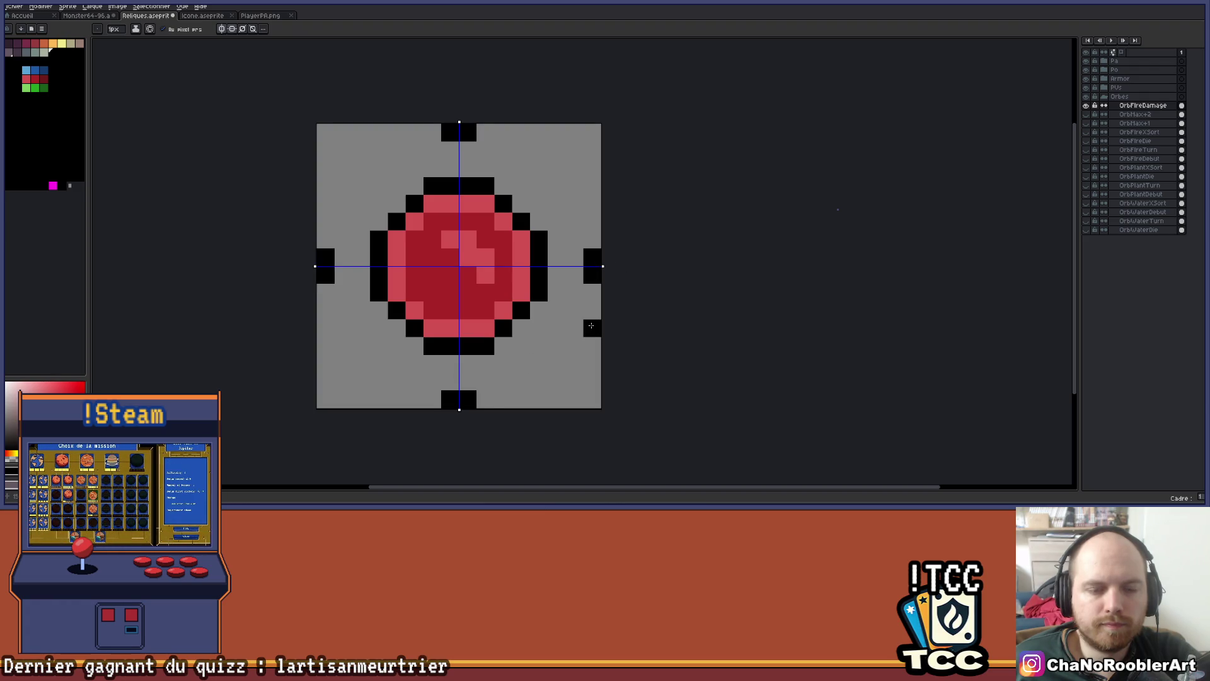
{"action": "left_click_drag", "start_coordinate": [486, 358], "coordinate": [486, 376]}
{"action": "left_click", "coordinate": [575, 292]}
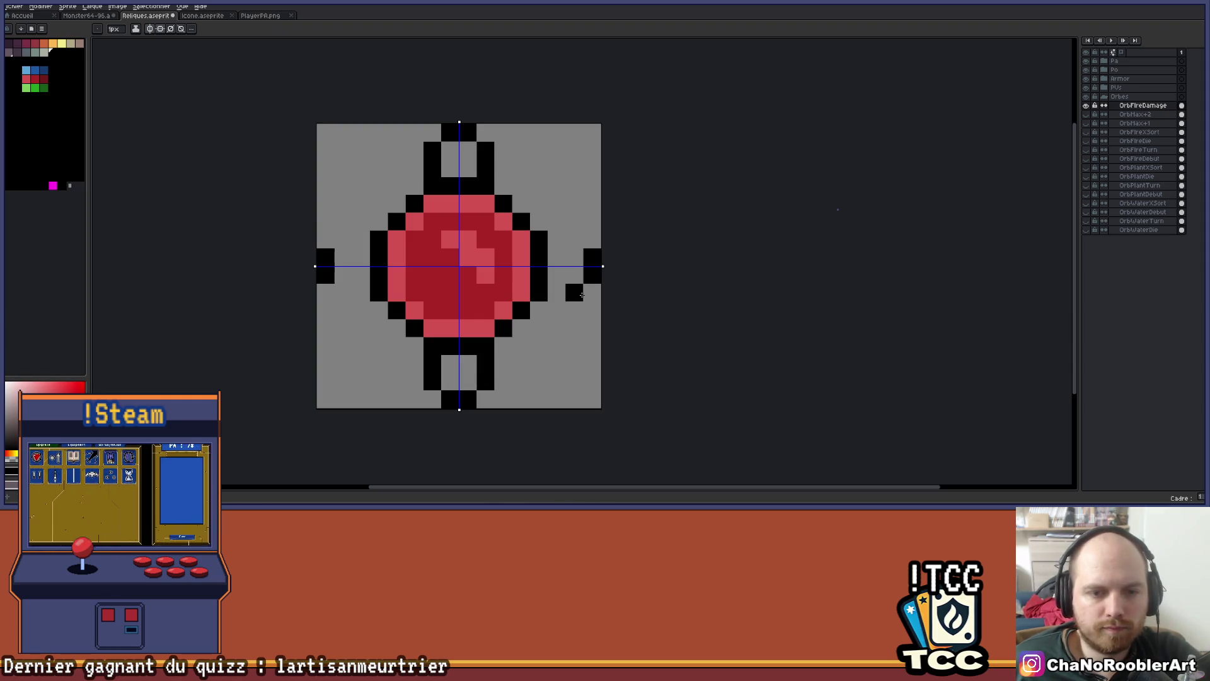
{"action": "left_click", "coordinate": [555, 295]}
{"action": "scroll", "coordinate": [555, 295], "scroll_direction": "down", "scroll_amount": 2}
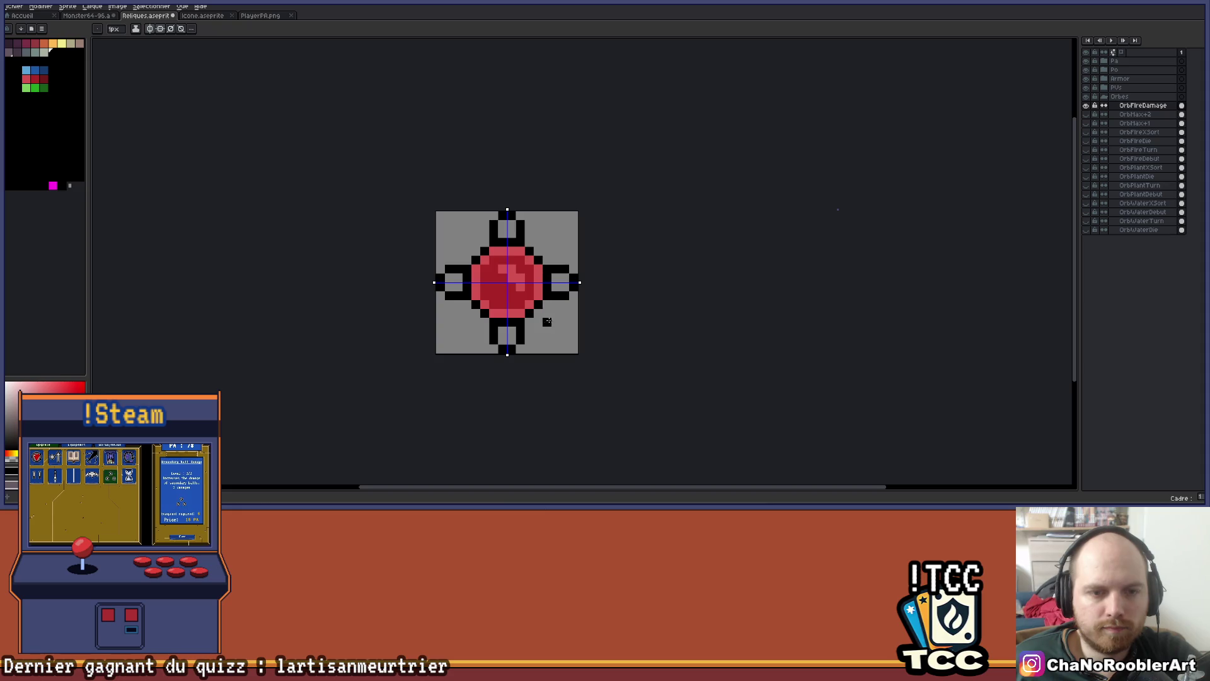
{"action": "mouse_move", "coordinate": [566, 234]}
{"action": "left_mouse_down"}
{"action": "mouse_move", "coordinate": [528, 266]}
{"action": "mouse_move", "coordinate": [460, 277]}
{"action": "mouse_move", "coordinate": [514, 315]}
{"action": "mouse_move", "coordinate": [503, 190]}
{"action": "left_mouse_up"}
{"action": "scroll", "coordinate": [527, 266], "scroll_direction": "up", "scroll_amount": 2}
{"action": "scroll", "coordinate": [514, 315], "scroll_direction": "down", "scroll_amount": 2}
{"action": "scroll", "coordinate": [430, 225], "scroll_direction": "up", "scroll_amount": 1}
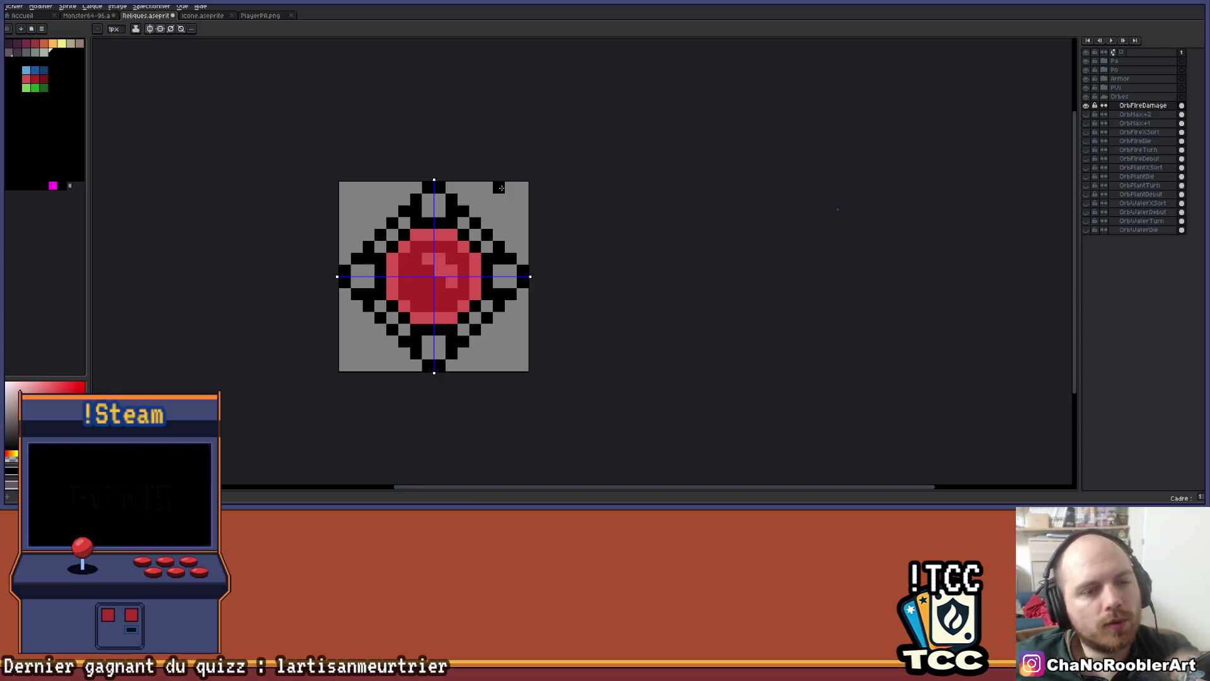
{"action": "scroll", "coordinate": [530, 258], "scroll_direction": "down", "scroll_amount": 2}
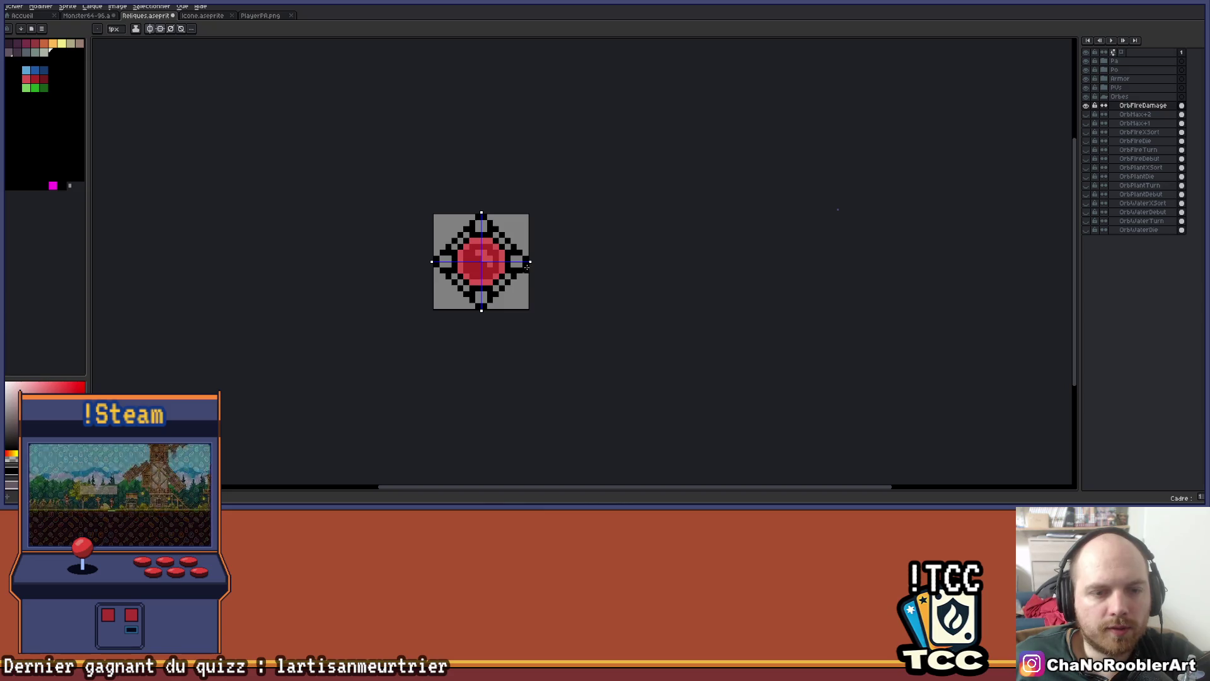
{"action": "scroll", "coordinate": [526, 265], "scroll_direction": "up", "scroll_amount": 2}
{"action": "scroll", "coordinate": [481, 223], "scroll_direction": "down", "scroll_amount": 2}
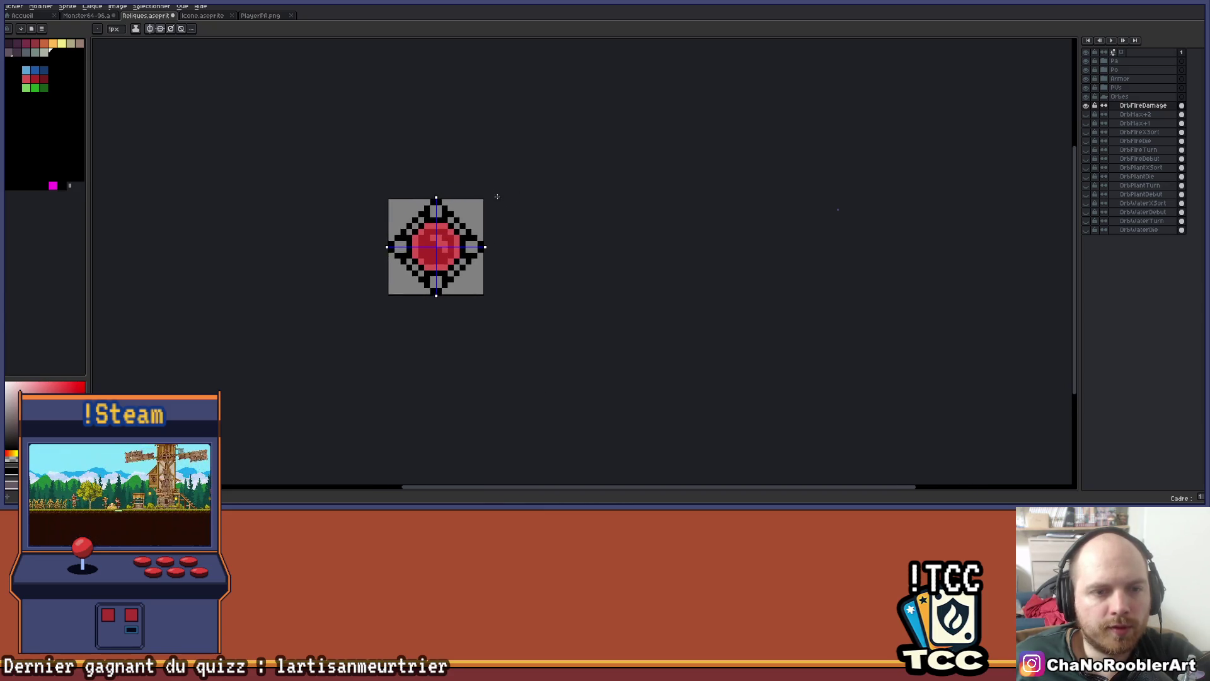
{"action": "scroll", "coordinate": [438, 239], "scroll_direction": "up", "scroll_amount": 2}
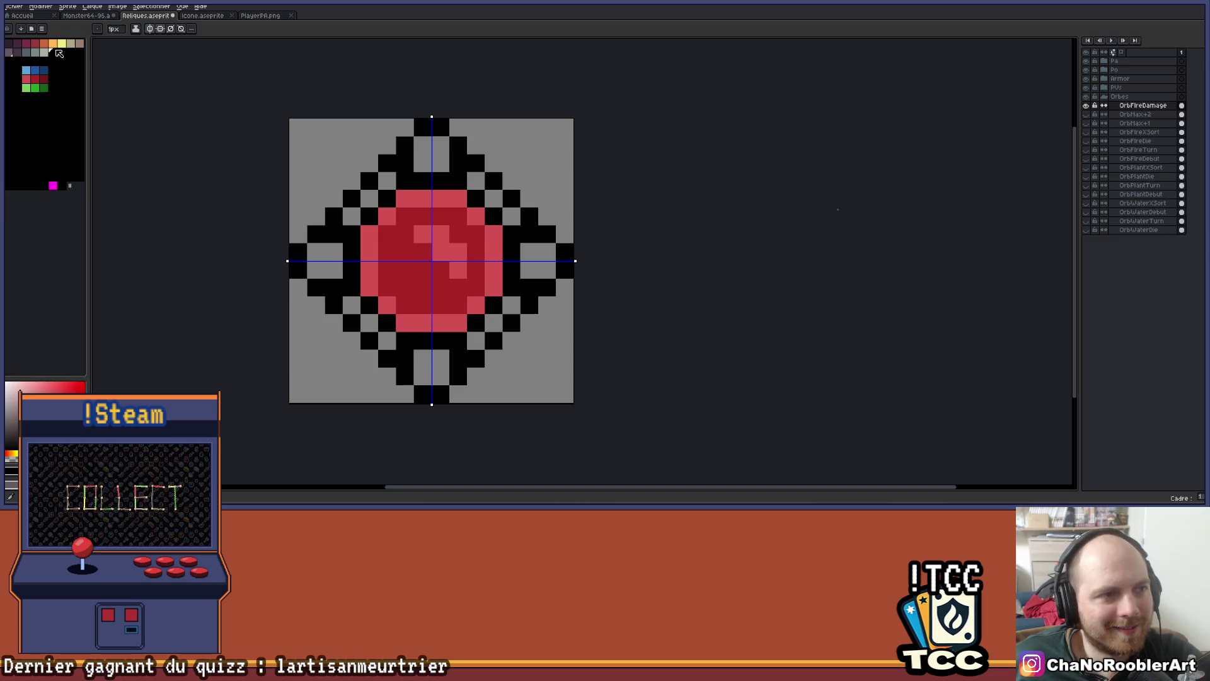
Bucket-fill the mirrored left and right grey notches orange, then start orange blocks above and below
{"action": "left_click", "coordinate": [53, 44]}
{"action": "key", "text": "g"}
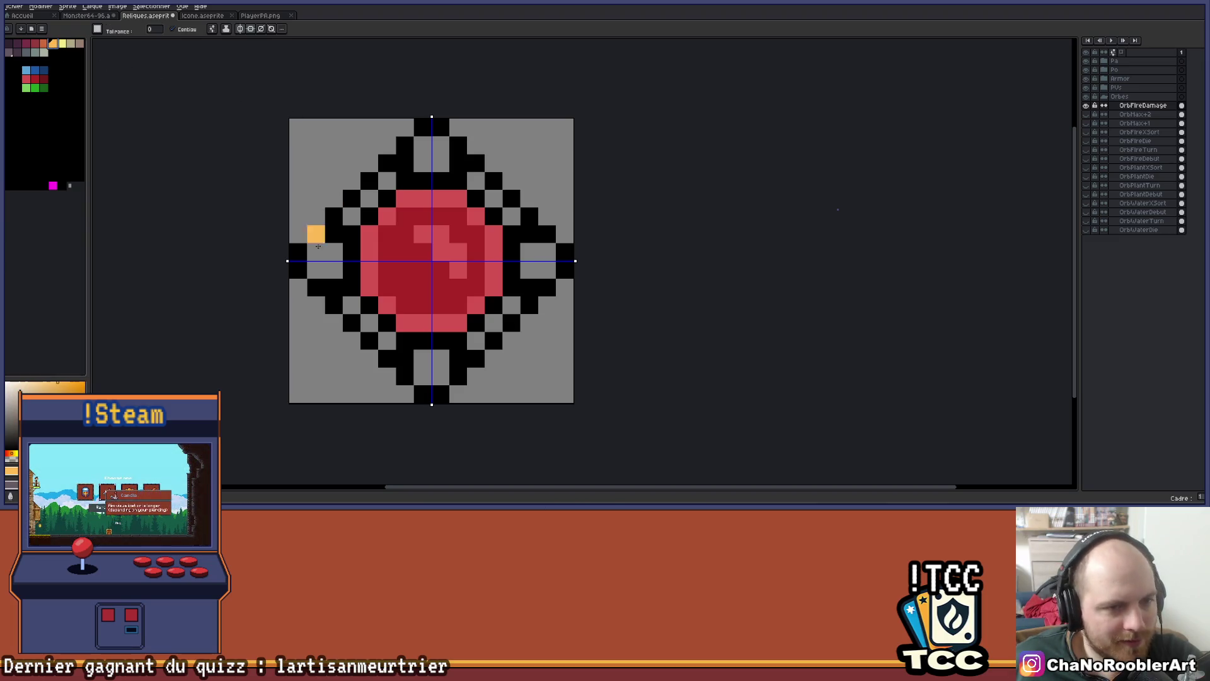
{"action": "left_click", "coordinate": [321, 259]}
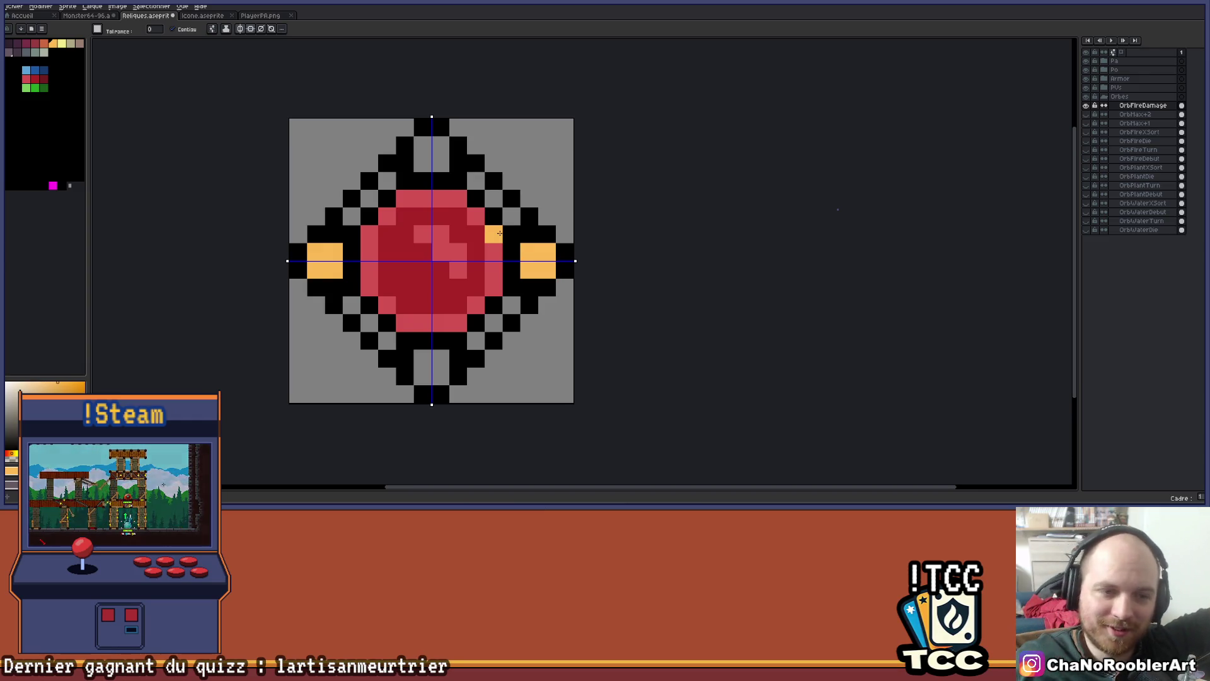
{"action": "left_click_drag", "start_coordinate": [440, 163], "coordinate": [441, 145]}
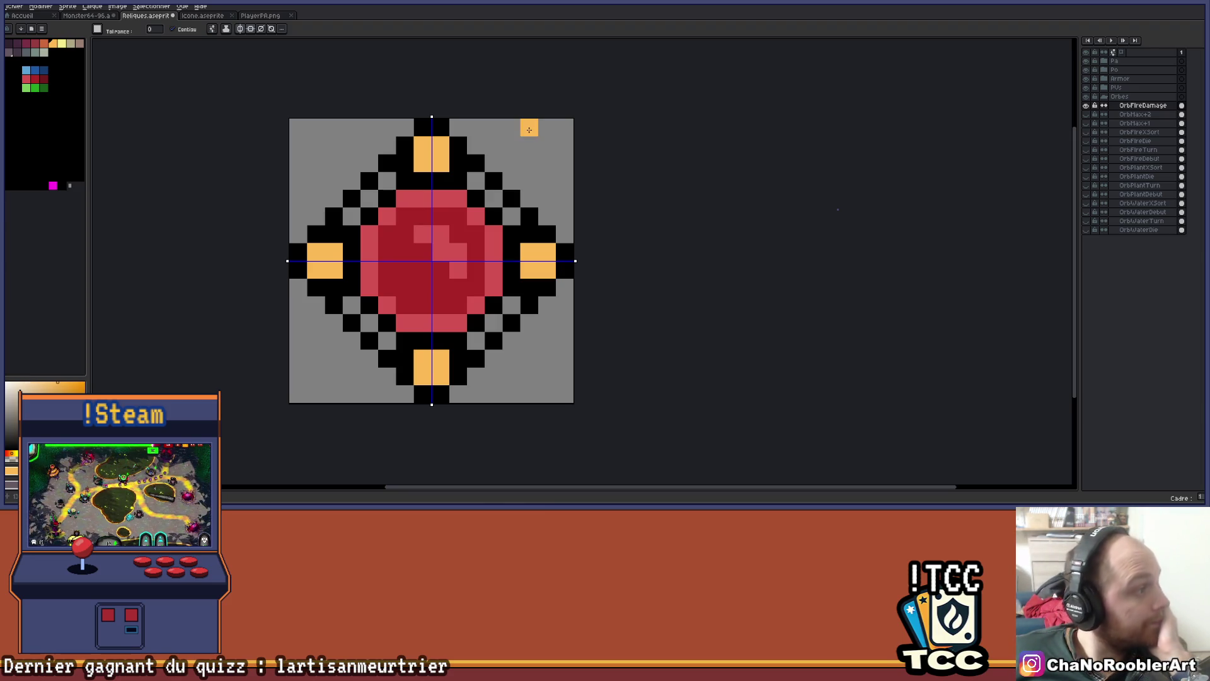
Zoom in and out to inspect the orange-tipped diamond frame
{"action": "scroll", "coordinate": [458, 234], "scroll_direction": "up", "scroll_amount": 1}
{"action": "scroll", "coordinate": [464, 233], "scroll_direction": "down", "scroll_amount": 2}
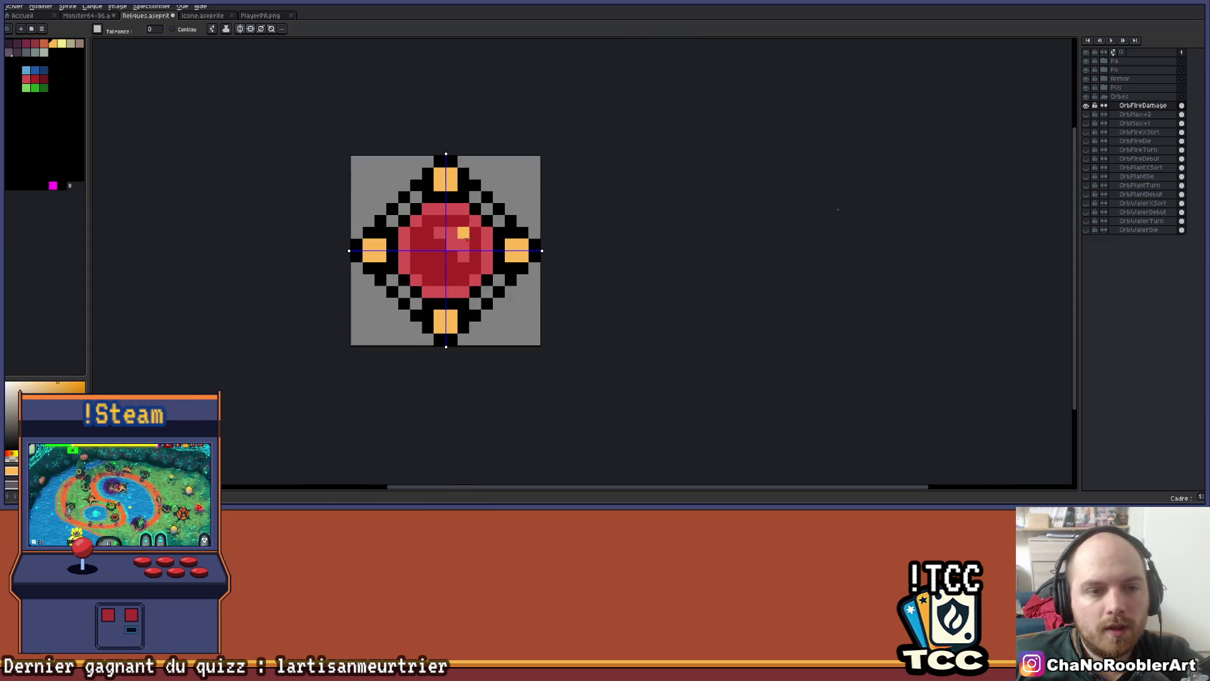
Try dark red on the grey ring gaps, then undo those pixels
{"action": "left_click_drag", "start_coordinate": [508, 230], "coordinate": [504, 204]}
{"action": "scroll", "coordinate": [504, 205], "scroll_direction": "up", "scroll_amount": 3}
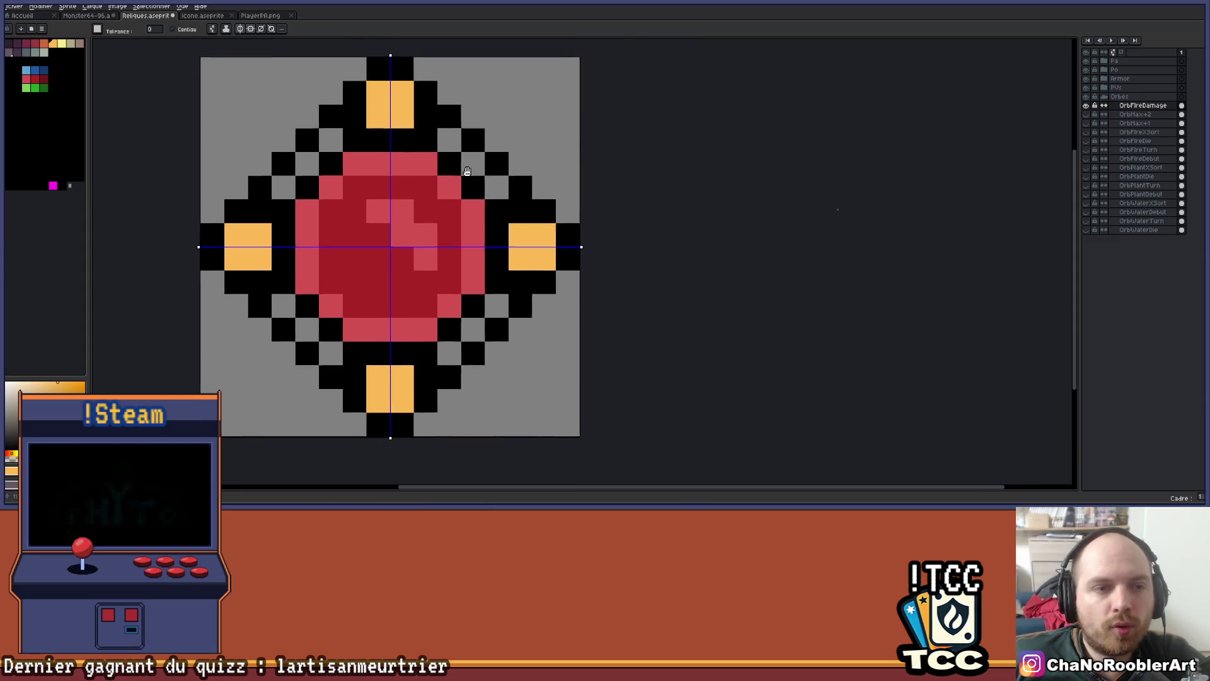
{"action": "left_click", "coordinate": [33, 43]}
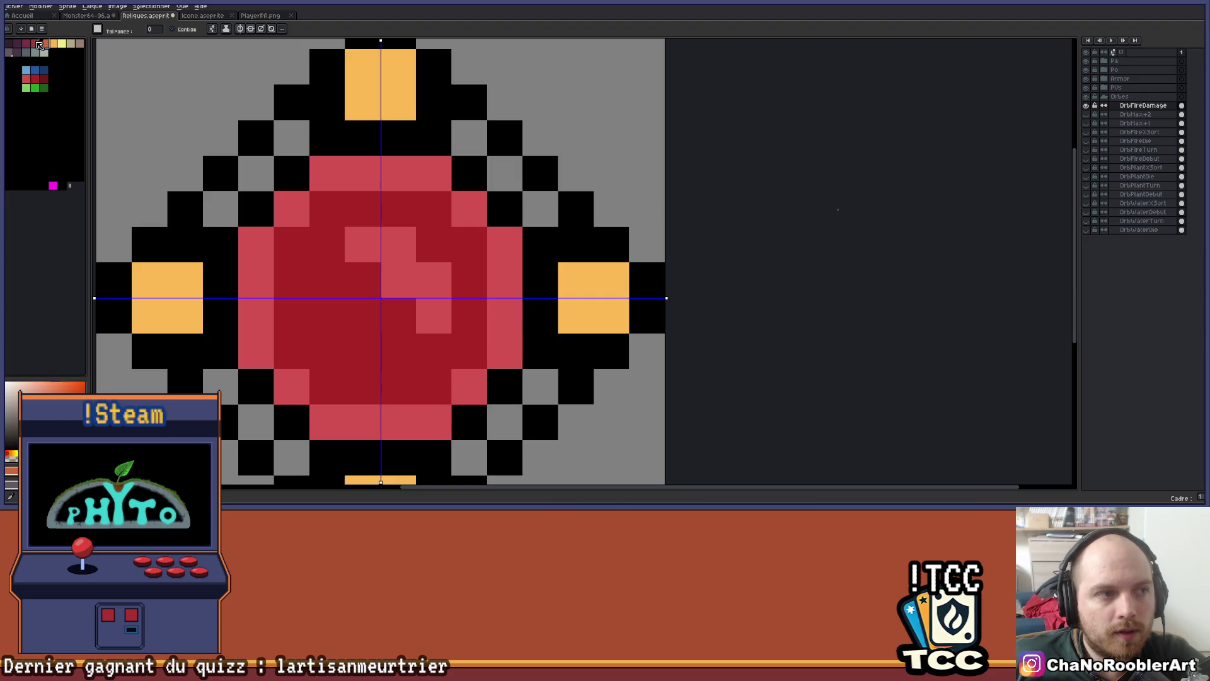
{"action": "scroll", "coordinate": [303, 197], "scroll_direction": "down", "scroll_amount": 2}
{"action": "scroll", "coordinate": [304, 197], "scroll_direction": "up", "scroll_amount": 1}
{"action": "left_click", "coordinate": [224, 206]}
{"action": "scroll", "coordinate": [224, 207], "scroll_direction": "up", "scroll_amount": 1}
{"action": "left_click", "coordinate": [615, 214]}
{"action": "left_click", "coordinate": [580, 178]}
{"action": "left_click", "coordinate": [367, 141]}
{"action": "scroll", "coordinate": [461, 162], "scroll_direction": "down", "scroll_amount": 2}
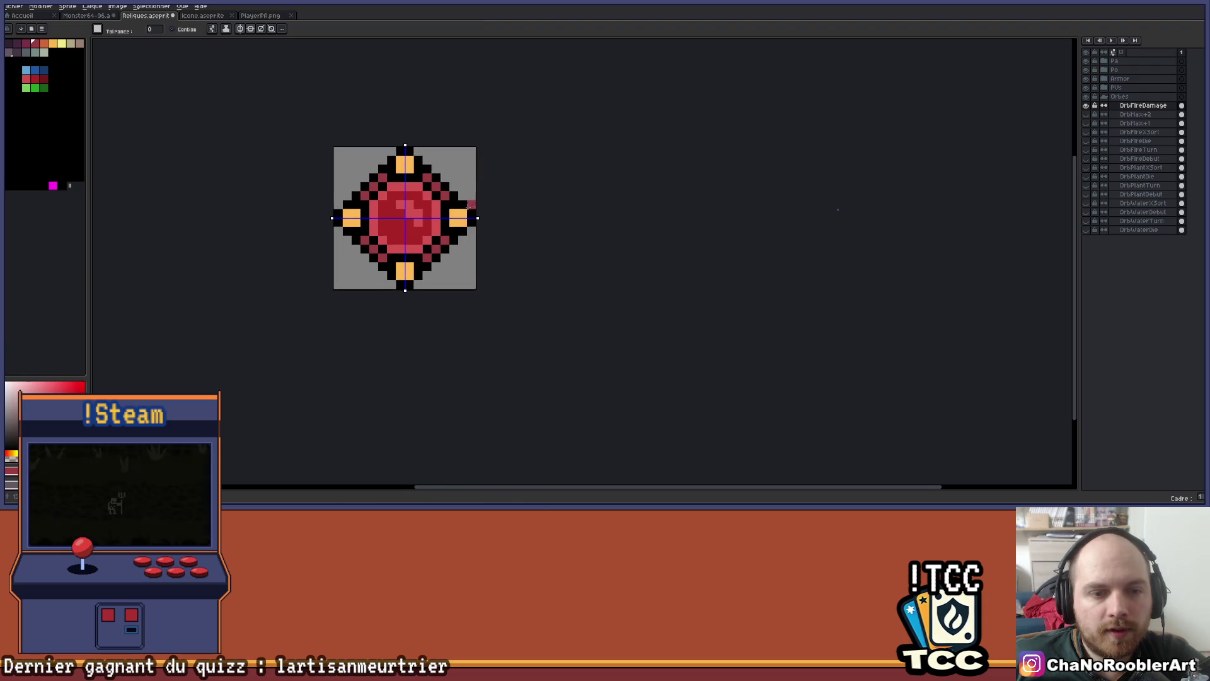
{"action": "scroll", "coordinate": [469, 205], "scroll_direction": "up", "scroll_amount": 1}
{"action": "key", "text": "ctrl+z"}
{"action": "key", "text": "ctrl+z"}
{"action": "key", "text": "ctrl+z"}
{"action": "key", "text": "ctrl+z"}
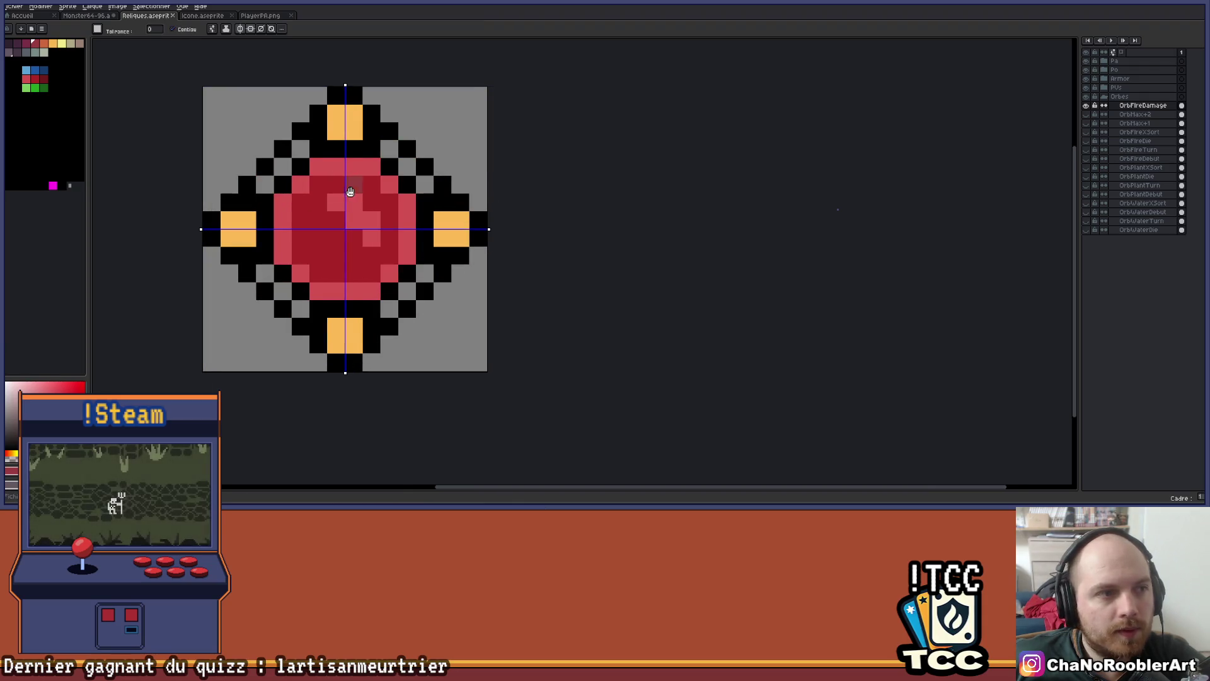
Bucket-fill the diagonal ring gaps orange on all four sides
{"action": "key", "text": "g"}
{"action": "left_click", "coordinate": [51, 45]}
{"action": "left_click", "coordinate": [290, 173]}
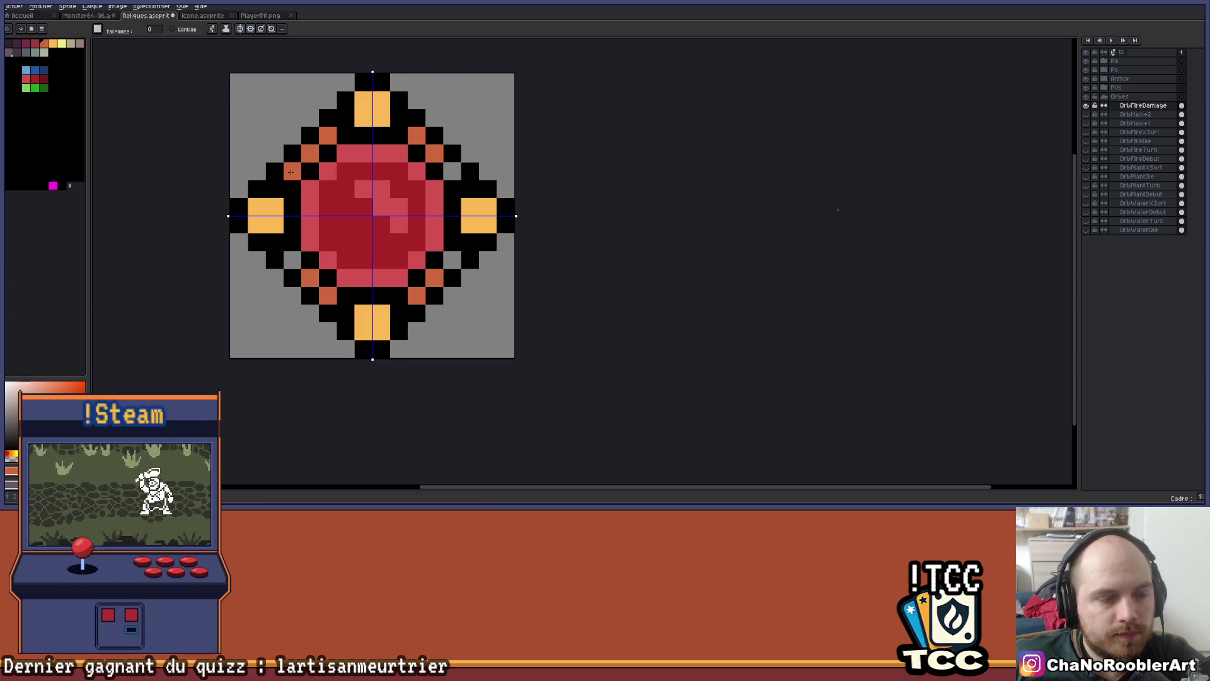
{"action": "scroll", "coordinate": [485, 183], "scroll_direction": "down", "scroll_amount": 3}
{"action": "left_click_drag", "start_coordinate": [576, 184], "coordinate": [503, 206]}
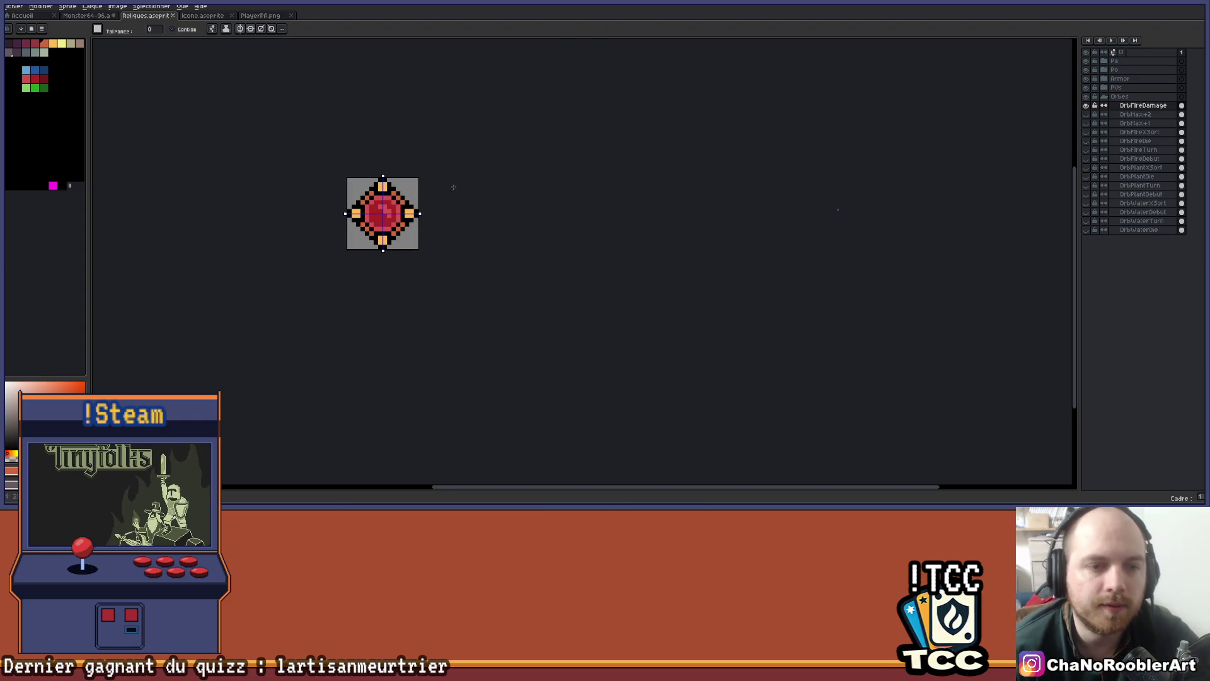
{"action": "scroll", "coordinate": [441, 184], "scroll_direction": "up", "scroll_amount": 5}
{"action": "mouse_move", "coordinate": [365, 122]}
{"action": "left_mouse_down"}
{"action": "mouse_move", "coordinate": [592, 54]}
{"action": "mouse_move", "coordinate": [543, 76]}
{"action": "left_mouse_up"}
{"action": "scroll", "coordinate": [546, 72], "scroll_direction": "down", "scroll_amount": 3}
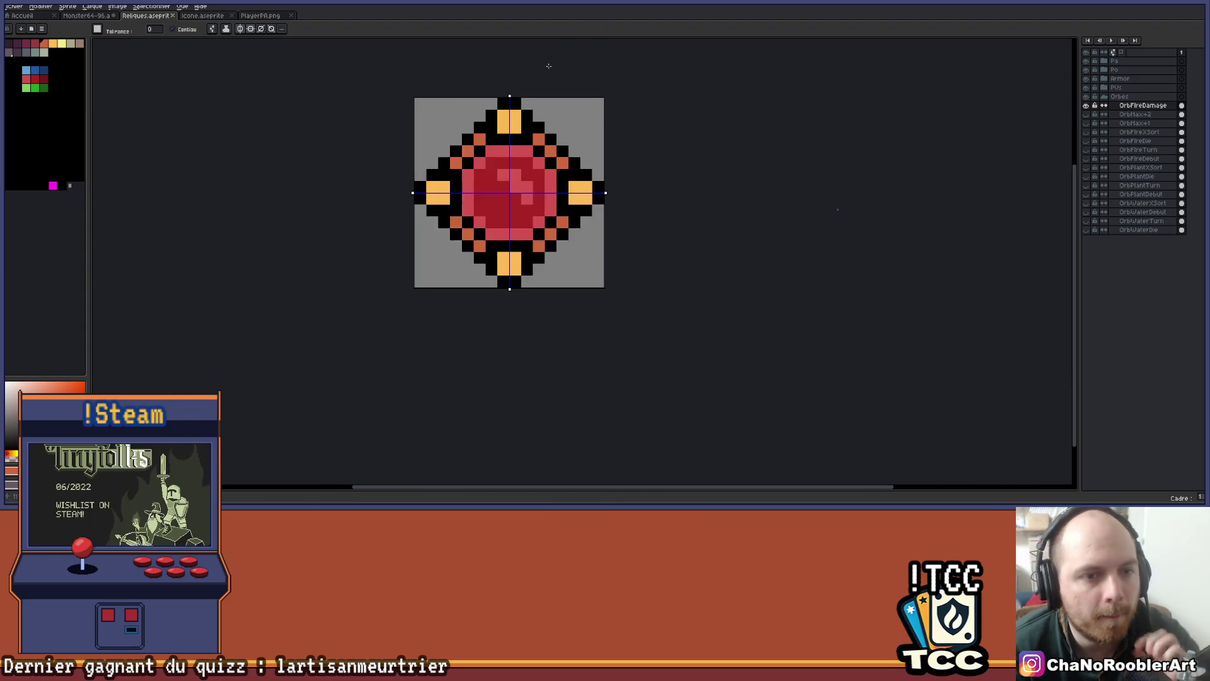
{"action": "scroll", "coordinate": [582, 107], "scroll_direction": "up", "scroll_amount": 3}
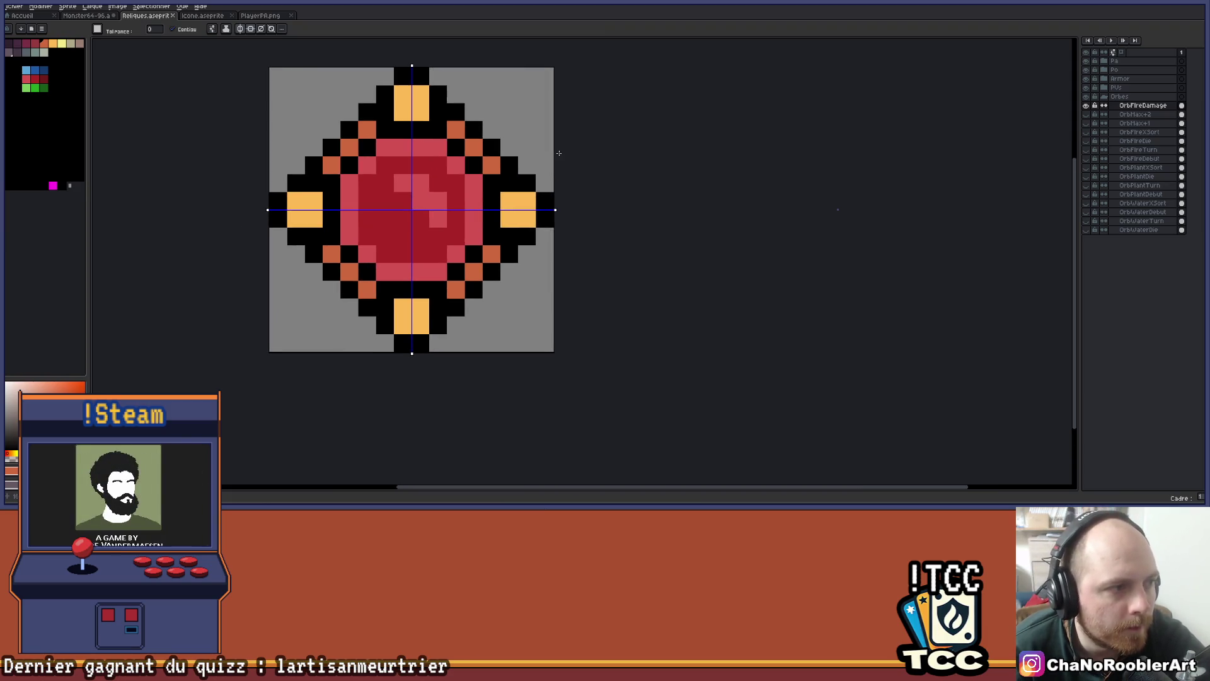
{"action": "scroll", "coordinate": [586, 183], "scroll_direction": "down", "scroll_amount": 3}
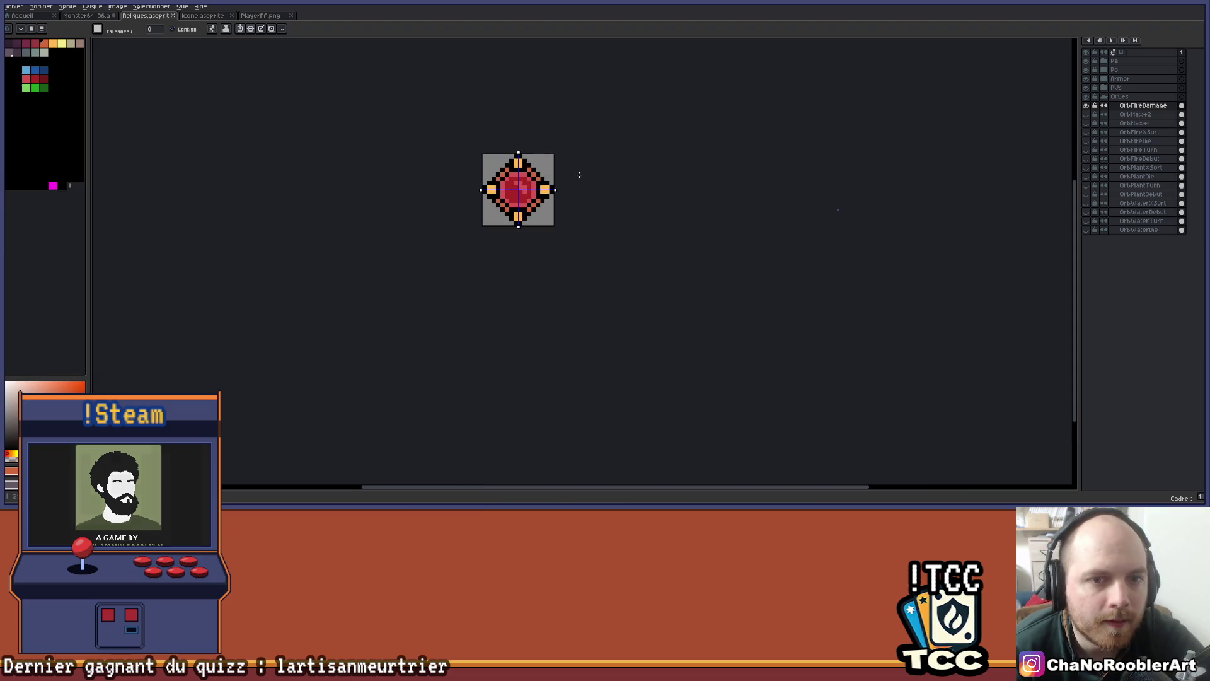
{"action": "left_click_drag", "start_coordinate": [579, 176], "coordinate": [554, 172]}
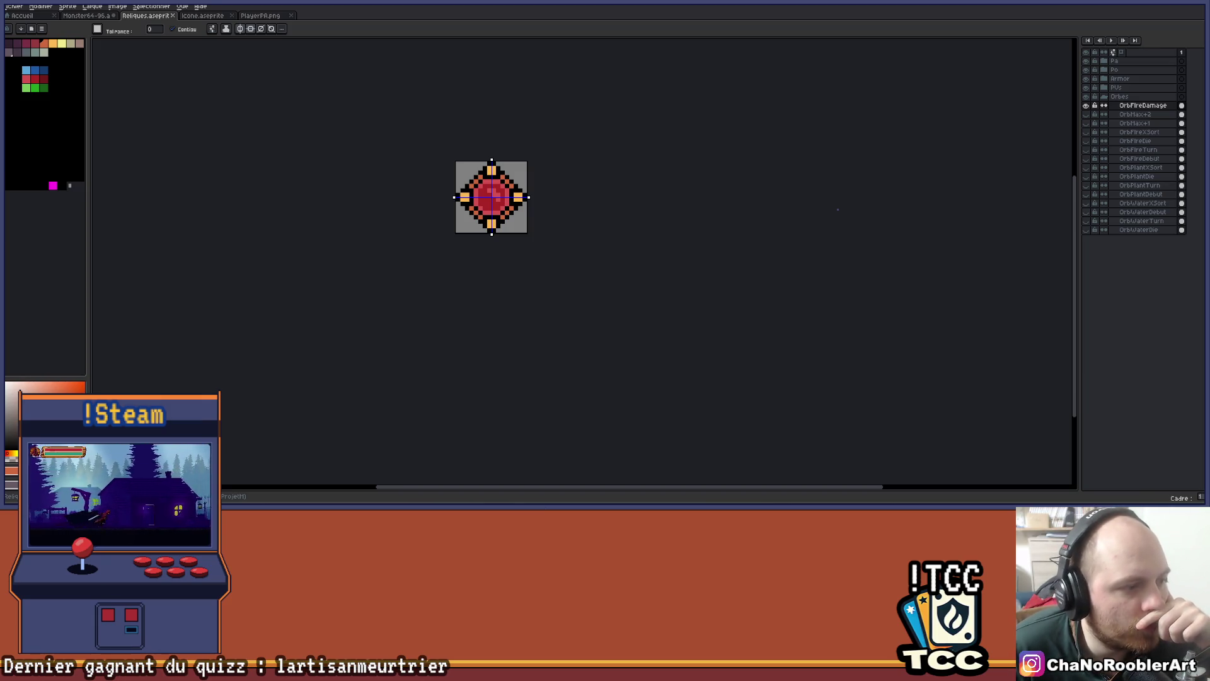
{"action": "scroll", "coordinate": [511, 174], "scroll_direction": "up", "scroll_amount": 2}
{"action": "scroll", "coordinate": [511, 174], "scroll_direction": "up", "scroll_amount": 1}
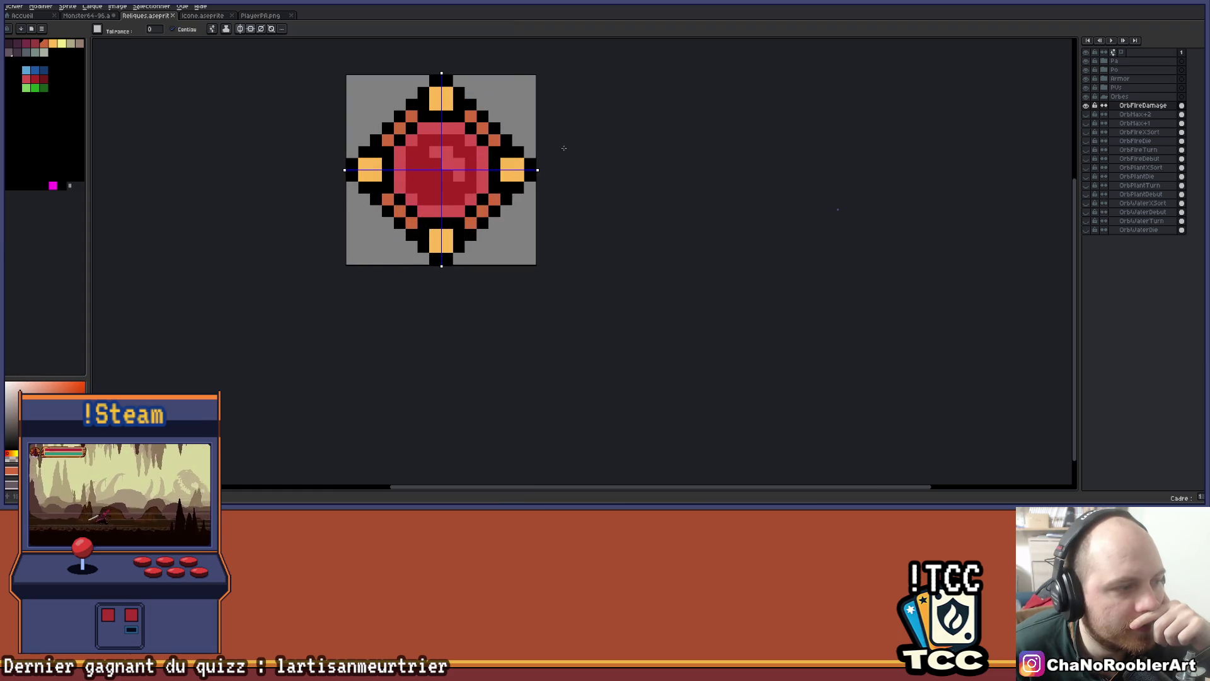
{"action": "left_click_drag", "start_coordinate": [595, 171], "coordinate": [587, 211]}
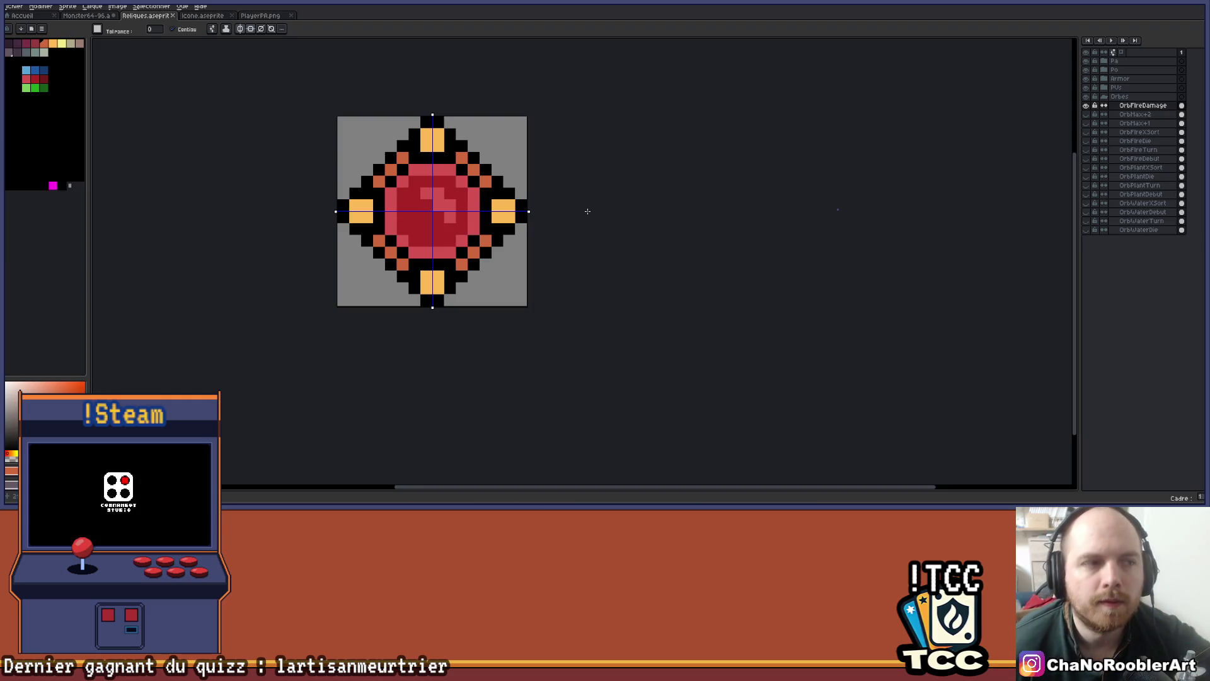
{"action": "scroll", "coordinate": [552, 213], "scroll_direction": "up", "scroll_amount": 3}
{"action": "scroll", "coordinate": [621, 181], "scroll_direction": "down", "scroll_amount": 1}
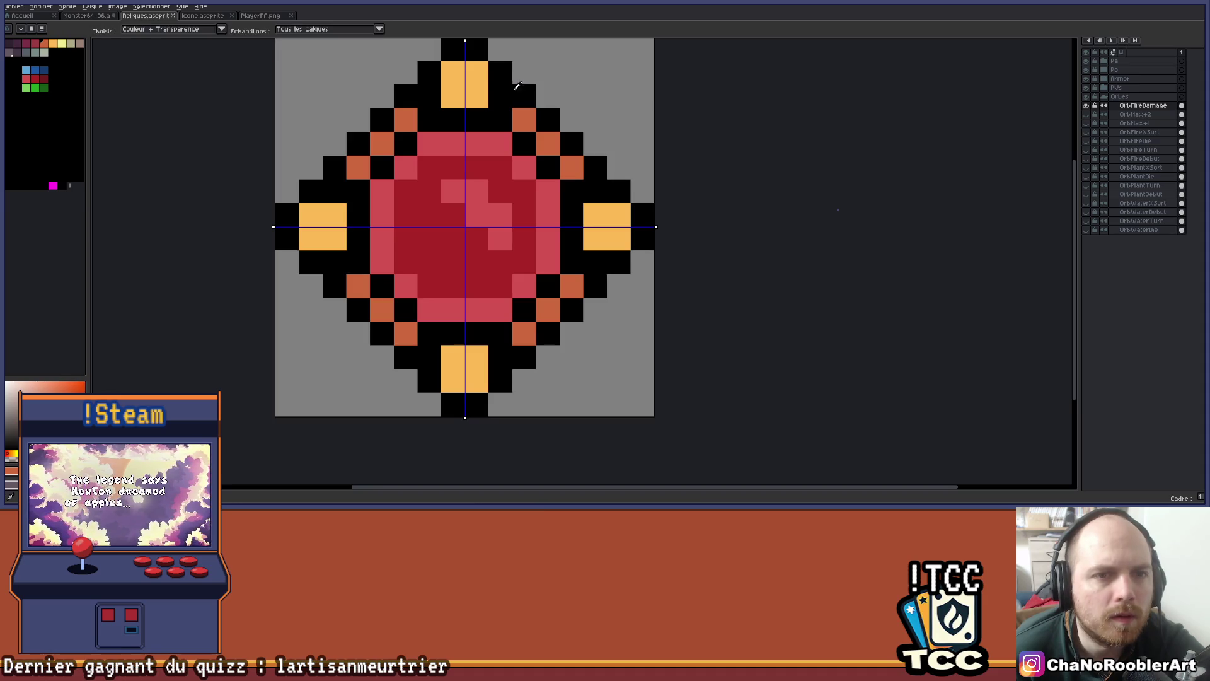
Highlight the outer columns of the four orange blocks with pale yellow
{"action": "left_click", "coordinate": [62, 43]}
{"action": "left_click", "coordinate": [592, 238]}
{"action": "left_click", "coordinate": [621, 216]}
{"action": "key", "text": "b"}
{"action": "key", "text": "ctrl+z"}
{"action": "left_click_drag", "start_coordinate": [618, 240], "coordinate": [621, 217]}
{"action": "left_click", "coordinate": [477, 381]}
{"action": "scroll", "coordinate": [472, 366], "scroll_direction": "down", "scroll_amount": 4}
{"action": "scroll", "coordinate": [521, 366], "scroll_direction": "up", "scroll_amount": 3}
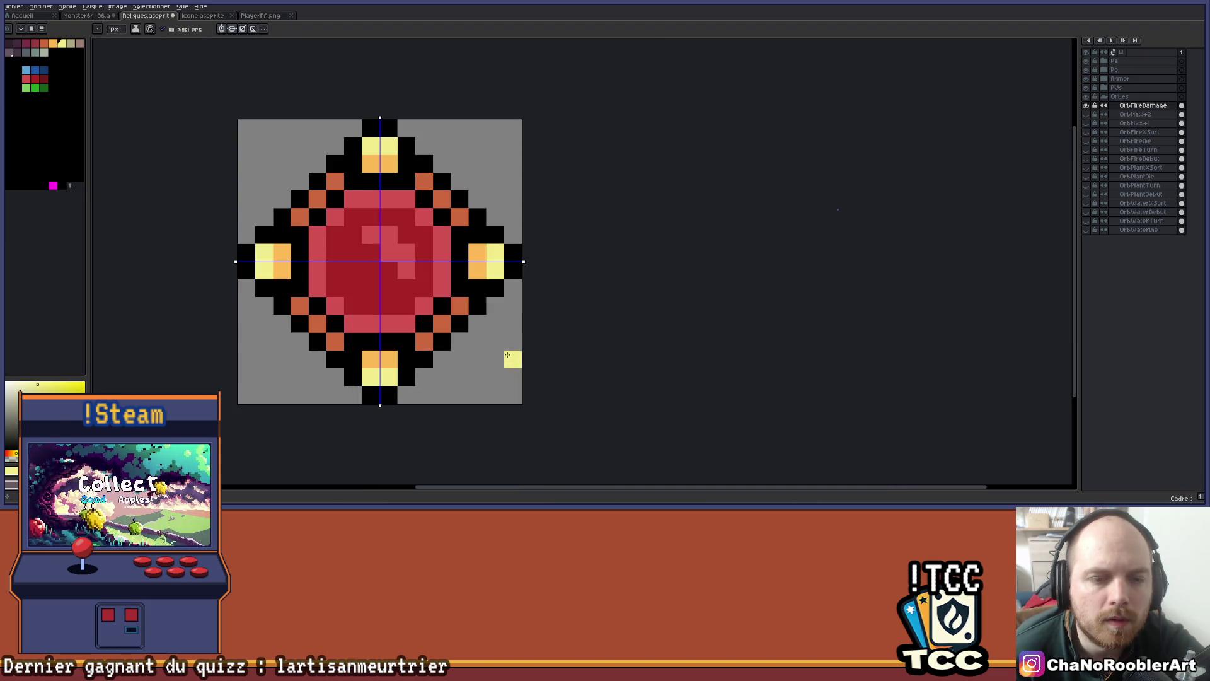
{"action": "scroll", "coordinate": [512, 357], "scroll_direction": "down", "scroll_amount": 2}
{"action": "scroll", "coordinate": [528, 315], "scroll_direction": "down", "scroll_amount": 1}
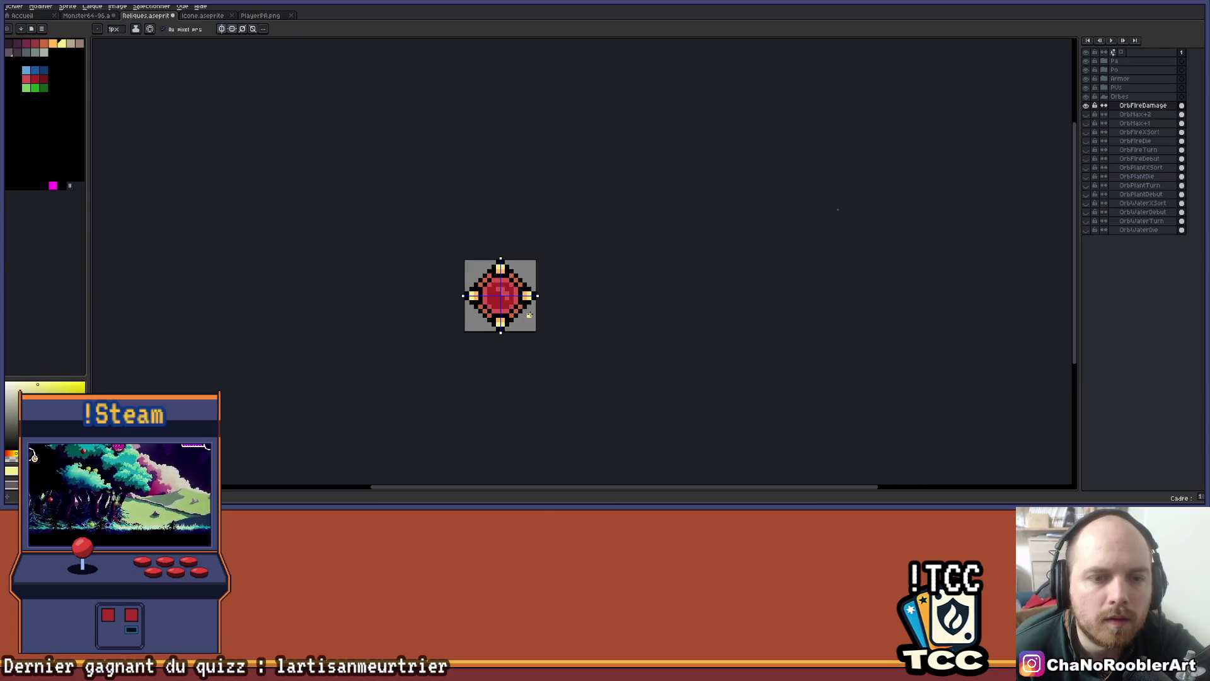
{"action": "scroll", "coordinate": [504, 317], "scroll_direction": "right", "scroll_amount": 2}
{"action": "scroll", "coordinate": [492, 319], "scroll_direction": "up", "scroll_amount": 1}
{"action": "scroll", "coordinate": [492, 321], "scroll_direction": "up", "scroll_amount": 1}
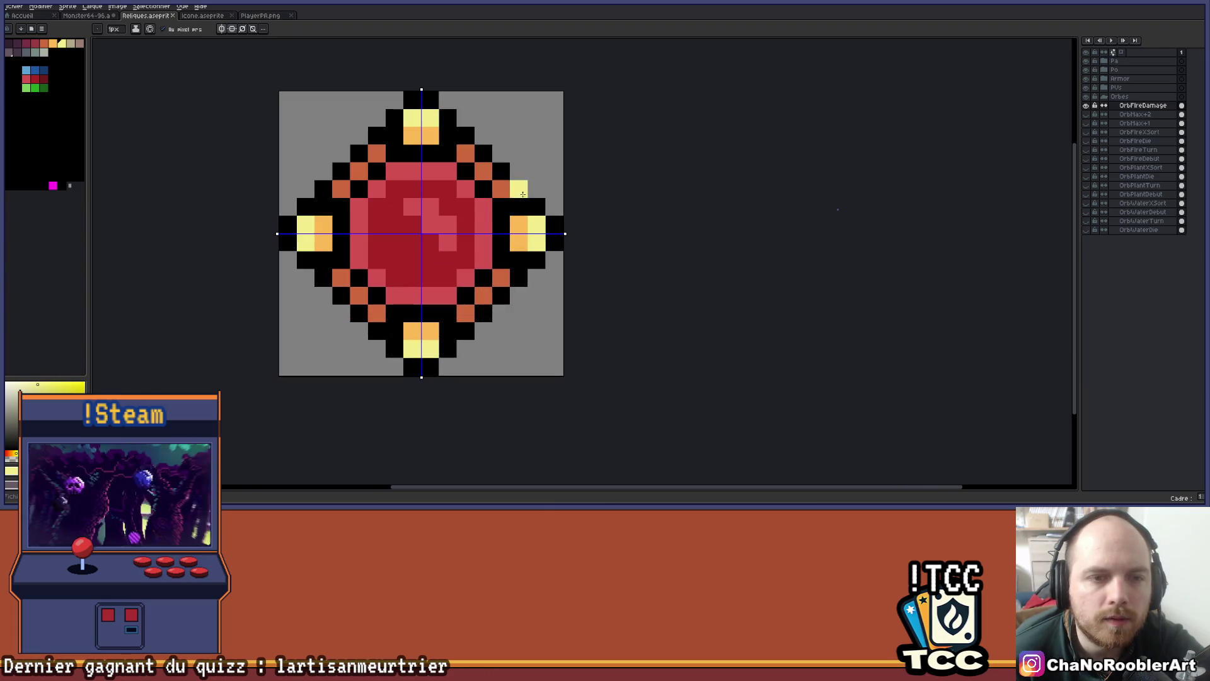
{"action": "scroll", "coordinate": [557, 199], "scroll_direction": "down", "scroll_amount": 1}
Bucket-fill five orange pixels along the diamond's ring with maroon
{"action": "left_click_drag", "start_coordinate": [557, 200], "coordinate": [529, 212]}
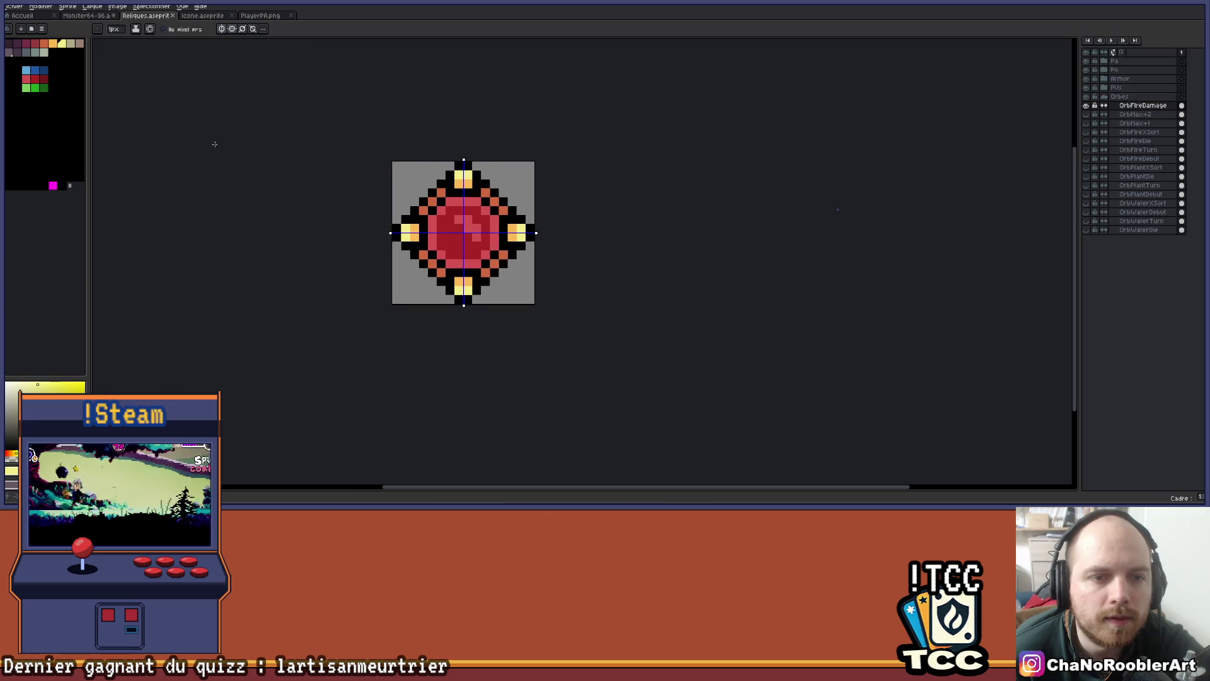
{"action": "left_click", "coordinate": [42, 45]}
{"action": "left_click", "coordinate": [33, 44]}
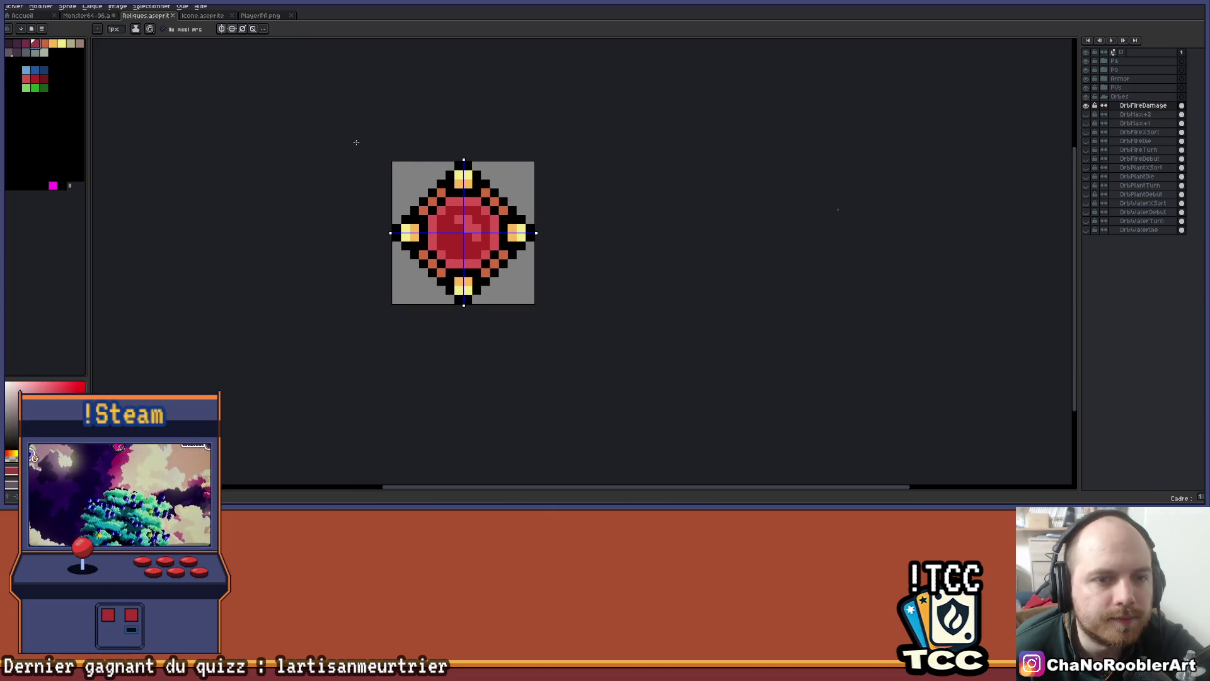
{"action": "scroll", "coordinate": [398, 166], "scroll_direction": "up", "scroll_amount": 1}
{"action": "key", "text": "g"}
{"action": "left_click", "coordinate": [573, 218]}
{"action": "left_click", "coordinate": [466, 236]}
{"action": "left_click", "coordinate": [590, 236]}
{"action": "left_click", "coordinate": [607, 254]}
{"action": "left_click", "coordinate": [448, 254]}
{"action": "scroll", "coordinate": [554, 218], "scroll_direction": "down", "scroll_amount": 1}
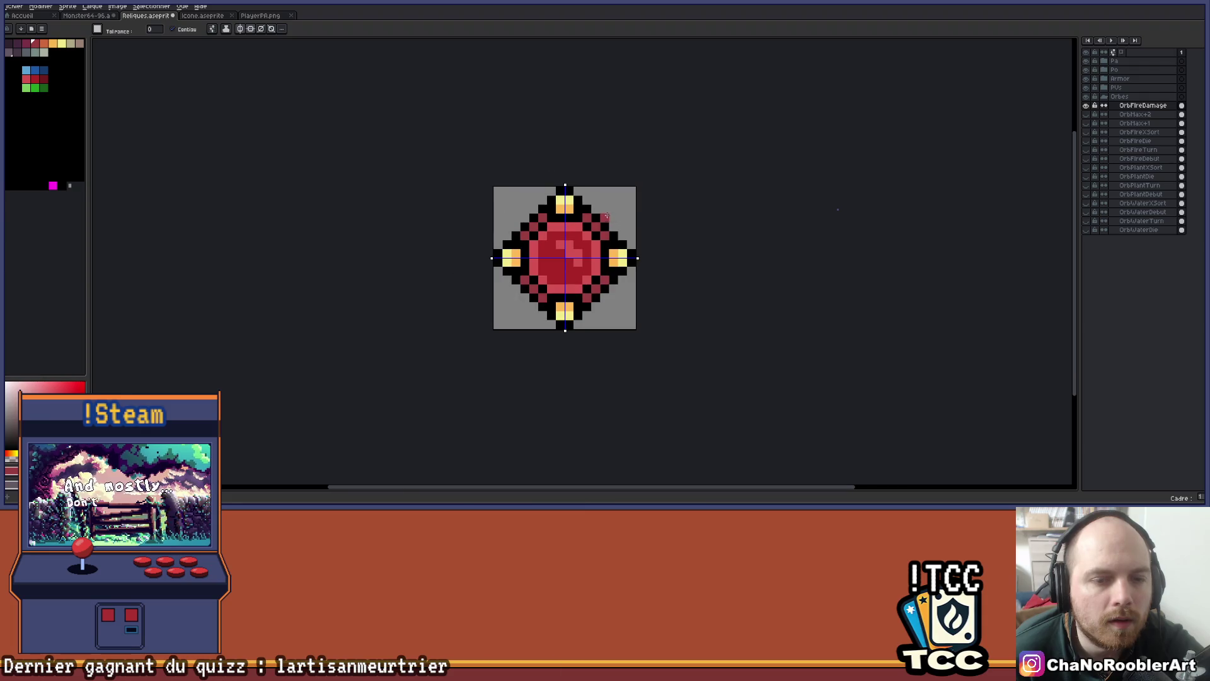
Darken five maroon ring pixels with a darker swatch, then turn off both mirror symmetry axes
{"action": "left_click", "coordinate": [17, 44]}
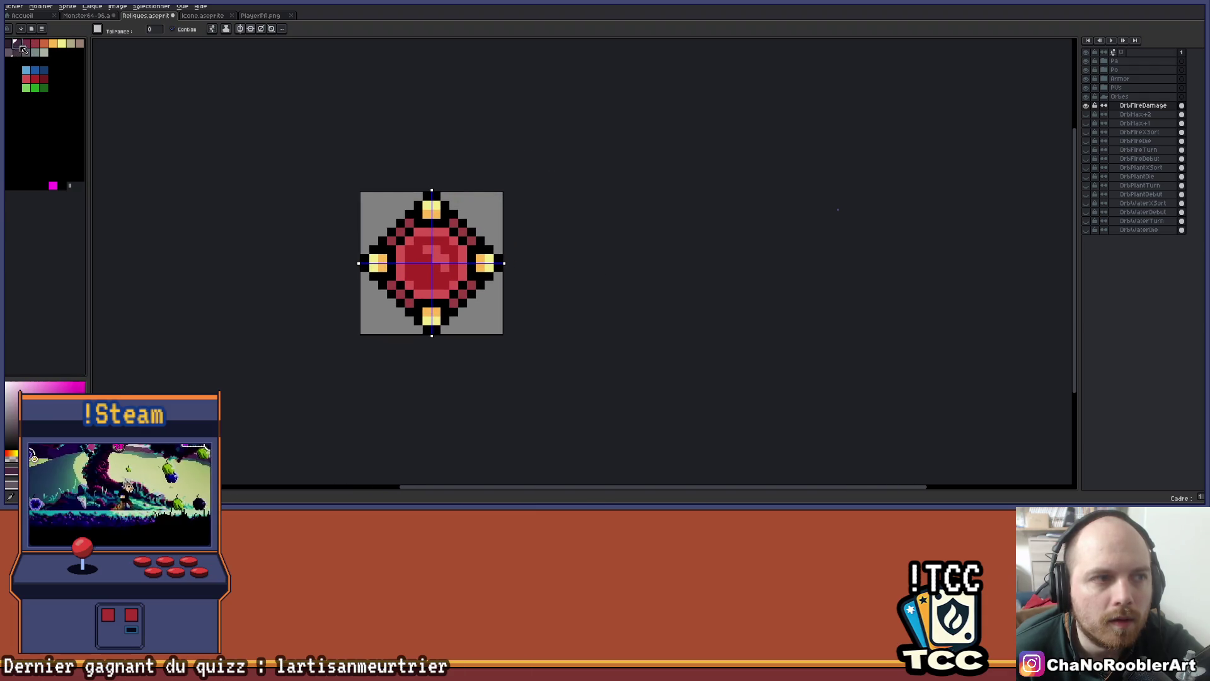
{"action": "left_click", "coordinate": [404, 223]}
{"action": "left_click", "coordinate": [454, 223]}
{"action": "left_click", "coordinate": [401, 294]}
{"action": "left_click", "coordinate": [463, 231]}
{"action": "left_click", "coordinate": [391, 241]}
{"action": "scroll", "coordinate": [498, 227], "scroll_direction": "down", "scroll_amount": 2}
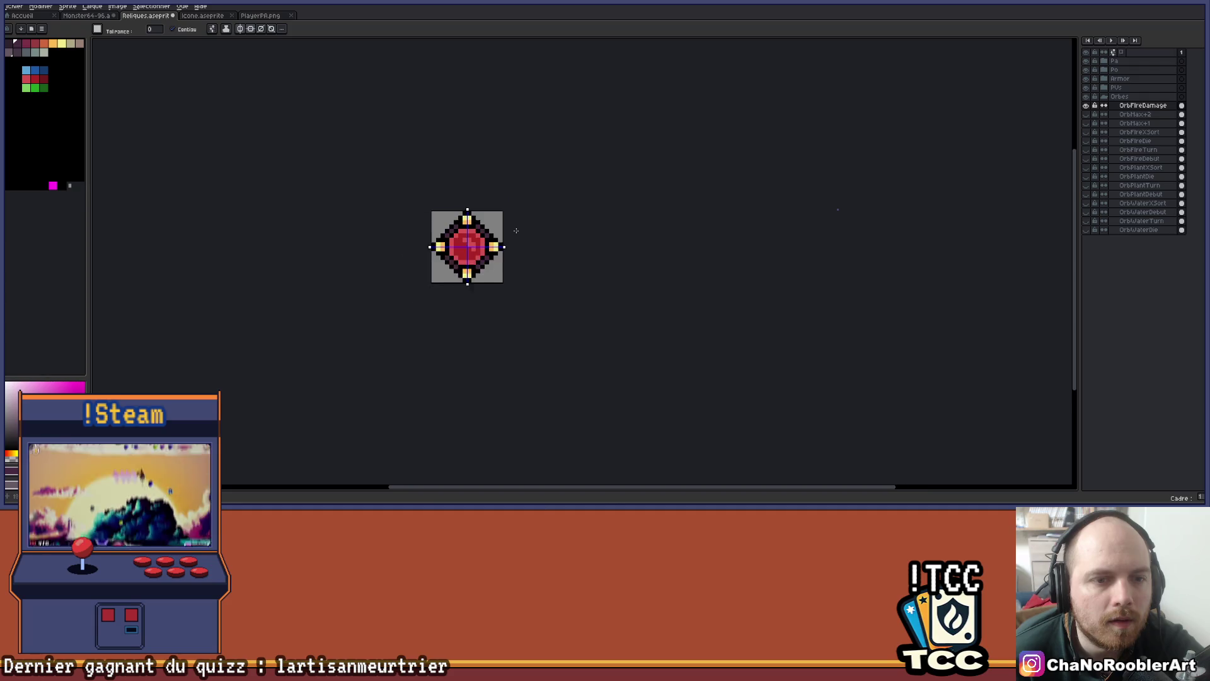
{"action": "scroll", "coordinate": [498, 268], "scroll_direction": "up", "scroll_amount": 3}
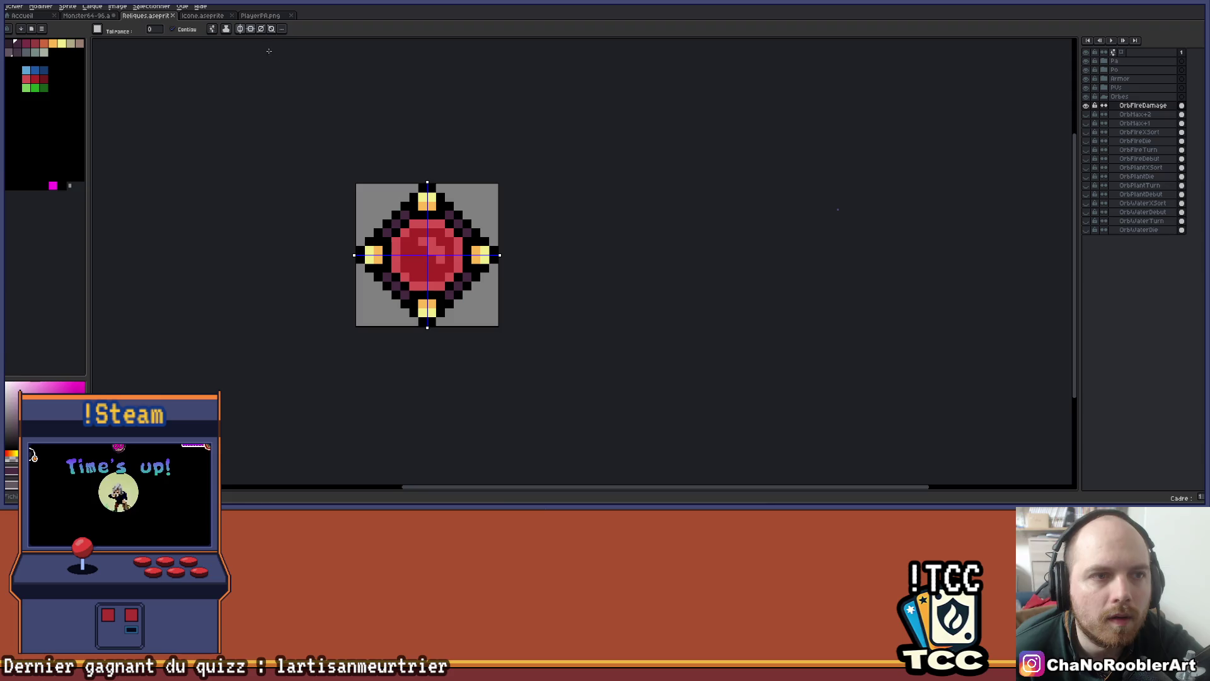
{"action": "left_click", "coordinate": [240, 28]}
{"action": "left_click", "coordinate": [250, 28]}
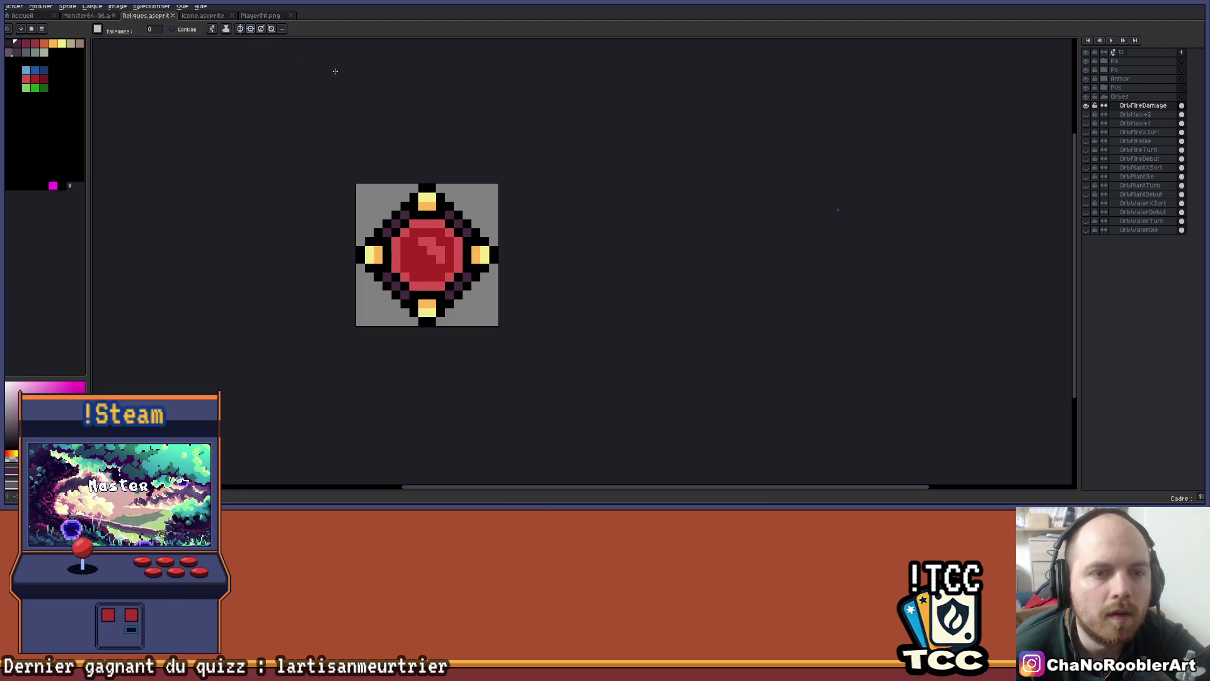
{"action": "scroll", "coordinate": [459, 183], "scroll_direction": "down", "scroll_amount": 2}
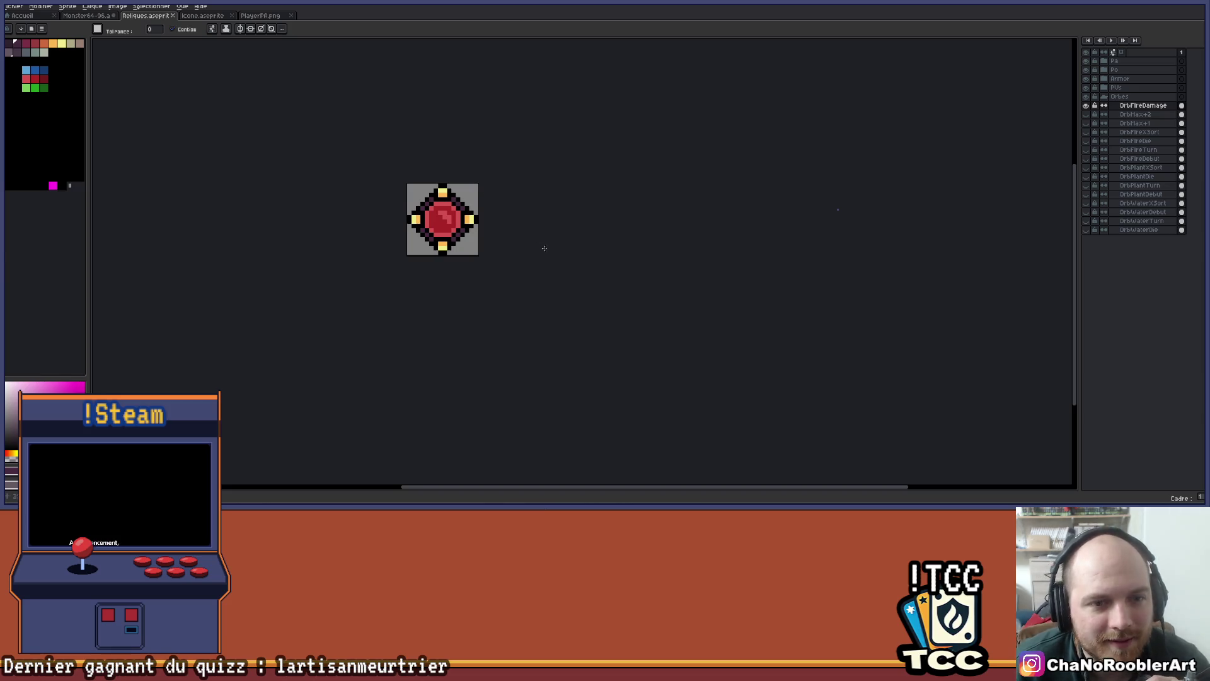
{"action": "scroll", "coordinate": [469, 169], "scroll_direction": "up", "scroll_amount": 1}
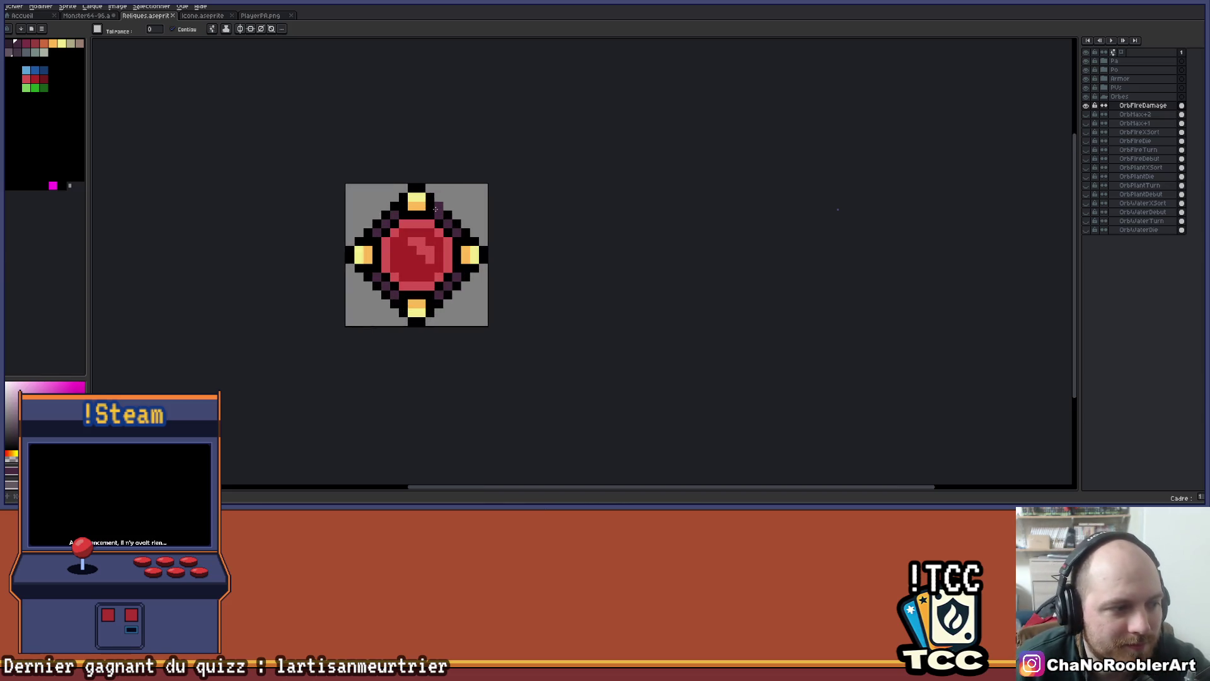
{"action": "scroll", "coordinate": [469, 252], "scroll_direction": "up", "scroll_amount": 1}
{"action": "scroll", "coordinate": [508, 215], "scroll_direction": "down", "scroll_amount": 3}
{"action": "scroll", "coordinate": [514, 251], "scroll_direction": "down", "scroll_amount": 1}
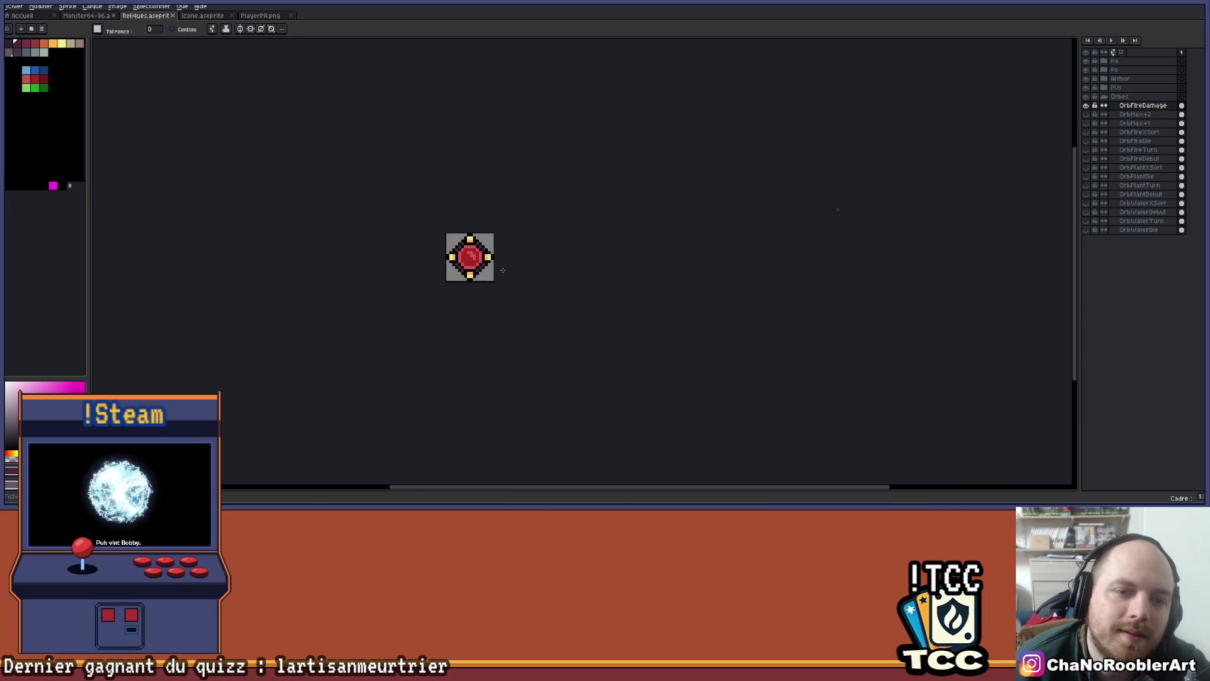
{"action": "scroll", "coordinate": [514, 242], "scroll_direction": "up", "scroll_amount": 2}
{"action": "left_click_drag", "start_coordinate": [515, 237], "coordinate": [524, 276]}
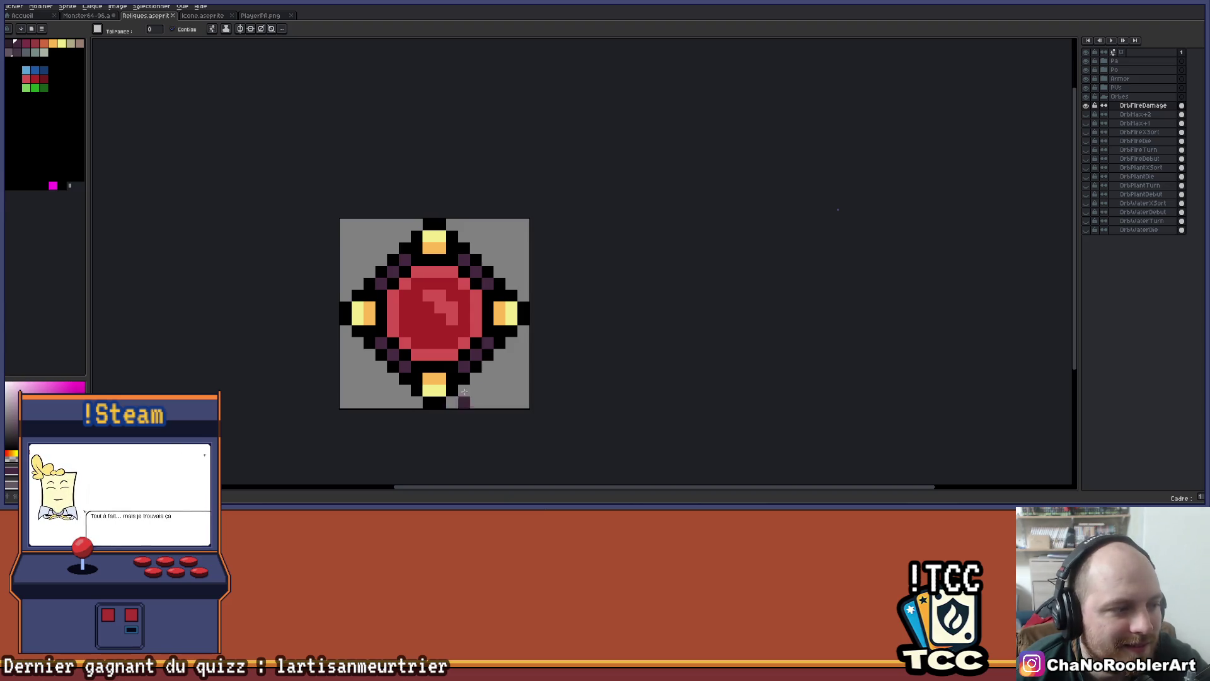
{"action": "scroll", "coordinate": [480, 392], "scroll_direction": "up", "scroll_amount": 1}
{"action": "left_click_drag", "start_coordinate": [479, 393], "coordinate": [525, 346]}
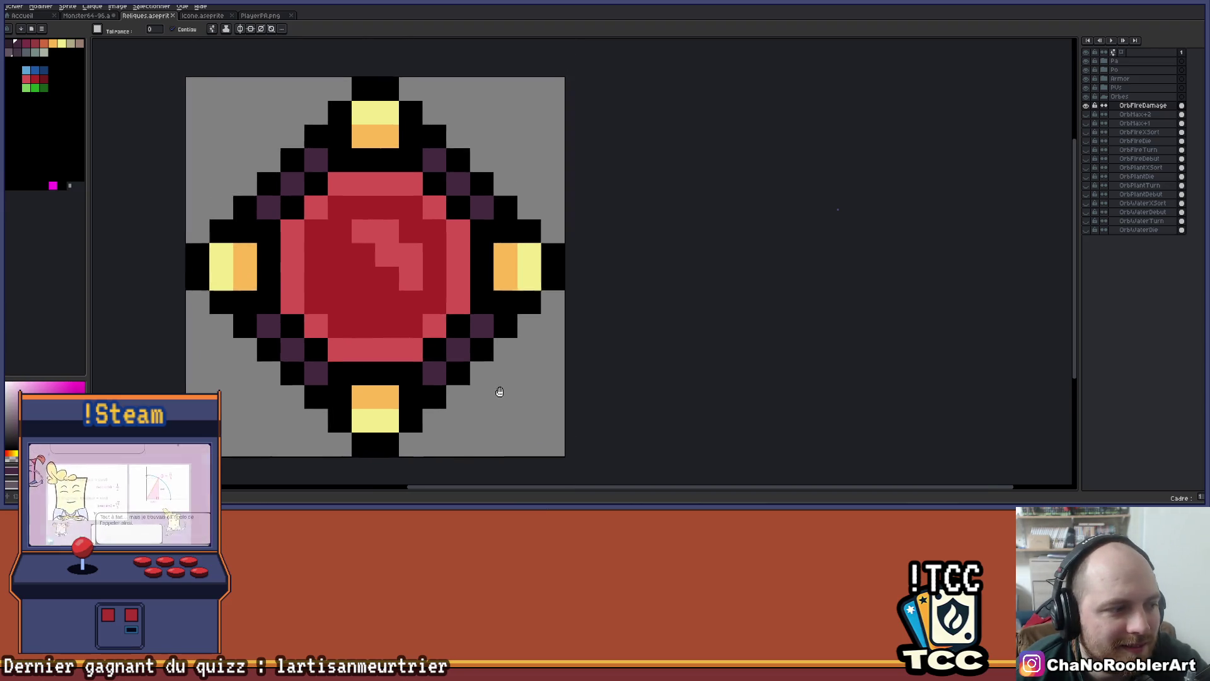
{"action": "scroll", "coordinate": [500, 395], "scroll_direction": "down", "scroll_amount": 1}
{"action": "scroll", "coordinate": [504, 397], "scroll_direction": "up", "scroll_amount": 1}
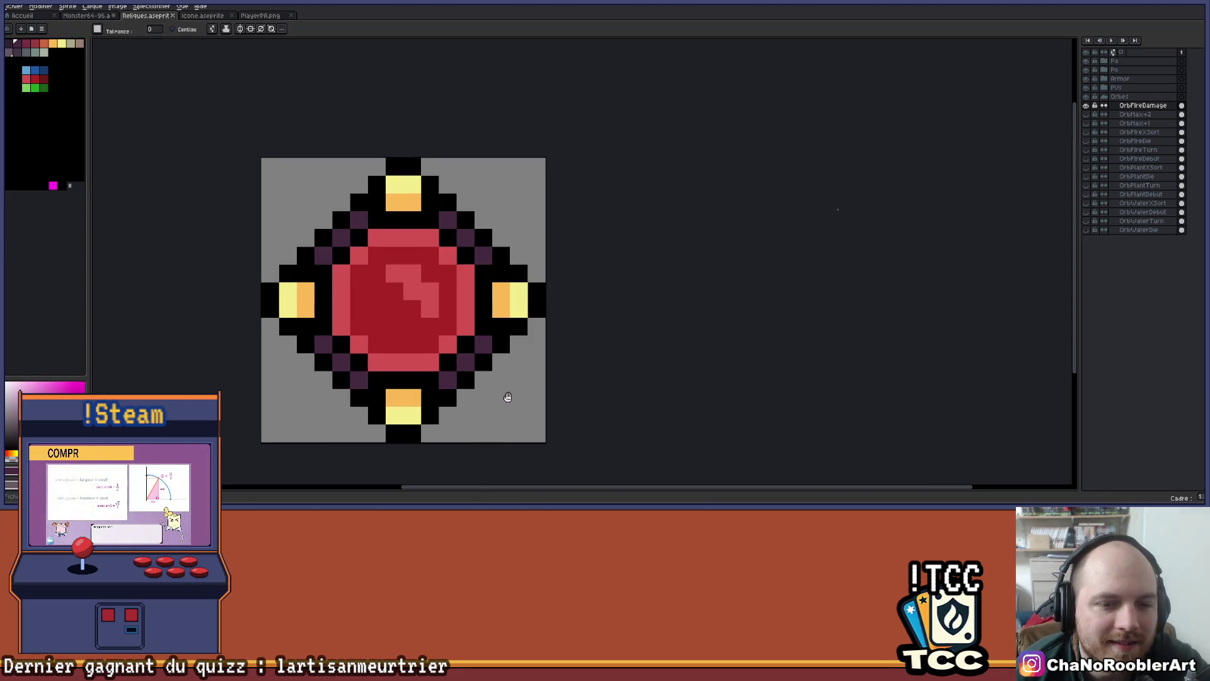
{"action": "scroll", "coordinate": [503, 400], "scroll_direction": "down", "scroll_amount": 2}
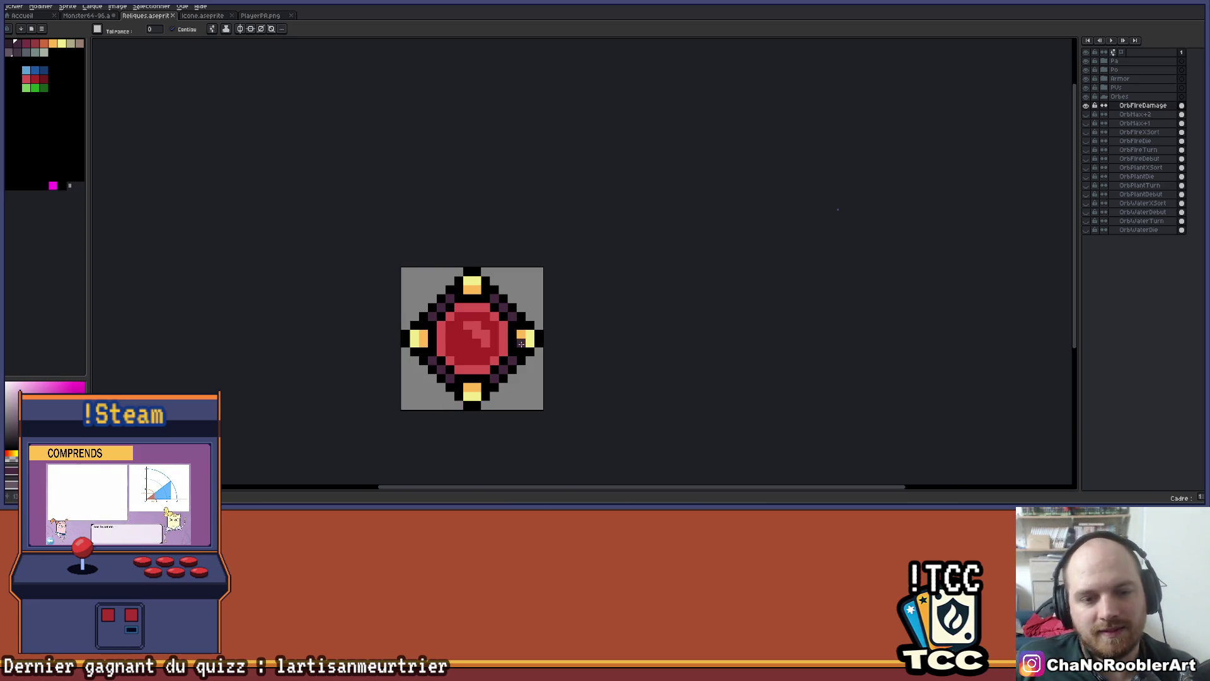
{"action": "scroll", "coordinate": [521, 343], "scroll_direction": "up", "scroll_amount": 3}
Draw a black corner mark at the sprite's top-right with the pencil
{"action": "key", "text": "ctrl+z"}
{"action": "key", "text": "ctrl+z"}
{"action": "key", "text": "ctrl+y"}
{"action": "key", "text": "ctrl+y"}
{"action": "key", "text": "b"}
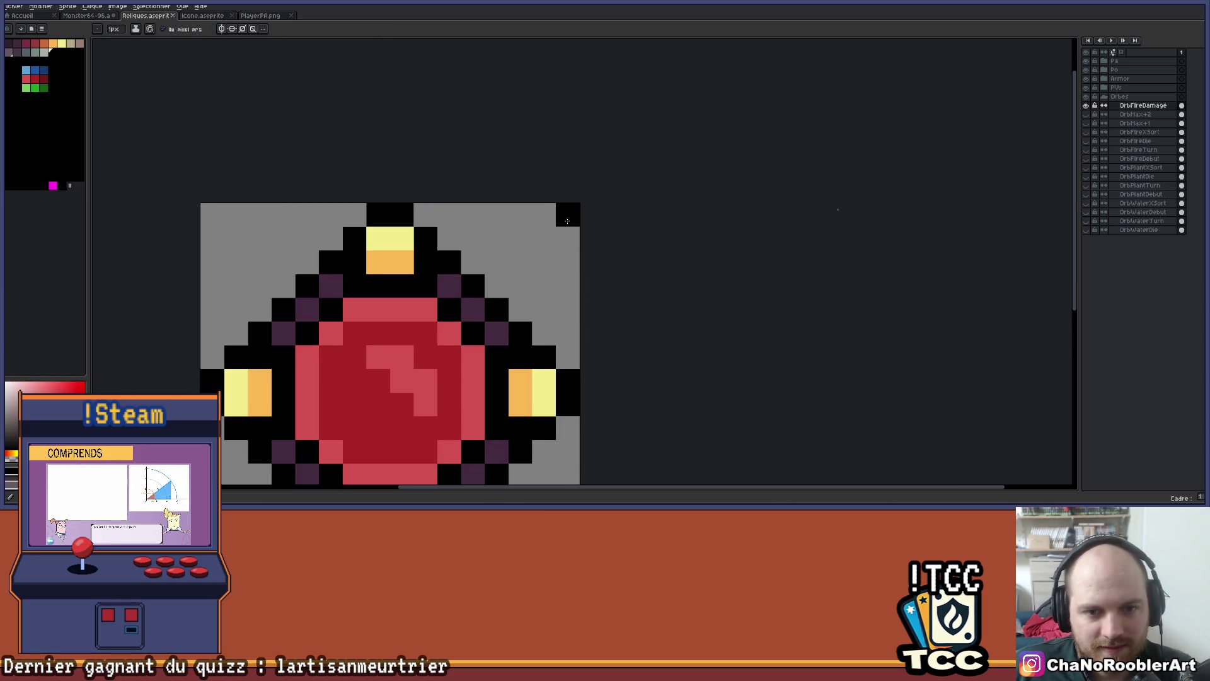
{"action": "left_click_drag", "start_coordinate": [568, 221], "coordinate": [520, 215]}
{"action": "left_click", "coordinate": [567, 239]}
{"action": "left_click", "coordinate": [568, 262]}
{"action": "scroll", "coordinate": [574, 265], "scroll_direction": "down", "scroll_amount": 4}
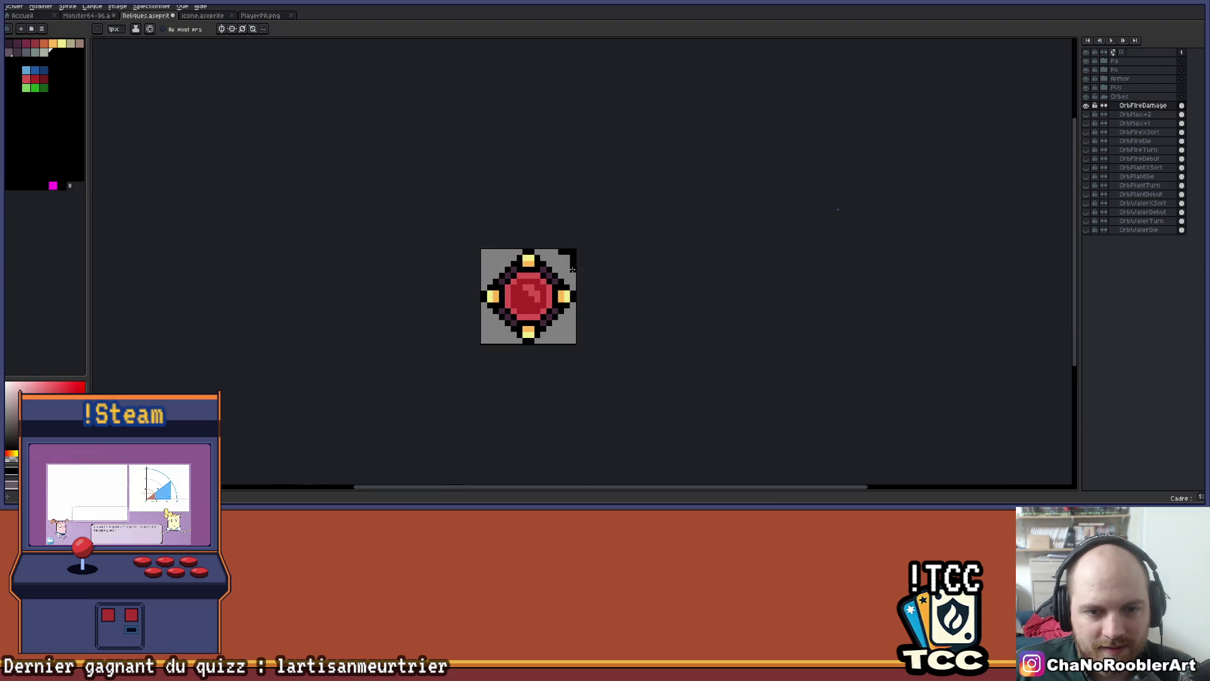
{"action": "scroll", "coordinate": [574, 266], "scroll_direction": "up", "scroll_amount": 3}
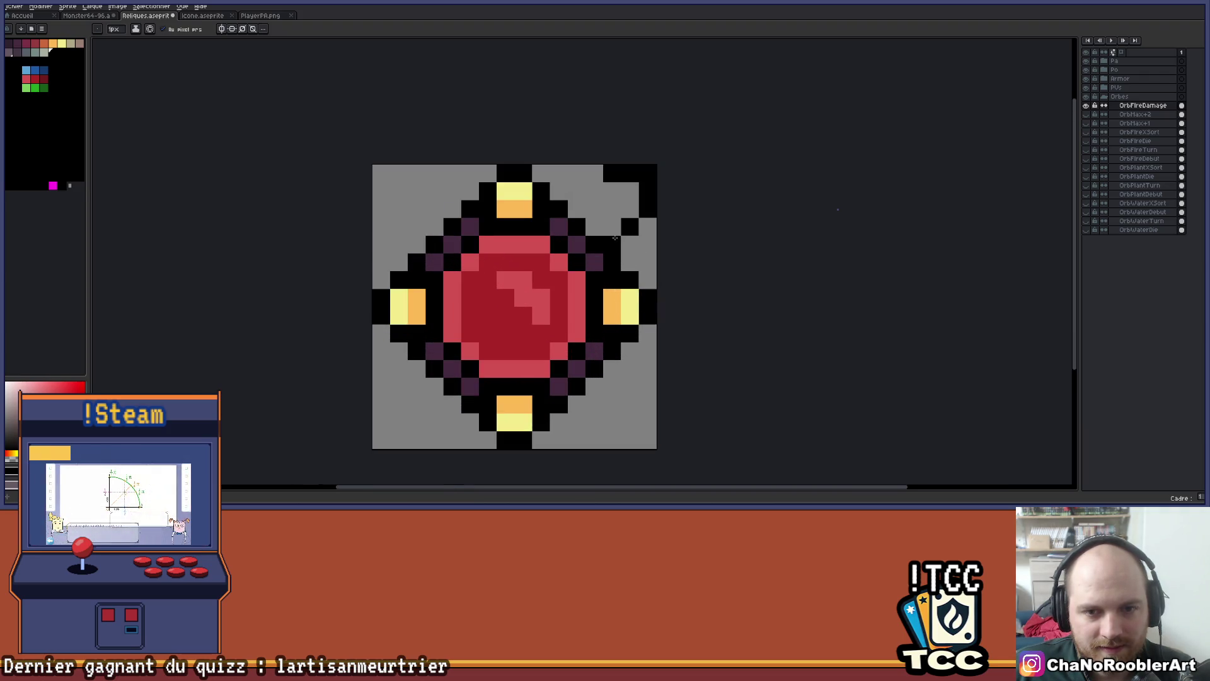
{"action": "scroll", "coordinate": [604, 200], "scroll_direction": "down", "scroll_amount": 3}
Eyedrop the orb's dark purple and add one outline pixel near the bottom
{"action": "left_click_drag", "start_coordinate": [612, 201], "coordinate": [540, 218]}
{"action": "key", "text": "ctrl"}
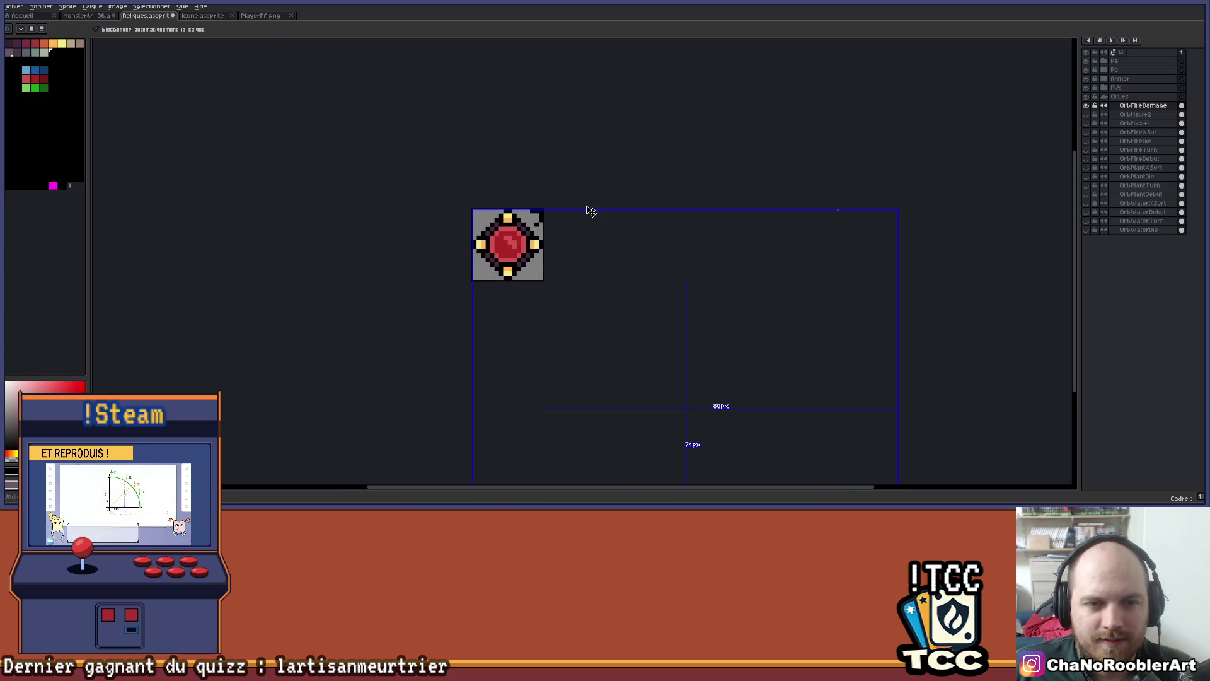
{"action": "scroll", "coordinate": [514, 227], "scroll_direction": "up", "scroll_amount": 3}
{"action": "mouse_move", "coordinate": [514, 227]}
{"action": "left_mouse_down"}
{"action": "mouse_move", "coordinate": [537, 233]}
{"action": "mouse_move", "coordinate": [528, 293]}
{"action": "left_mouse_up"}
{"action": "scroll", "coordinate": [528, 296], "scroll_direction": "up", "scroll_amount": 1}
{"action": "key", "text": "alt"}
{"action": "left_click", "coordinate": [530, 328], "text": "alt"}
{"action": "left_click", "coordinate": [506, 332]}
{"action": "key", "text": "ctrl"}
{"action": "key", "text": "ctrl+z"}
{"action": "scroll", "coordinate": [554, 290], "scroll_direction": "down", "scroll_amount": 4}
{"action": "scroll", "coordinate": [557, 277], "scroll_direction": "up", "scroll_amount": 6}
{"action": "left_click", "coordinate": [562, 268]}
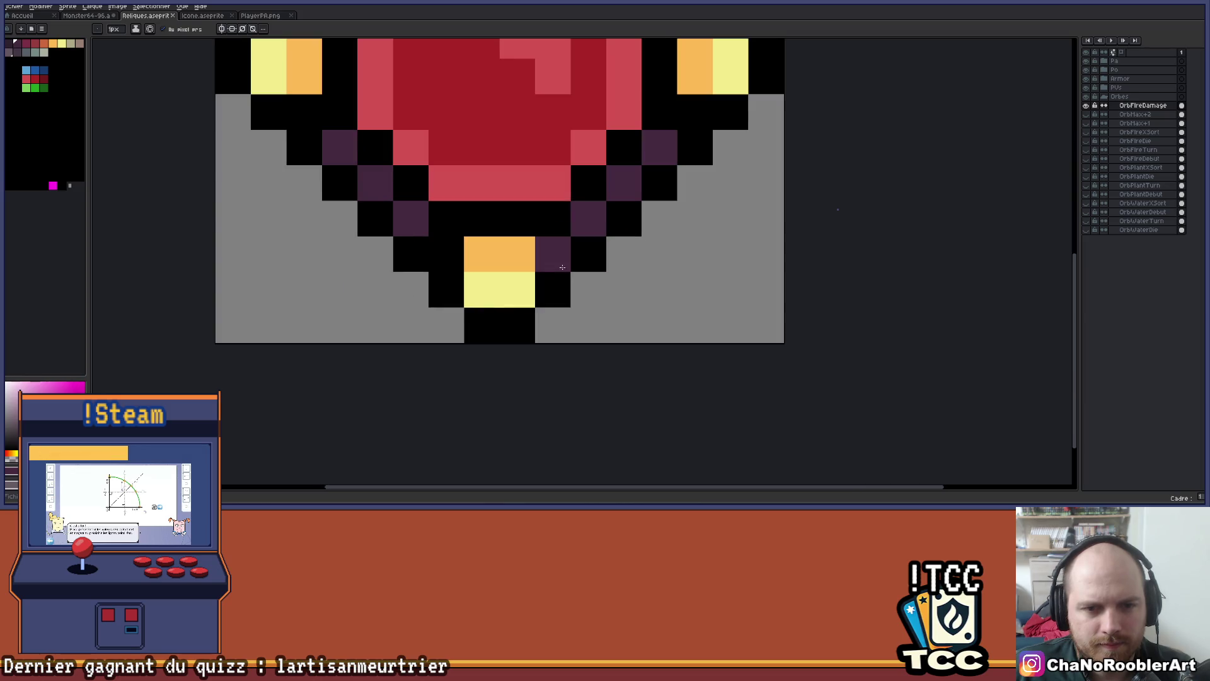
{"action": "scroll", "coordinate": [562, 268], "scroll_direction": "down", "scroll_amount": 2}
{"action": "scroll", "coordinate": [567, 334], "scroll_direction": "down", "scroll_amount": 1}
Save the sprite and switch over to the Steam window
{"action": "key", "text": "ctrl+s"}
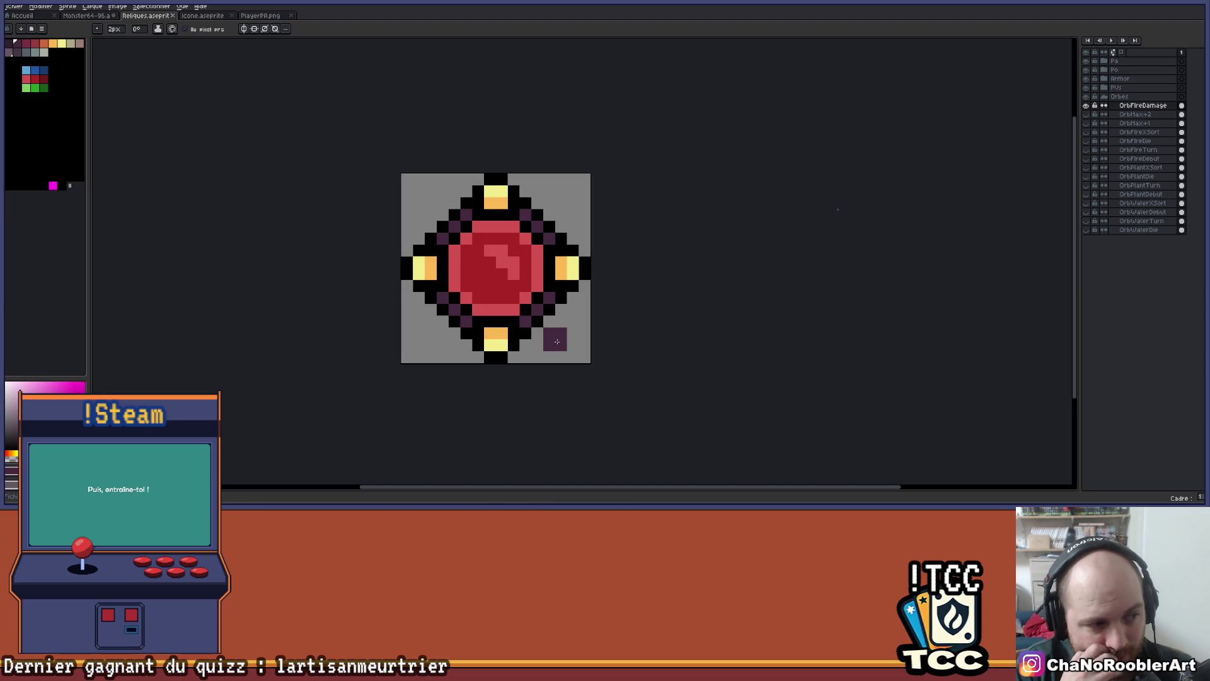
{"action": "key", "text": "ctrl+s"}
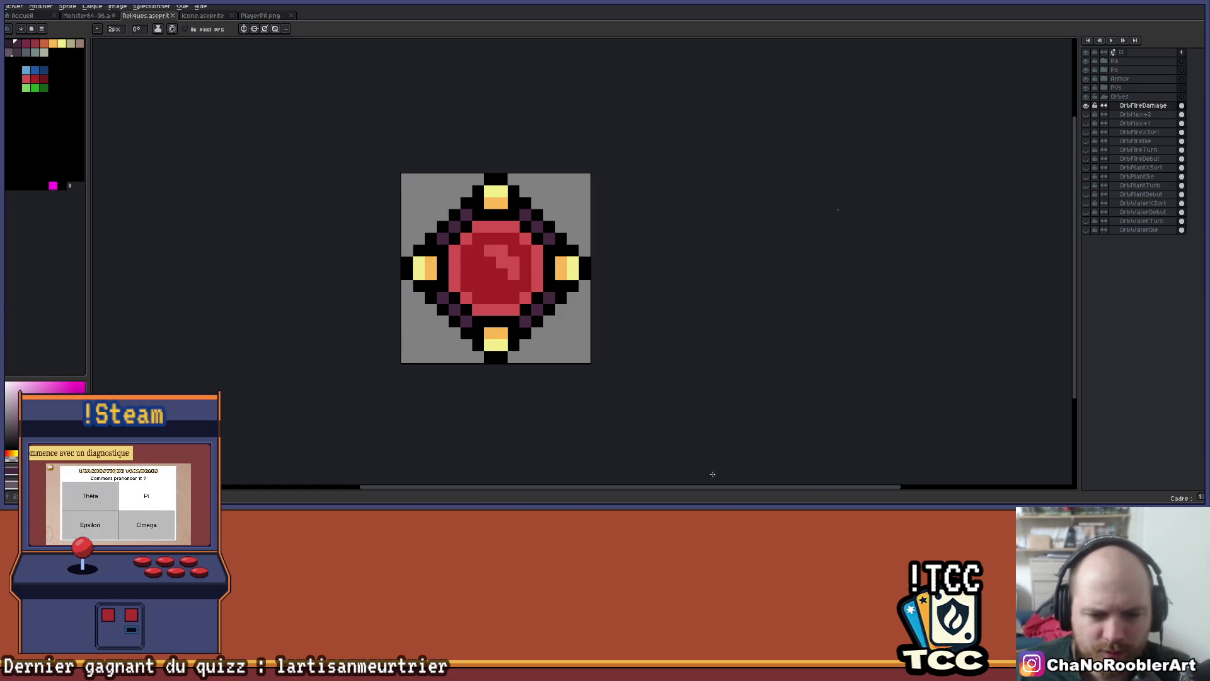
{"action": "key", "text": "alt+Tab"}
{"action": "scroll", "coordinate": [83, 313], "scroll_direction": "down", "scroll_amount": 3}
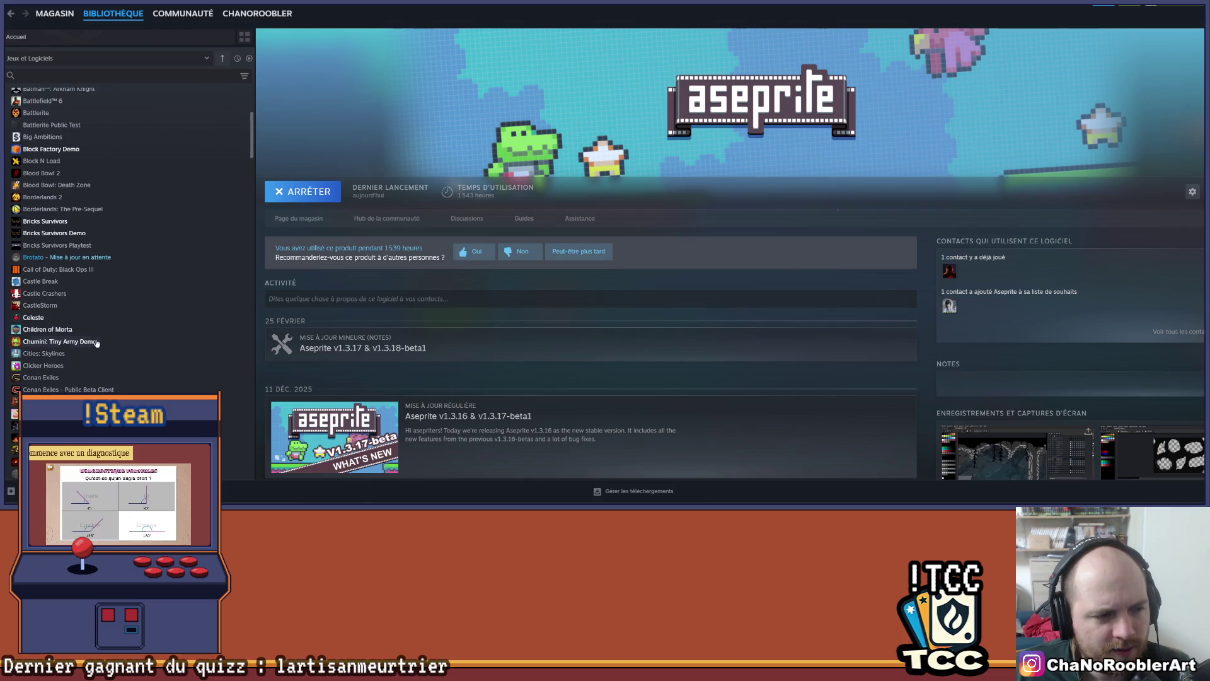
Scroll Steam's library sidebar, then return to the Reliques.aseprite editor
{"action": "scroll", "coordinate": [88, 312], "scroll_direction": "down", "scroll_amount": 2}
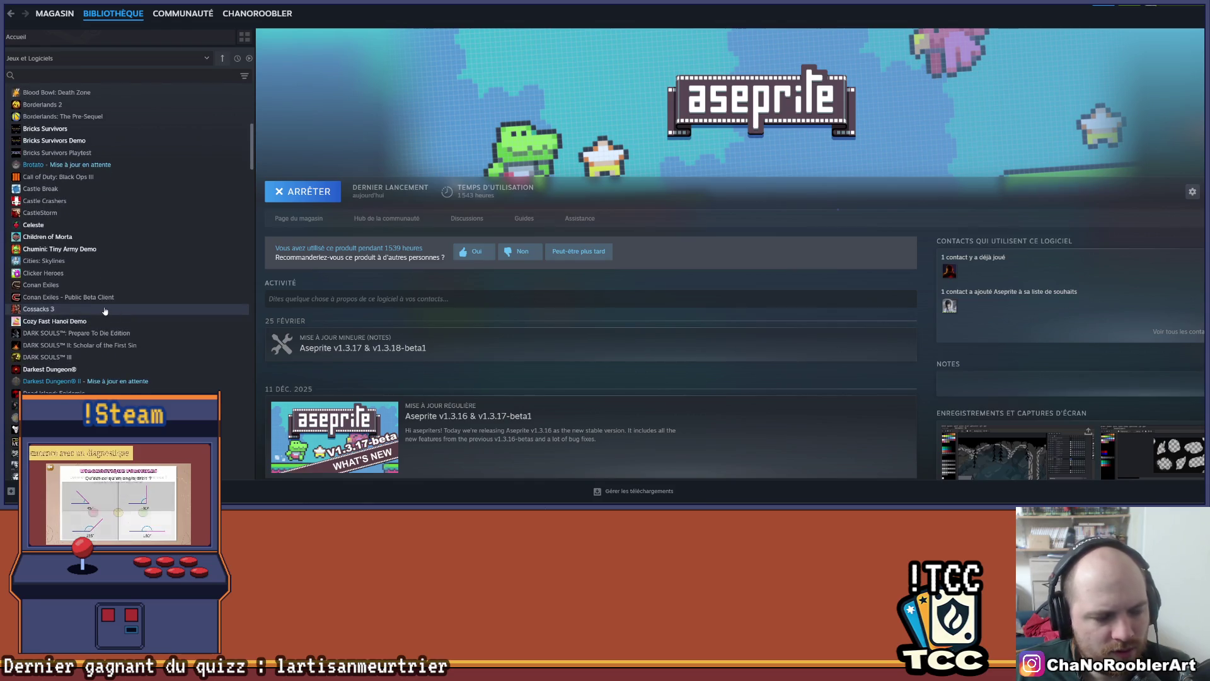
{"action": "scroll", "coordinate": [105, 310], "scroll_direction": "down", "scroll_amount": 1}
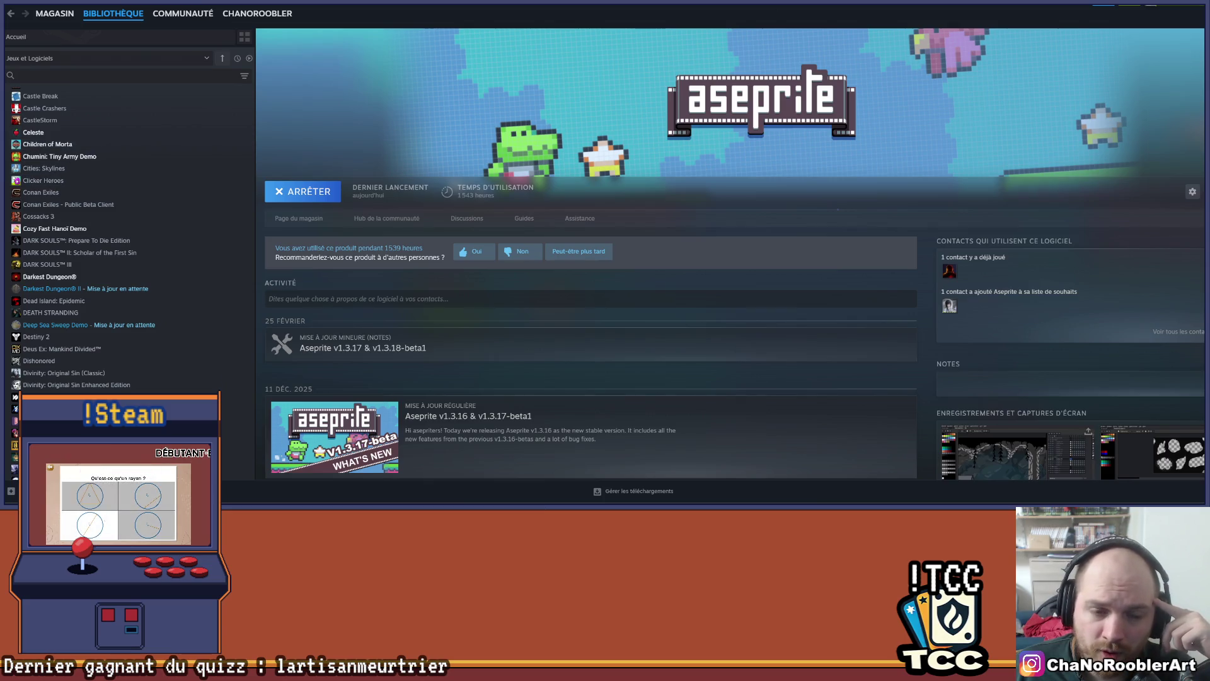
{"action": "key", "text": "alt+Tab"}
{"action": "scroll", "coordinate": [615, 218], "scroll_direction": "up", "scroll_amount": 1}
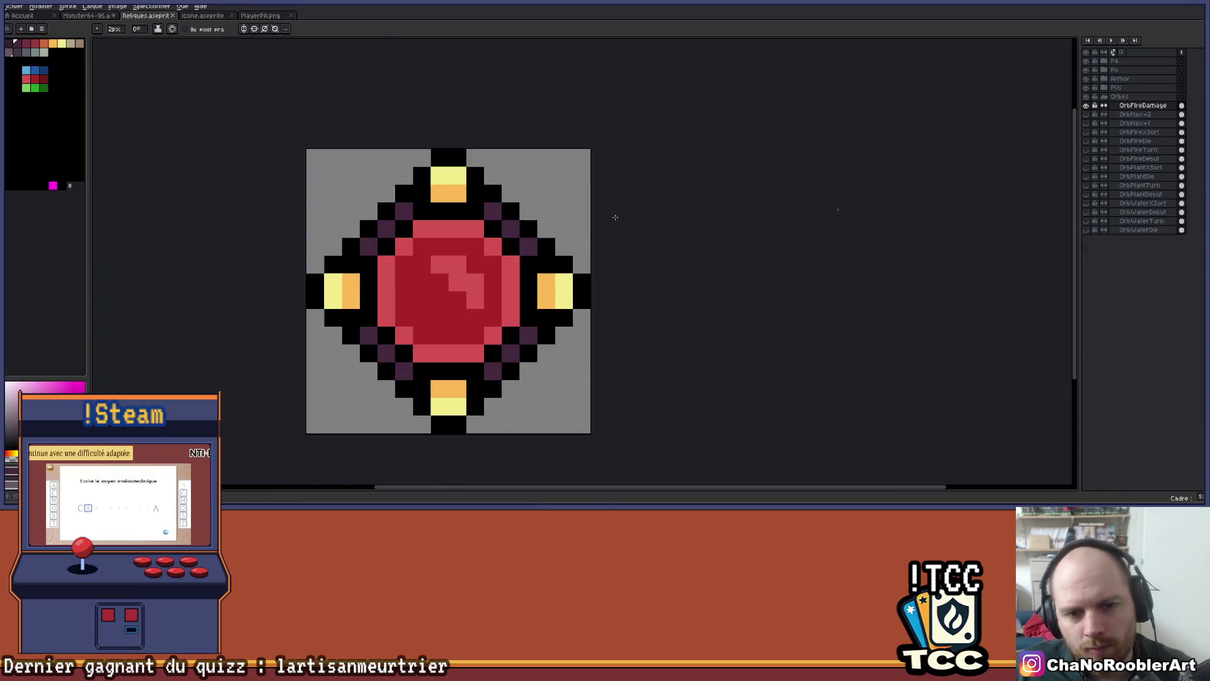
Dismiss the right-click menu and reduce the pencil brush from 2px to 1px
{"action": "right_click", "coordinate": [581, 207]}
{"action": "left_click", "coordinate": [672, 189]}
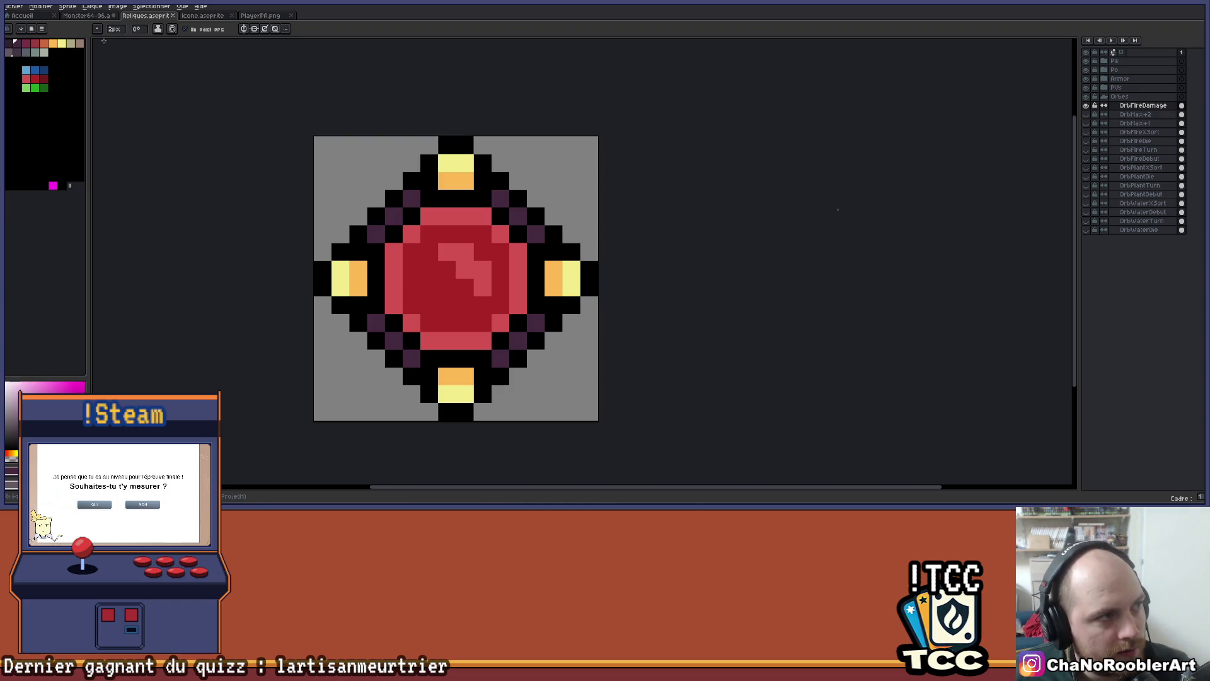
{"action": "scroll", "coordinate": [569, 134], "scroll_direction": "down", "scroll_amount": 1}
{"action": "scroll", "coordinate": [569, 135], "scroll_direction": "up", "scroll_amount": 3}
{"action": "scroll", "coordinate": [573, 177], "scroll_direction": "down", "scroll_amount": 2}
{"action": "scroll", "coordinate": [576, 195], "scroll_direction": "up", "scroll_amount": 2}
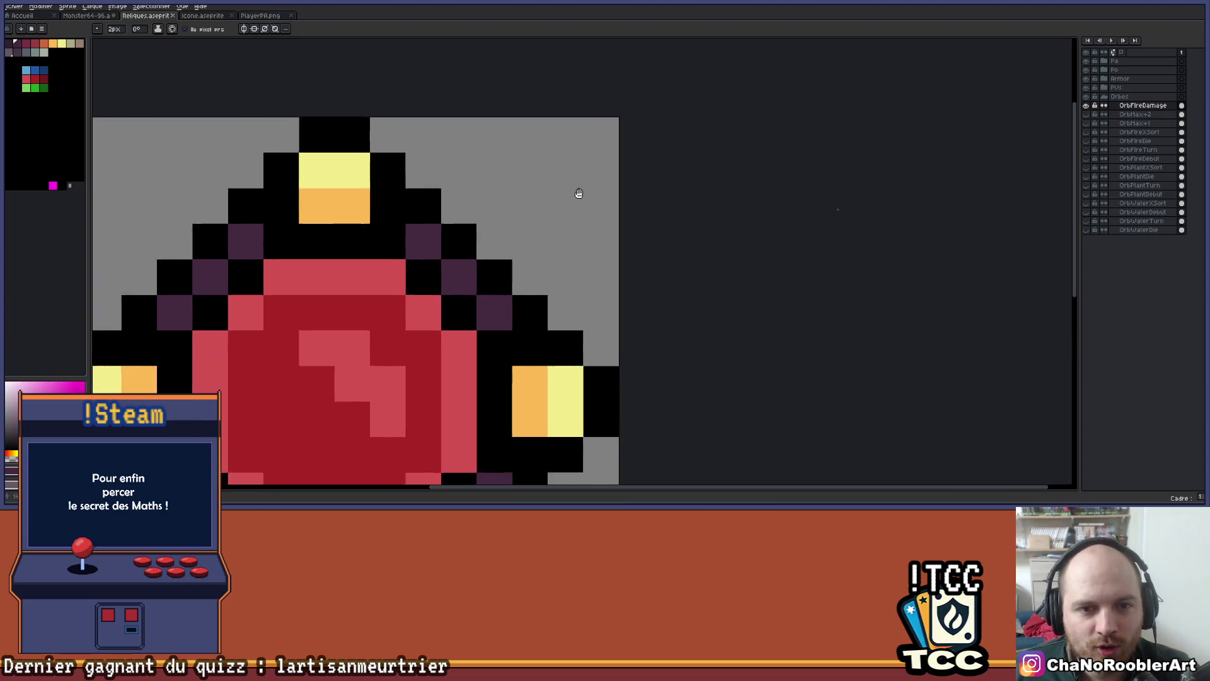
{"action": "scroll", "coordinate": [557, 176], "scroll_direction": "down", "scroll_amount": 1}
{"action": "scroll", "coordinate": [538, 180], "scroll_direction": "up", "scroll_amount": 1}
{"action": "key", "text": "minus"}
Draw black L brackets in the top-right and bottom-right corners
{"action": "mouse_move", "coordinate": [575, 151]}
{"action": "left_mouse_down"}
{"action": "mouse_move", "coordinate": [523, 158]}
{"action": "mouse_move", "coordinate": [598, 192]}
{"action": "left_mouse_up"}
{"action": "left_click", "coordinate": [598, 230]}
{"action": "scroll", "coordinate": [586, 234], "scroll_direction": "down", "scroll_amount": 1}
{"action": "left_click", "coordinate": [570, 188]}
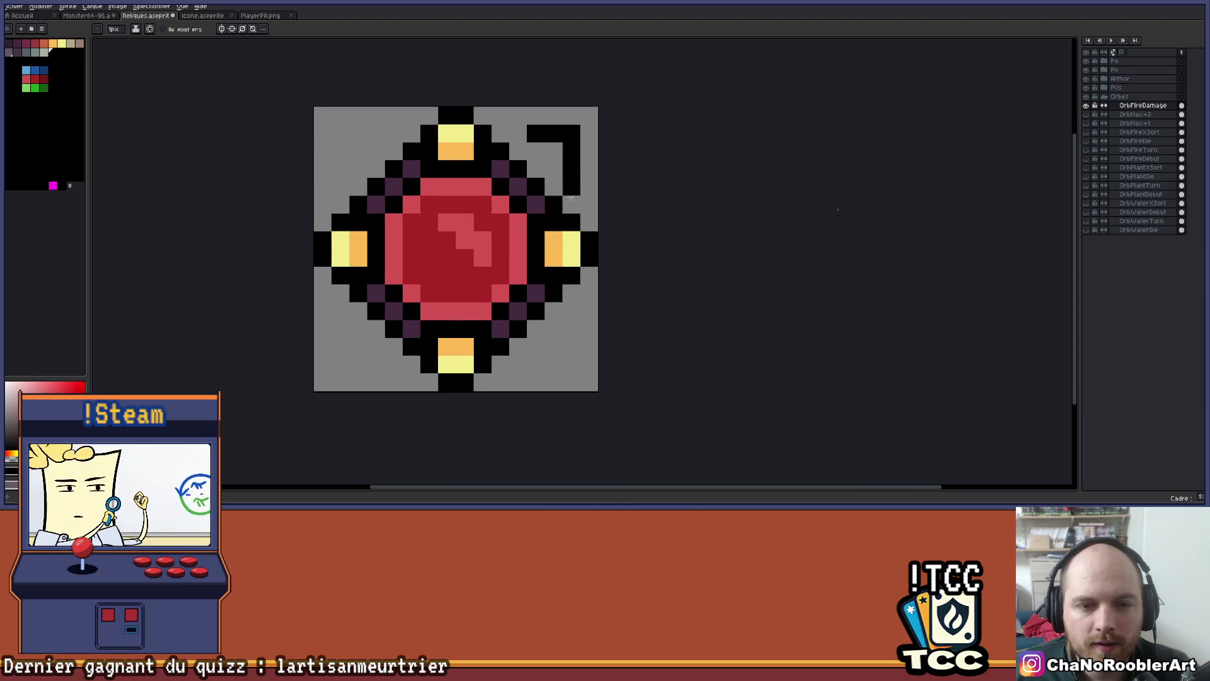
{"action": "scroll", "coordinate": [569, 188], "scroll_direction": "up", "scroll_amount": 1}
{"action": "scroll", "coordinate": [580, 195], "scroll_direction": "down", "scroll_amount": 2}
{"action": "scroll", "coordinate": [583, 199], "scroll_direction": "up", "scroll_amount": 1}
{"action": "mouse_move", "coordinate": [573, 293]}
{"action": "left_mouse_down"}
{"action": "mouse_move", "coordinate": [573, 341]}
{"action": "mouse_move", "coordinate": [545, 324]}
{"action": "left_mouse_up"}
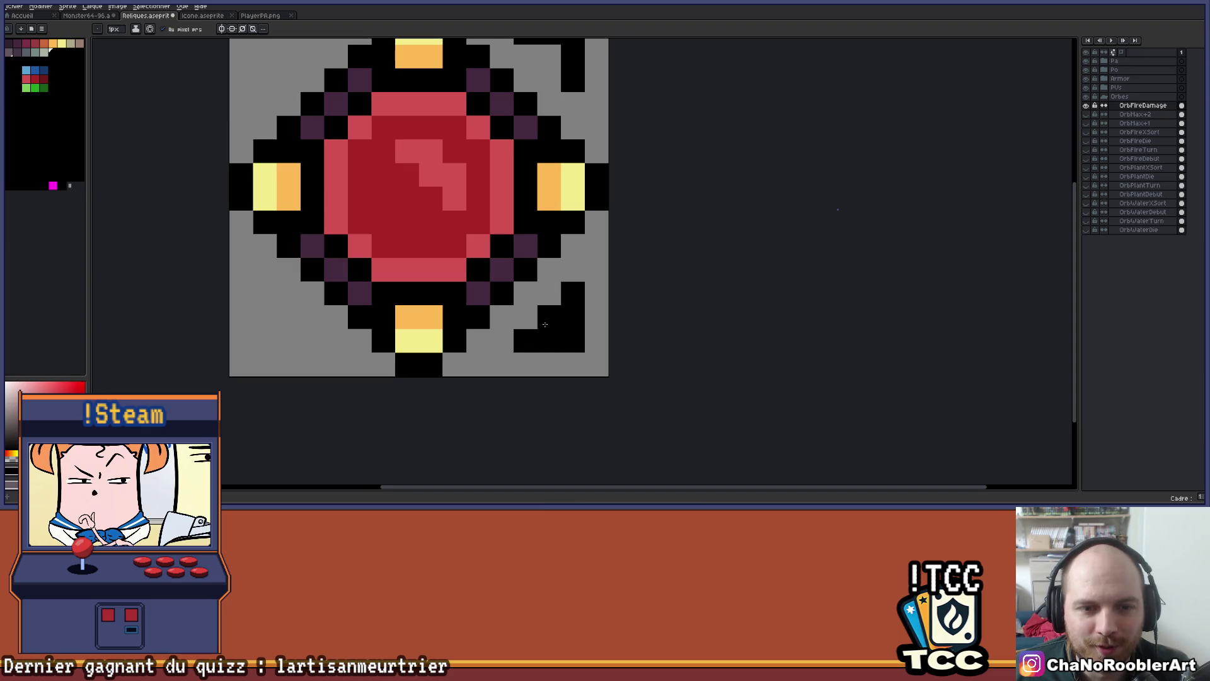
{"action": "scroll", "coordinate": [545, 324], "scroll_direction": "down", "scroll_amount": 3}
{"action": "scroll", "coordinate": [430, 191], "scroll_direction": "up", "scroll_amount": 2}
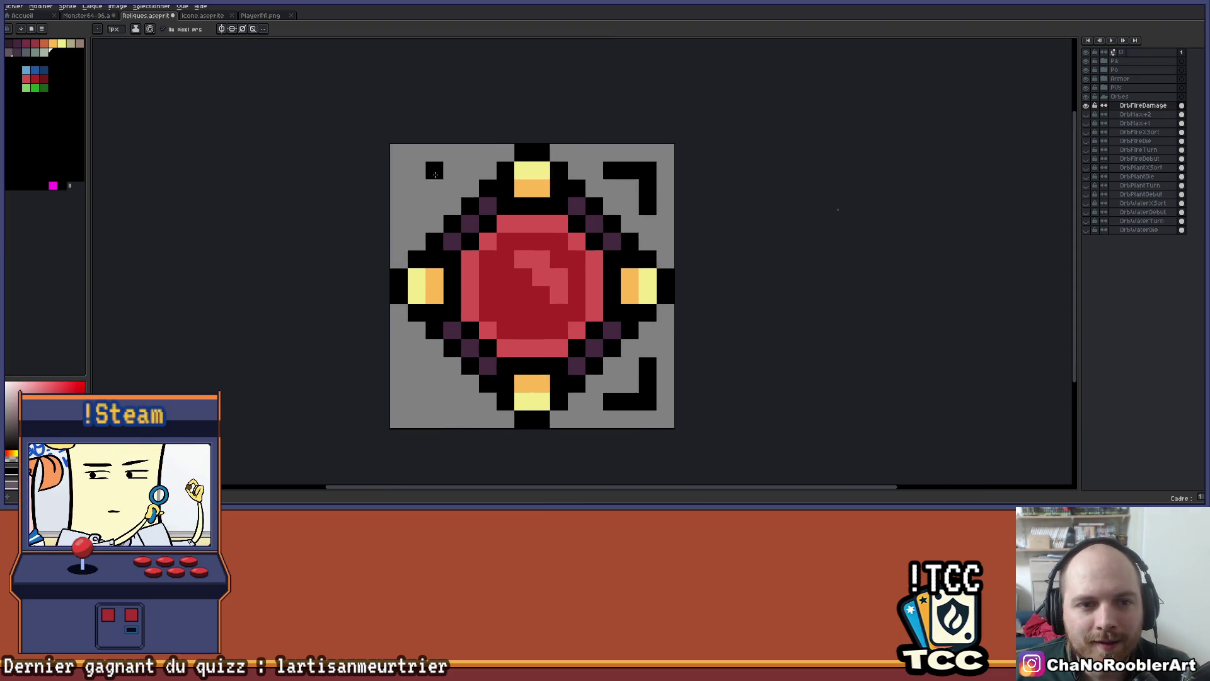
Draw black L brackets in the top-left and bottom-left corners
{"action": "mouse_move", "coordinate": [453, 170]}
{"action": "left_mouse_down"}
{"action": "mouse_move", "coordinate": [416, 170]}
{"action": "mouse_move", "coordinate": [416, 189]}
{"action": "left_mouse_up"}
{"action": "left_click_drag", "start_coordinate": [421, 353], "coordinate": [428, 378]}
{"action": "left_click", "coordinate": [440, 369]}
{"action": "left_click", "coordinate": [457, 370]}
{"action": "left_click", "coordinate": [422, 334]}
{"action": "scroll", "coordinate": [461, 313], "scroll_direction": "down", "scroll_amount": 5}
{"action": "scroll", "coordinate": [539, 281], "scroll_direction": "up", "scroll_amount": 2}
{"action": "scroll", "coordinate": [542, 277], "scroll_direction": "up", "scroll_amount": 1}
Pick the gem orange and dot an orange pixel inside each of the four brackets
{"action": "left_click_drag", "start_coordinate": [554, 259], "coordinate": [688, 219]}
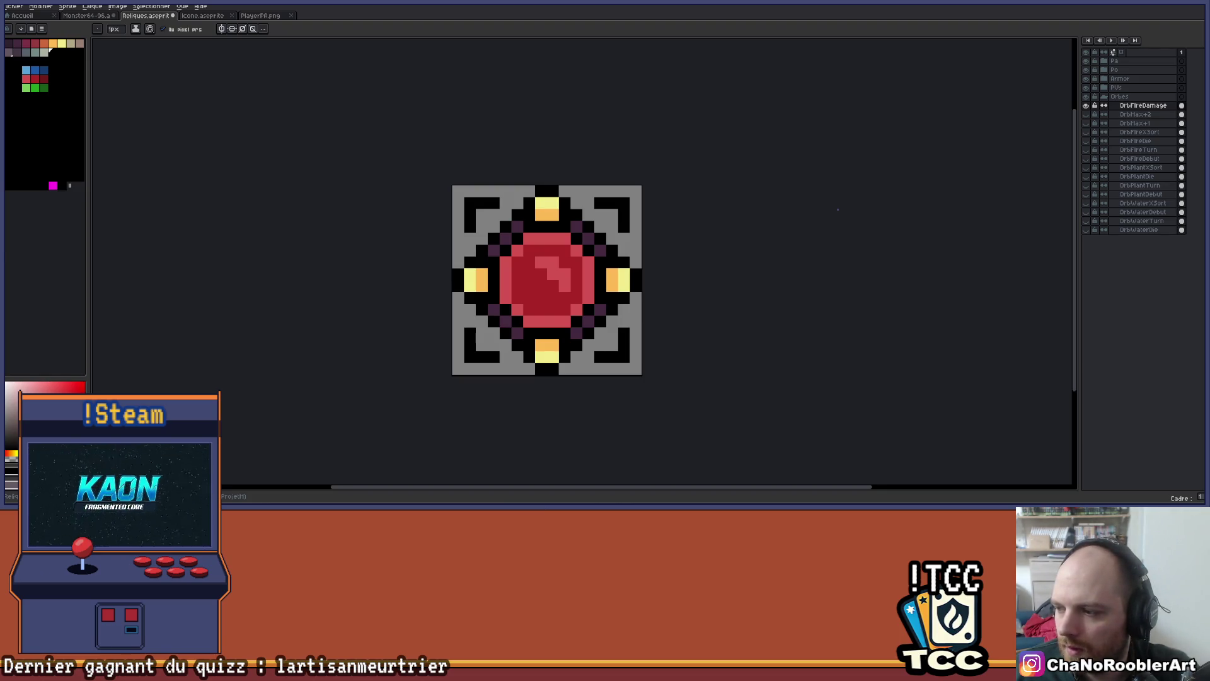
{"action": "left_click_drag", "start_coordinate": [700, 263], "coordinate": [551, 257]}
{"action": "scroll", "coordinate": [474, 252], "scroll_direction": "up", "scroll_amount": 1}
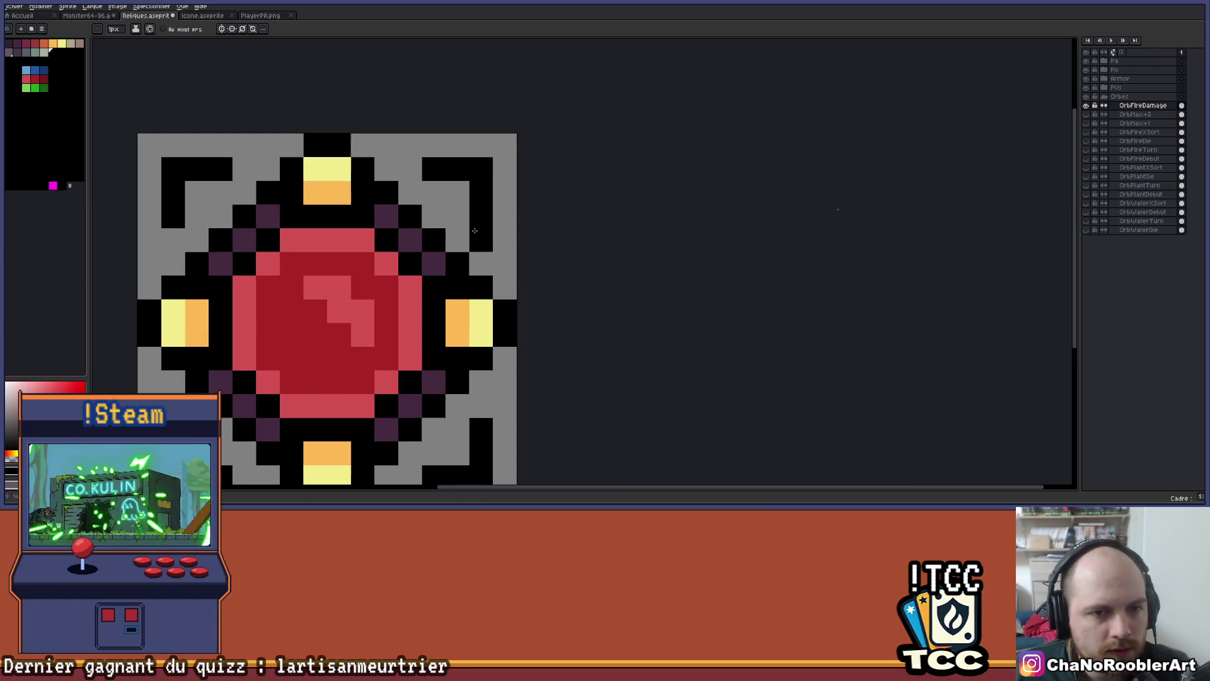
{"action": "left_click", "coordinate": [480, 311], "text": "alt"}
{"action": "left_click", "coordinate": [472, 182]}
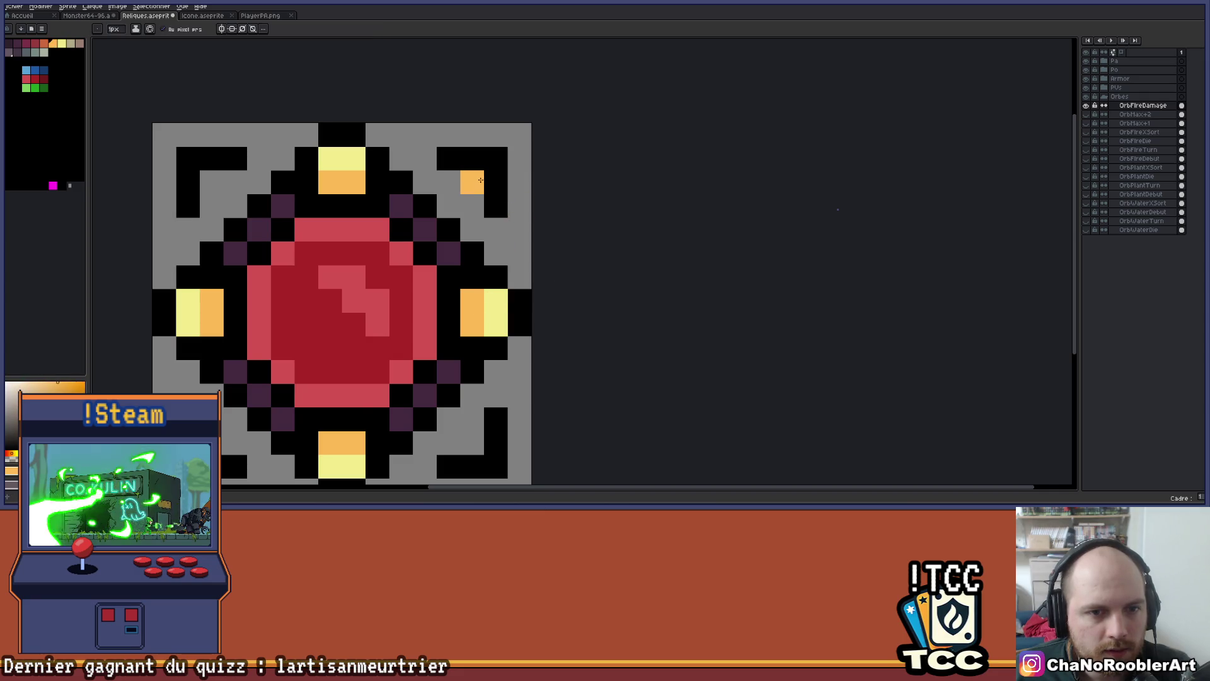
{"action": "scroll", "coordinate": [494, 176], "scroll_direction": "down", "scroll_amount": 2}
{"action": "scroll", "coordinate": [300, 176], "scroll_direction": "up", "scroll_amount": 1}
{"action": "left_click_drag", "start_coordinate": [382, 181], "coordinate": [380, 200]}
{"action": "left_click_drag", "start_coordinate": [381, 376], "coordinate": [399, 375]}
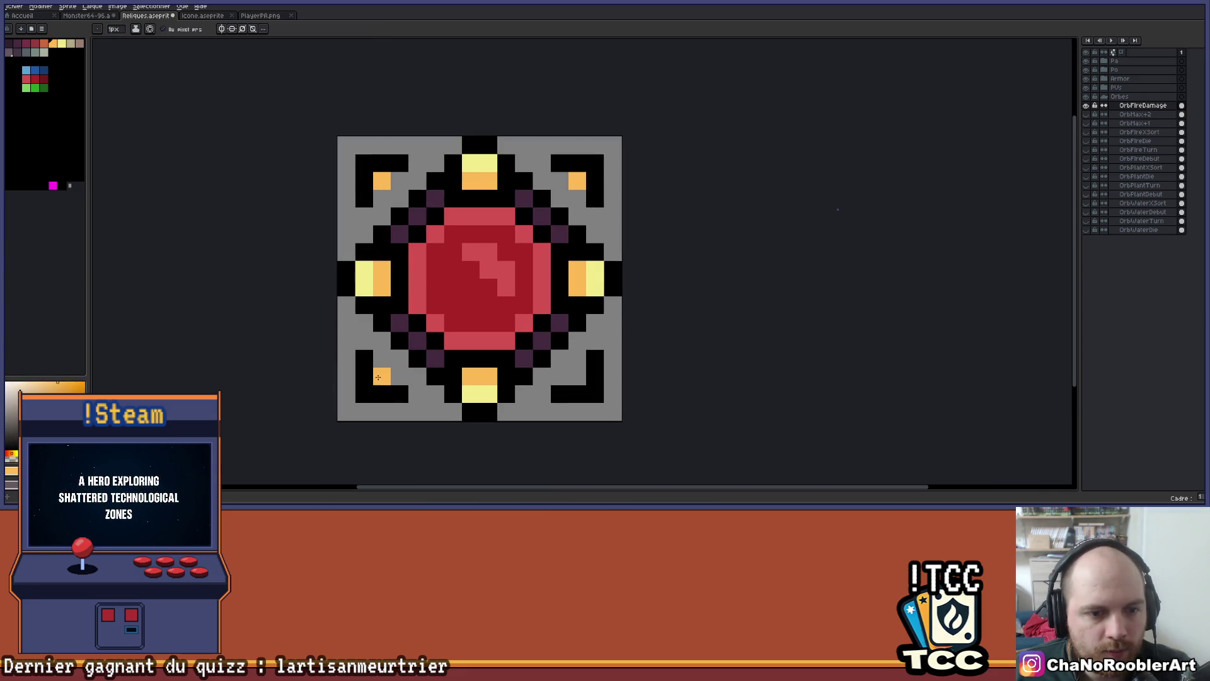
{"action": "mouse_move", "coordinate": [595, 375]}
{"action": "left_mouse_down"}
{"action": "mouse_move", "coordinate": [577, 375]}
{"action": "mouse_move", "coordinate": [581, 353]}
{"action": "mouse_move", "coordinate": [565, 357]}
{"action": "left_mouse_up"}
Paint over the bottom-left corner bracket with grey using the pencil
{"action": "scroll", "coordinate": [629, 349], "scroll_direction": "down", "scroll_amount": 2}
{"action": "scroll", "coordinate": [546, 351], "scroll_direction": "down", "scroll_amount": 1}
{"action": "scroll", "coordinate": [503, 363], "scroll_direction": "up", "scroll_amount": 3}
{"action": "scroll", "coordinate": [503, 363], "scroll_direction": "up", "scroll_amount": 1}
{"action": "key", "text": "b"}
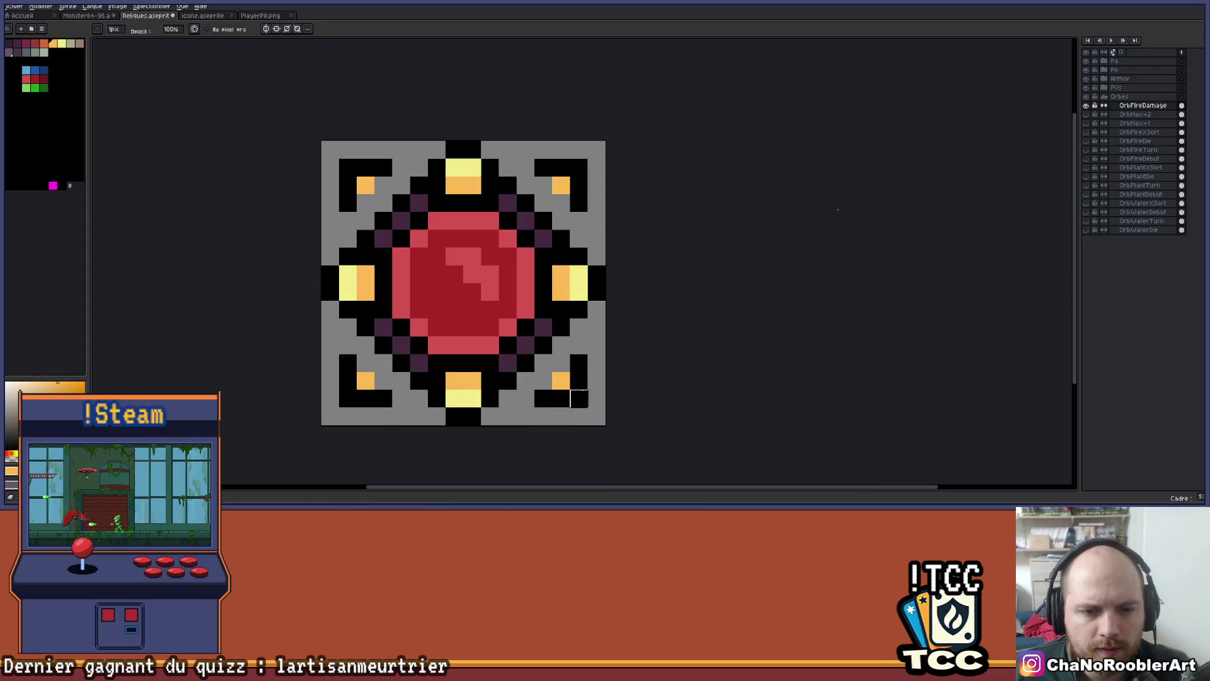
{"action": "mouse_move", "coordinate": [348, 363]}
{"action": "left_mouse_down"}
{"action": "mouse_move", "coordinate": [366, 399]}
{"action": "mouse_move", "coordinate": [375, 391]}
{"action": "mouse_move", "coordinate": [348, 380]}
{"action": "left_mouse_up"}
{"action": "mouse_move", "coordinate": [383, 185]}
{"action": "left_mouse_down"}
{"action": "mouse_move", "coordinate": [348, 183]}
{"action": "mouse_move", "coordinate": [383, 168]}
{"action": "left_mouse_up"}
{"action": "mouse_move", "coordinate": [571, 167]}
{"action": "left_mouse_down"}
{"action": "mouse_move", "coordinate": [554, 176]}
{"action": "mouse_move", "coordinate": [561, 184]}
{"action": "left_mouse_up"}
{"action": "scroll", "coordinate": [597, 203], "scroll_direction": "down", "scroll_amount": 4}
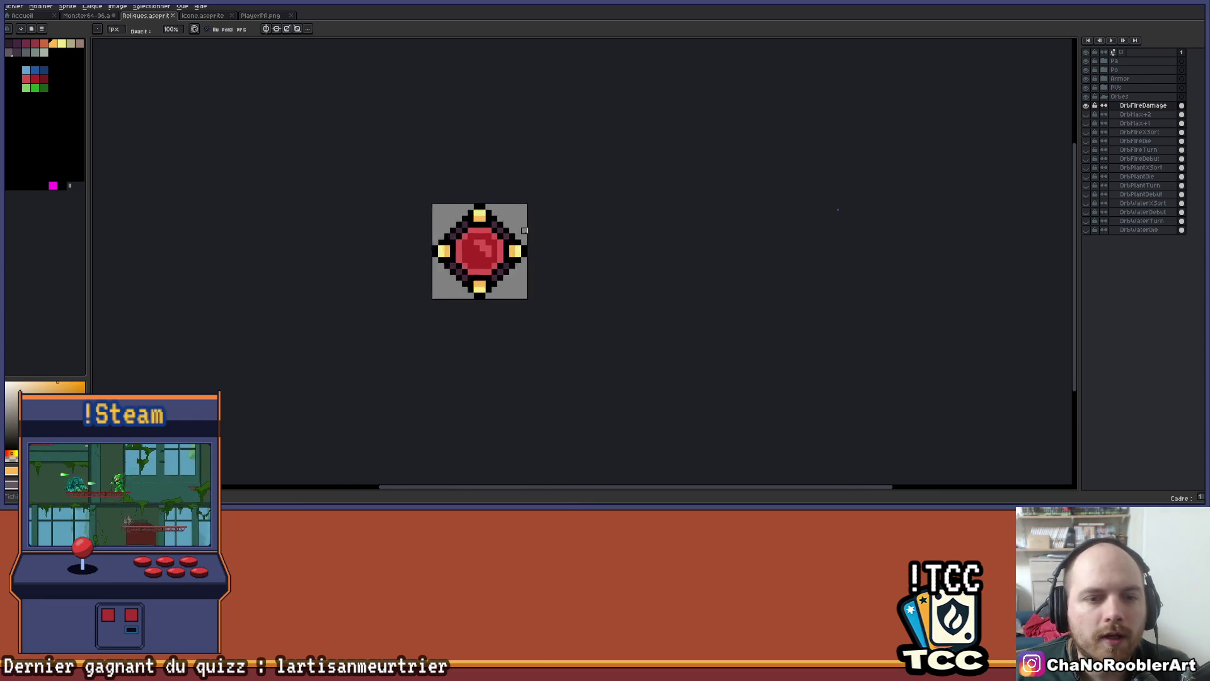
{"action": "scroll", "coordinate": [602, 224], "scroll_direction": "up", "scroll_amount": 5}
{"action": "scroll", "coordinate": [607, 227], "scroll_direction": "down", "scroll_amount": 2}
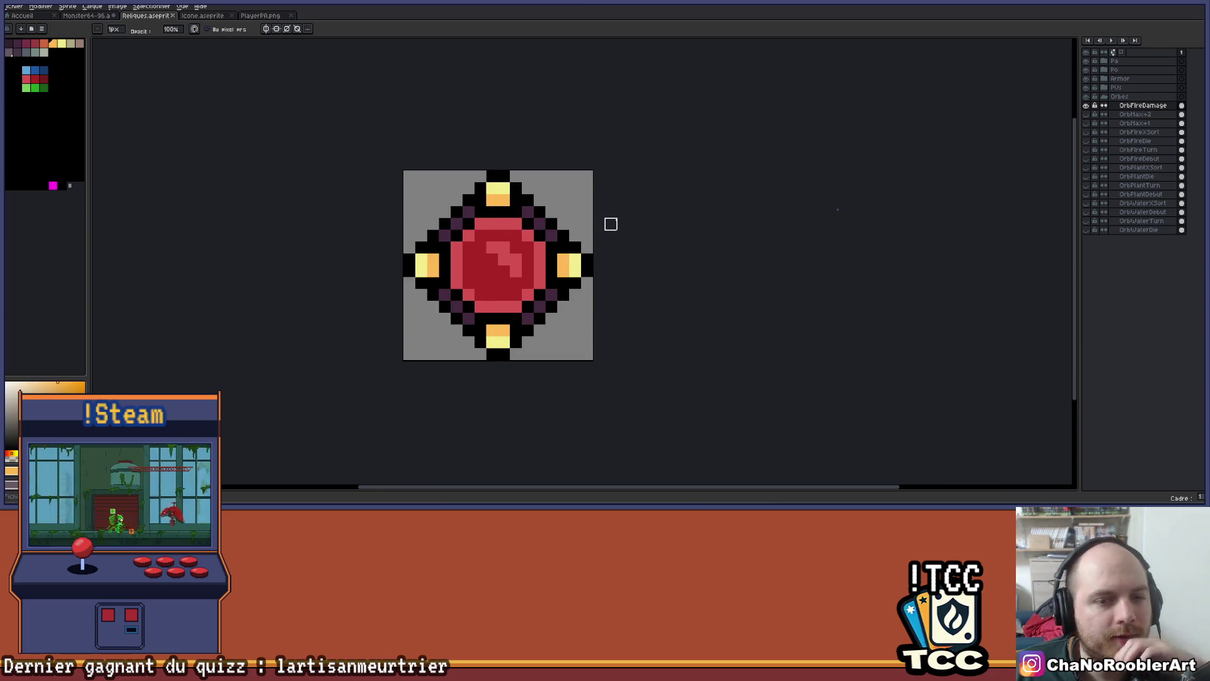
{"action": "scroll", "coordinate": [611, 223], "scroll_direction": "down", "scroll_amount": 2}
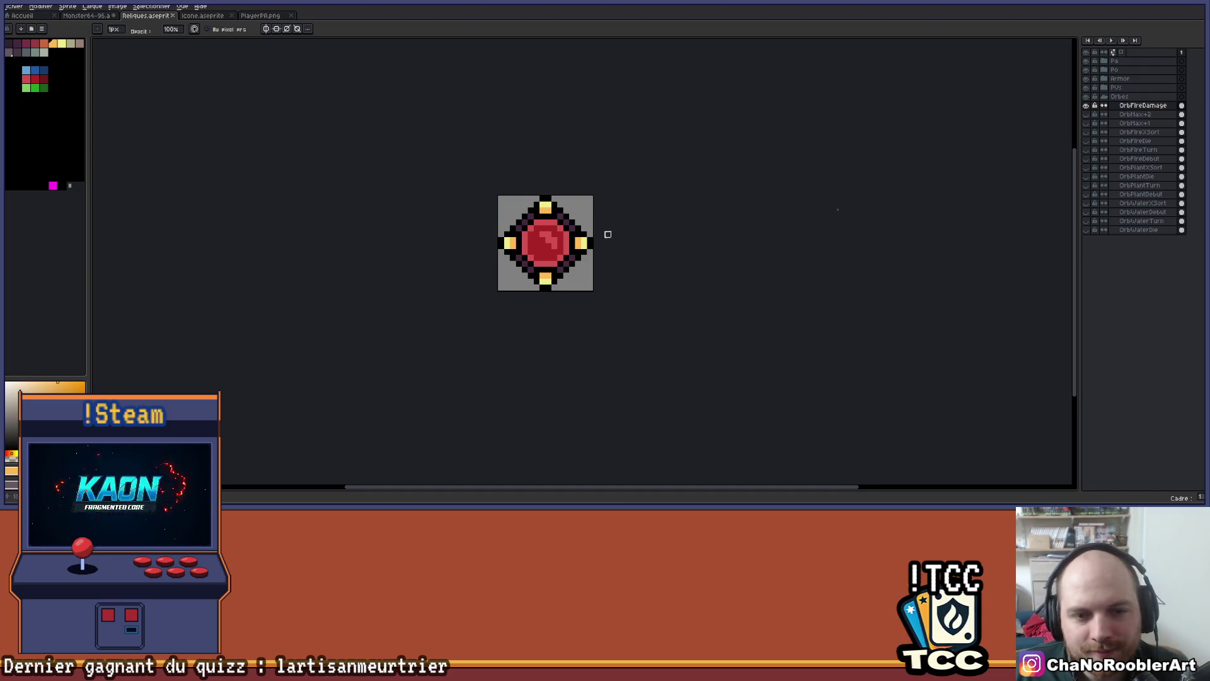
{"action": "scroll", "coordinate": [608, 233], "scroll_direction": "up", "scroll_amount": 3}
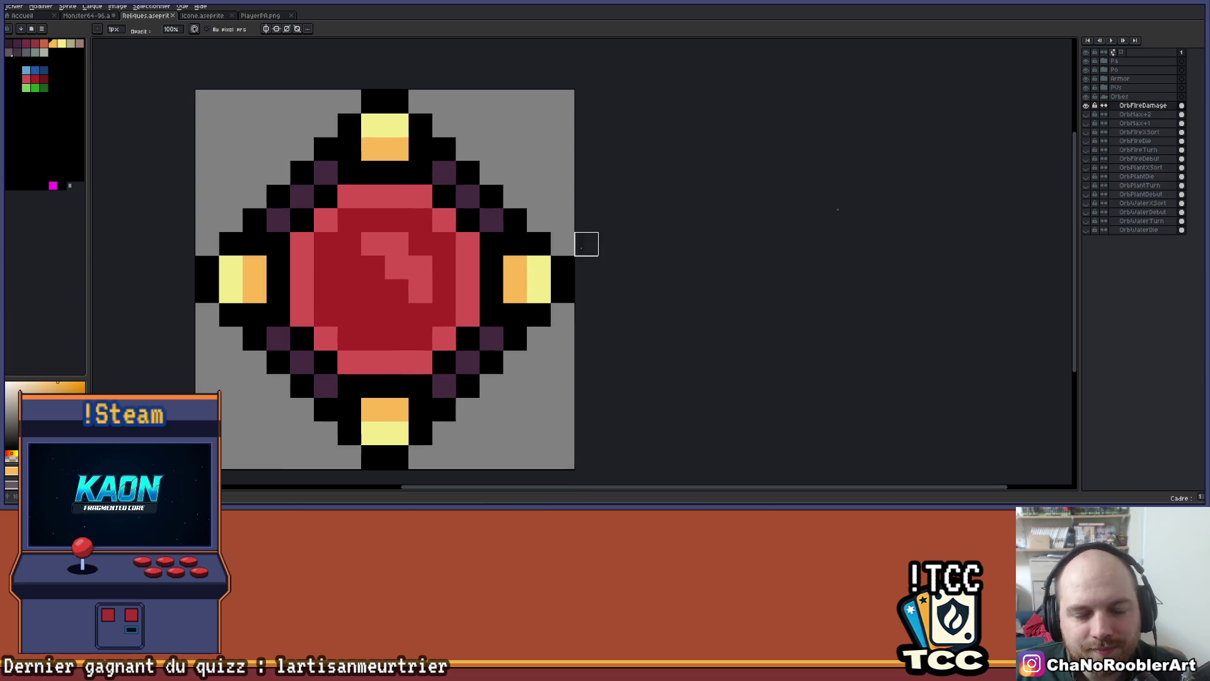
{"action": "left_click_drag", "start_coordinate": [655, 252], "coordinate": [735, 249]}
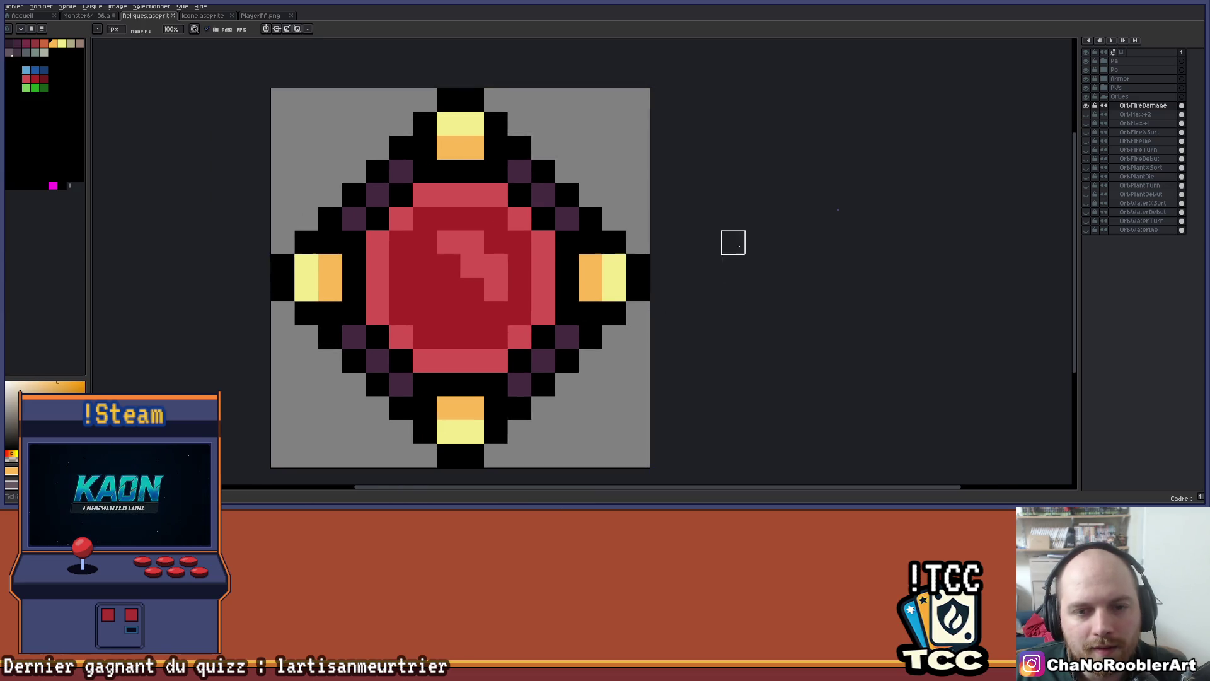
{"action": "scroll", "coordinate": [733, 243], "scroll_direction": "down", "scroll_amount": 2}
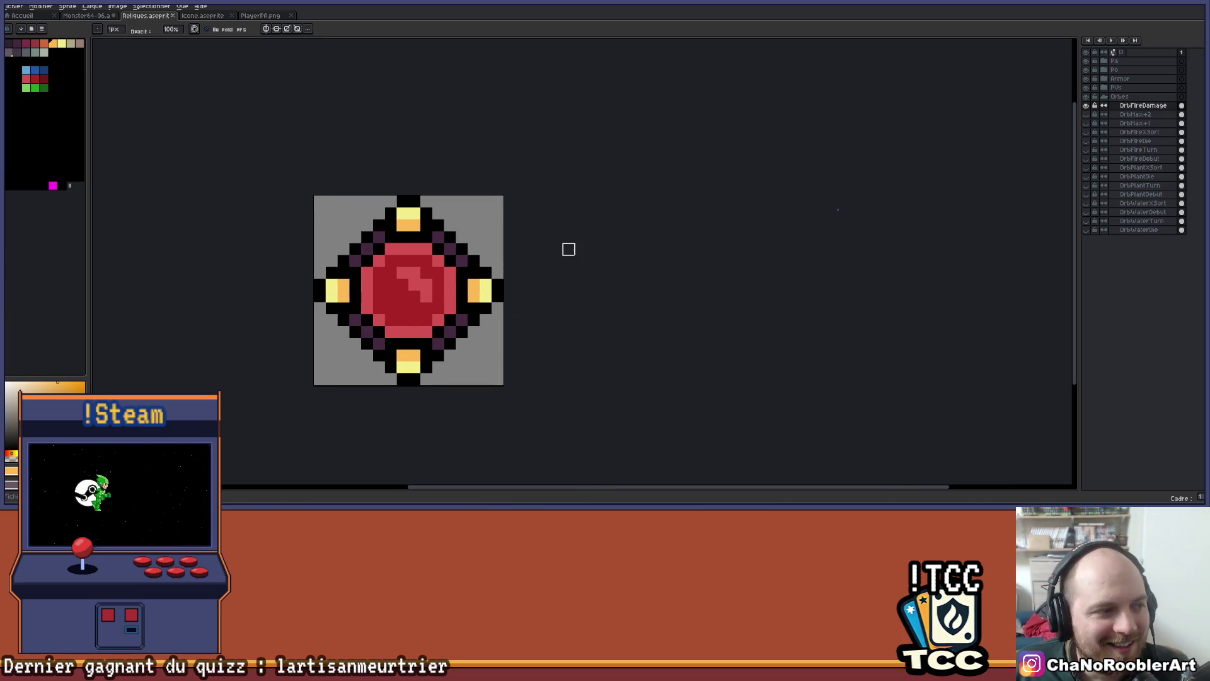
{"action": "scroll", "coordinate": [499, 251], "scroll_direction": "up", "scroll_amount": 1}
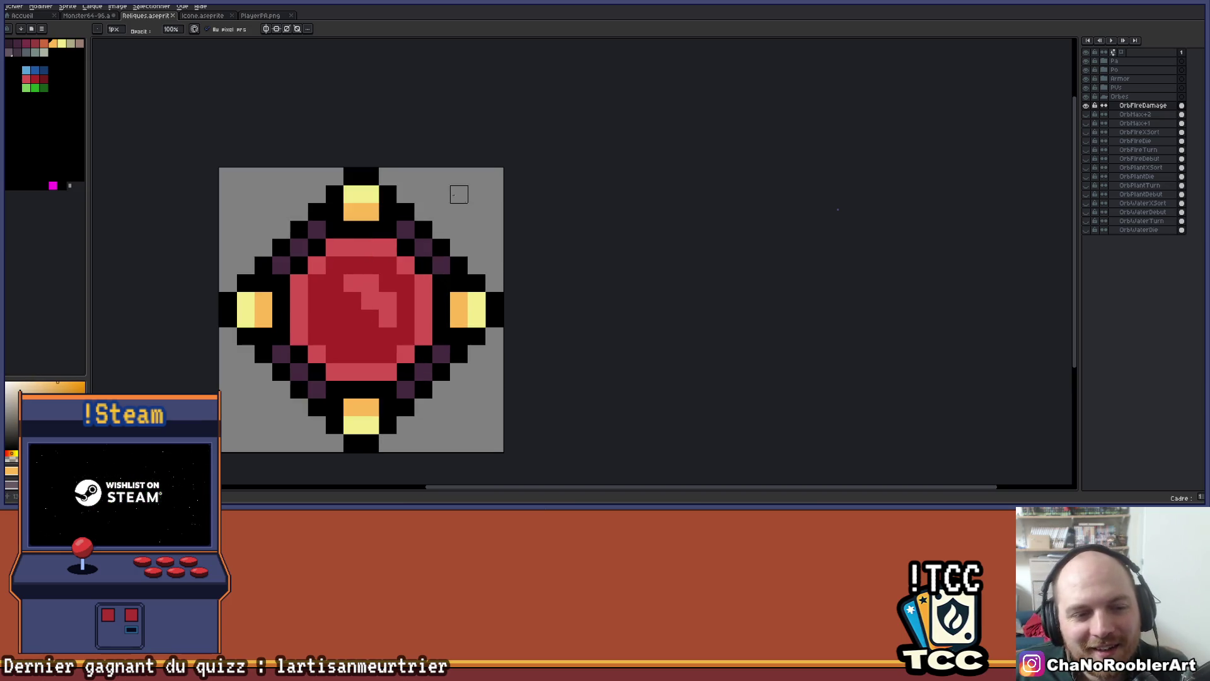
Pick the dark purple swatch and fix a pixel on the orb's outline
{"action": "left_click", "coordinate": [17, 43]}
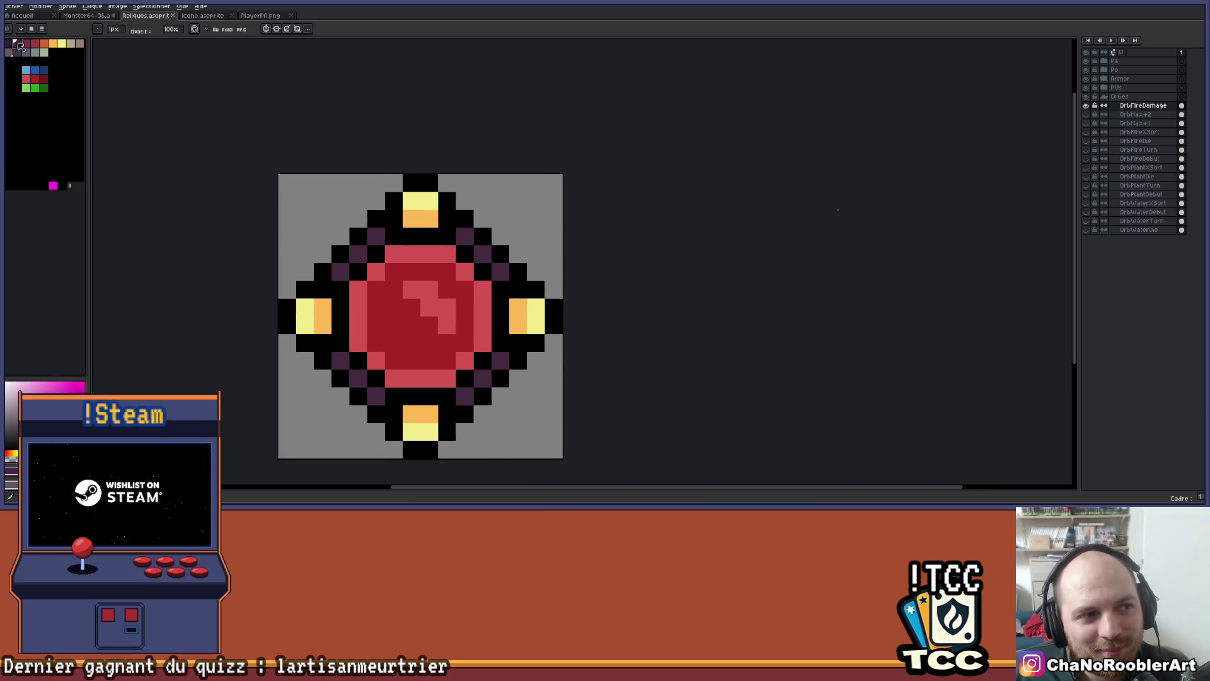
{"action": "scroll", "coordinate": [395, 168], "scroll_direction": "down", "scroll_amount": 3}
{"action": "scroll", "coordinate": [431, 203], "scroll_direction": "up", "scroll_amount": 2}
{"action": "scroll", "coordinate": [432, 203], "scroll_direction": "up", "scroll_amount": 2}
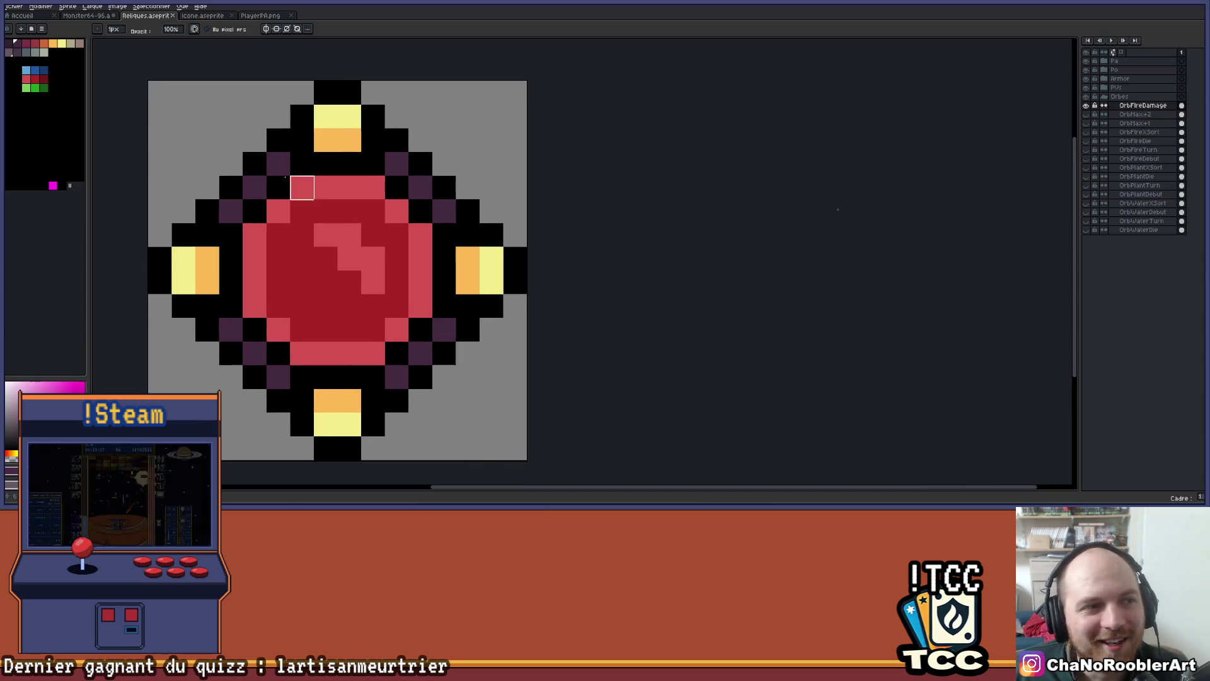
{"action": "left_click", "coordinate": [411, 167]}
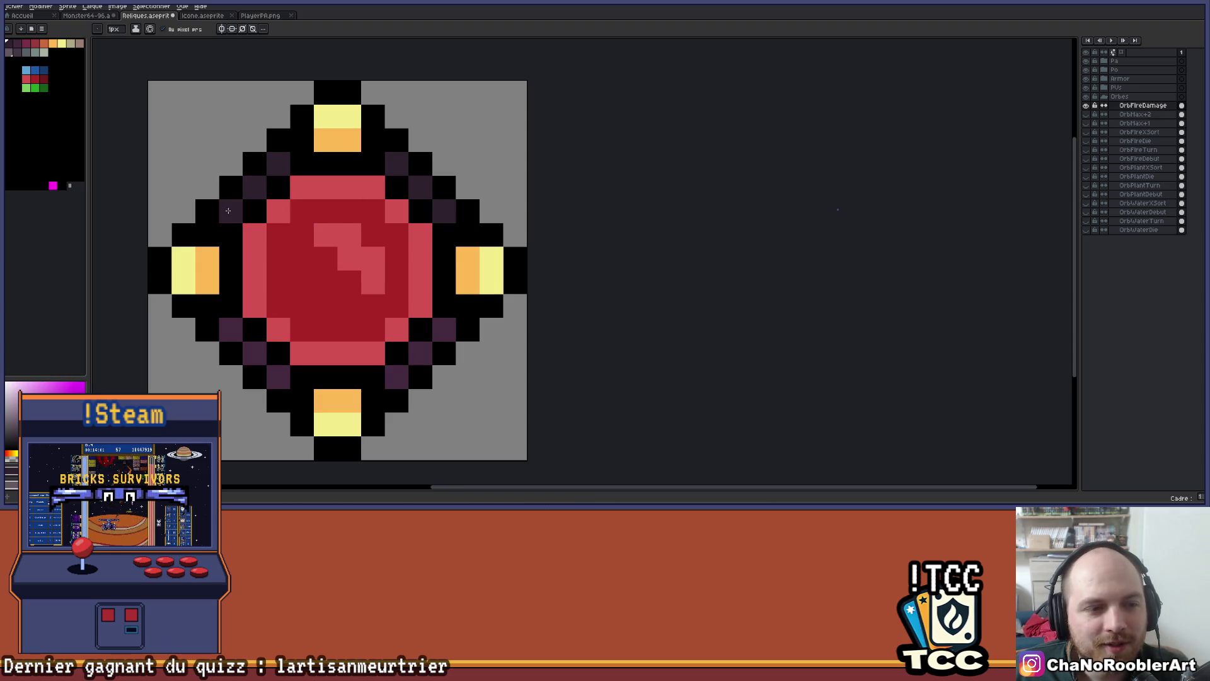
{"action": "left_click_drag", "start_coordinate": [256, 235], "coordinate": [311, 218]}
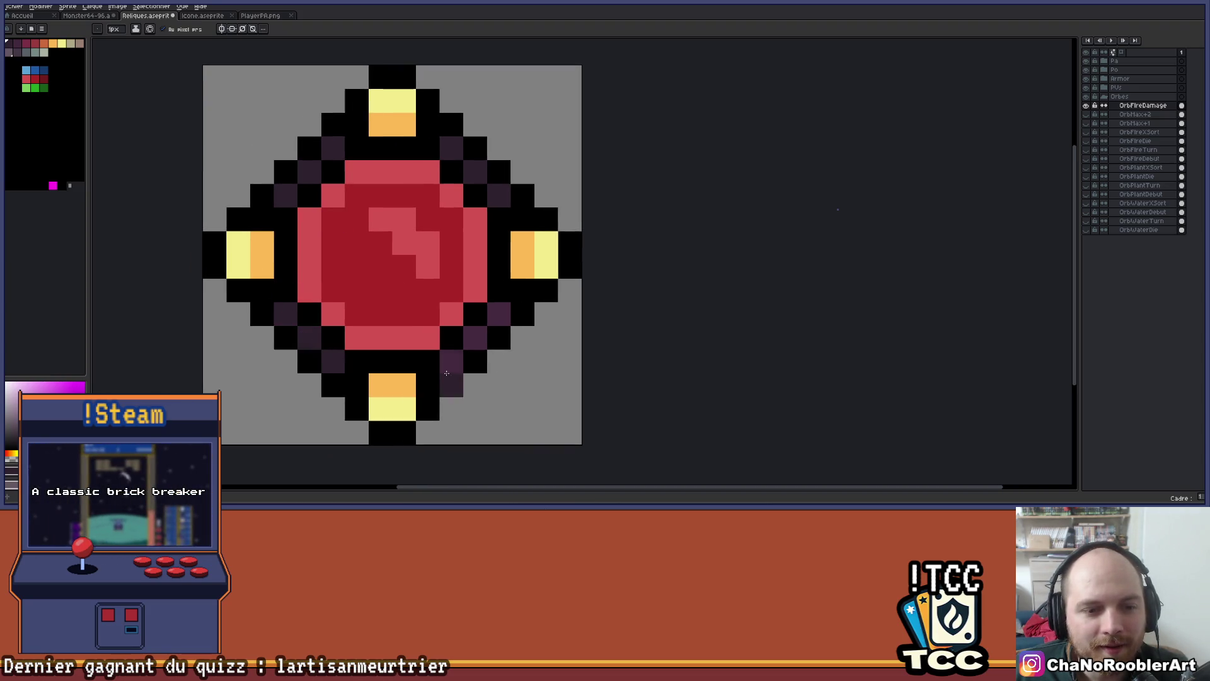
{"action": "scroll", "coordinate": [504, 315], "scroll_direction": "down", "scroll_amount": 3}
{"action": "scroll", "coordinate": [498, 309], "scroll_direction": "down", "scroll_amount": 2}
{"action": "left_click_drag", "start_coordinate": [468, 300], "coordinate": [436, 299]}
{"action": "scroll", "coordinate": [437, 302], "scroll_direction": "up", "scroll_amount": 3}
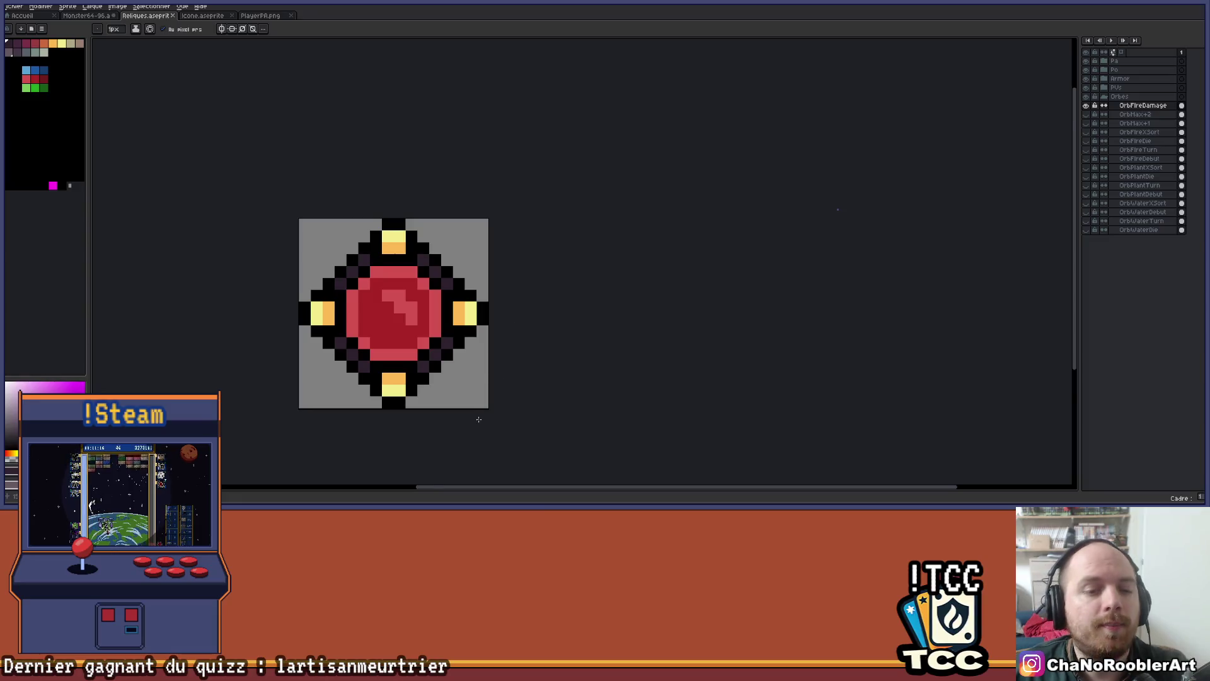
{"action": "scroll", "coordinate": [479, 416], "scroll_direction": "up", "scroll_amount": 2}
{"action": "left_click_drag", "start_coordinate": [465, 341], "coordinate": [549, 329]}
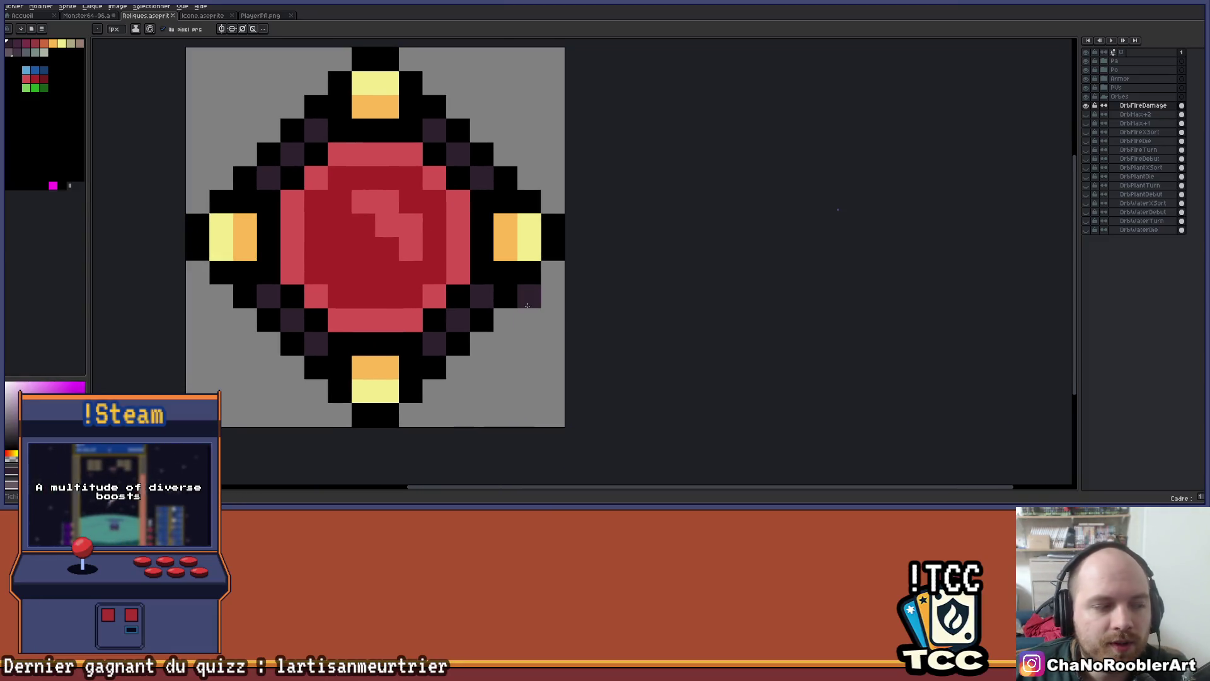
{"action": "scroll", "coordinate": [537, 177], "scroll_direction": "down", "scroll_amount": 3}
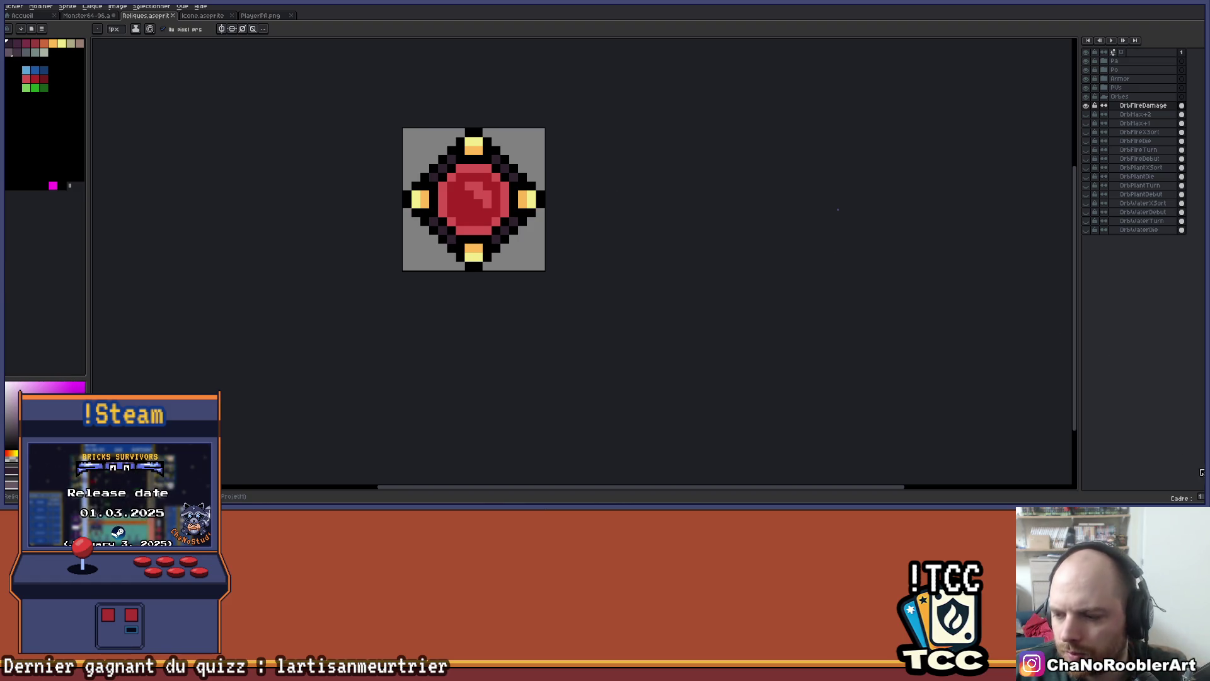
{"action": "key", "text": "super+a"}
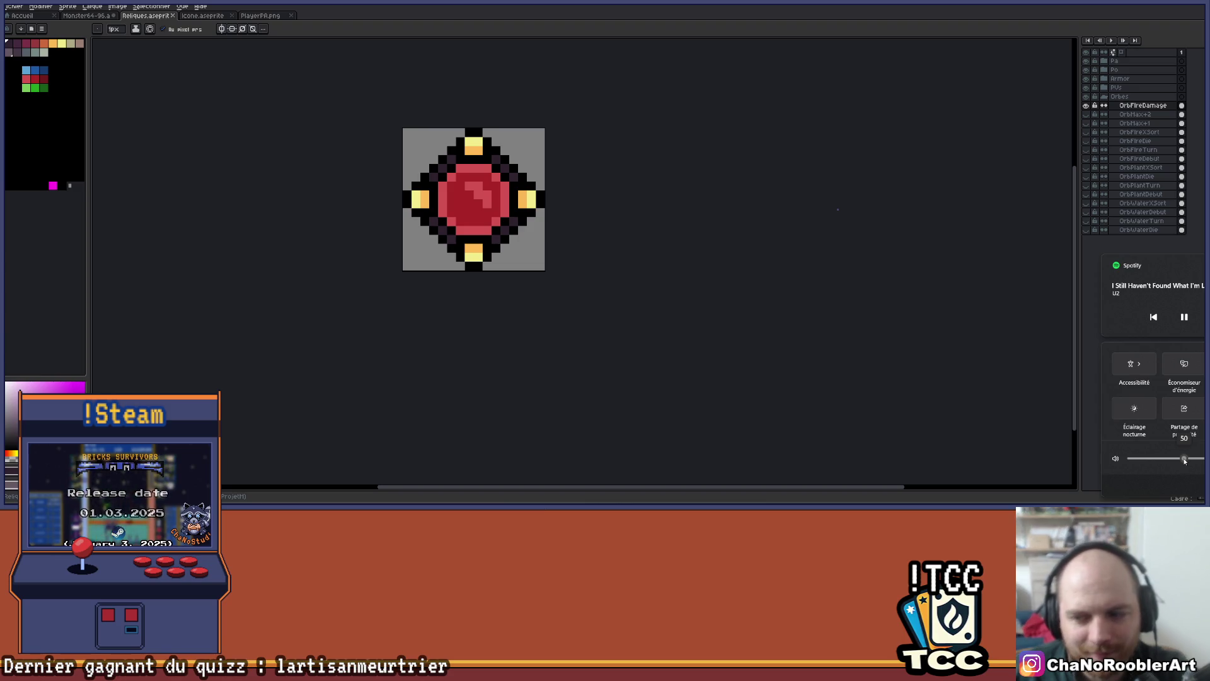
Close quick settings, duplicate the OrbFireDamage layer, and rename the copy OrbPlantDamage
{"action": "left_click", "coordinate": [642, 282]}
{"action": "scroll", "coordinate": [642, 282], "scroll_direction": "up", "scroll_amount": 3}
{"action": "scroll", "coordinate": [578, 257], "scroll_direction": "down", "scroll_amount": 5}
{"action": "scroll", "coordinate": [602, 307], "scroll_direction": "up", "scroll_amount": 4}
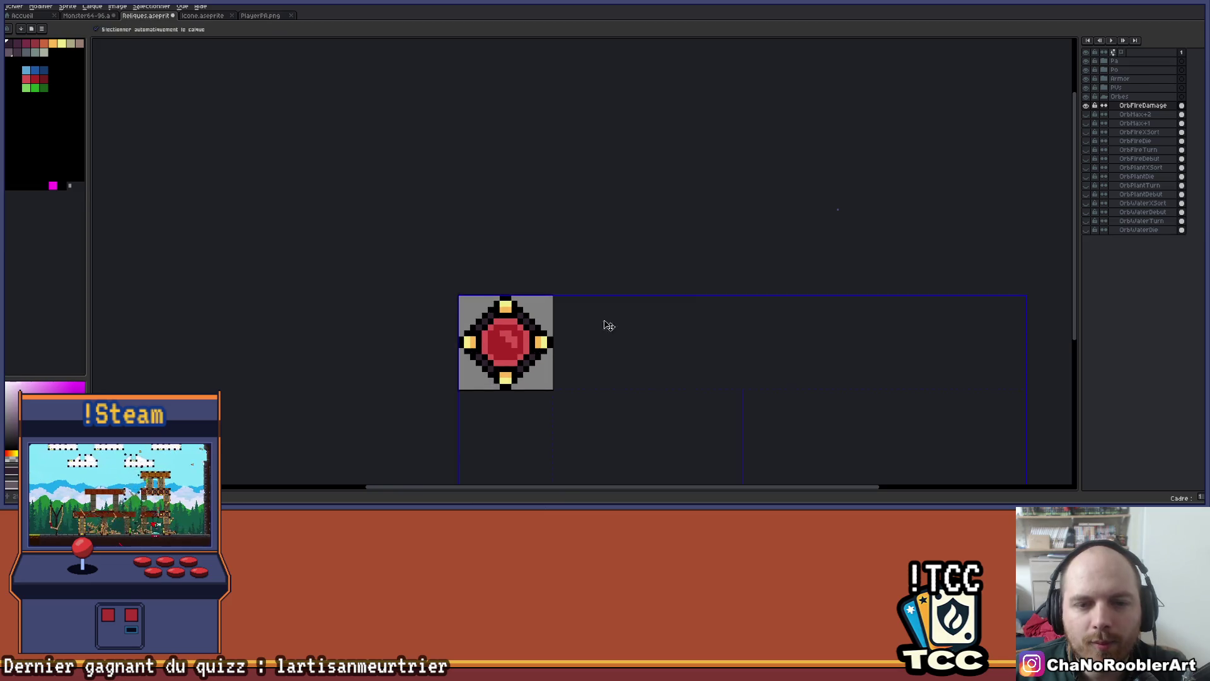
{"action": "mouse_move", "coordinate": [1128, 106]}
{"action": "left_mouse_down"}
{"action": "mouse_move", "coordinate": [1142, 64]}
{"action": "mouse_move", "coordinate": [1122, 119]}
{"action": "left_mouse_up"}
{"action": "double_click", "coordinate": [1136, 107]}
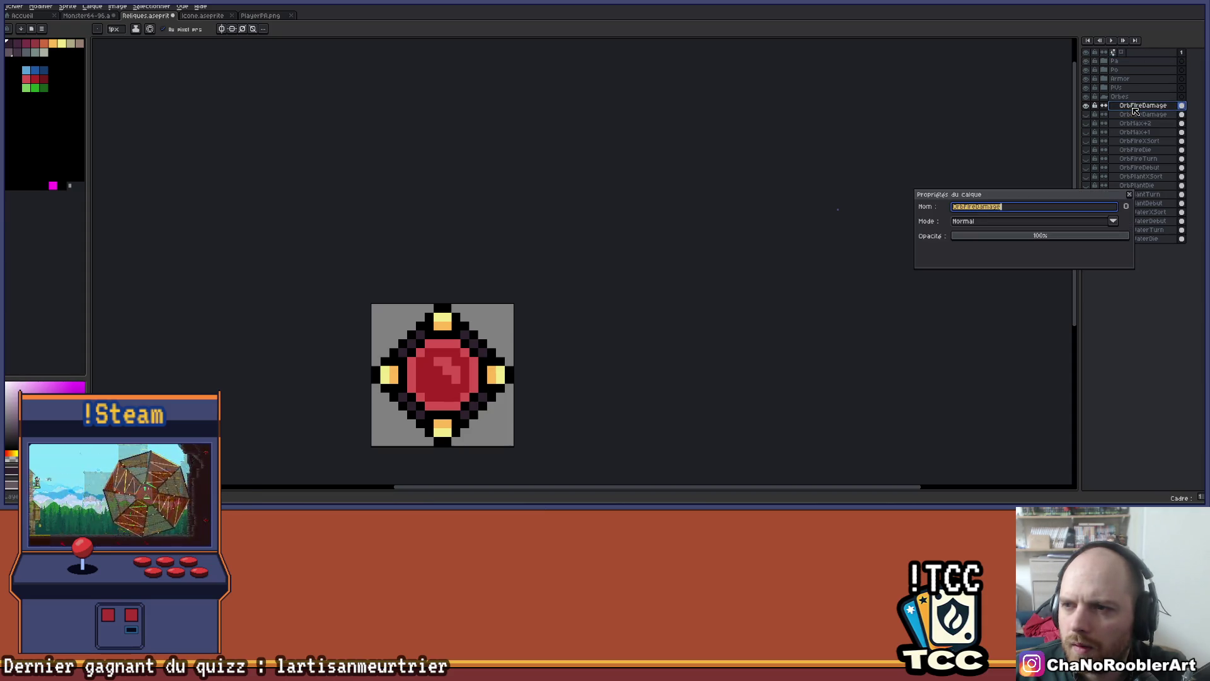
{"action": "left_click", "coordinate": [977, 206]}
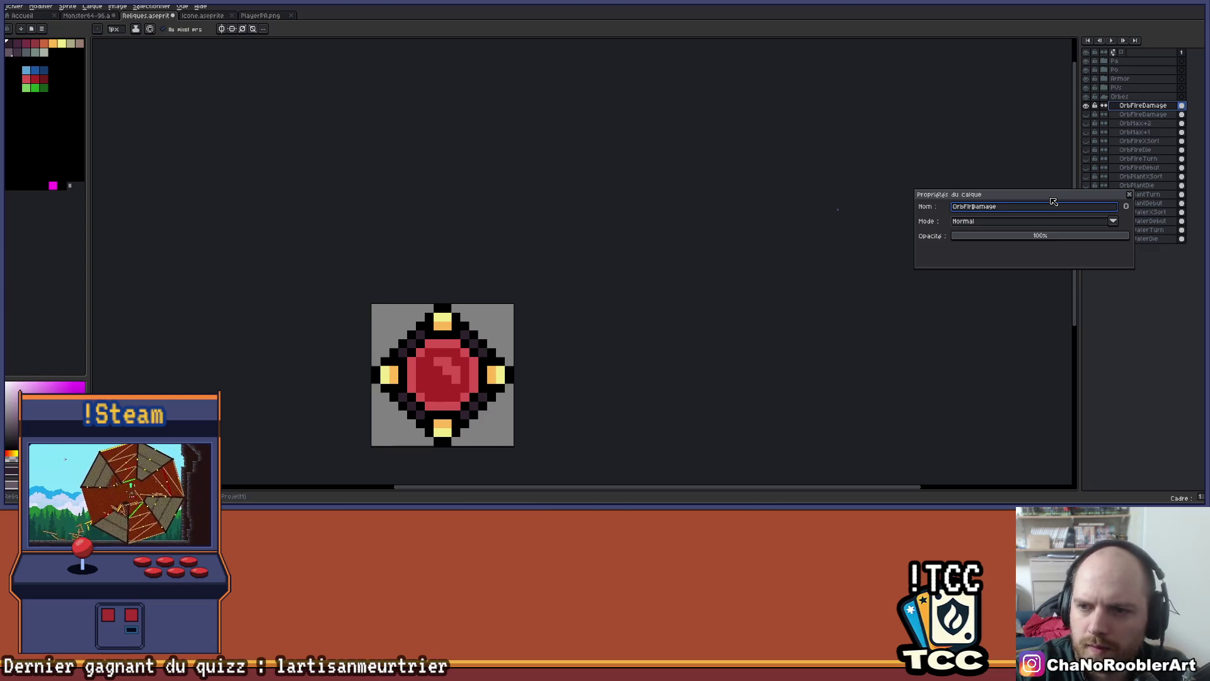
{"action": "type", "text": "Plant"}
{"action": "key", "text": "Return"}
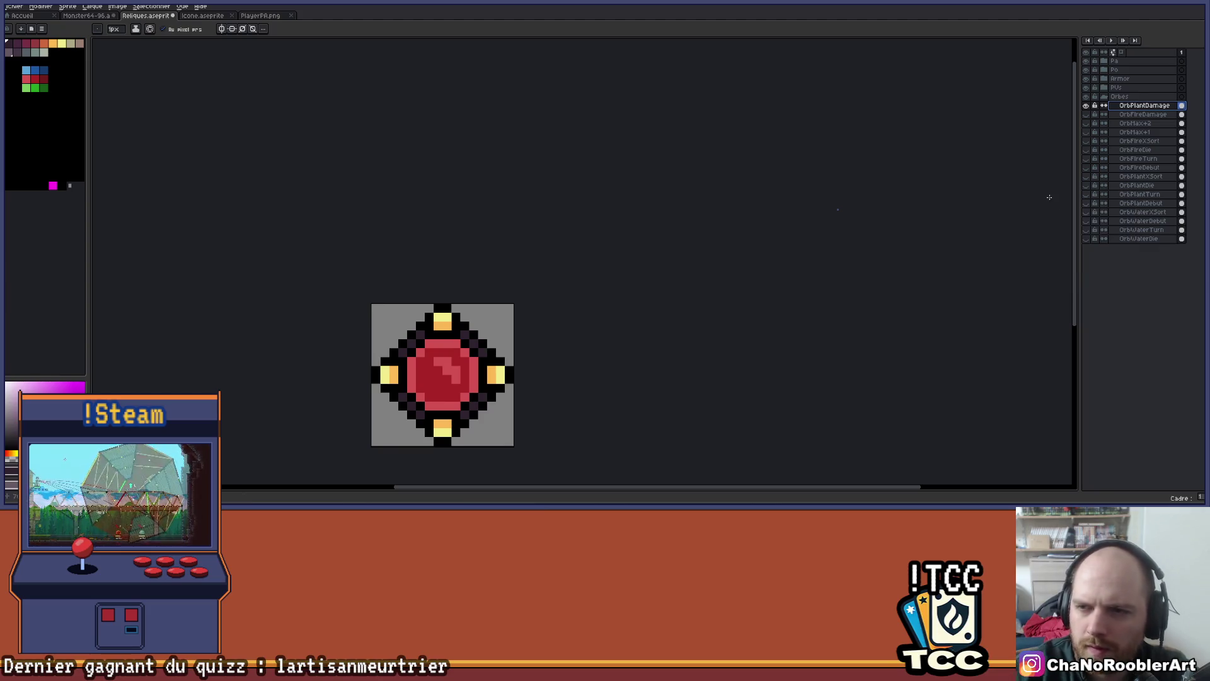
{"action": "left_click_drag", "start_coordinate": [693, 237], "coordinate": [718, 197]}
Fill the OrbPlantDamage orb's dark red centre with green using the Paint Bucket
{"action": "scroll", "coordinate": [466, 353], "scroll_direction": "up", "scroll_amount": 2}
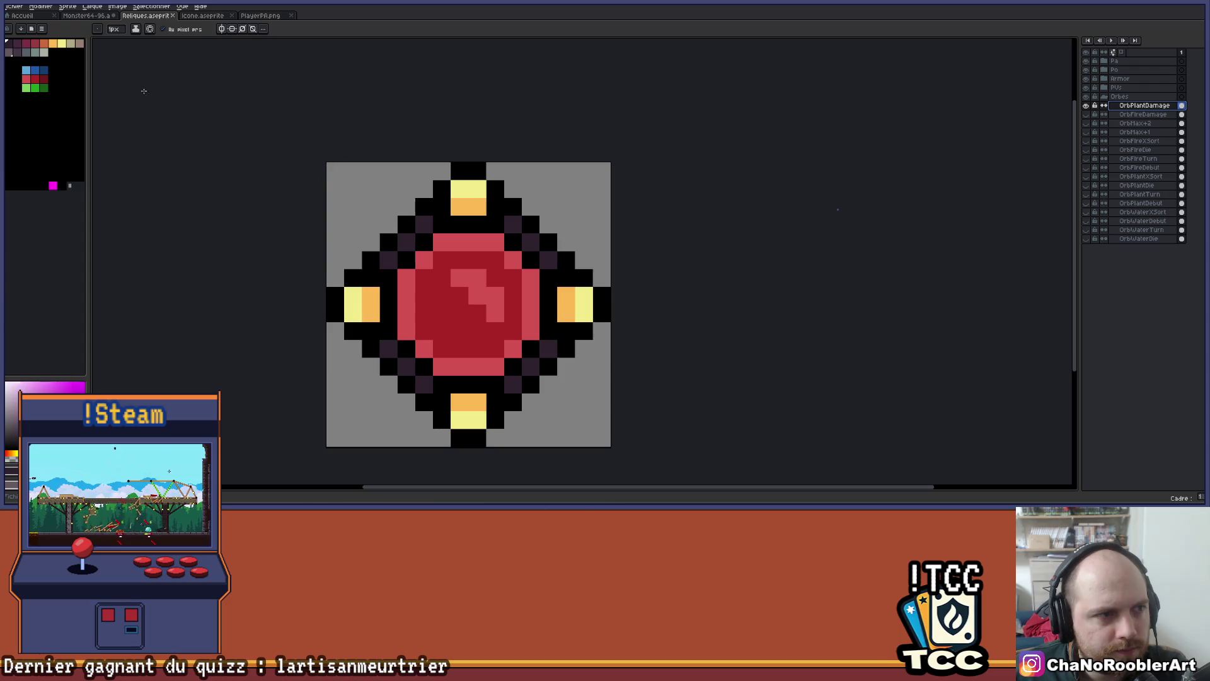
{"action": "left_click", "coordinate": [43, 87]}
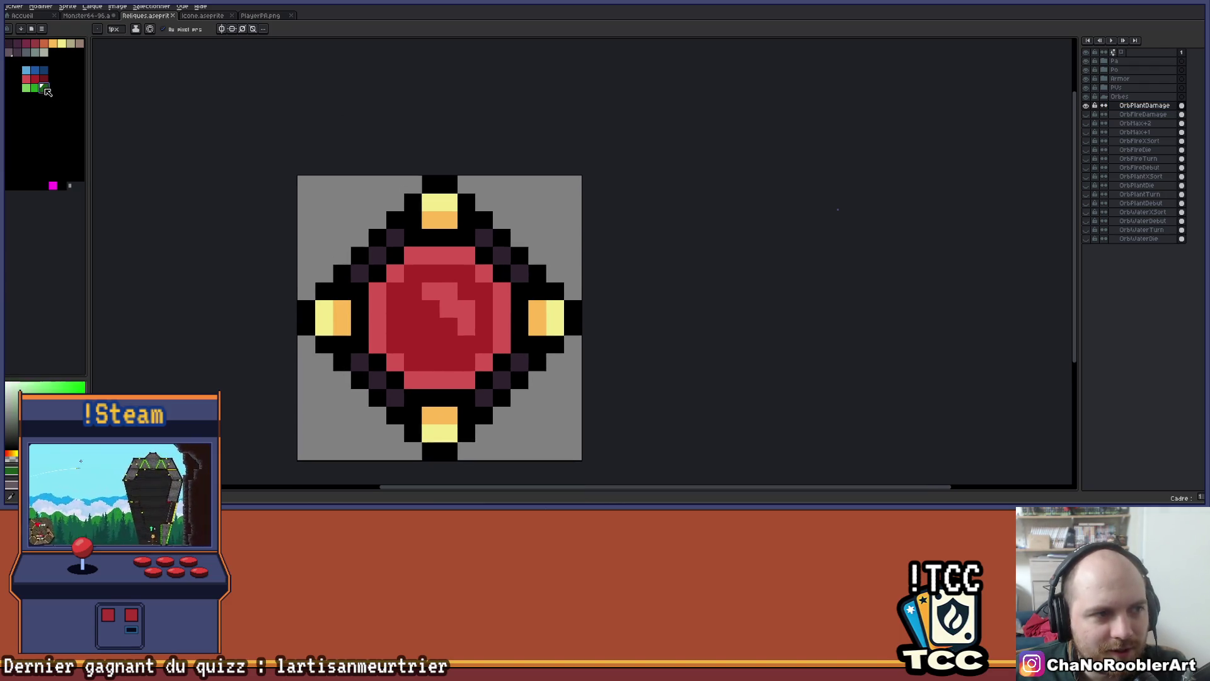
{"action": "key", "text": "g"}
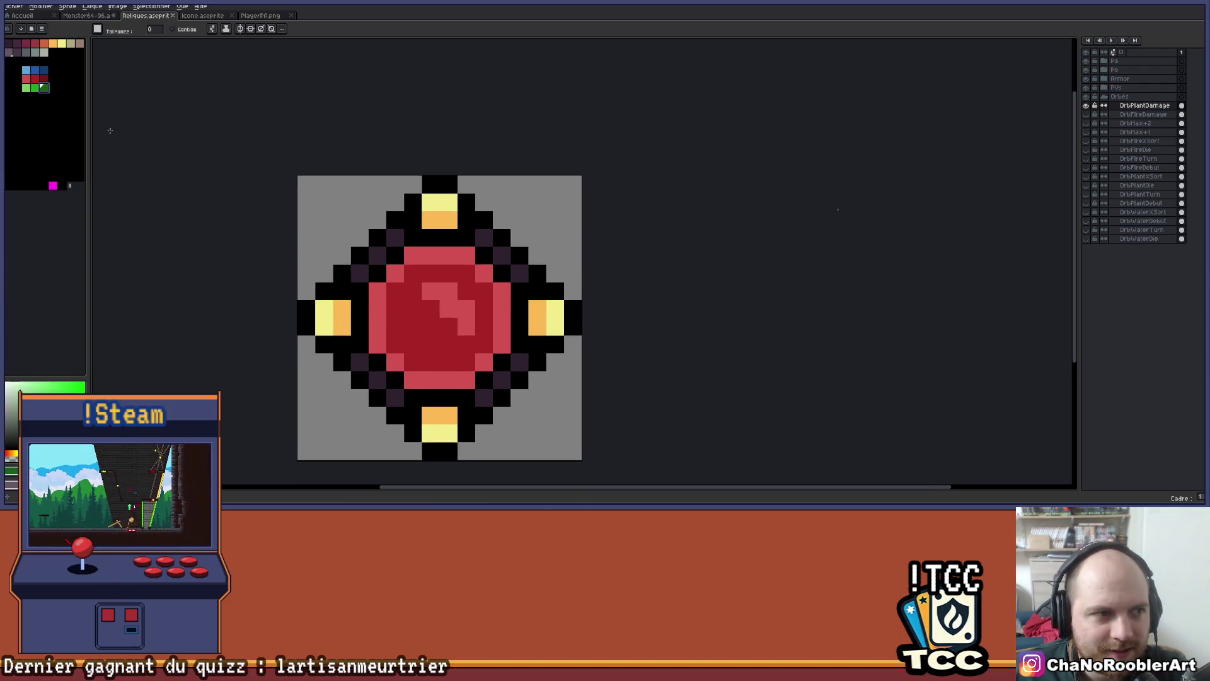
{"action": "left_click", "coordinate": [394, 307]}
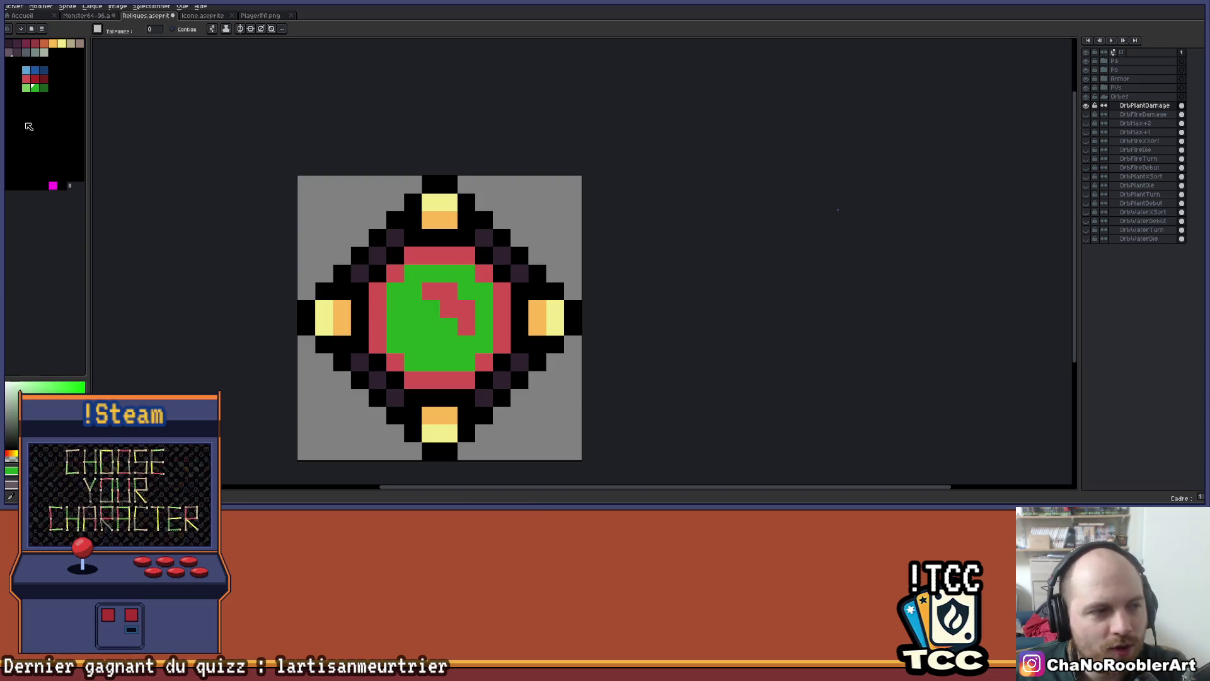
Replace the red rim and diagonal highlight streak with light green
{"action": "left_click", "coordinate": [21, 88]}
{"action": "left_click", "coordinate": [26, 91]}
{"action": "left_click", "coordinate": [431, 290]}
{"action": "left_click", "coordinate": [448, 255]}
{"action": "left_click", "coordinate": [502, 309]}
{"action": "left_click", "coordinate": [485, 273]}
{"action": "left_click", "coordinate": [484, 362]}
{"action": "left_click", "coordinate": [427, 376]}
{"action": "left_click", "coordinate": [395, 362]}
{"action": "left_click", "coordinate": [377, 318]}
{"action": "left_click", "coordinate": [394, 273]}
{"action": "scroll", "coordinate": [481, 298], "scroll_direction": "down", "scroll_amount": 5}
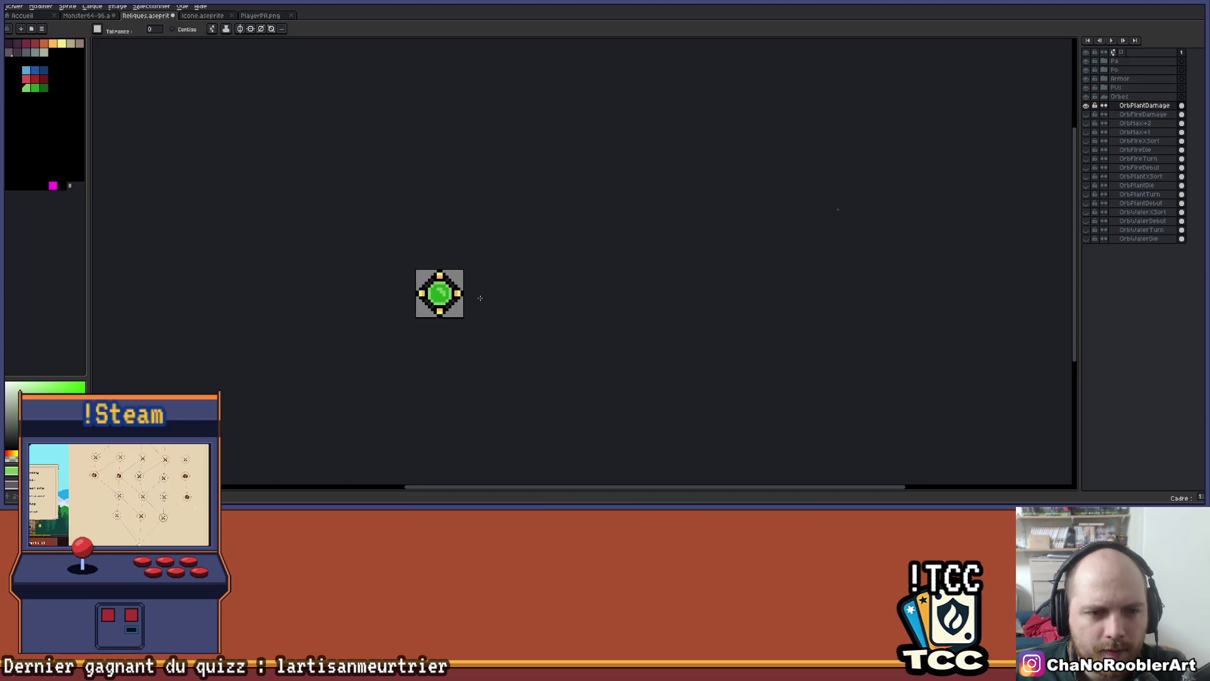
{"action": "scroll", "coordinate": [441, 308], "scroll_direction": "down", "scroll_amount": 2}
{"action": "scroll", "coordinate": [435, 305], "scroll_direction": "up", "scroll_amount": 4}
{"action": "scroll", "coordinate": [435, 304], "scroll_direction": "up", "scroll_amount": 1}
{"action": "scroll", "coordinate": [558, 303], "scroll_direction": "up", "scroll_amount": 2}
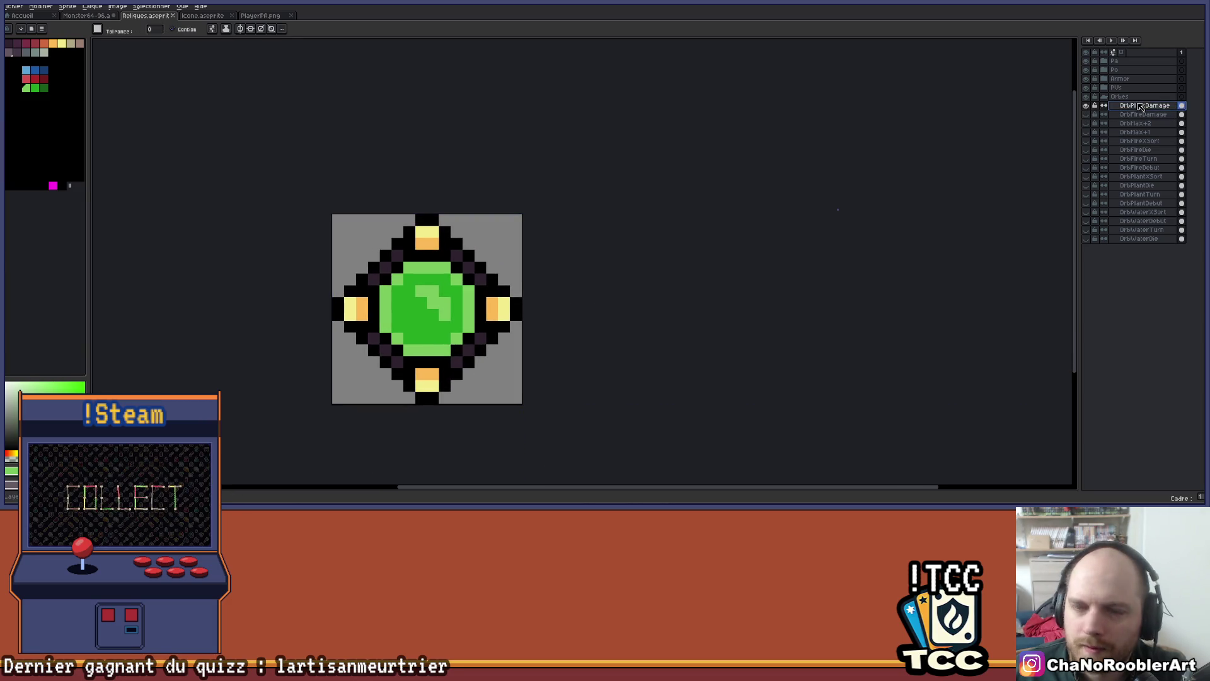
Duplicate OrbPlantDamage into the Orbes group and rename the copy OrbWaterDamage
{"action": "left_click_drag", "start_coordinate": [1142, 106], "coordinate": [1147, 88]}
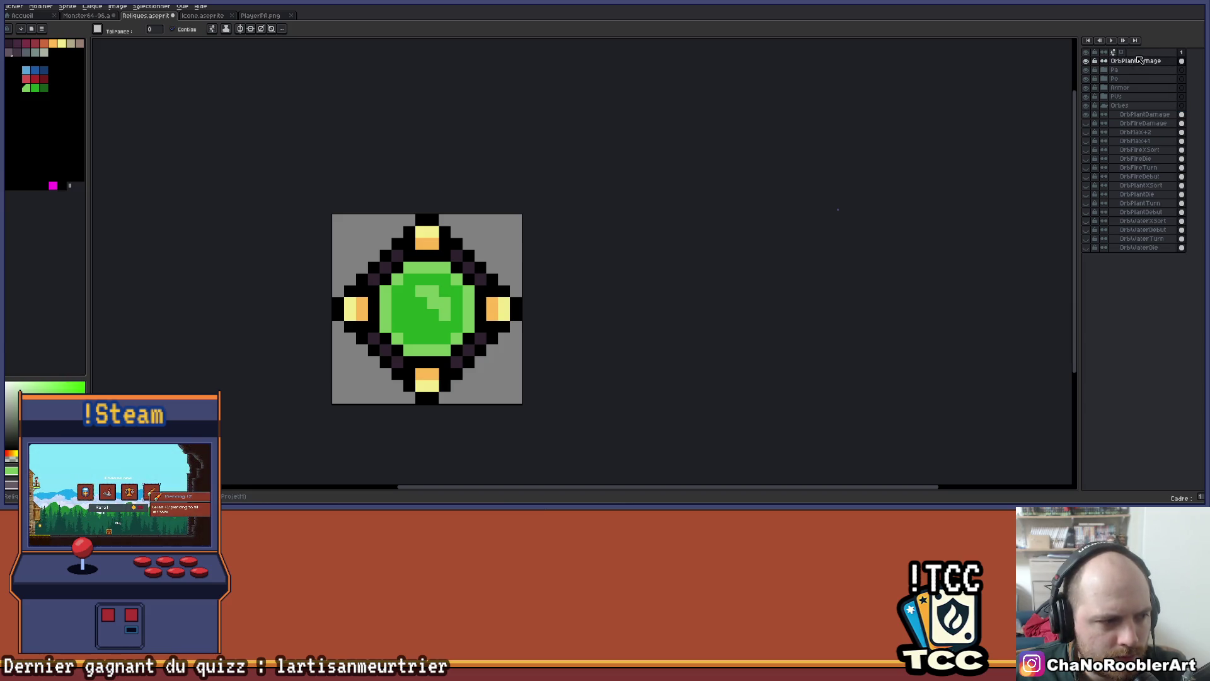
{"action": "left_click_drag", "start_coordinate": [1140, 60], "coordinate": [1117, 115]}
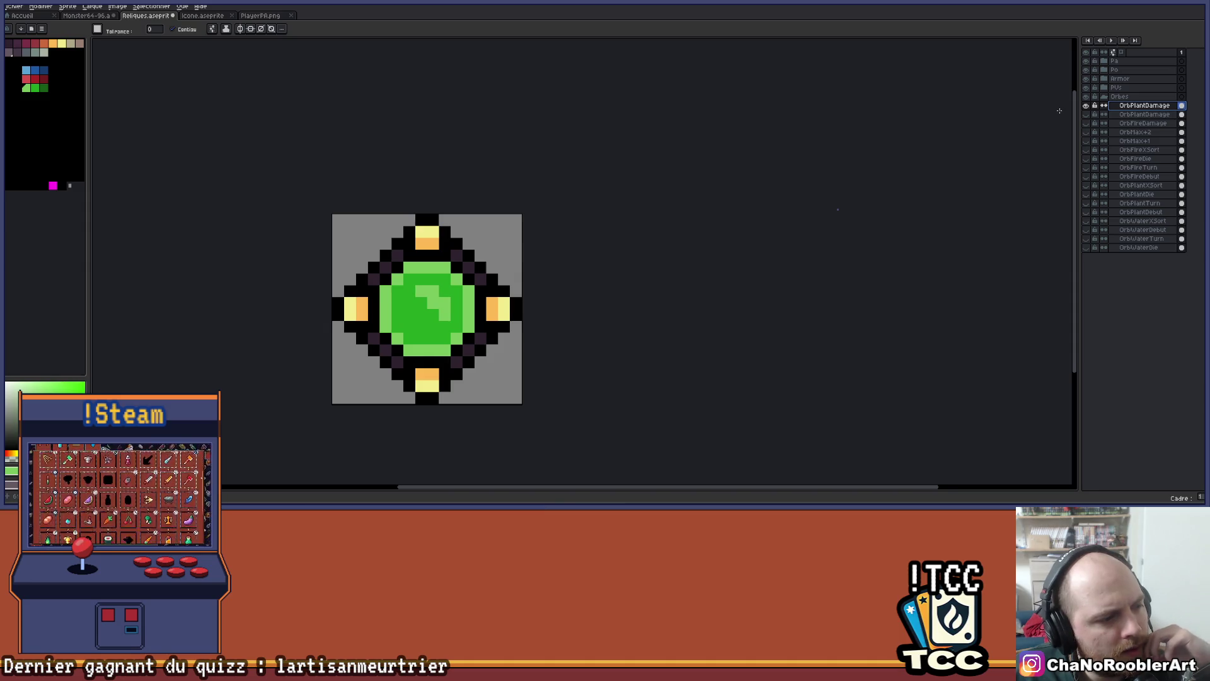
{"action": "double_click", "coordinate": [1142, 106]}
{"action": "left_click", "coordinate": [978, 207]}
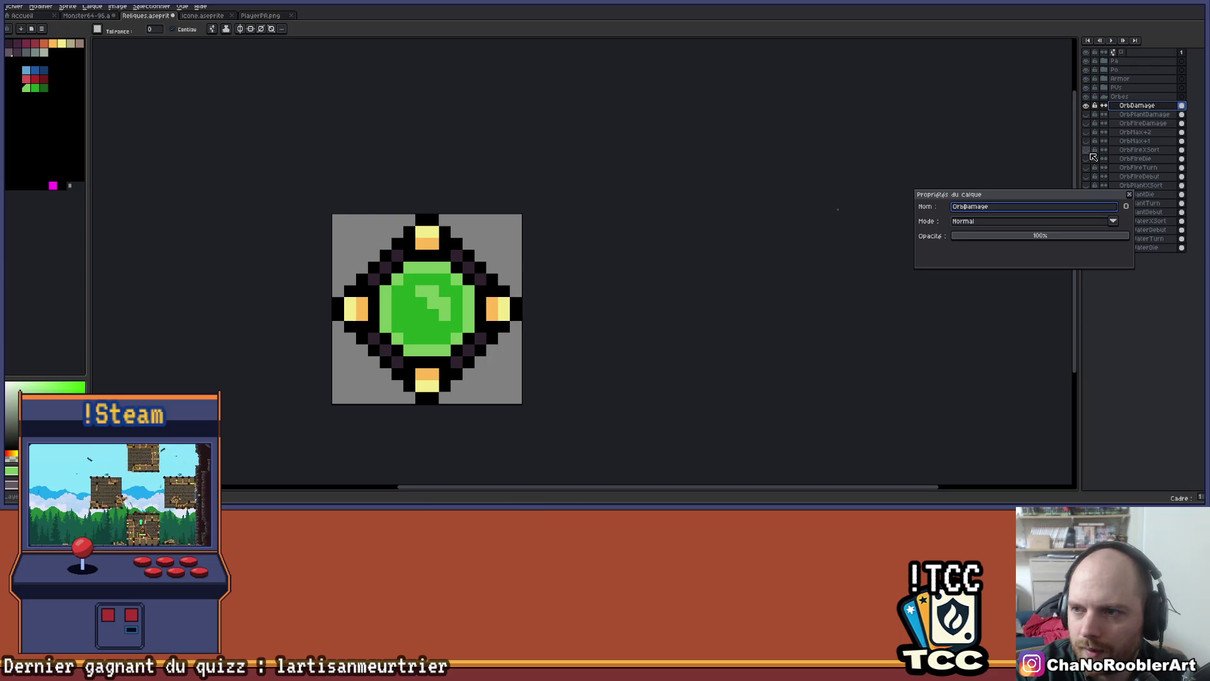
{"action": "key", "text": "Return"}
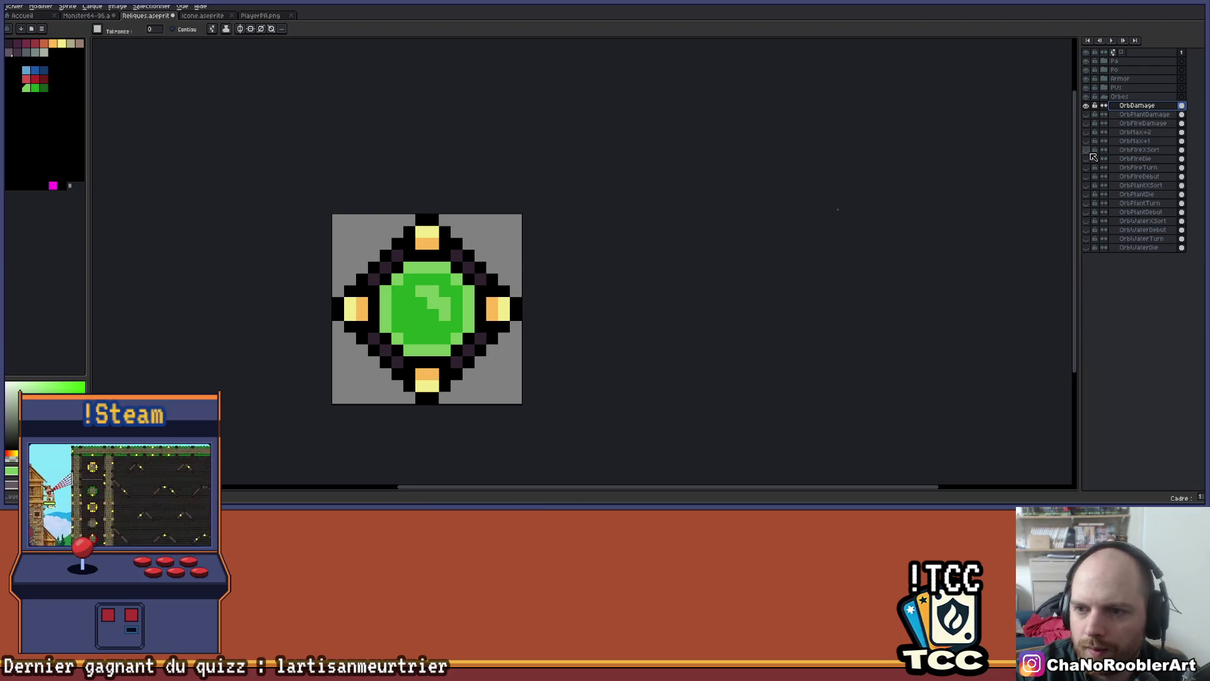
Recolour the gem's rim and highlight streak light blue and its centre blue
{"action": "scroll", "coordinate": [999, 82], "scroll_direction": "up", "scroll_amount": 1}
{"action": "scroll", "coordinate": [627, 224], "scroll_direction": "down", "scroll_amount": 1}
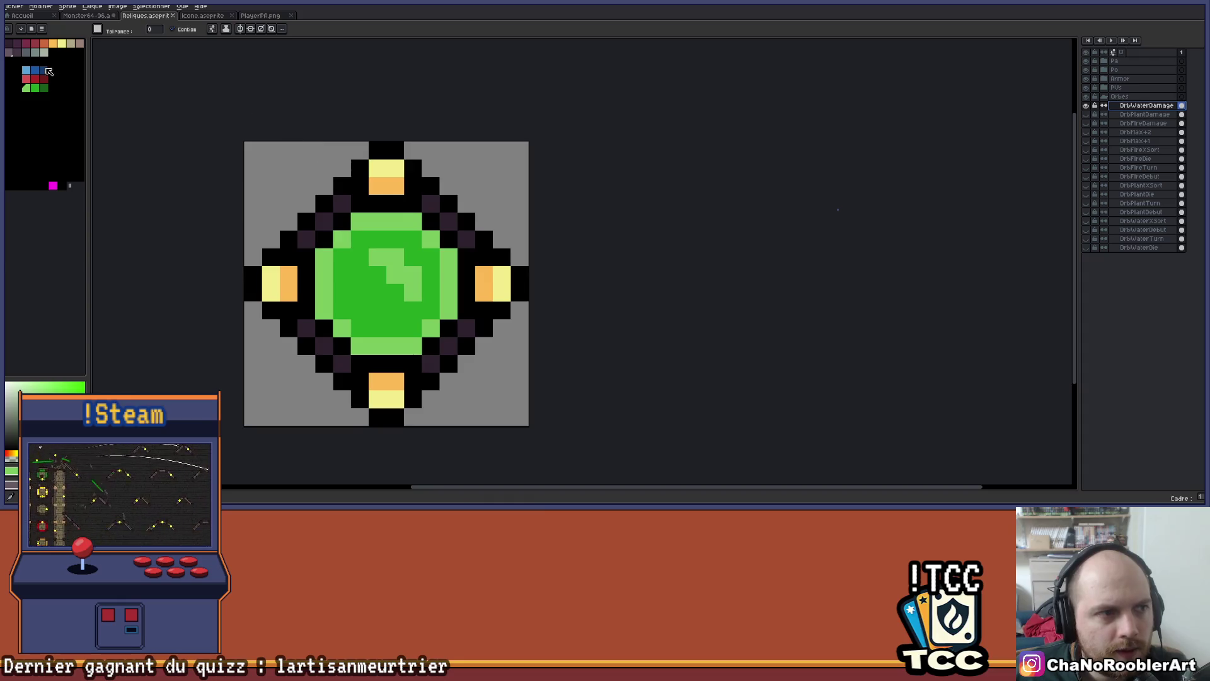
{"action": "left_click", "coordinate": [26, 69]}
{"action": "left_click", "coordinate": [386, 265]}
{"action": "left_click", "coordinate": [379, 221]}
{"action": "left_click", "coordinate": [379, 238]}
{"action": "left_click", "coordinate": [341, 240]}
{"action": "left_click", "coordinate": [324, 284]}
{"action": "left_click", "coordinate": [342, 328]}
{"action": "left_click", "coordinate": [372, 346]}
{"action": "left_click", "coordinate": [448, 293]}
{"action": "left_click", "coordinate": [431, 240]}
{"action": "left_click", "coordinate": [35, 70]}
{"action": "left_click", "coordinate": [343, 293]}
Toggle the orb layers' visibility to compare the water and plant orbs
{"action": "scroll", "coordinate": [423, 307], "scroll_direction": "down", "scroll_amount": 3}
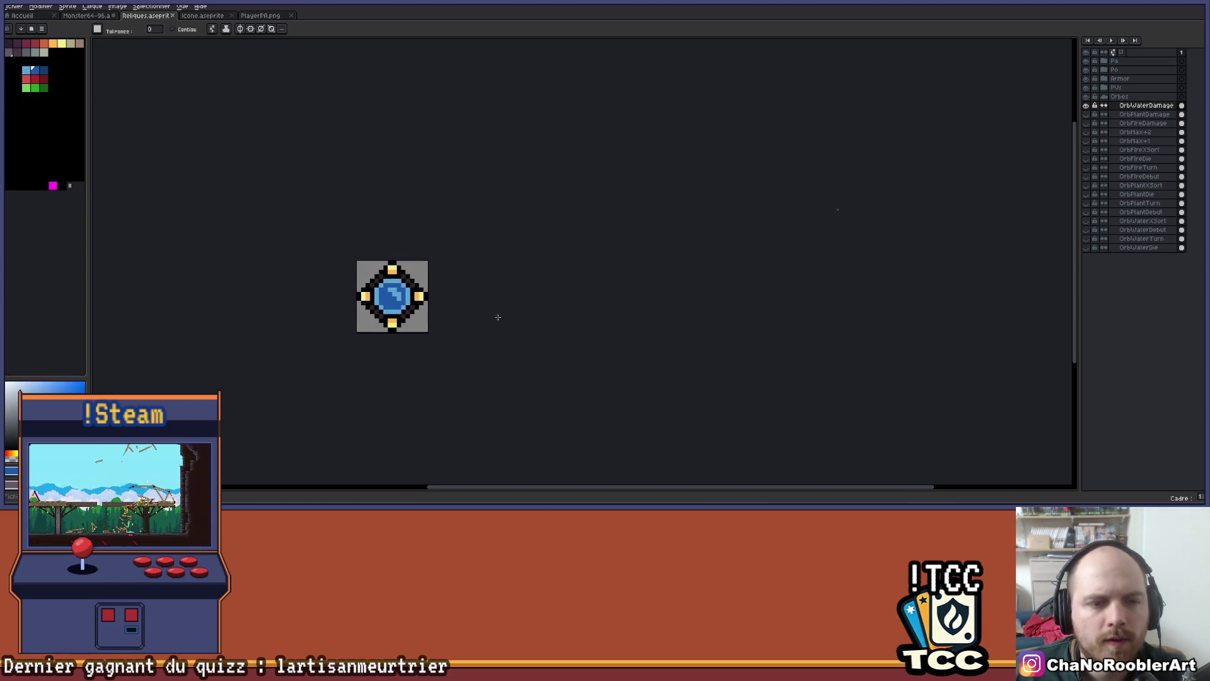
{"action": "left_click", "coordinate": [1086, 106]}
{"action": "left_click", "coordinate": [1086, 114]}
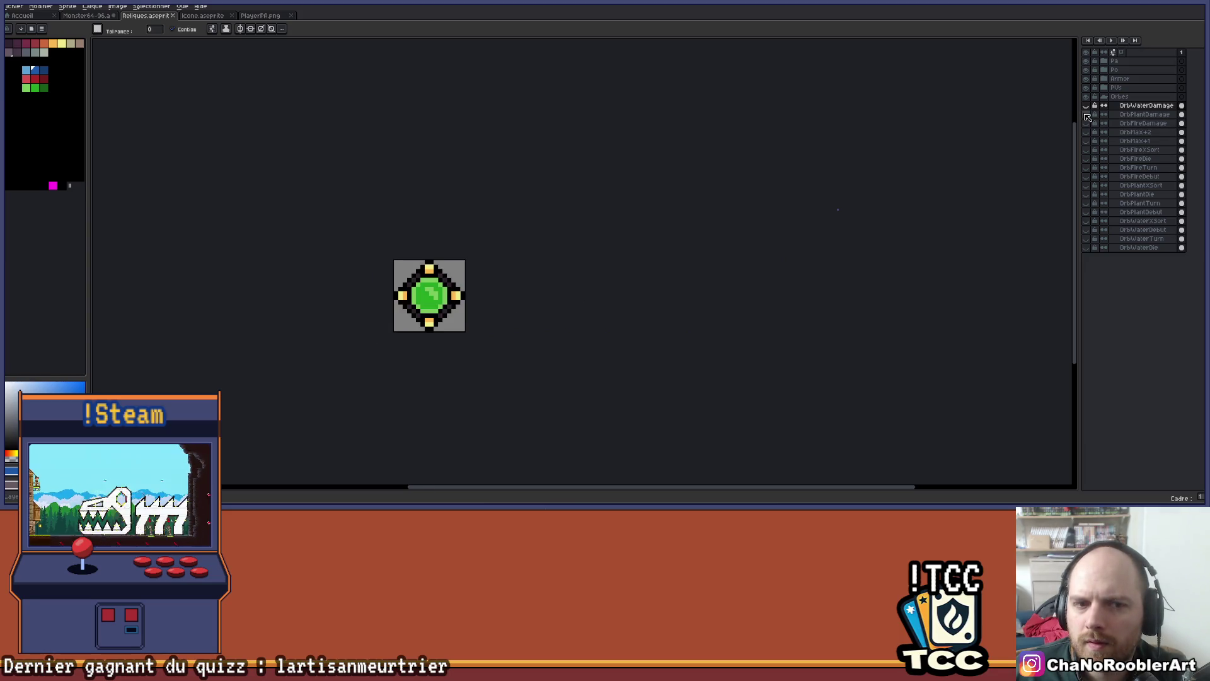
{"action": "left_click", "coordinate": [1086, 114]}
{"action": "left_click", "coordinate": [1086, 124]}
{"action": "left_click", "coordinate": [1086, 124]}
{"action": "key", "text": "i"}
{"action": "key", "text": "alt+Tab"}
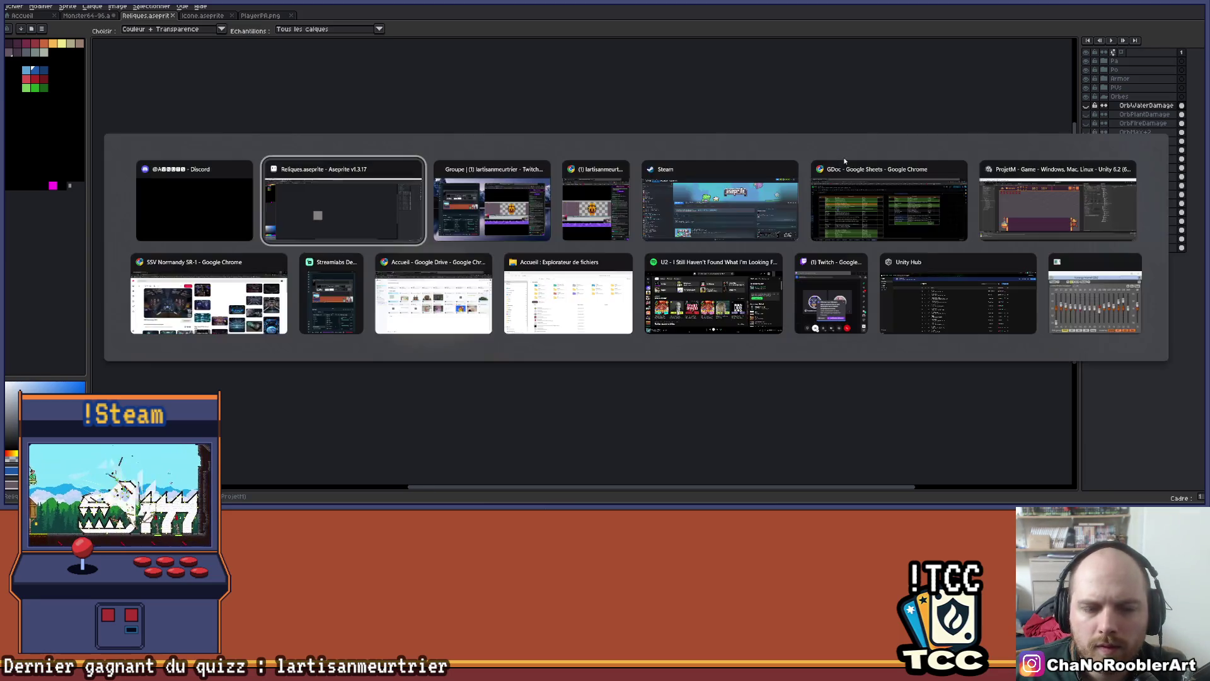
Make the text of the damage-bonus rows I18:K20 white
{"action": "key", "text": "alt+Tab"}
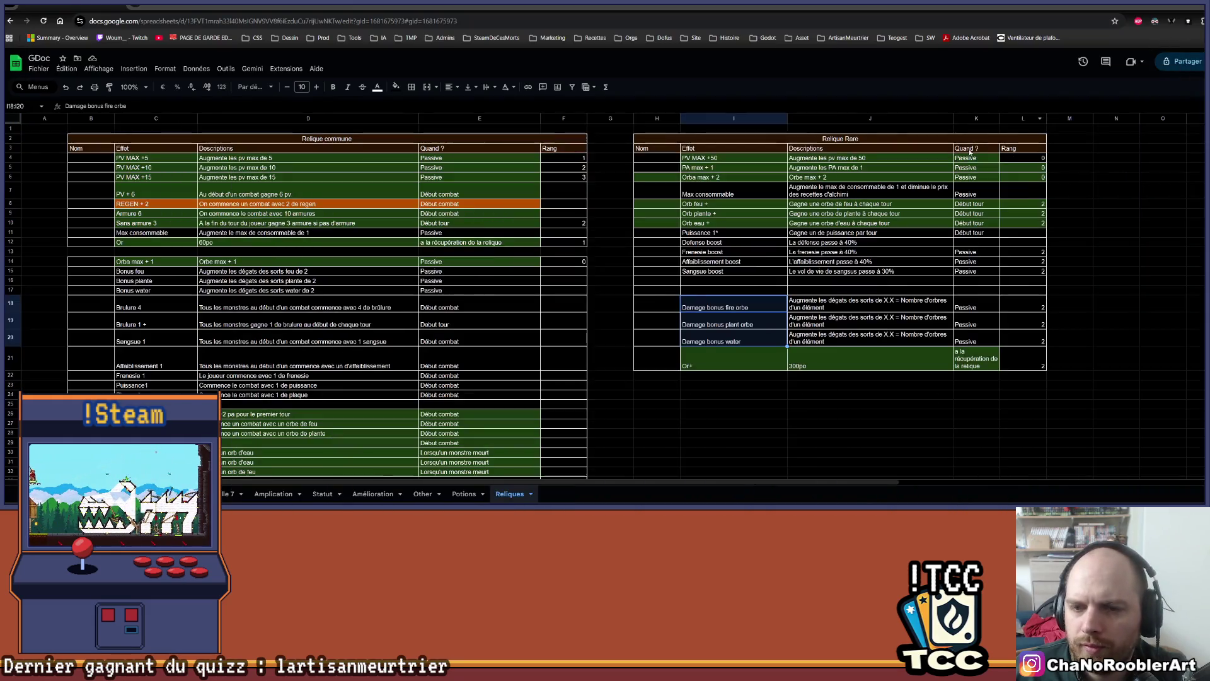
{"action": "left_click", "coordinate": [864, 344]}
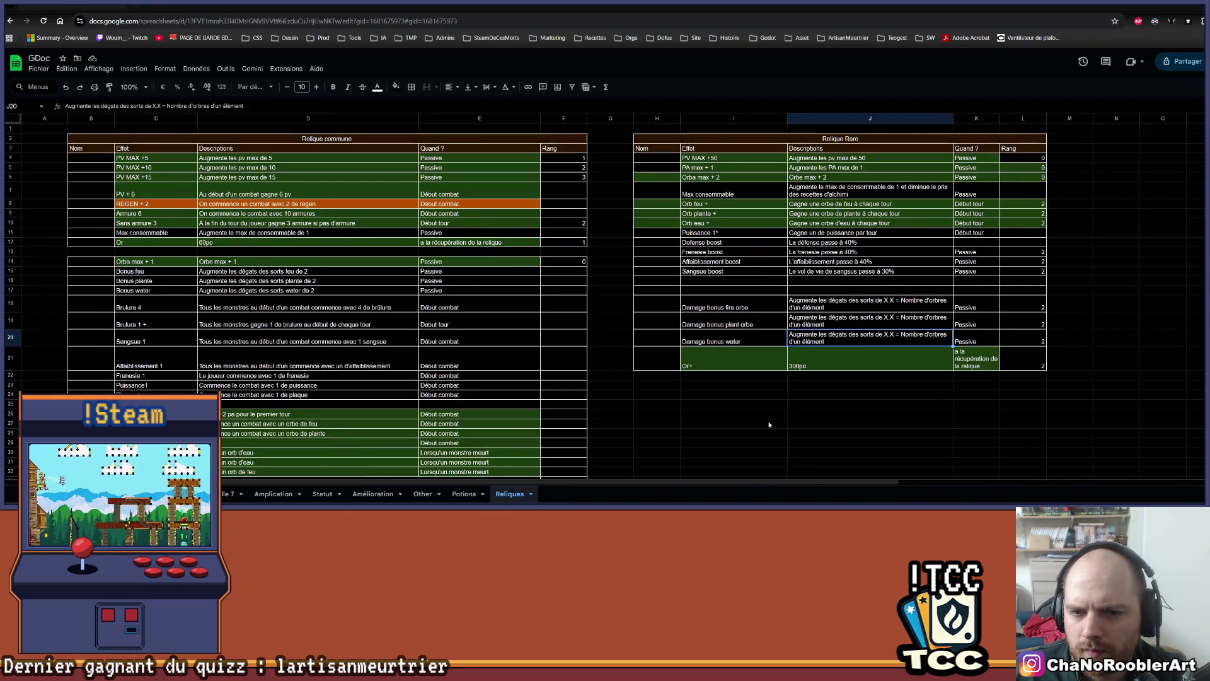
{"action": "left_click", "coordinate": [702, 296]}
{"action": "left_click", "coordinate": [907, 323]}
{"action": "left_click_drag", "start_coordinate": [745, 306], "coordinate": [960, 343]}
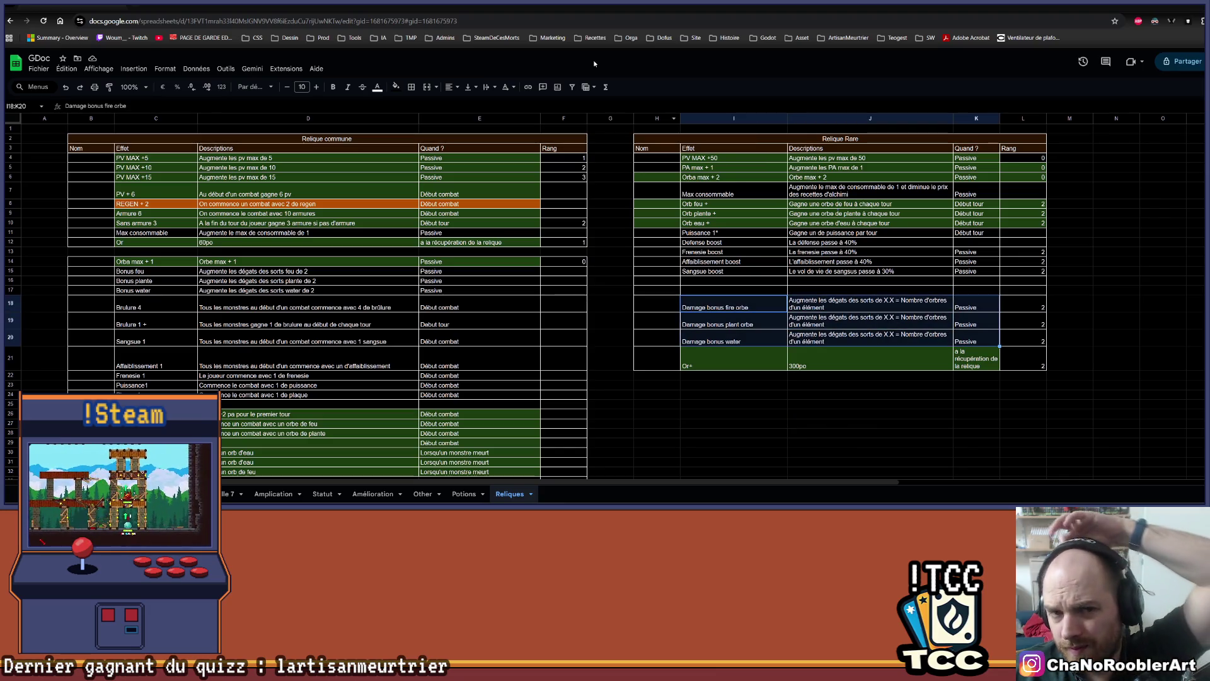
{"action": "left_click", "coordinate": [378, 87]}
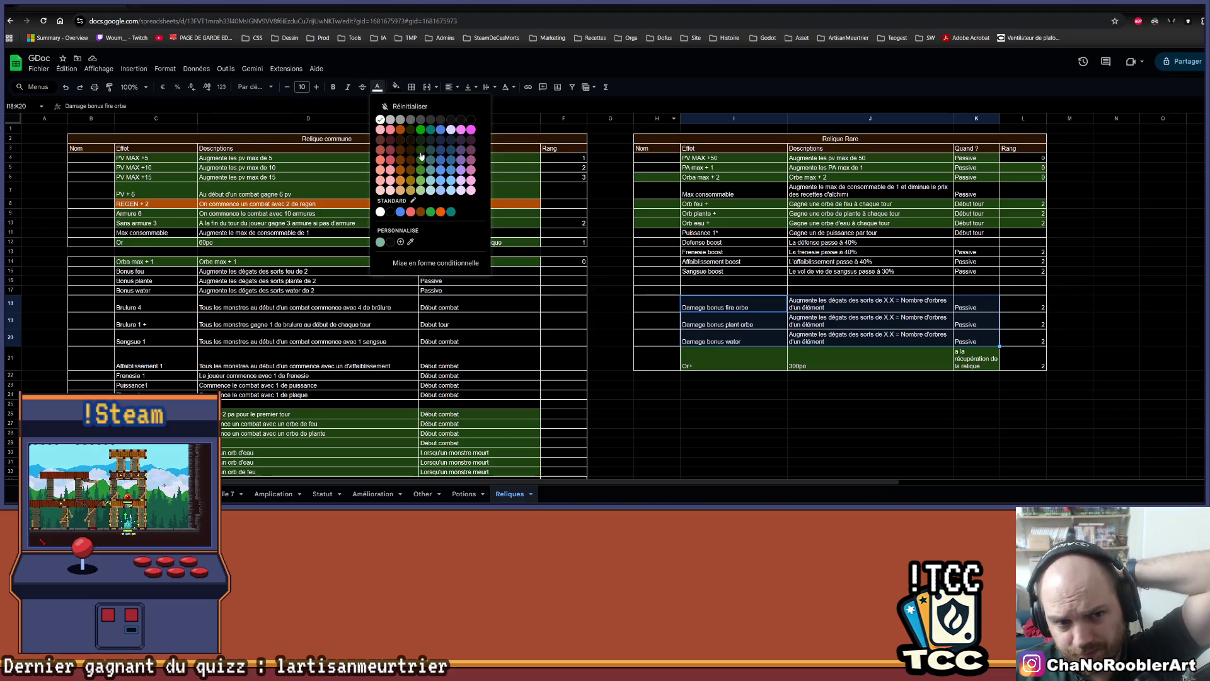
{"action": "left_click", "coordinate": [413, 146]}
{"action": "left_click", "coordinate": [379, 87]}
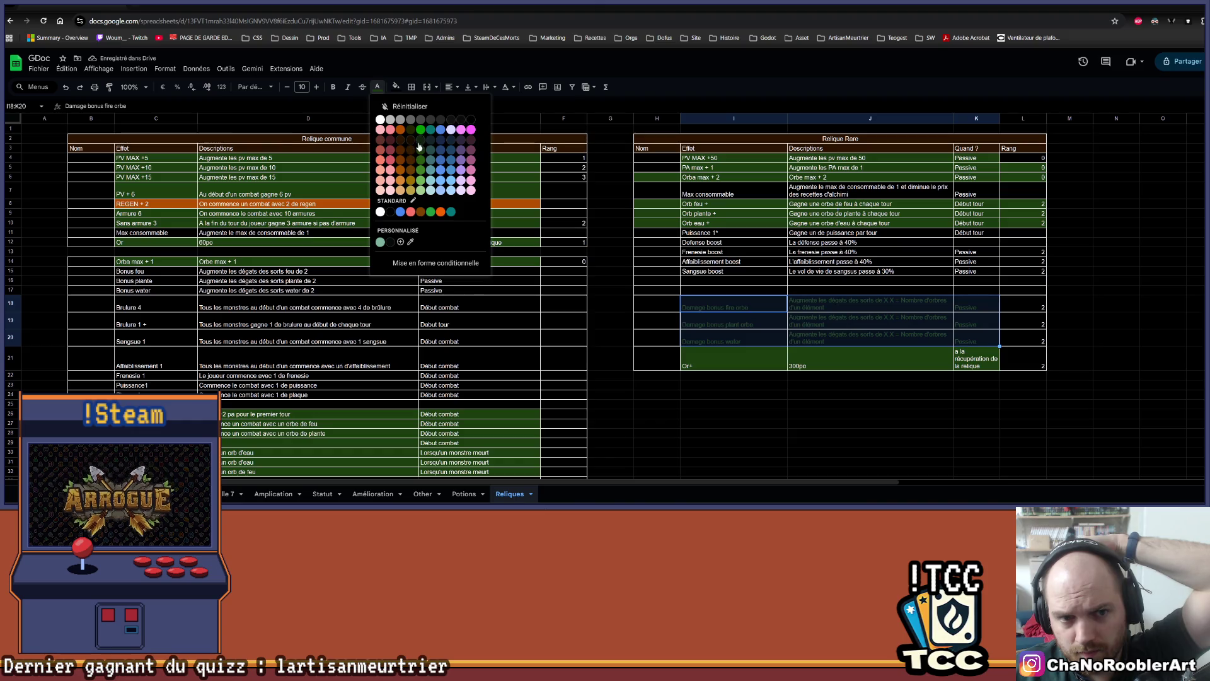
{"action": "left_click", "coordinate": [380, 120]}
Fill I18:K20 with dark green, then minimize the spreadsheet window
{"action": "left_click", "coordinate": [396, 87]}
{"action": "left_click", "coordinate": [441, 153]}
{"action": "left_click", "coordinate": [728, 397]}
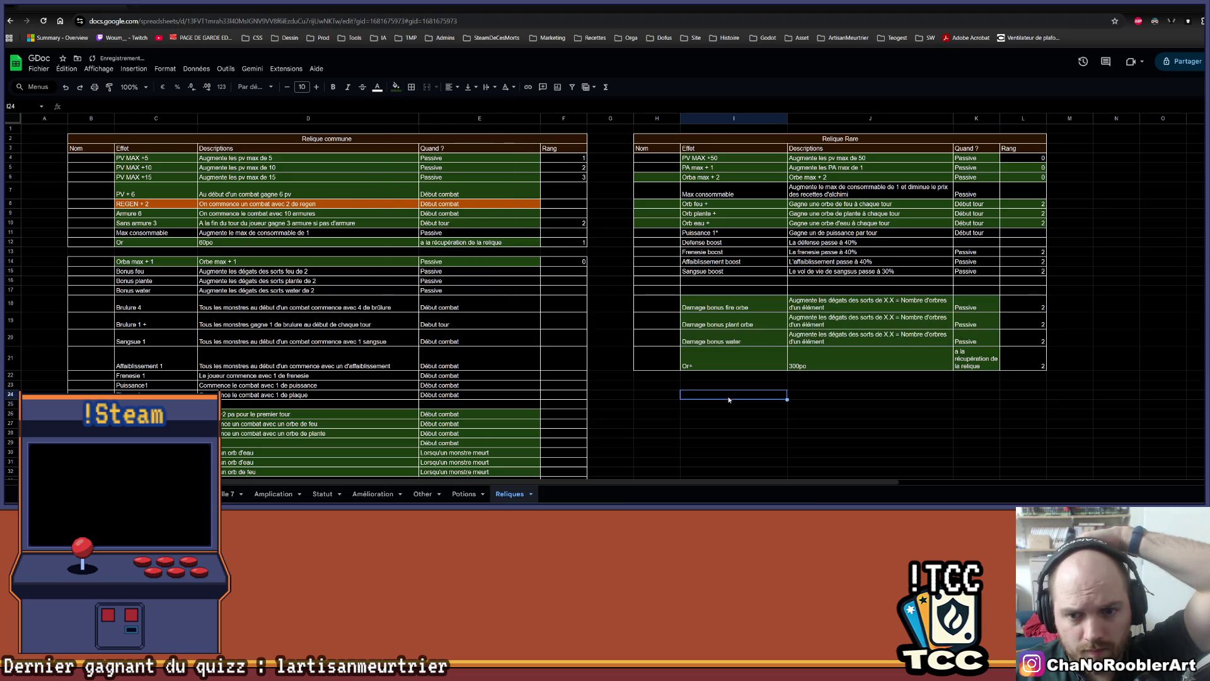
{"action": "scroll", "coordinate": [754, 333], "scroll_direction": "down", "scroll_amount": 1}
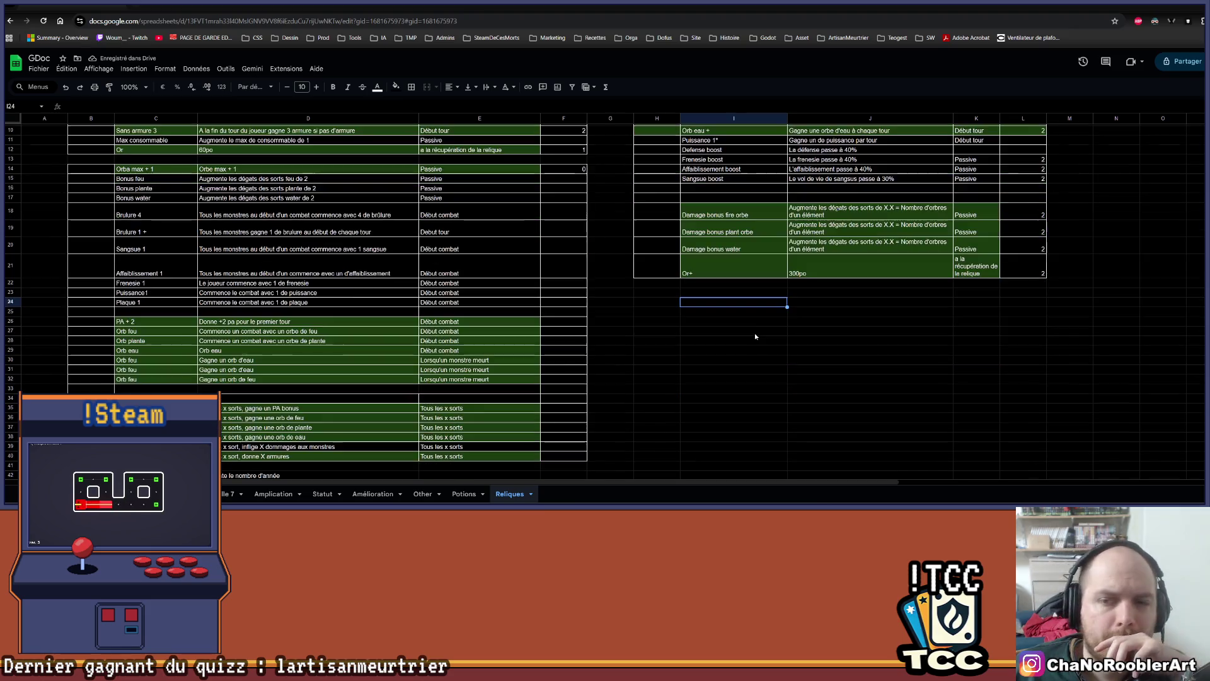
{"action": "scroll", "coordinate": [755, 334], "scroll_direction": "up", "scroll_amount": 1}
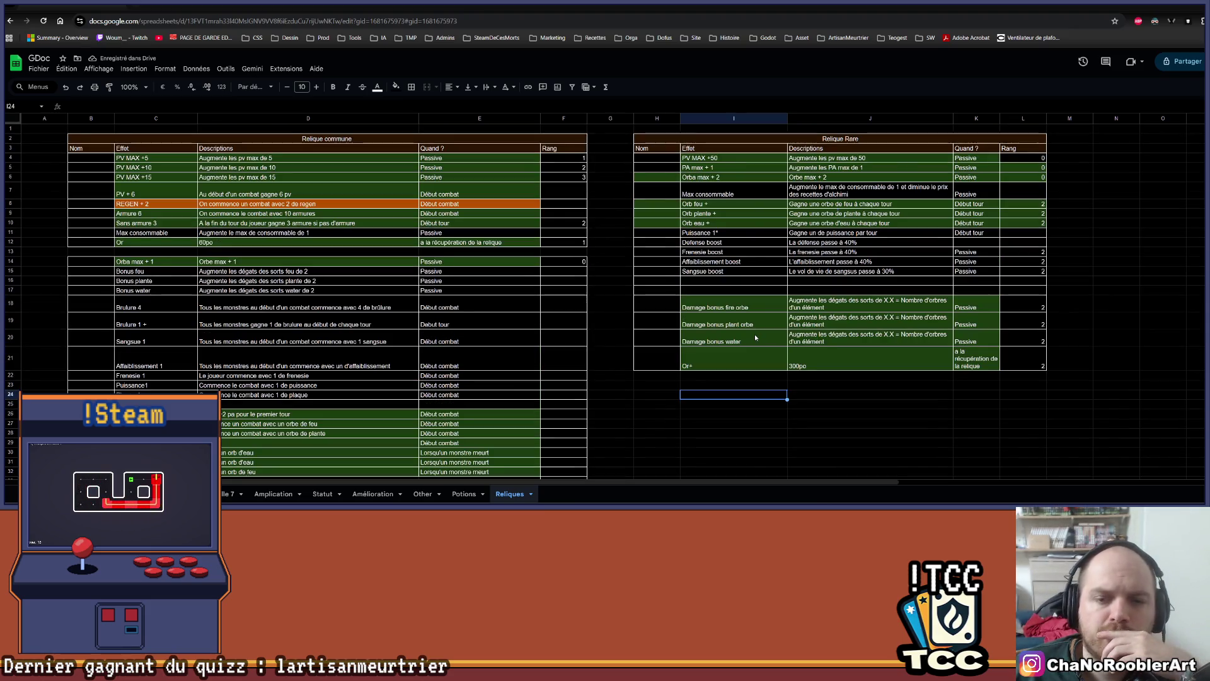
{"action": "scroll", "coordinate": [755, 334], "scroll_direction": "down", "scroll_amount": 2}
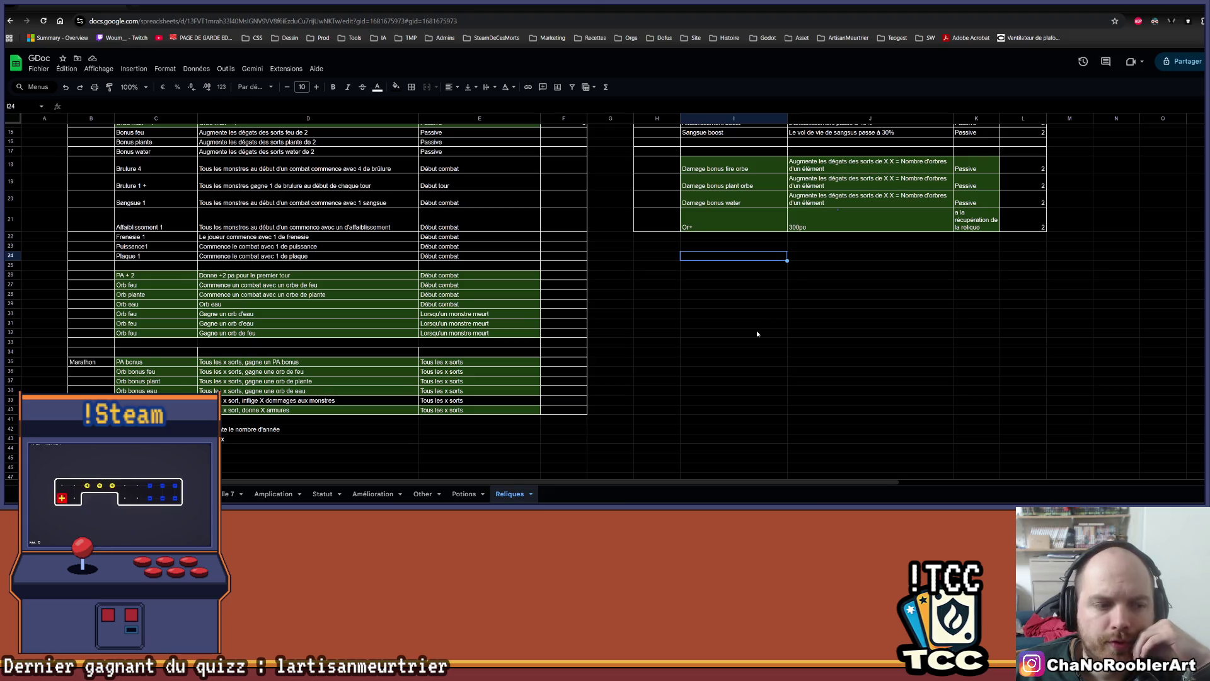
{"action": "scroll", "coordinate": [750, 336], "scroll_direction": "up", "scroll_amount": 3}
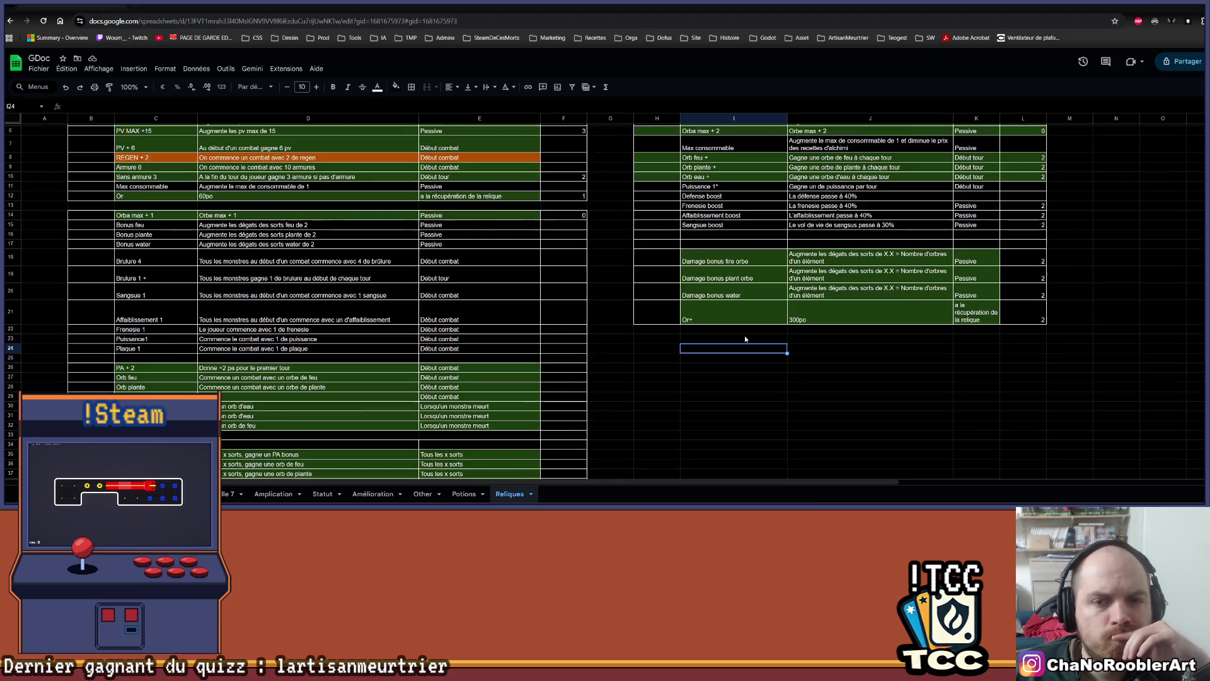
{"action": "scroll", "coordinate": [745, 334], "scroll_direction": "up", "scroll_amount": 2}
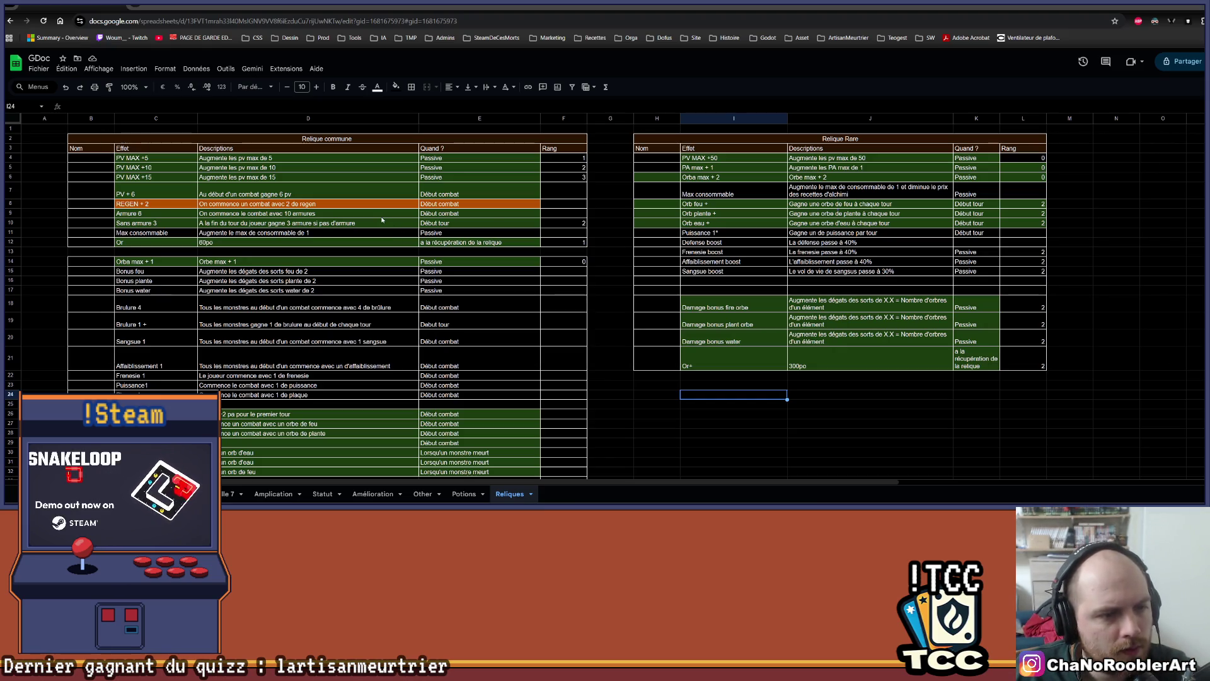
{"action": "key", "text": "super+Down"}
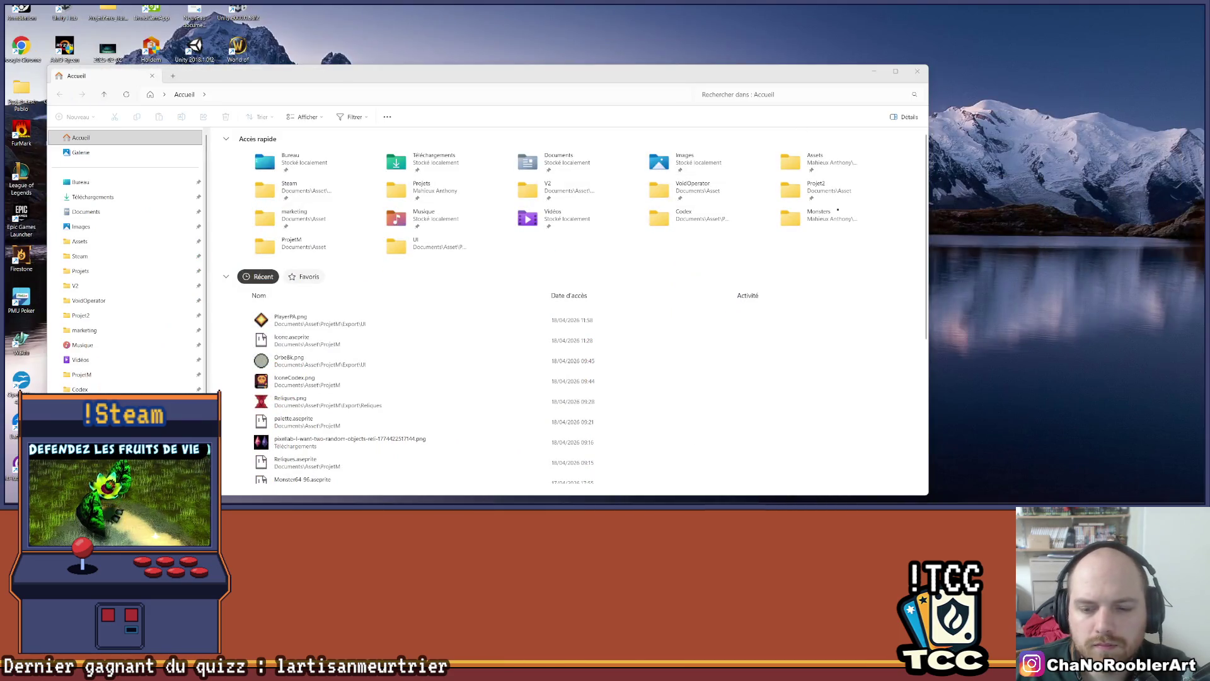
Add a new layer Calque 1 to Reliques.aseprite with Shift+N and open its properties
{"action": "key", "text": "alt+Tab"}
{"action": "key", "text": "alt+Tab"}
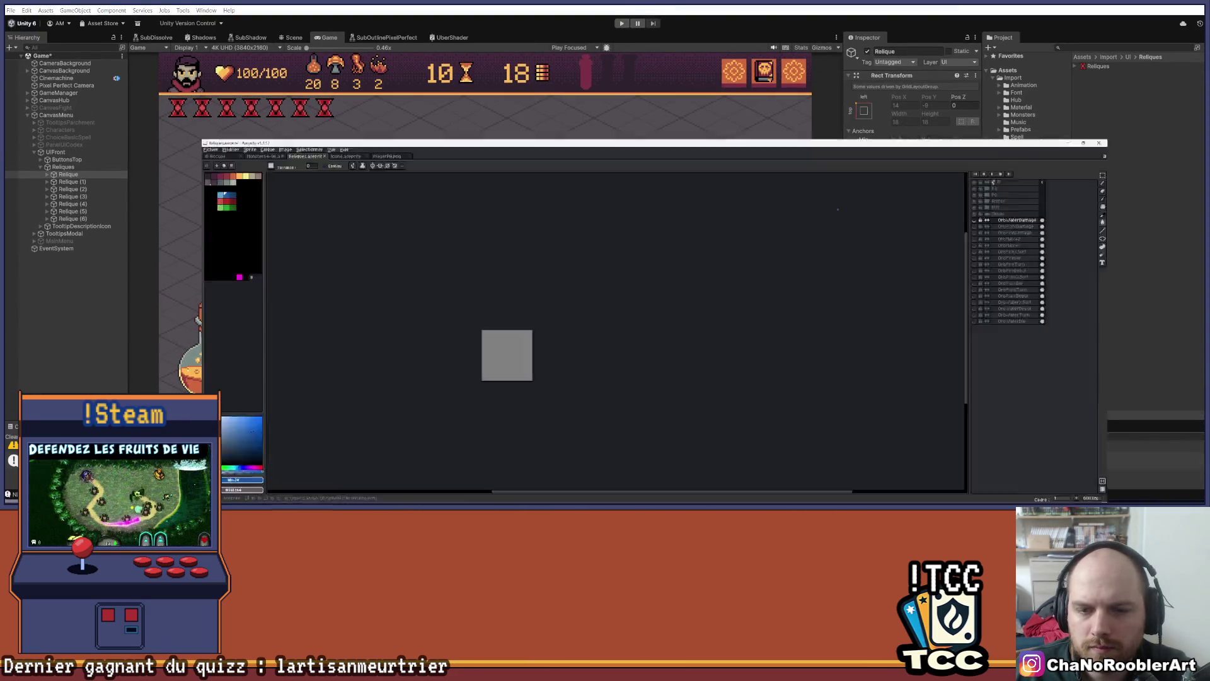
{"action": "scroll", "coordinate": [500, 205], "scroll_direction": "up", "scroll_amount": 1}
{"action": "scroll", "coordinate": [868, 195], "scroll_direction": "up", "scroll_amount": 2}
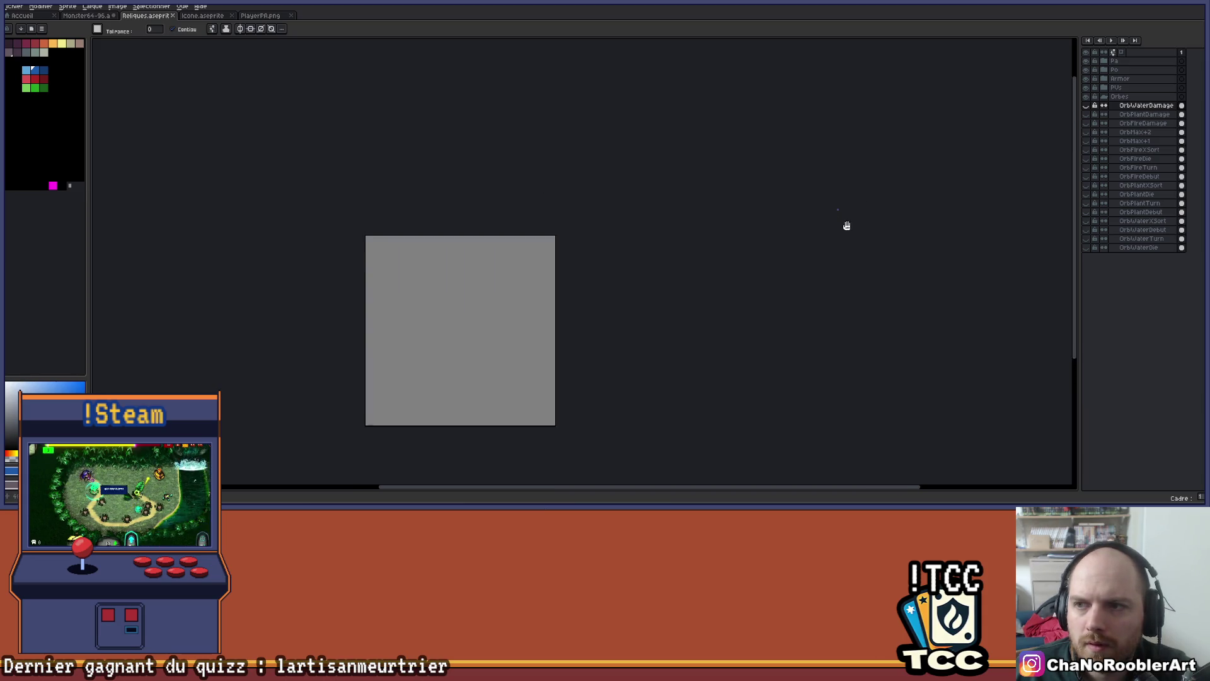
{"action": "key", "text": "shift+n"}
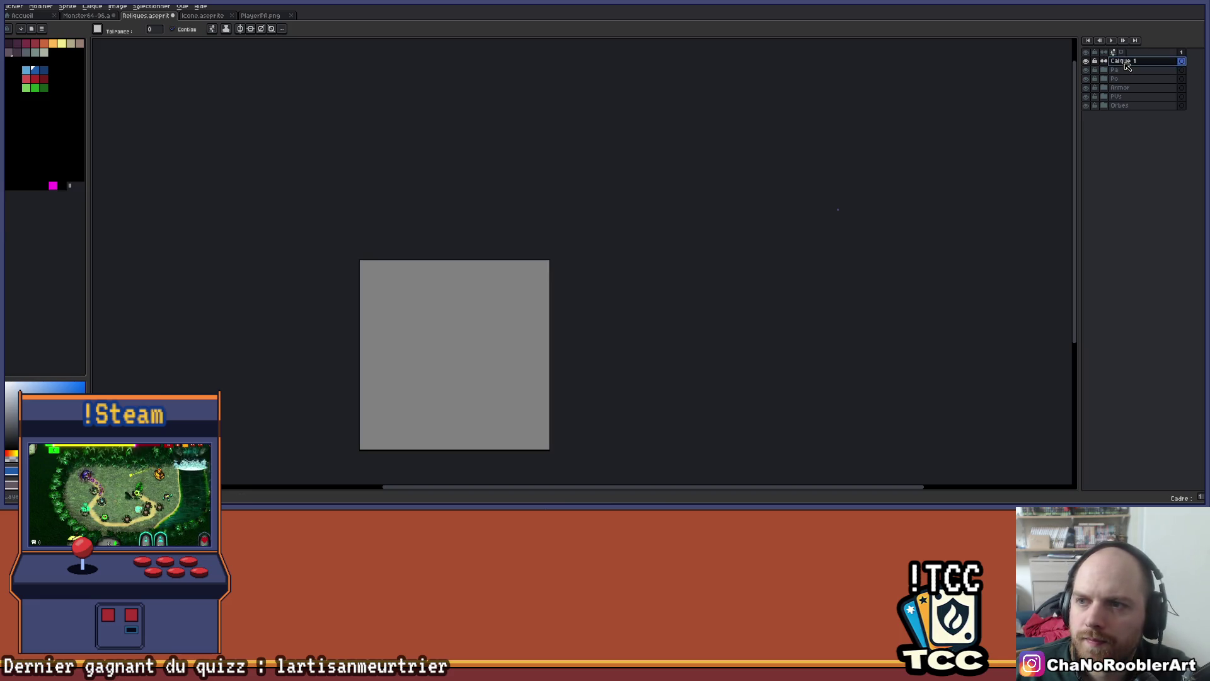
{"action": "double_click", "coordinate": [1122, 62]}
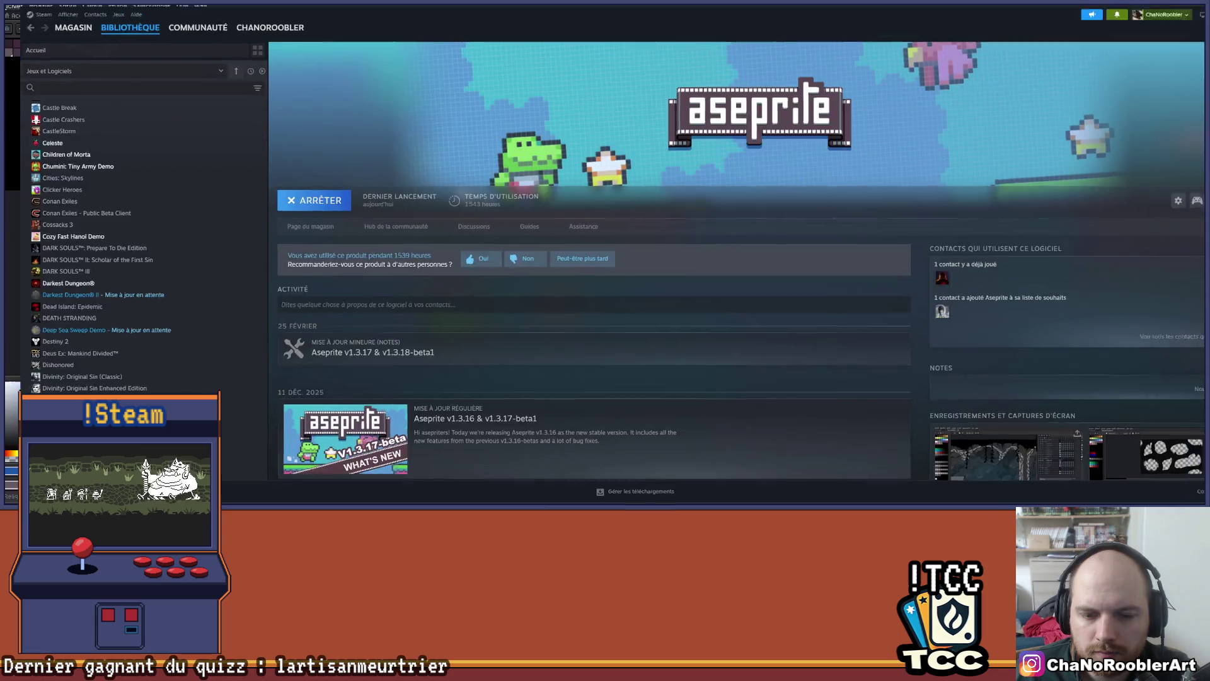
Rename the new layer to DamageFire
{"action": "mouse_move", "coordinate": [649, 668]}
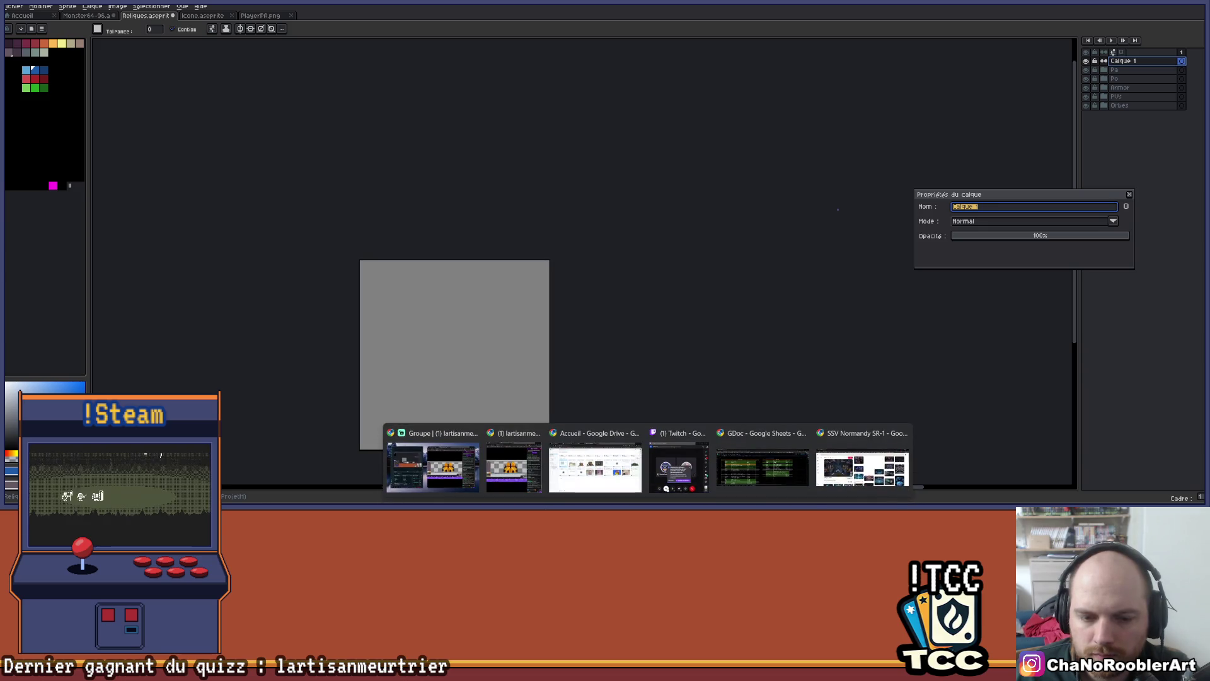
{"action": "left_click", "coordinate": [762, 466]}
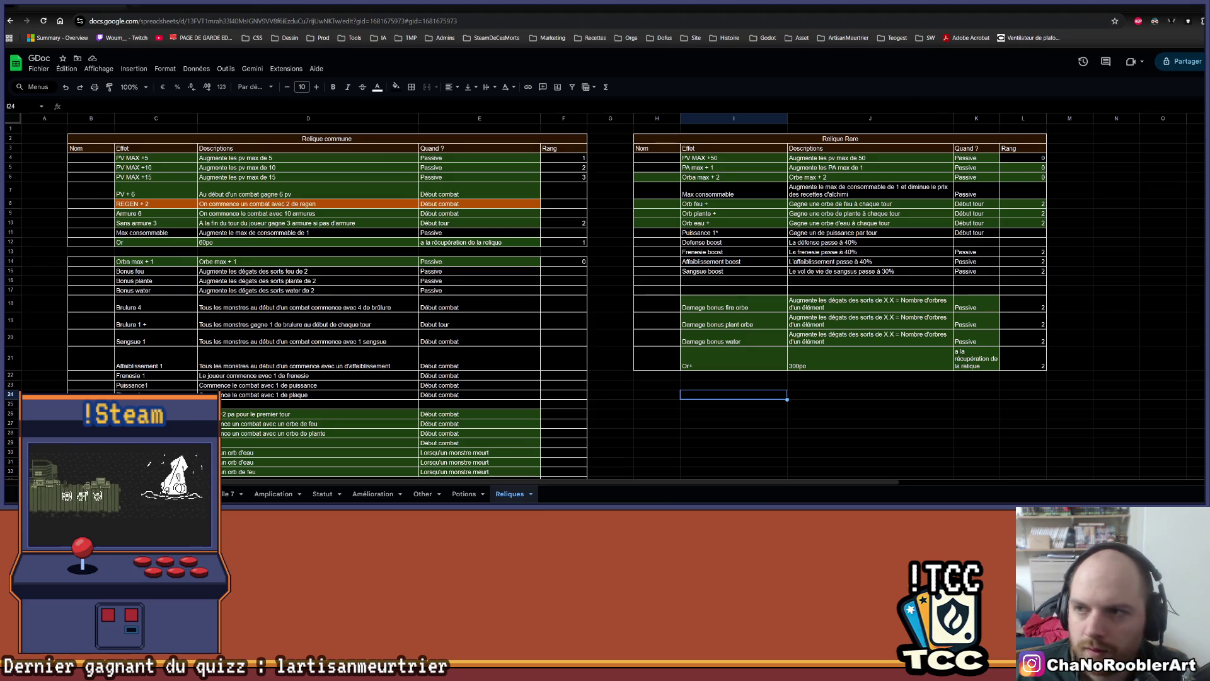
{"action": "key", "text": "alt+Tab"}
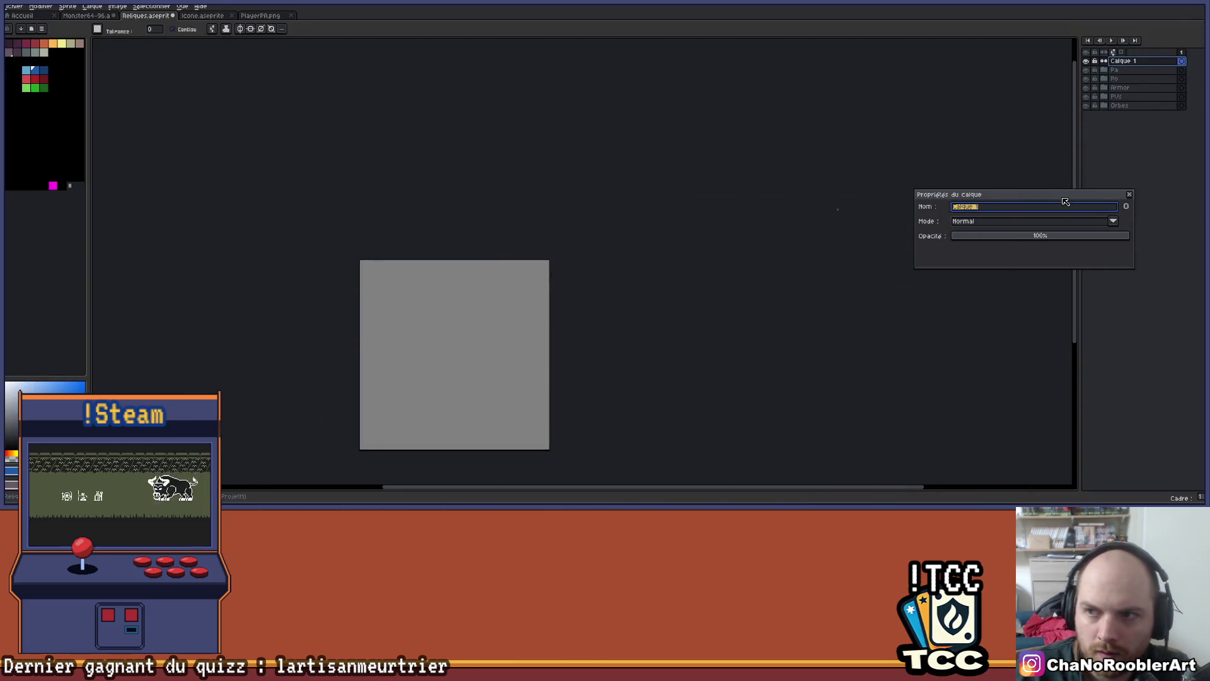
{"action": "type", "text": "DamageFir"}
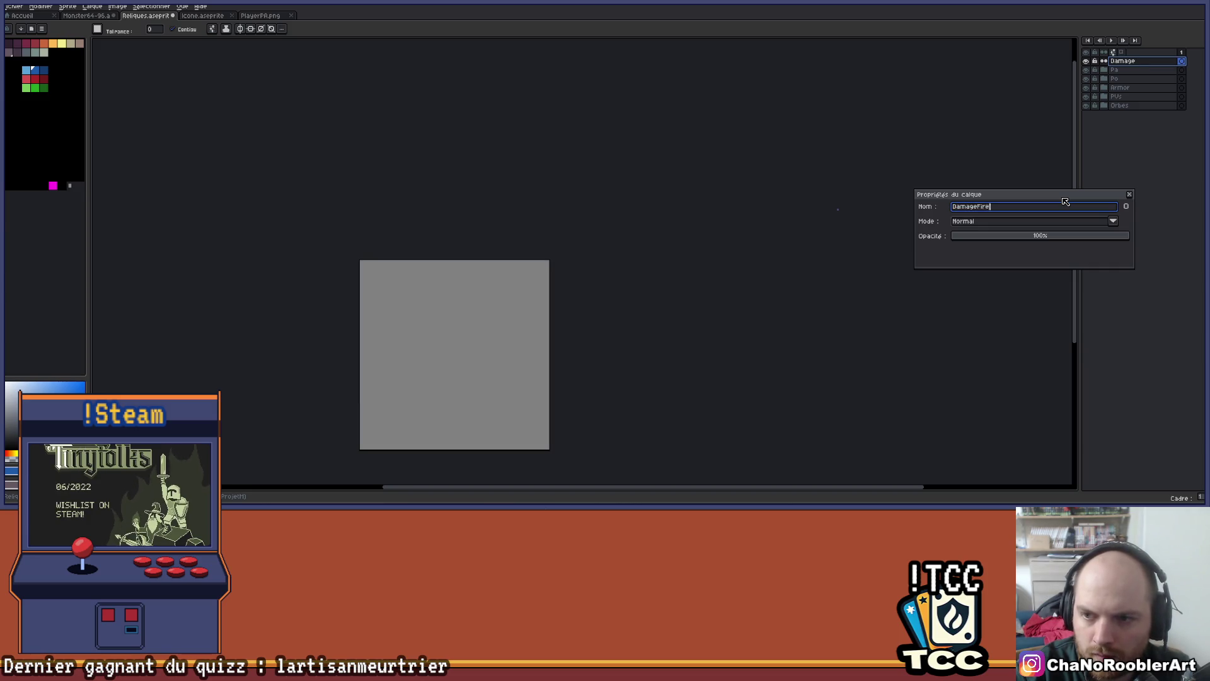
{"action": "type", "text": "e"}
{"action": "key", "text": "Return"}
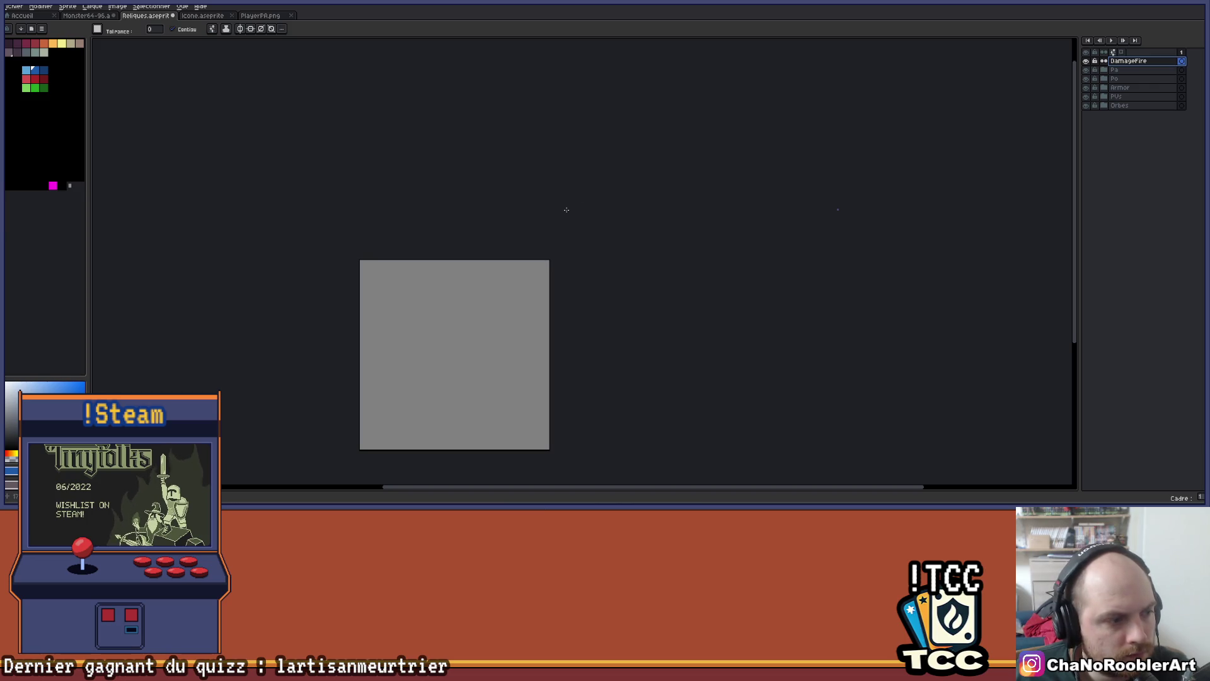
Reposition the canvas view and switch to the Icone.aseprite sprite
{"action": "left_click_drag", "start_coordinate": [577, 332], "coordinate": [591, 259]}
{"action": "scroll", "coordinate": [520, 264], "scroll_direction": "up", "scroll_amount": 1}
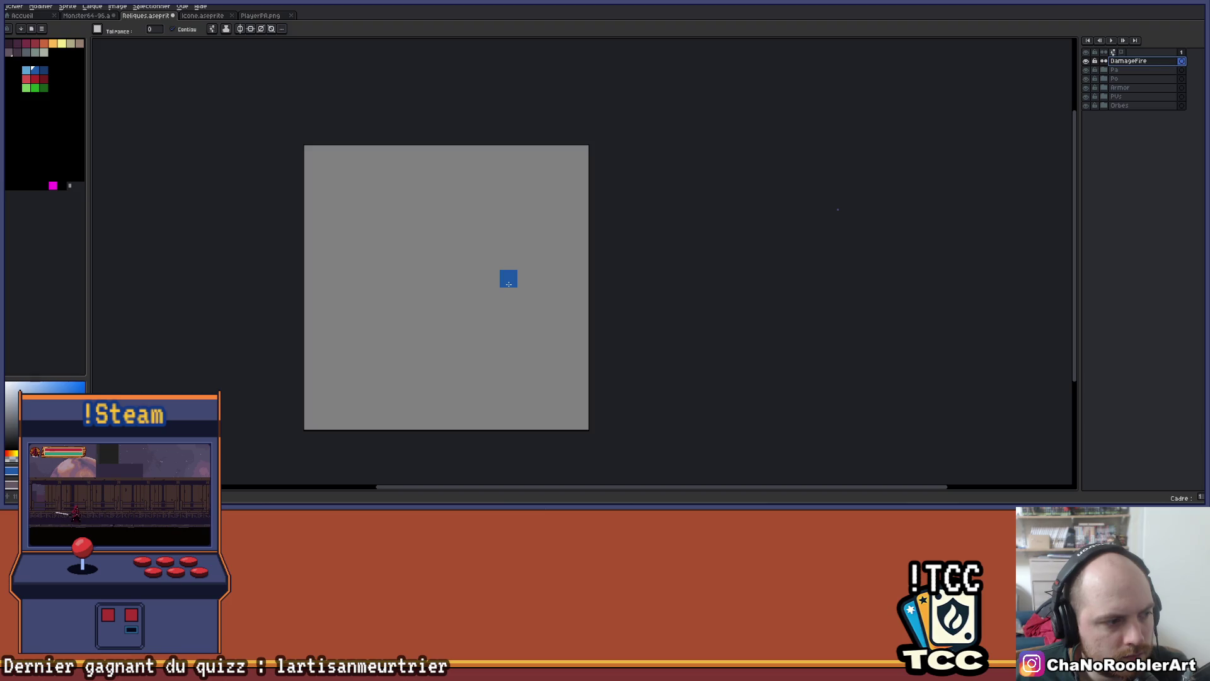
{"action": "mouse_move", "coordinate": [516, 281]}
{"action": "left_mouse_down"}
{"action": "mouse_move", "coordinate": [551, 271]}
{"action": "mouse_move", "coordinate": [546, 300]}
{"action": "left_mouse_up"}
{"action": "scroll", "coordinate": [546, 300], "scroll_direction": "up", "scroll_amount": 1}
{"action": "scroll", "coordinate": [323, 174], "scroll_direction": "down", "scroll_amount": 1}
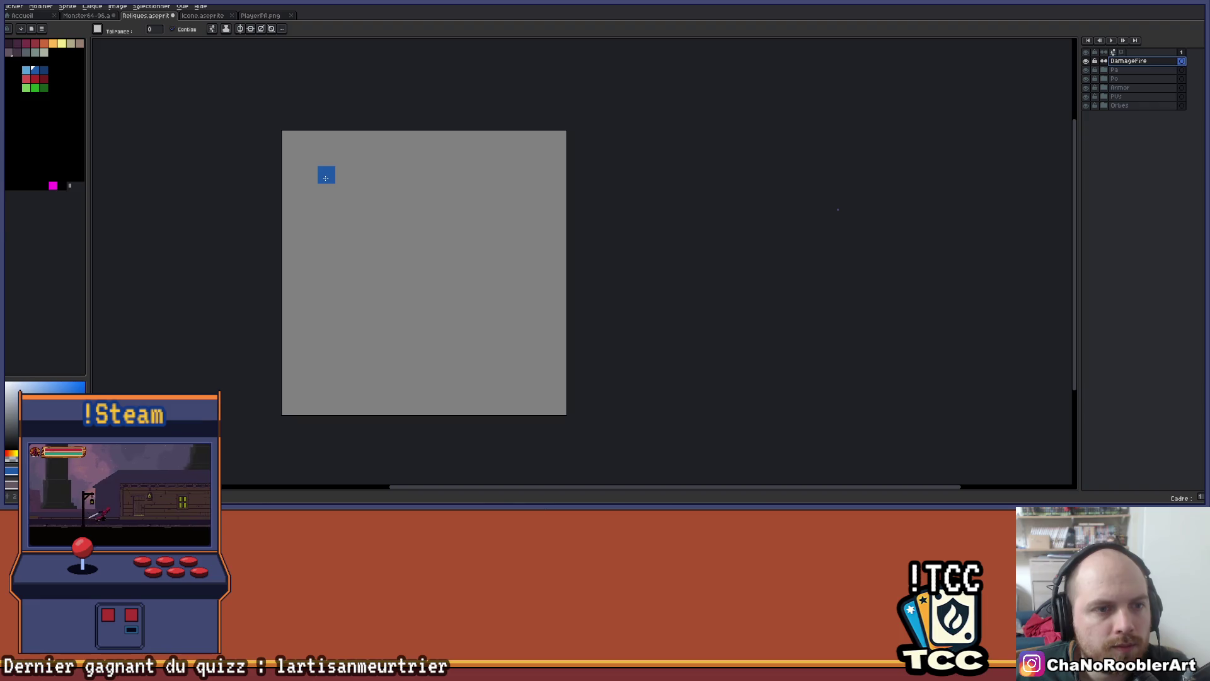
{"action": "left_click_drag", "start_coordinate": [343, 172], "coordinate": [368, 197]}
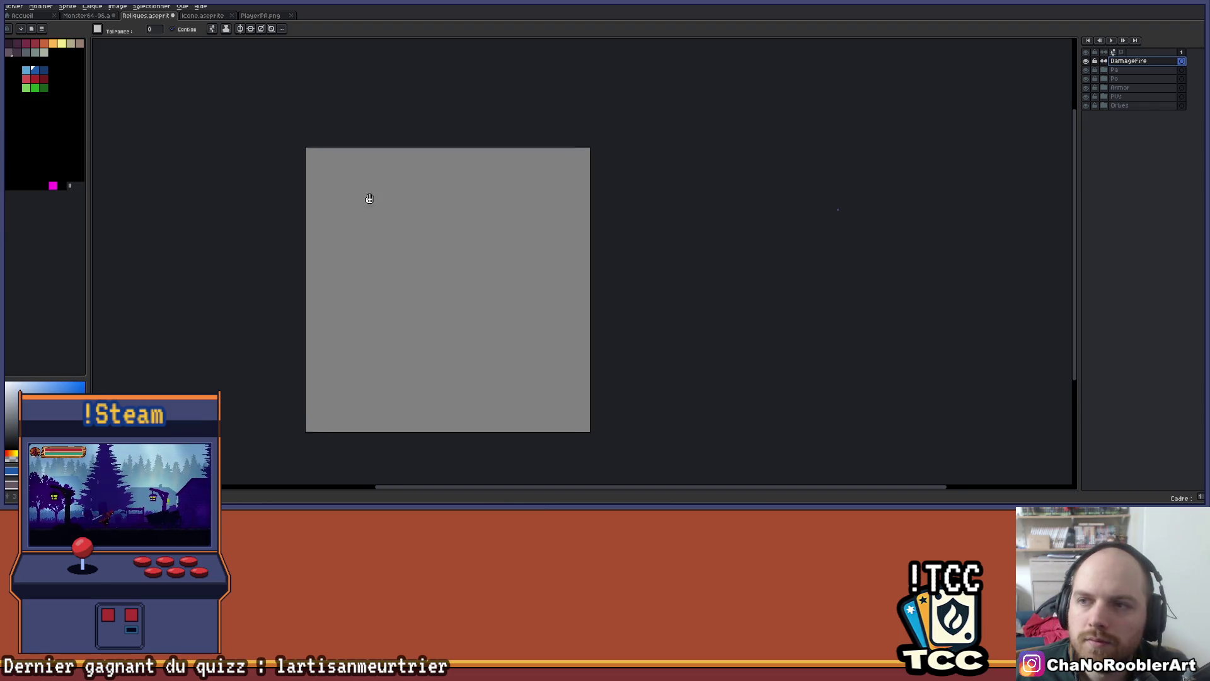
{"action": "left_click", "coordinate": [88, 16]}
{"action": "left_click", "coordinate": [151, 16]}
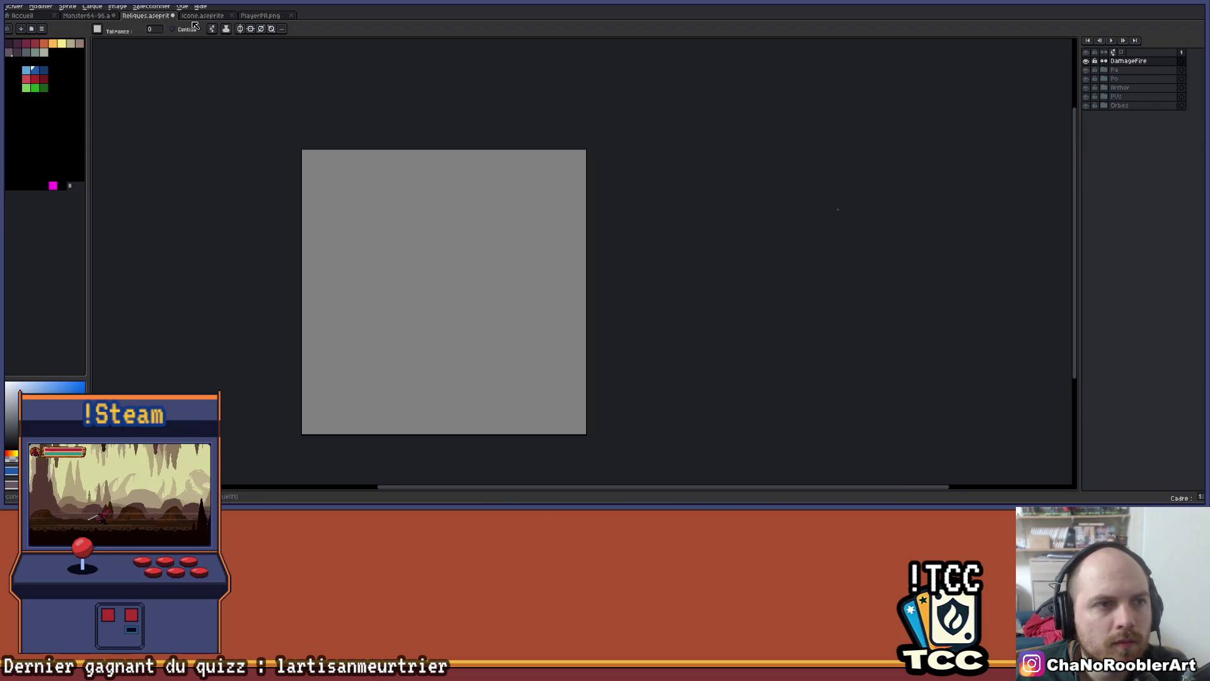
{"action": "left_click", "coordinate": [203, 16]}
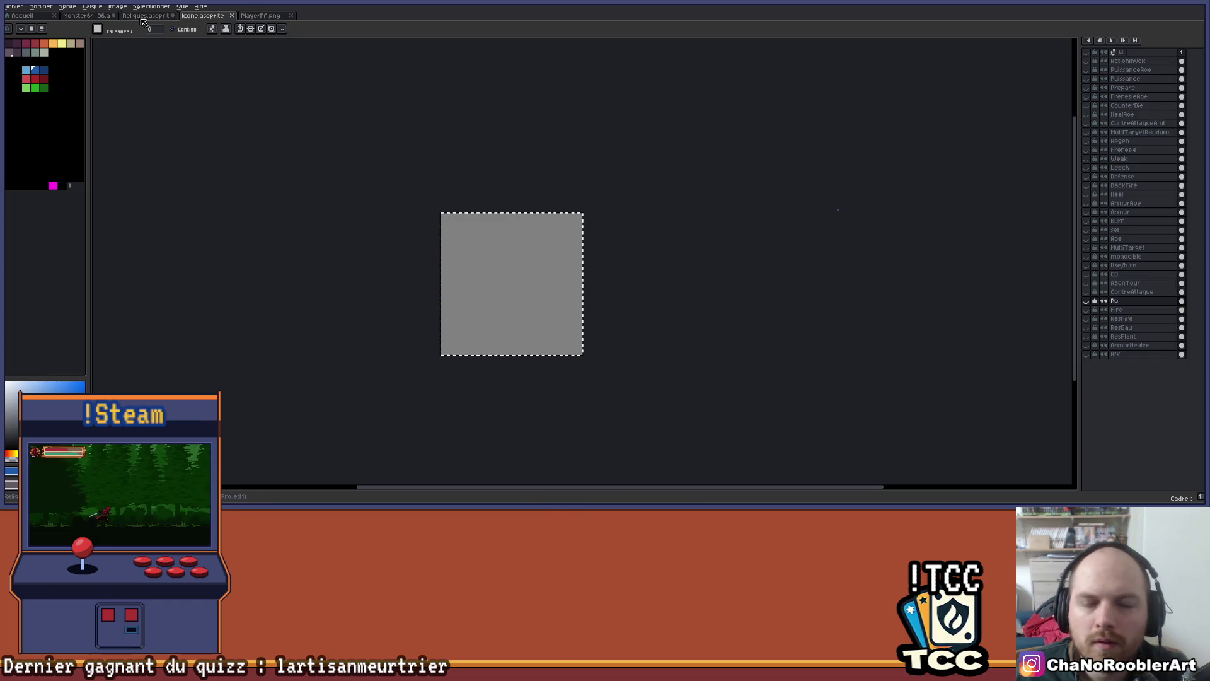
In the Icone sprite, toggle layer visibility to reveal the red fire drop
{"action": "left_click", "coordinate": [165, 17]}
{"action": "left_click", "coordinate": [189, 16]}
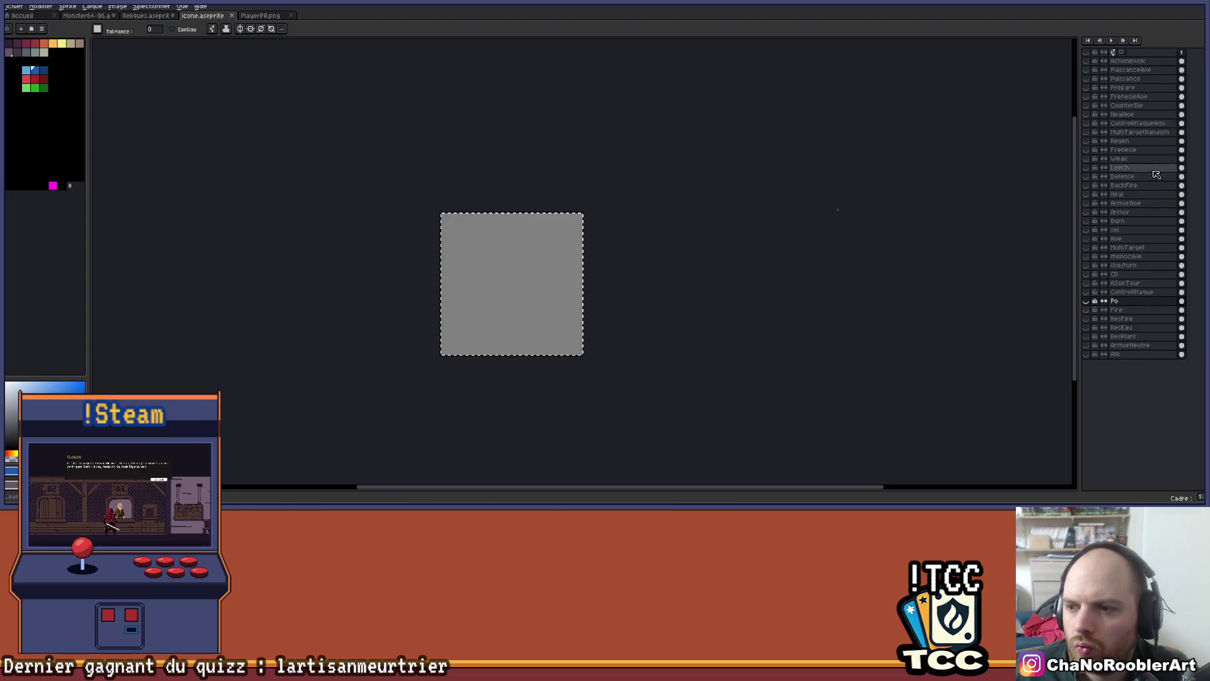
{"action": "left_click", "coordinate": [1086, 307]}
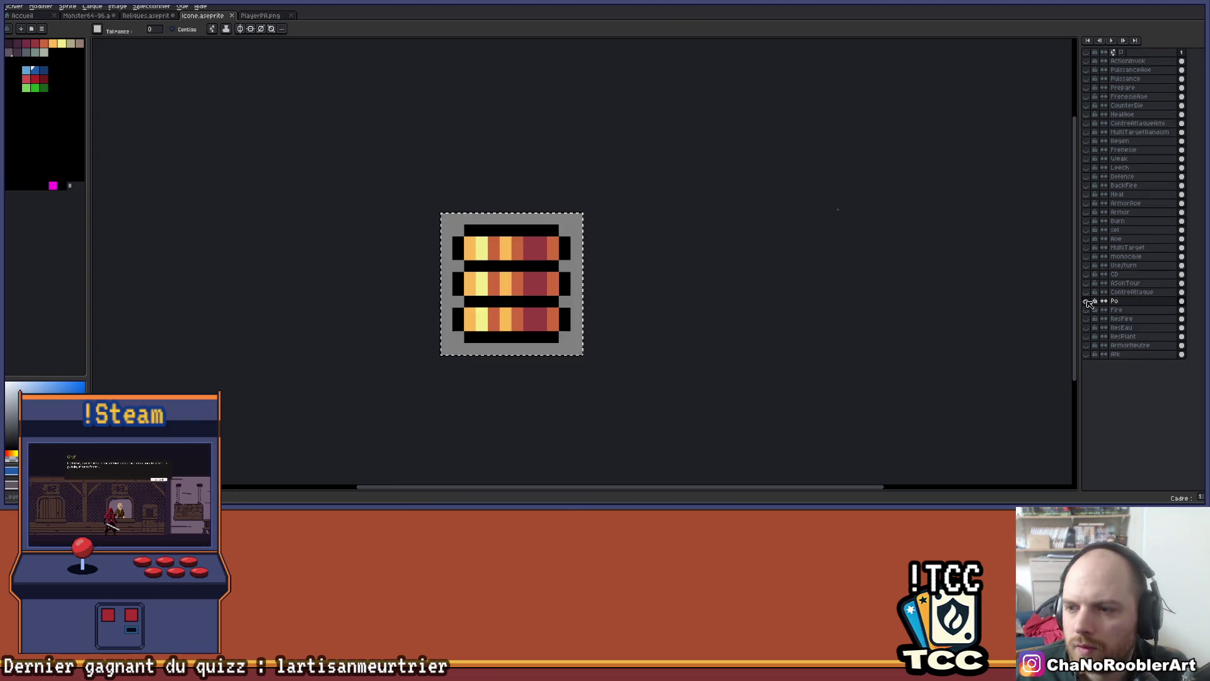
{"action": "left_click", "coordinate": [1087, 297]}
{"action": "left_click", "coordinate": [1087, 306]}
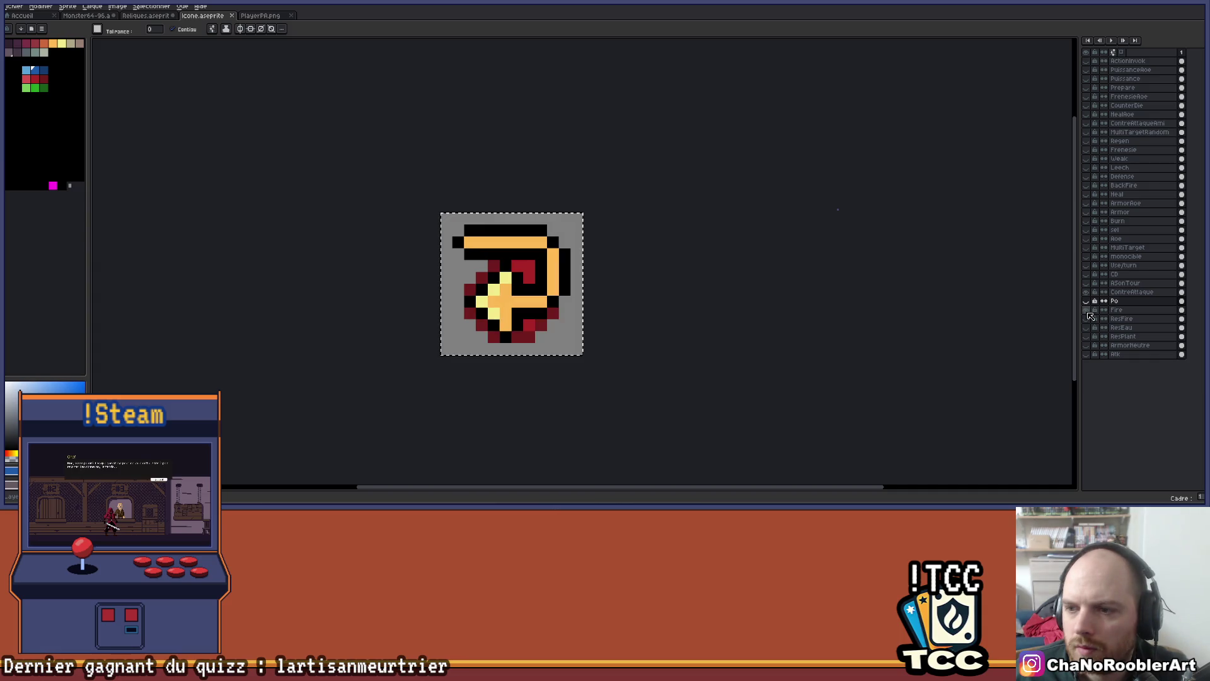
{"action": "left_click", "coordinate": [1086, 300]}
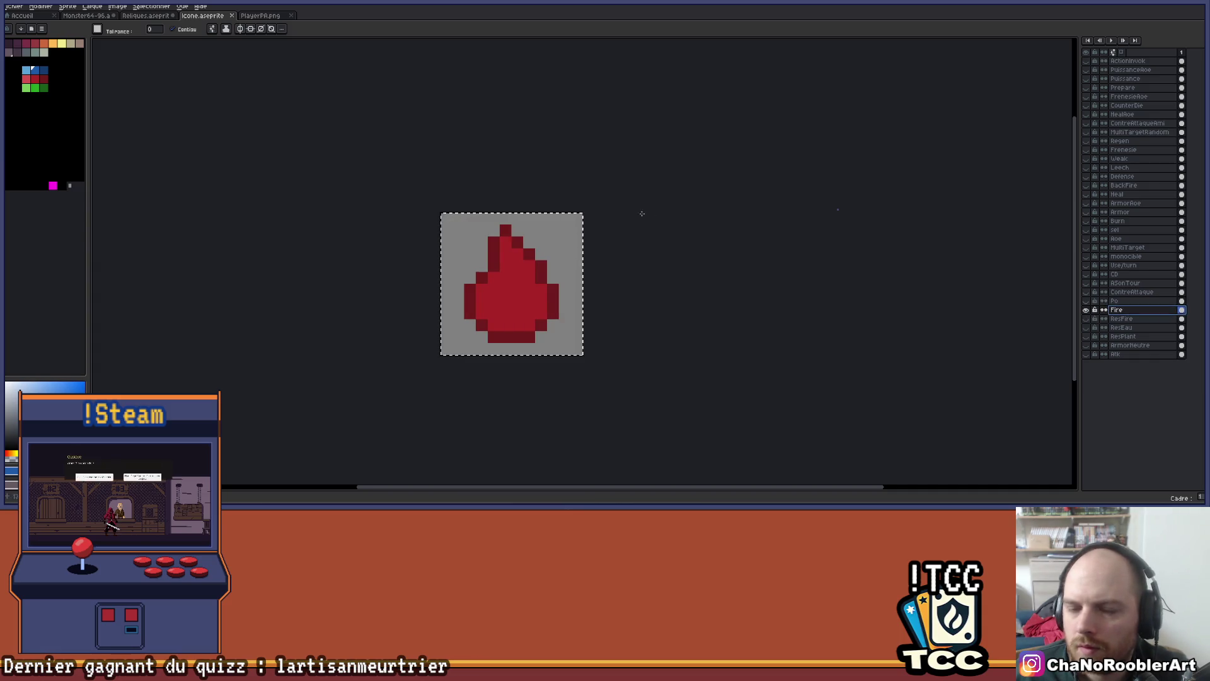
Paste the red drop into Reliques as a Fire layer and centre it on the canvas
{"action": "left_click", "coordinate": [147, 17]}
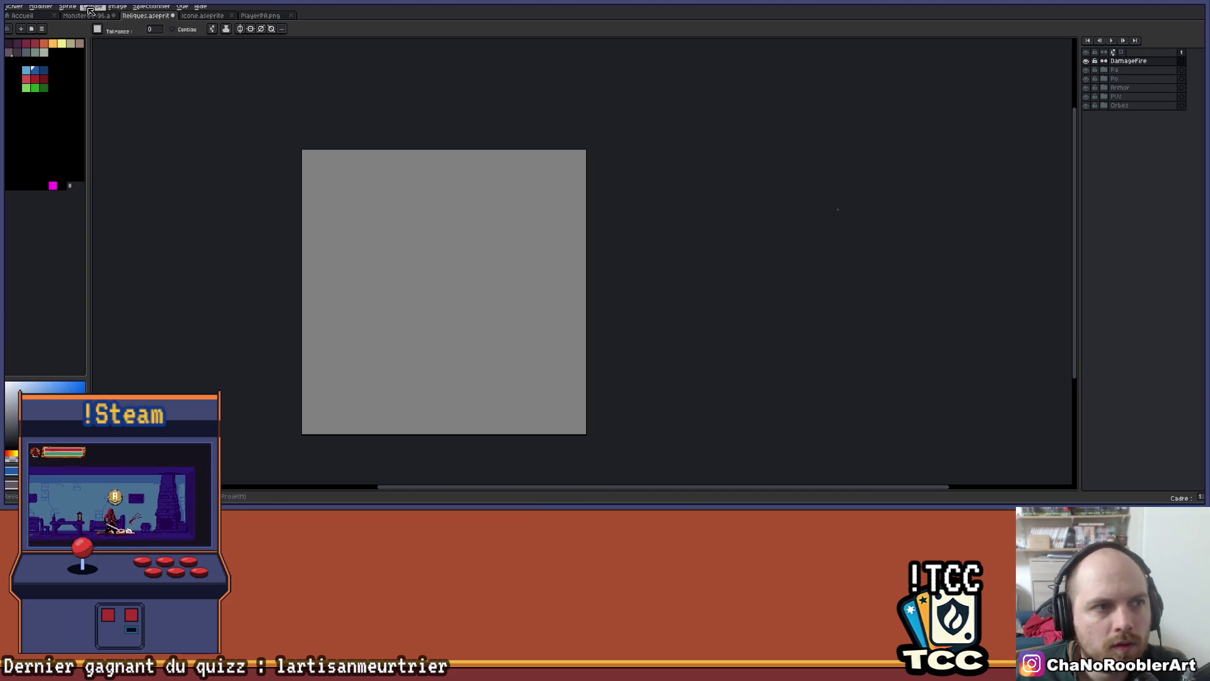
{"action": "key", "text": "ctrl+v"}
{"action": "scroll", "coordinate": [533, 237], "scroll_direction": "up", "scroll_amount": 1}
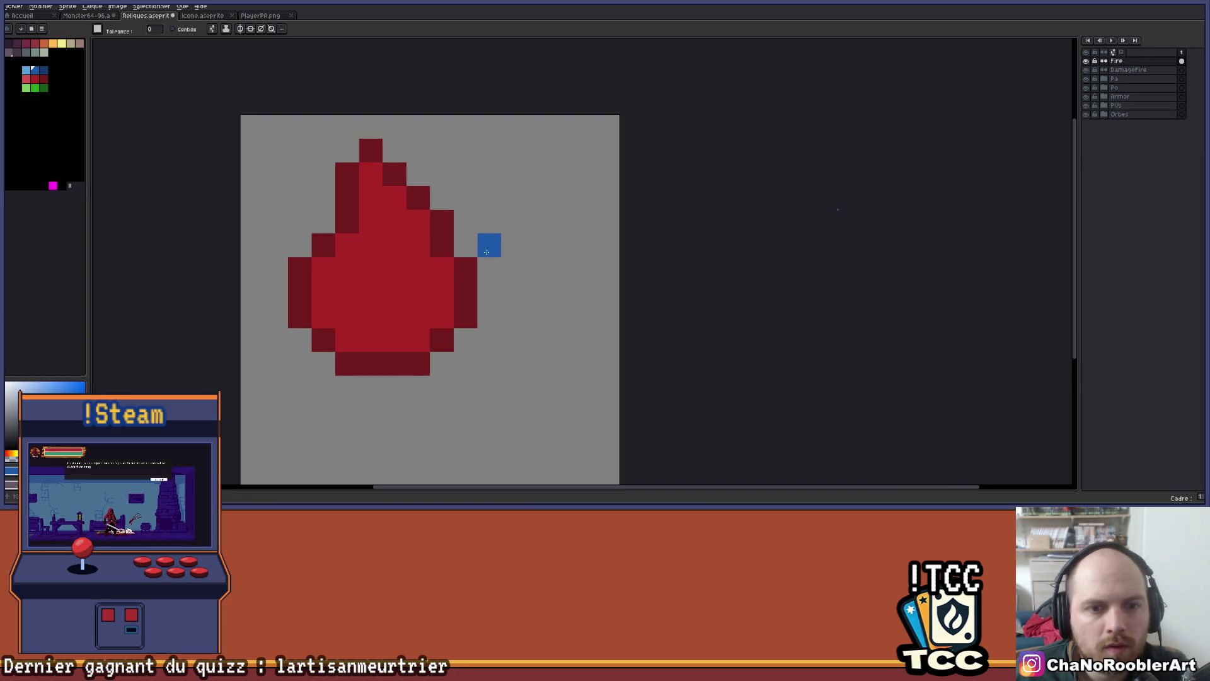
{"action": "key", "text": "m"}
{"action": "left_click_drag", "start_coordinate": [486, 197], "coordinate": [451, 218]}
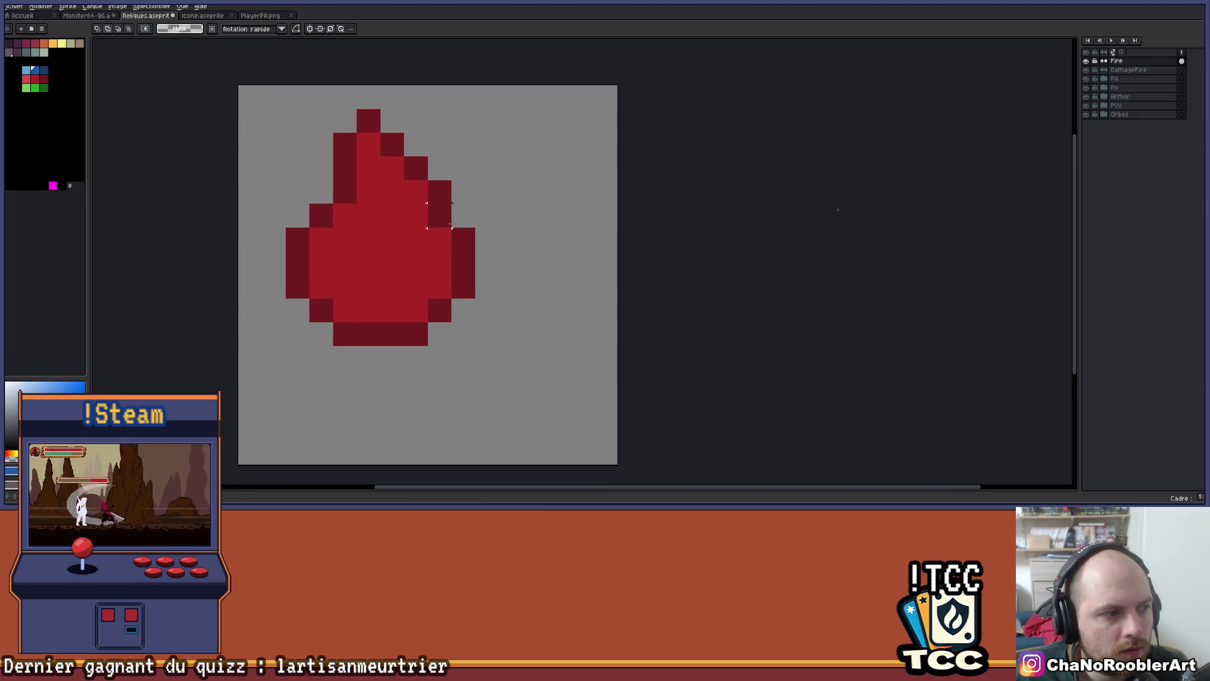
{"action": "scroll", "coordinate": [441, 217], "scroll_direction": "down", "scroll_amount": 1}
{"action": "left_click_drag", "start_coordinate": [278, 108], "coordinate": [599, 410]}
{"action": "mouse_move", "coordinate": [522, 309]}
{"action": "left_mouse_down"}
{"action": "mouse_move", "coordinate": [543, 340]}
{"action": "mouse_move", "coordinate": [557, 337]}
{"action": "left_mouse_up"}
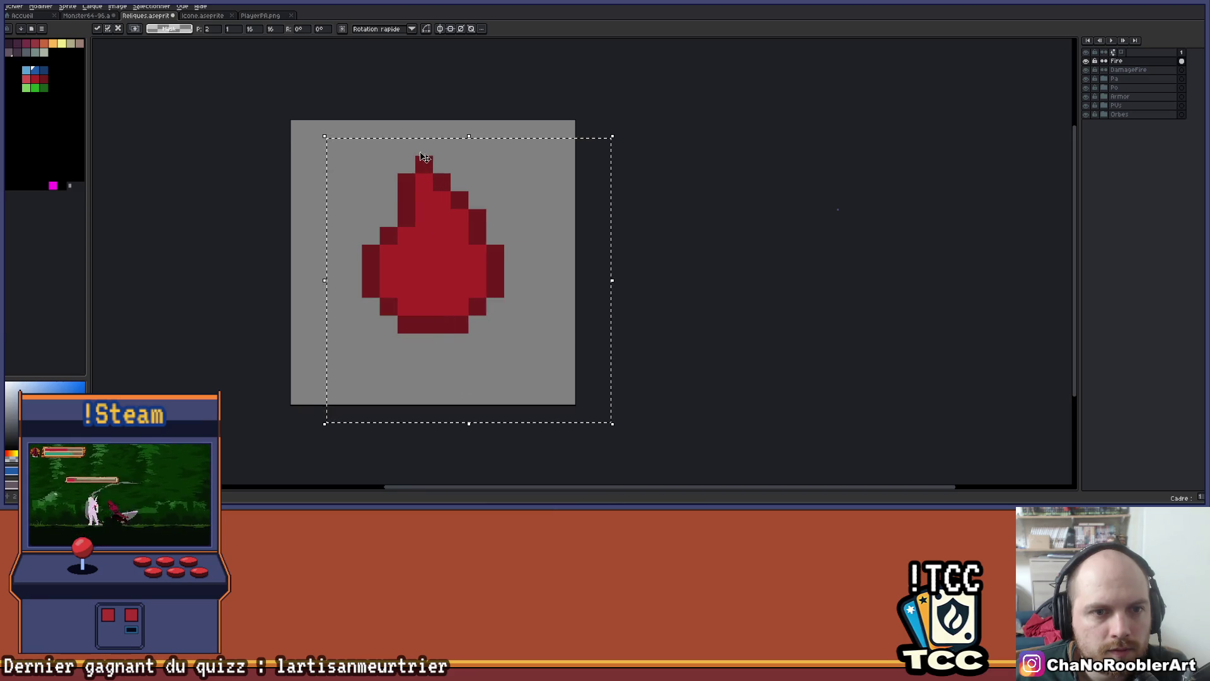
{"action": "left_click_drag", "start_coordinate": [425, 159], "coordinate": [424, 177]}
{"action": "key", "text": "ctrl+d"}
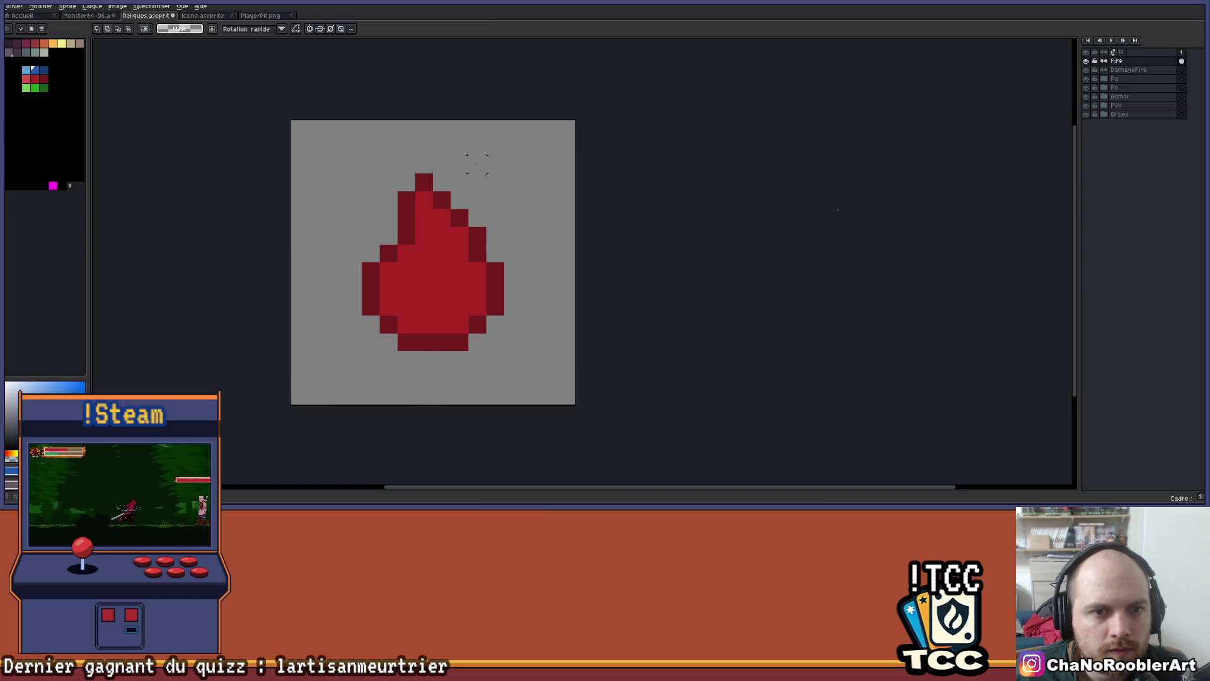
Take the drop's red as the drawing colour with a single-pixel brush
{"action": "scroll", "coordinate": [479, 189], "scroll_direction": "down", "scroll_amount": 1}
{"action": "scroll", "coordinate": [454, 271], "scroll_direction": "up", "scroll_amount": 2}
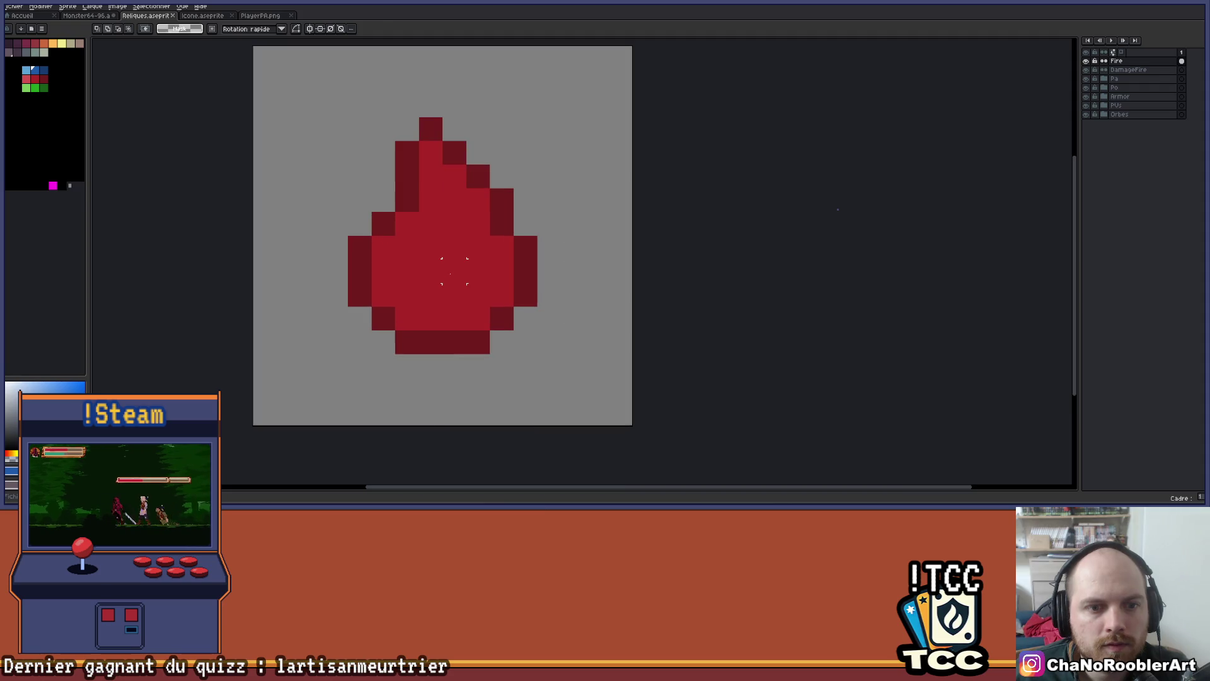
{"action": "left_click", "coordinate": [470, 266], "text": "alt"}
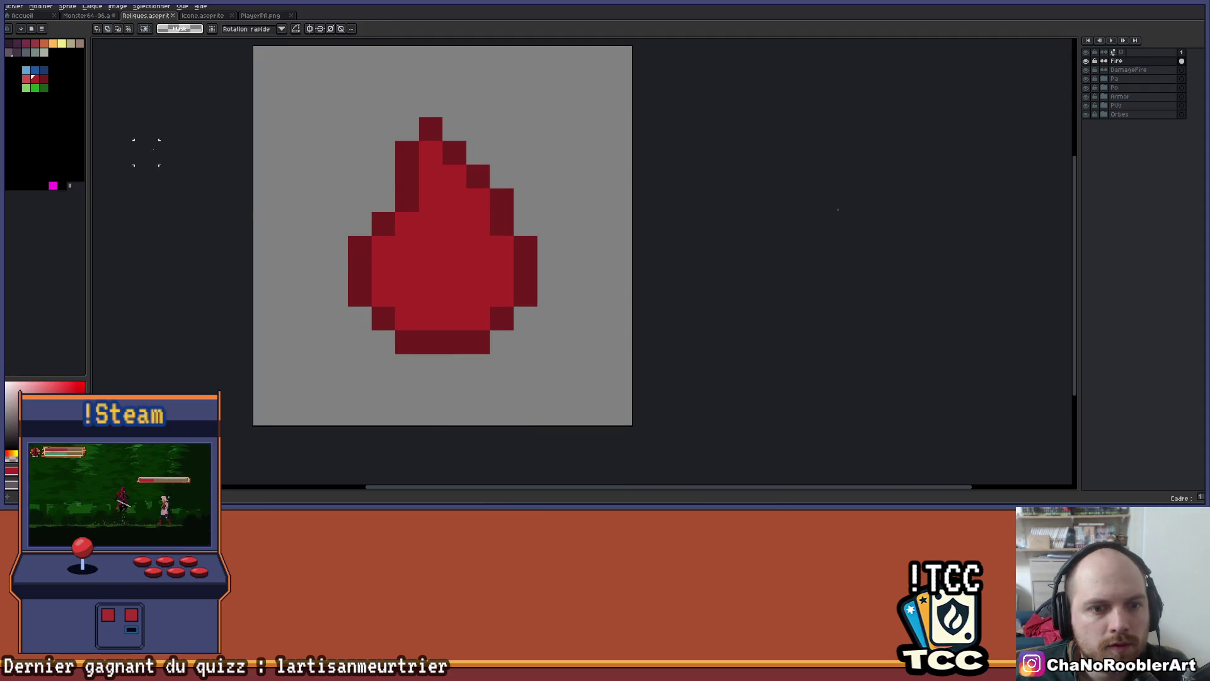
{"action": "key", "text": "bracketleft"}
Pencil a light pink highlight streak onto the lower middle of the fire drop
{"action": "key", "text": "b"}
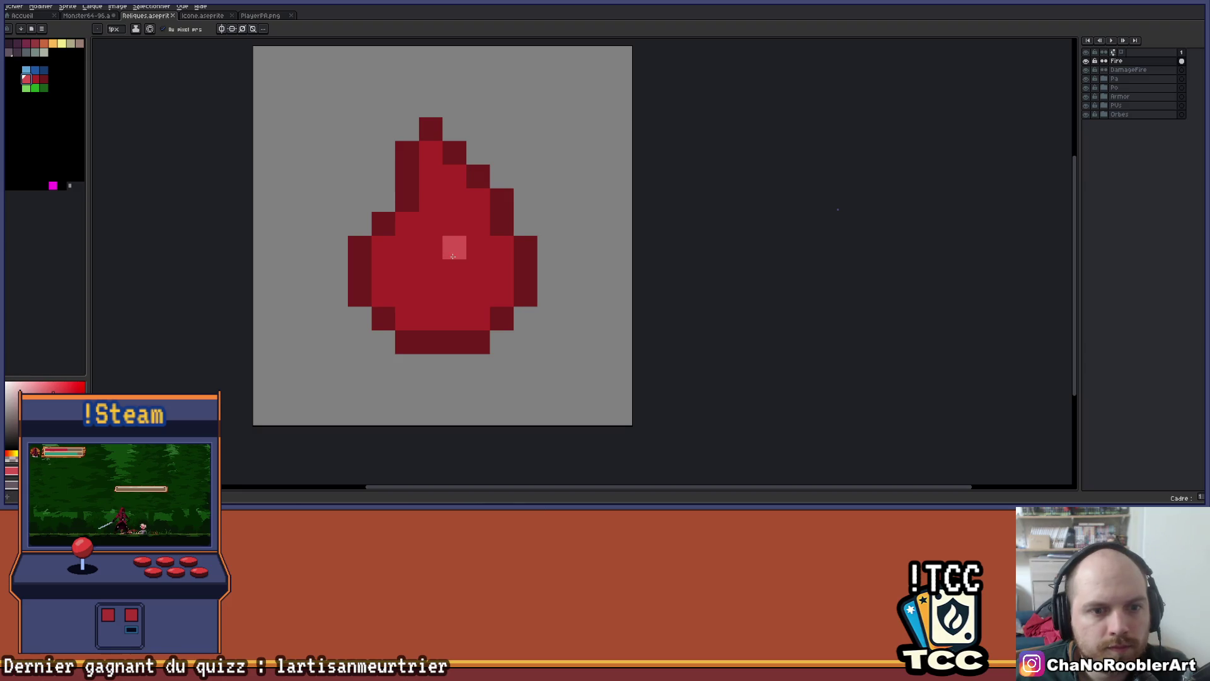
{"action": "left_click_drag", "start_coordinate": [453, 256], "coordinate": [454, 295]}
{"action": "left_click", "coordinate": [430, 318]}
{"action": "left_click", "coordinate": [430, 271]}
{"action": "left_click", "coordinate": [454, 309]}
{"action": "left_click", "coordinate": [431, 295]}
{"action": "left_click", "coordinate": [408, 318]}
{"action": "left_click", "coordinate": [477, 295]}
{"action": "scroll", "coordinate": [472, 308], "scroll_direction": "down", "scroll_amount": 1}
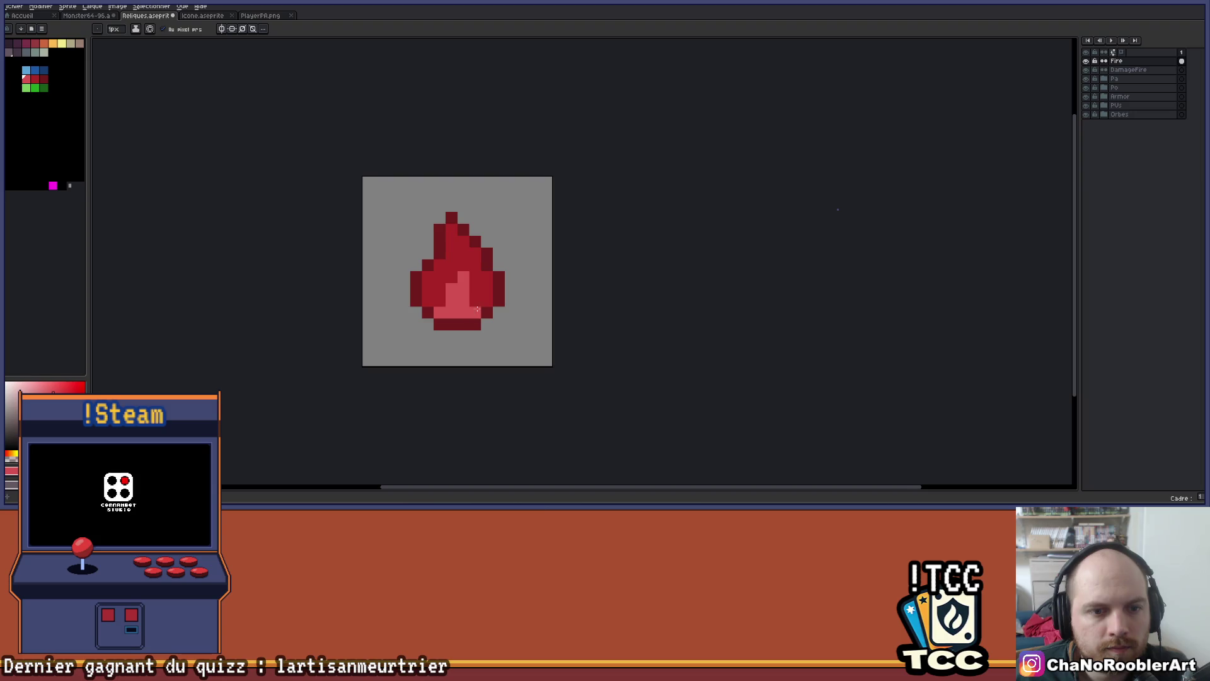
{"action": "scroll", "coordinate": [476, 309], "scroll_direction": "down", "scroll_amount": 1}
Save the Reliques file and check the spreadsheet before returning to Aseprite
{"action": "key", "text": "ctrl+s"}
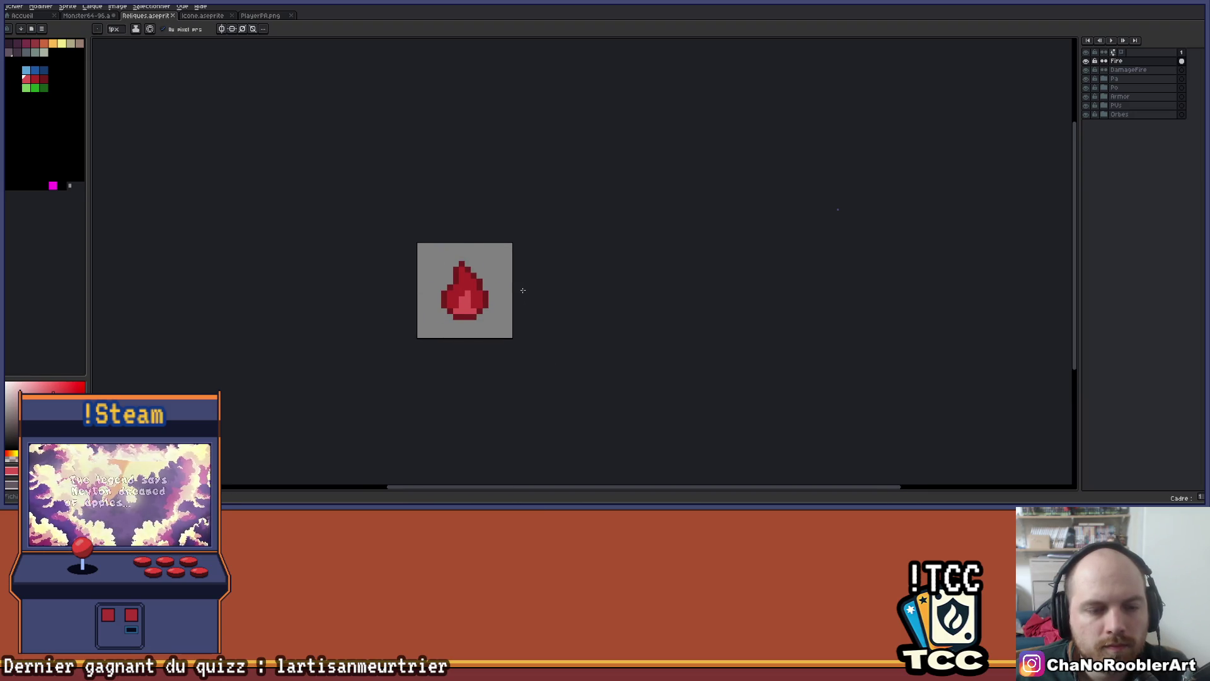
{"action": "scroll", "coordinate": [505, 278], "scroll_direction": "up", "scroll_amount": 2}
{"action": "scroll", "coordinate": [500, 273], "scroll_direction": "up", "scroll_amount": 2}
{"action": "scroll", "coordinate": [521, 254], "scroll_direction": "down", "scroll_amount": 2}
{"action": "scroll", "coordinate": [520, 254], "scroll_direction": "down", "scroll_amount": 1}
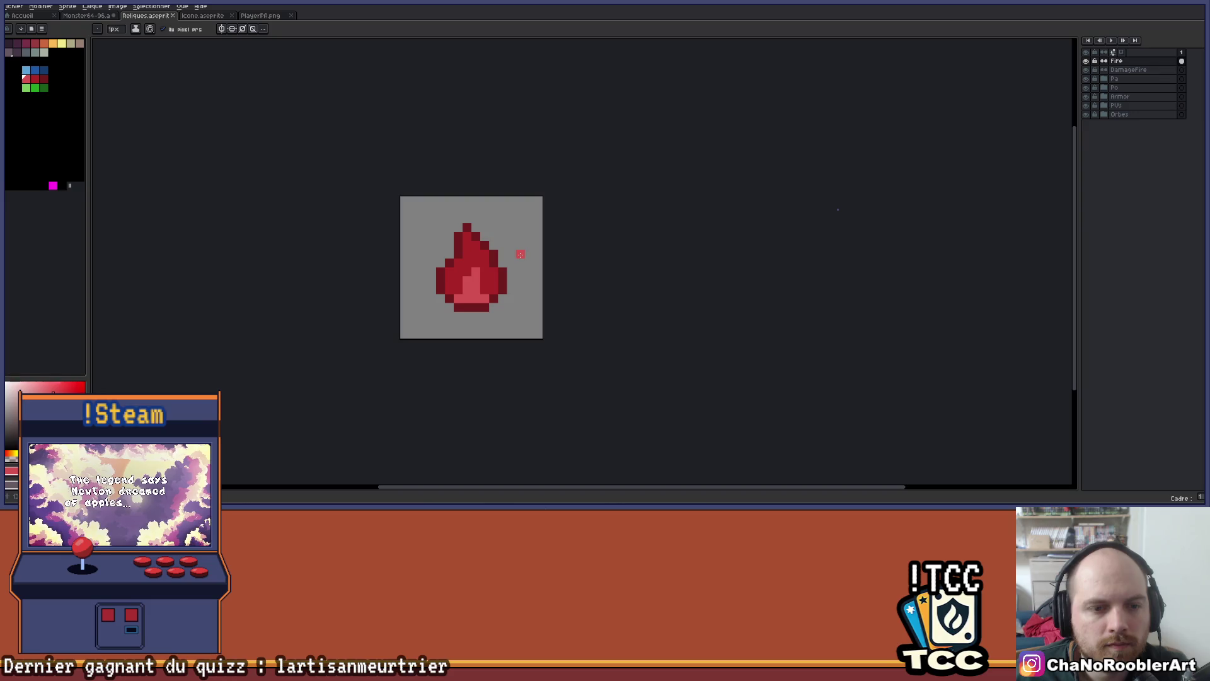
{"action": "key", "text": "alt+Tab"}
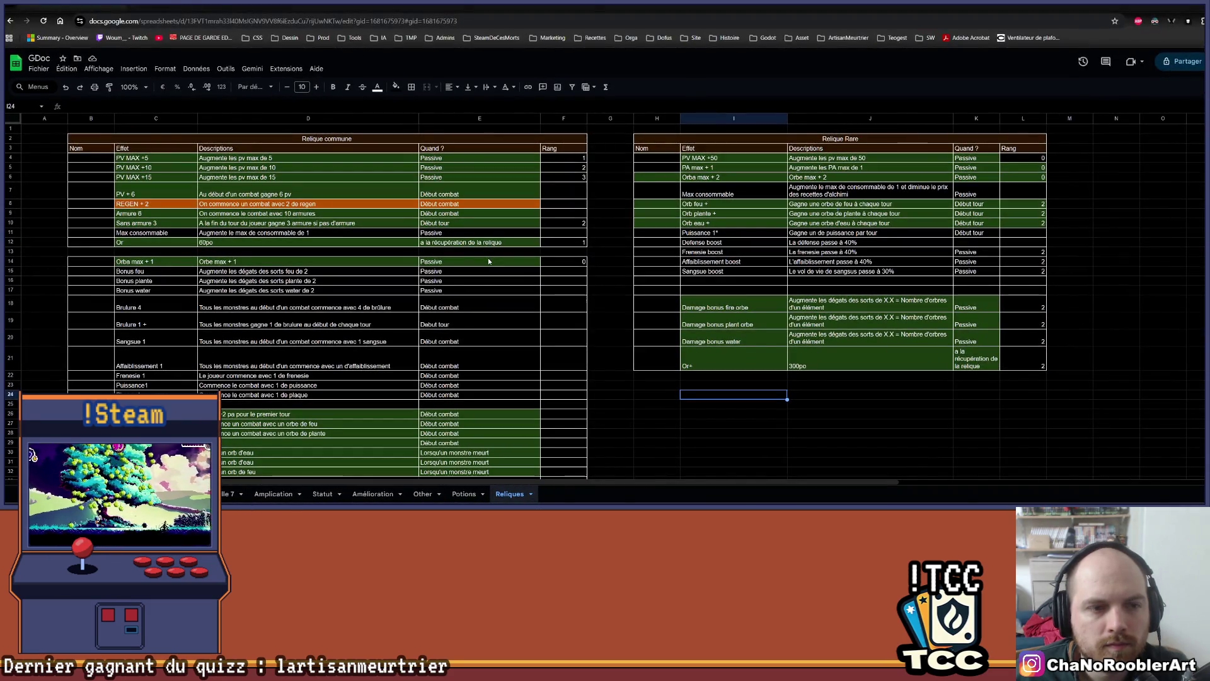
{"action": "key", "text": "alt+Tab"}
{"action": "scroll", "coordinate": [480, 235], "scroll_direction": "up", "scroll_amount": 1}
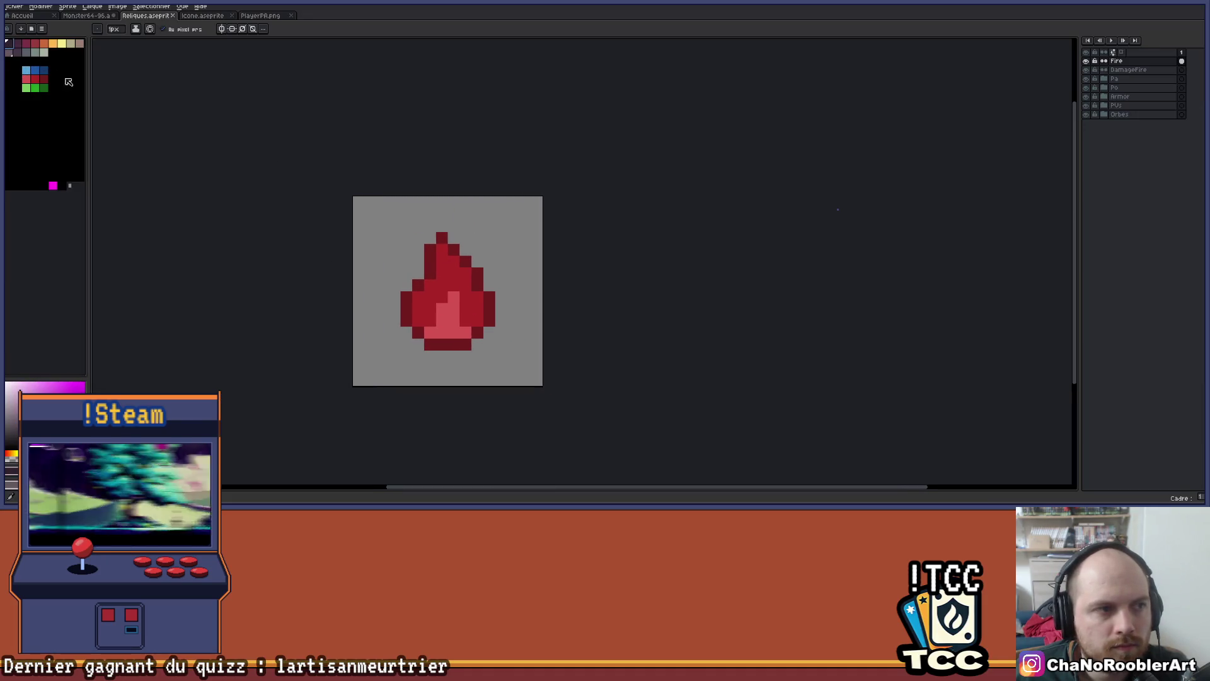
Turn on symmetry mirroring across both the horizontal and vertical axes
{"action": "scroll", "coordinate": [498, 252], "scroll_direction": "up", "scroll_amount": 1}
{"action": "mouse_move", "coordinate": [508, 233]}
{"action": "left_mouse_down"}
{"action": "mouse_move", "coordinate": [555, 185]}
{"action": "mouse_move", "coordinate": [568, 215]}
{"action": "left_mouse_up"}
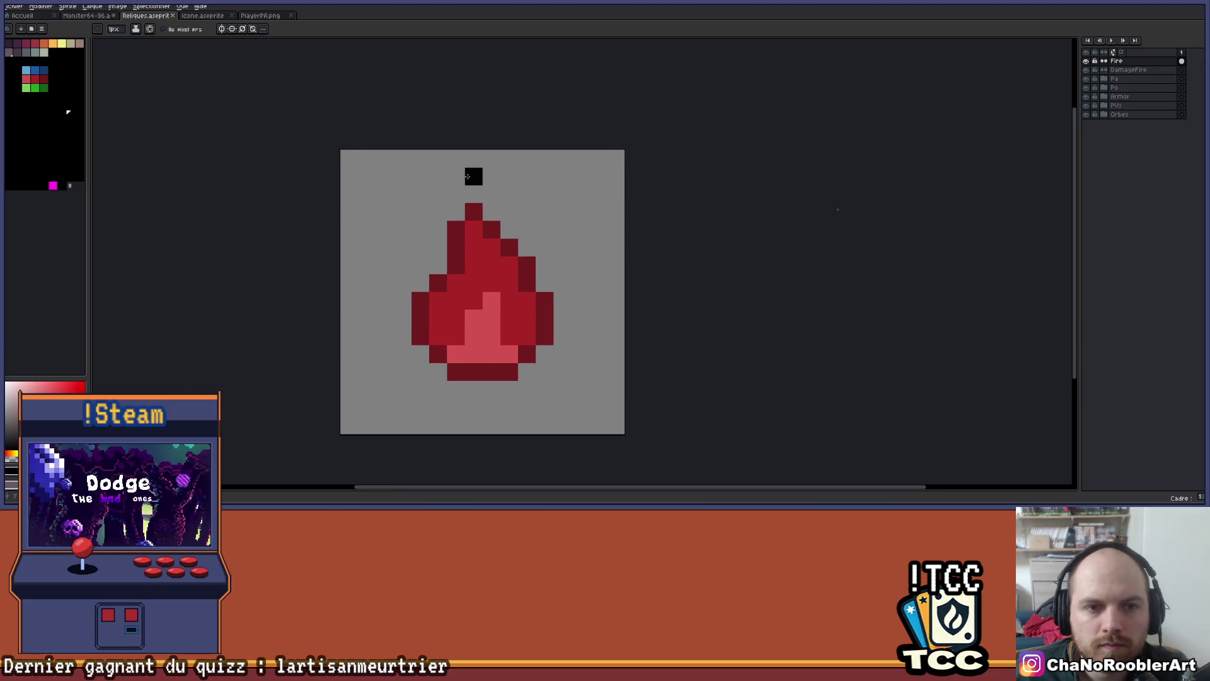
{"action": "left_click", "coordinate": [221, 28]}
{"action": "left_click", "coordinate": [242, 28]}
{"action": "left_click", "coordinate": [243, 30]}
{"action": "left_click", "coordinate": [233, 29]}
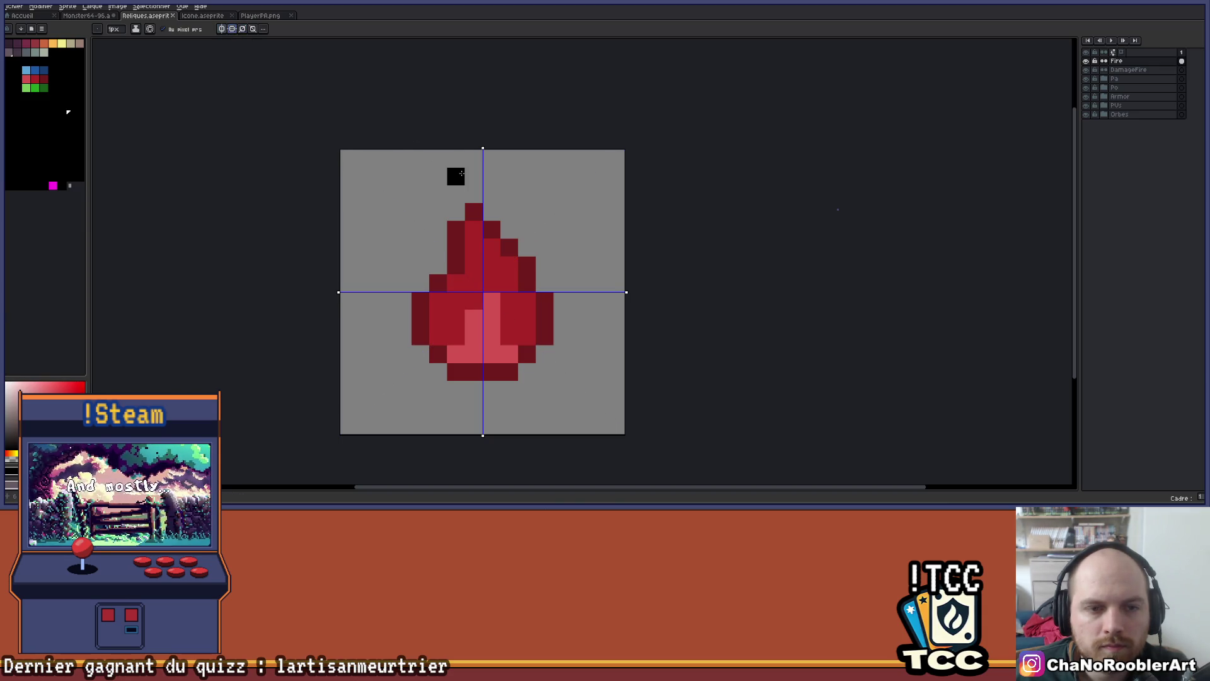
Draw mirrored black bars above and below the drop, side arms left and right, and a diagonal pixel
{"action": "left_click", "coordinate": [456, 169]}
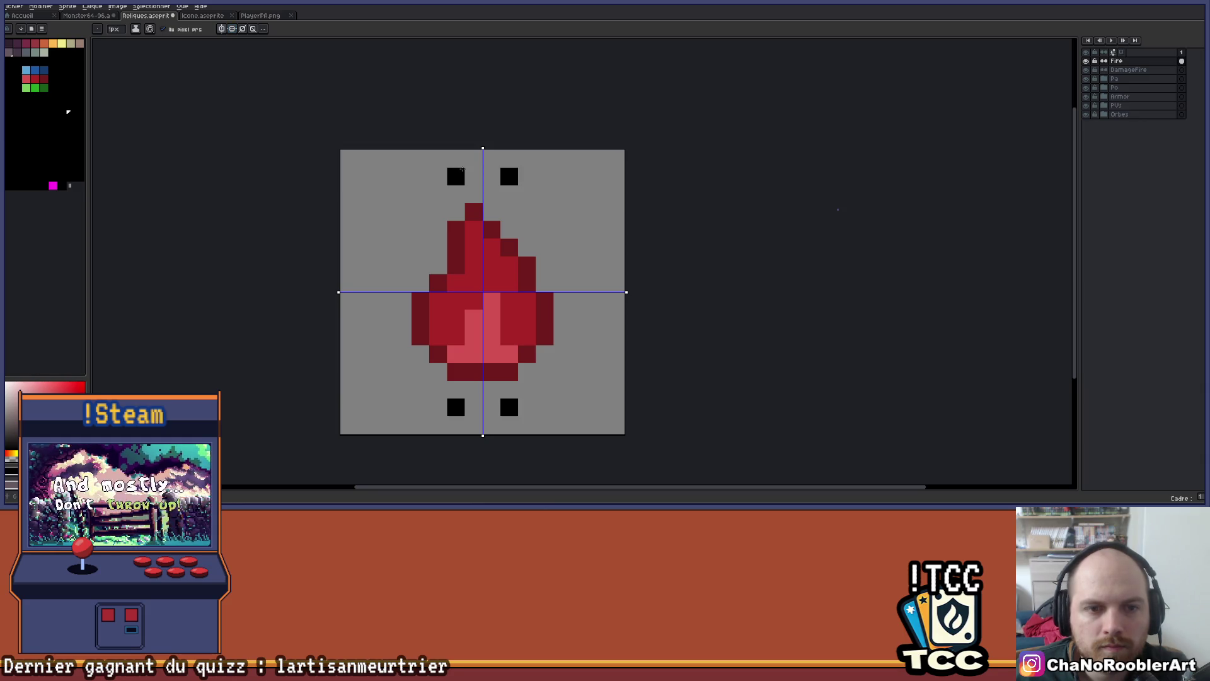
{"action": "mouse_move", "coordinate": [460, 177]}
{"action": "left_mouse_down"}
{"action": "mouse_move", "coordinate": [488, 175]}
{"action": "mouse_move", "coordinate": [451, 210]}
{"action": "left_mouse_up"}
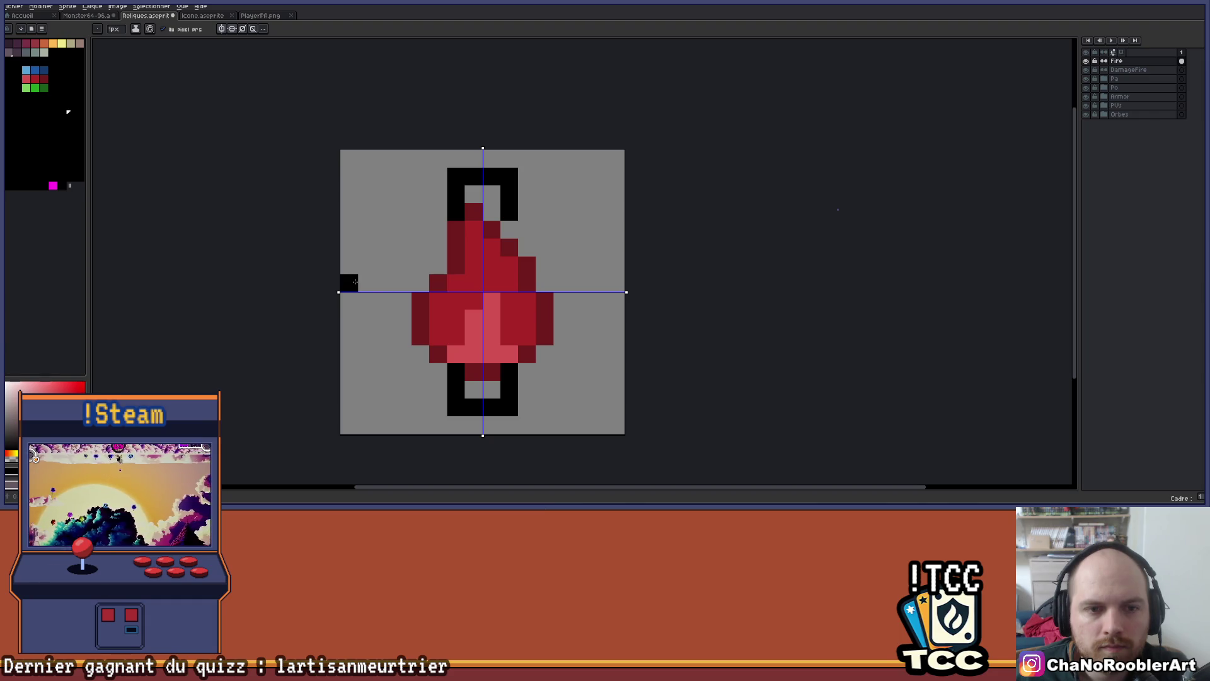
{"action": "mouse_move", "coordinate": [355, 275]}
{"action": "left_mouse_down"}
{"action": "mouse_move", "coordinate": [350, 285]}
{"action": "mouse_move", "coordinate": [397, 261]}
{"action": "left_mouse_up"}
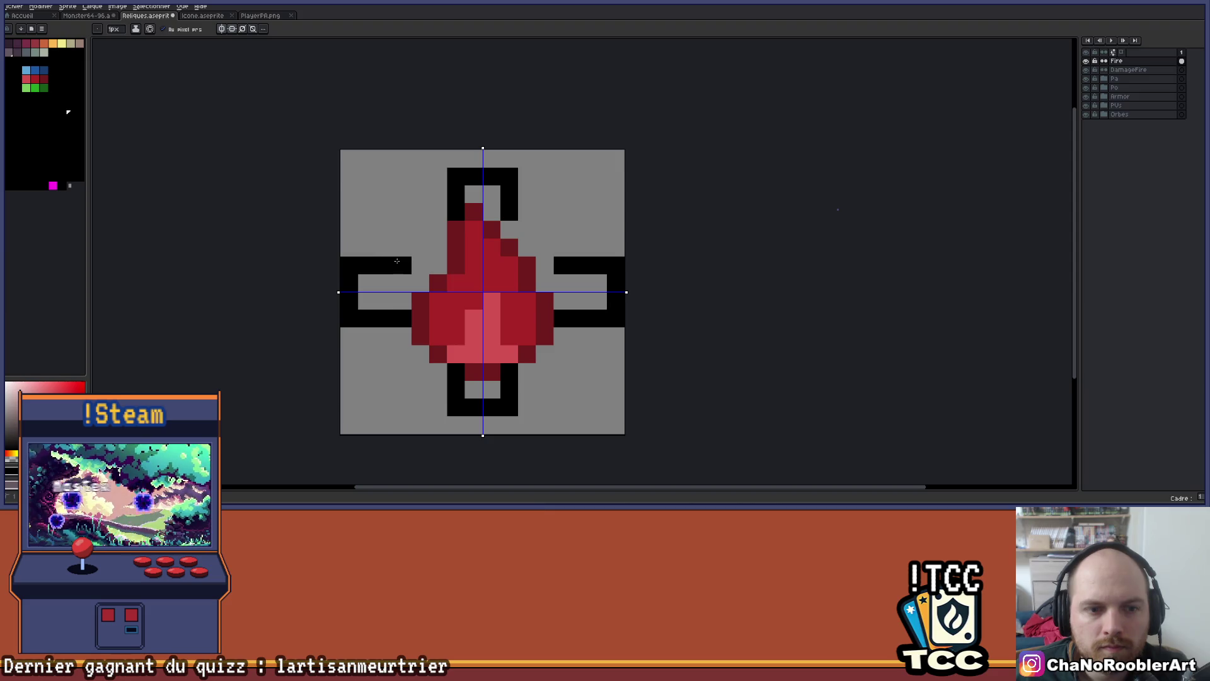
{"action": "left_click", "coordinate": [439, 230]}
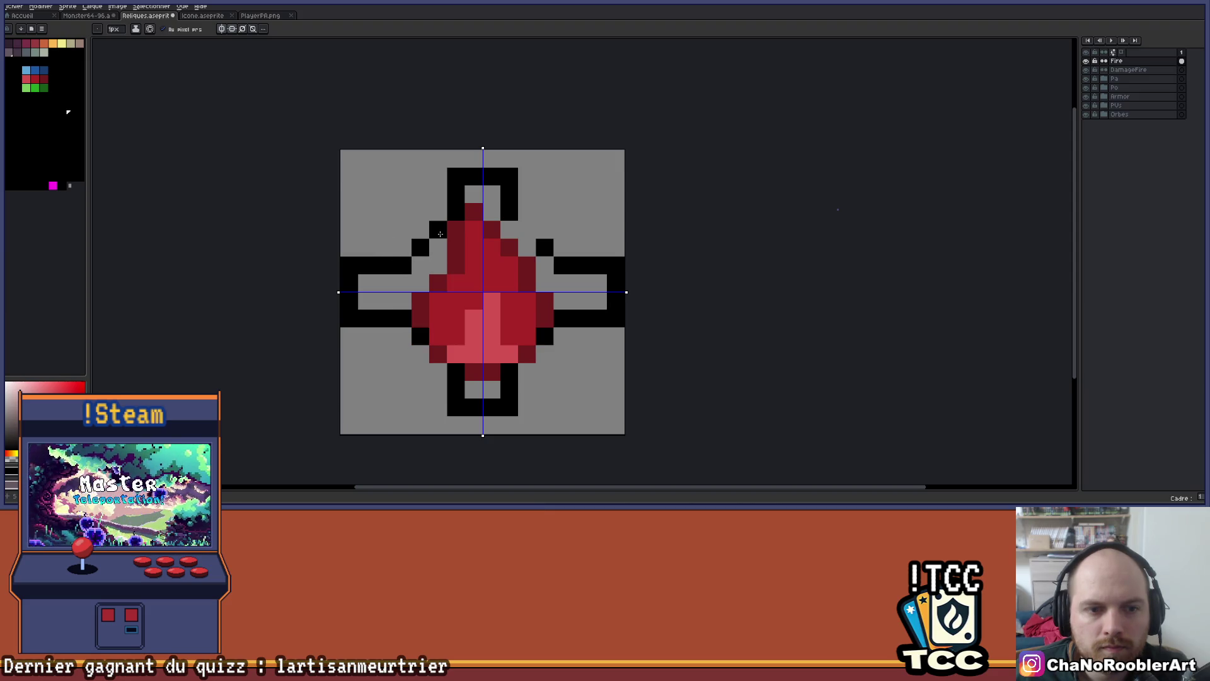
Erase the misplaced diagonal outline pixels, redraw them one step inward, and extend the side arms
{"action": "scroll", "coordinate": [527, 214], "scroll_direction": "down", "scroll_amount": 2}
{"action": "left_click_drag", "start_coordinate": [552, 212], "coordinate": [538, 218]}
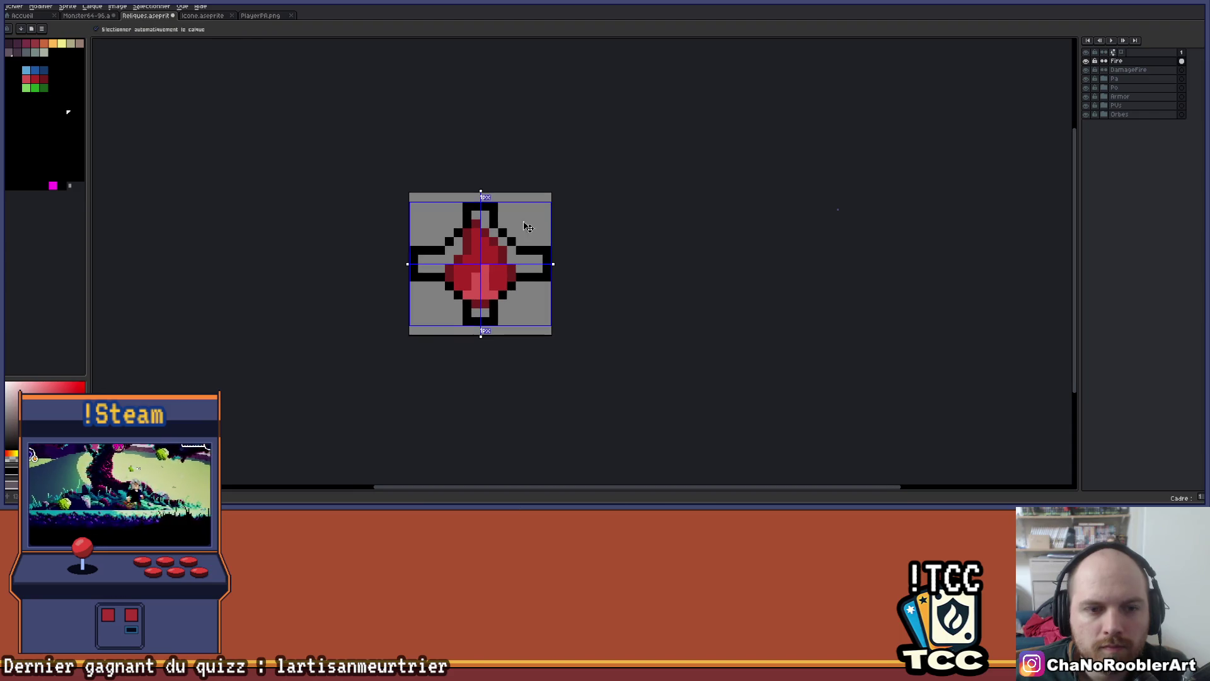
{"action": "right_click", "coordinate": [468, 229]}
{"action": "scroll", "coordinate": [470, 239], "scroll_direction": "up", "scroll_amount": 3}
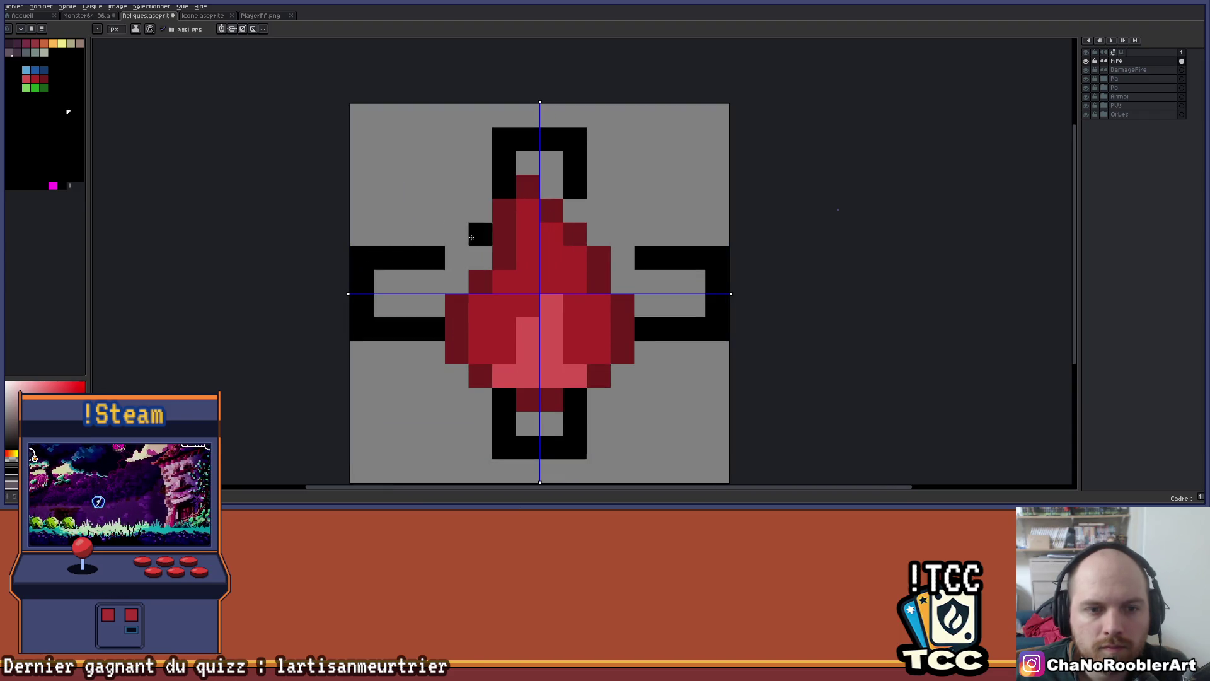
{"action": "right_click", "coordinate": [457, 234]}
{"action": "left_click", "coordinate": [457, 258]}
{"action": "left_click", "coordinate": [479, 234]}
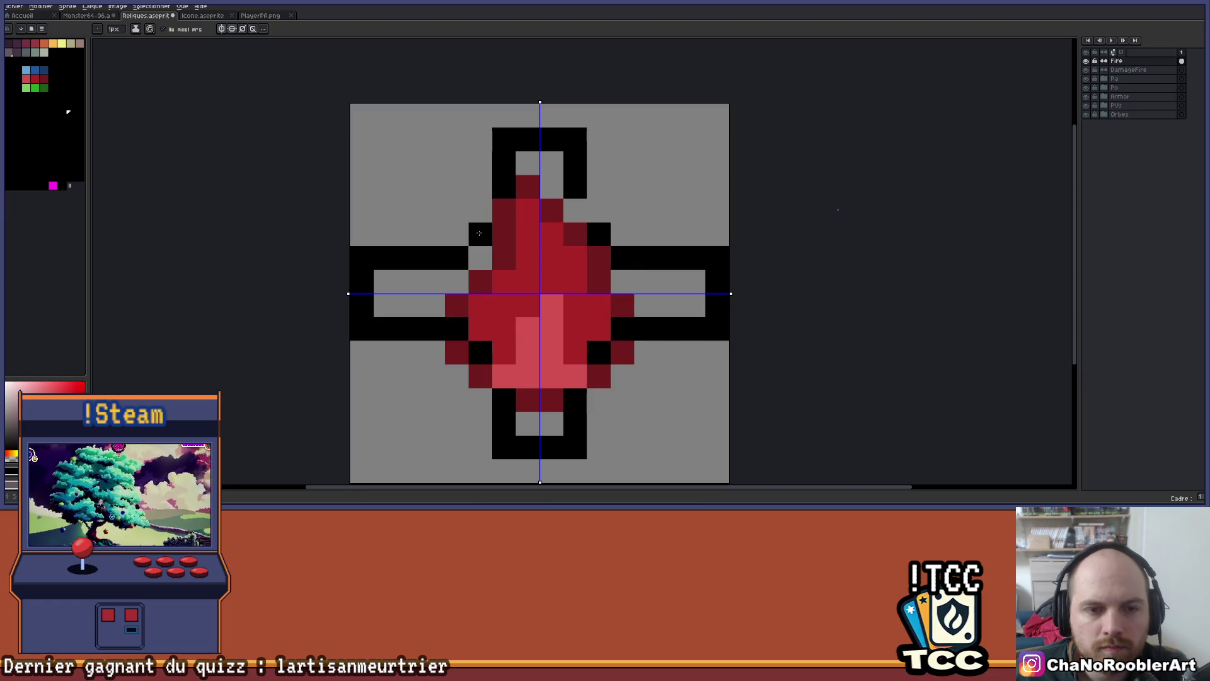
Erase the stray top-right corner pixel of the outline
{"action": "mouse_move", "coordinate": [622, 139]}
{"action": "left_mouse_down"}
{"action": "mouse_move", "coordinate": [577, 178]}
{"action": "mouse_move", "coordinate": [578, 222]}
{"action": "mouse_move", "coordinate": [562, 227]}
{"action": "left_mouse_up"}
{"action": "scroll", "coordinate": [587, 217], "scroll_direction": "down", "scroll_amount": 3}
{"action": "scroll", "coordinate": [558, 229], "scroll_direction": "up", "scroll_amount": 2}
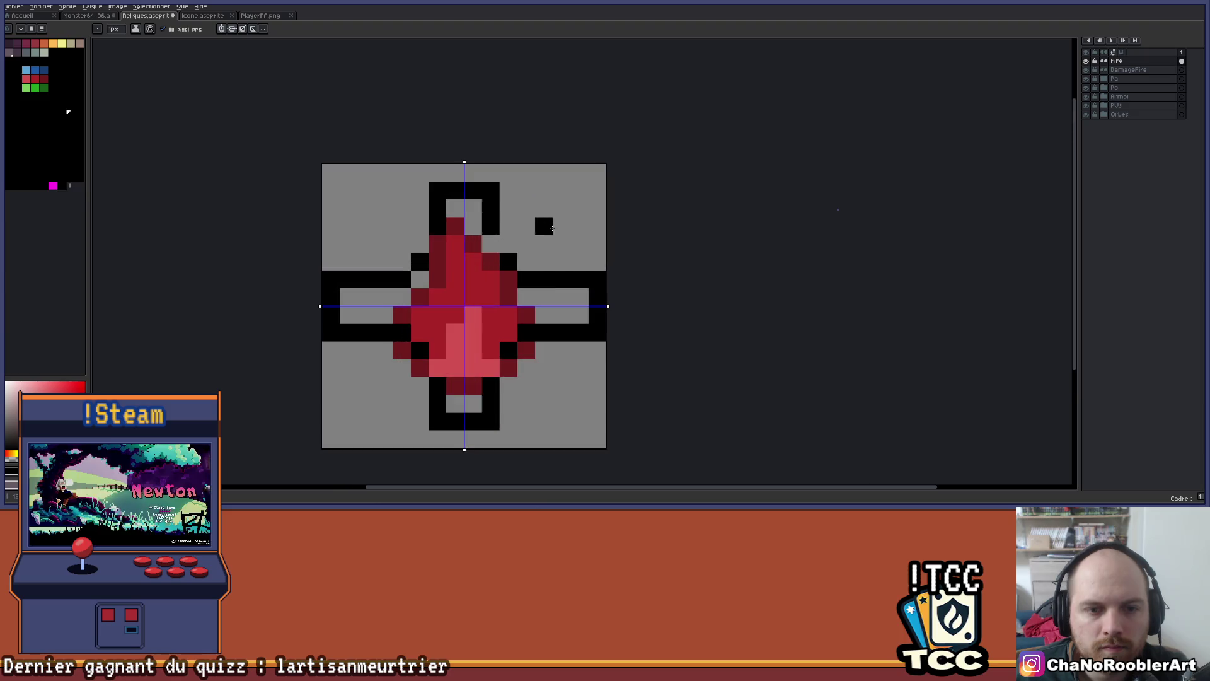
{"action": "left_click_drag", "start_coordinate": [486, 174], "coordinate": [514, 146]}
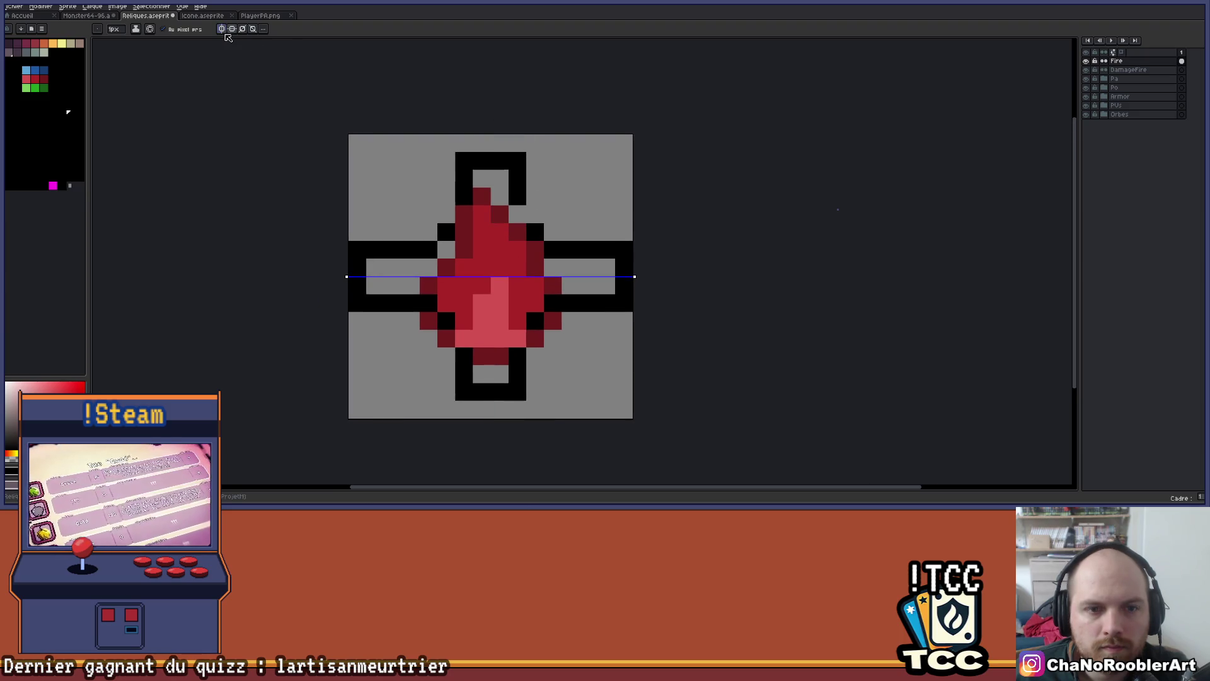
{"action": "scroll", "coordinate": [566, 189], "scroll_direction": "down", "scroll_amount": 2}
{"action": "scroll", "coordinate": [559, 194], "scroll_direction": "up", "scroll_amount": 2}
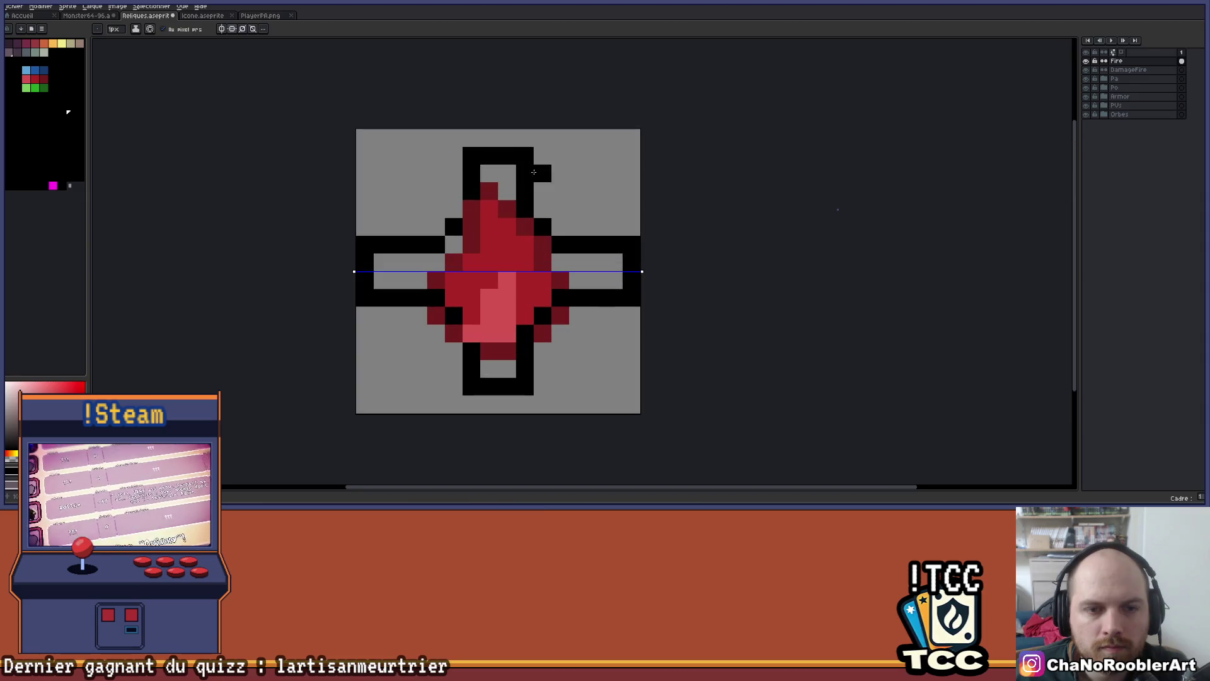
{"action": "key", "text": "e"}
{"action": "left_click", "coordinate": [525, 156]}
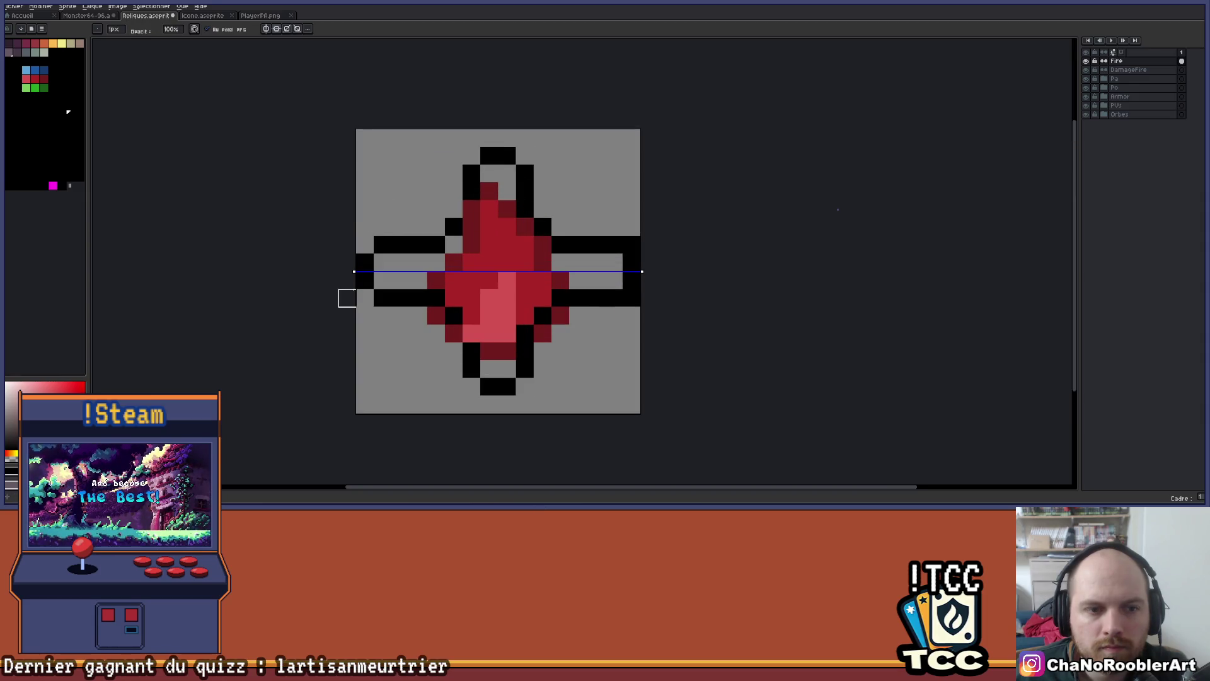
Try black outline pixels beside the drop's lower edge, then undo them
{"action": "scroll", "coordinate": [416, 375], "scroll_direction": "down", "scroll_amount": 3}
{"action": "left_click_drag", "start_coordinate": [428, 355], "coordinate": [444, 323]}
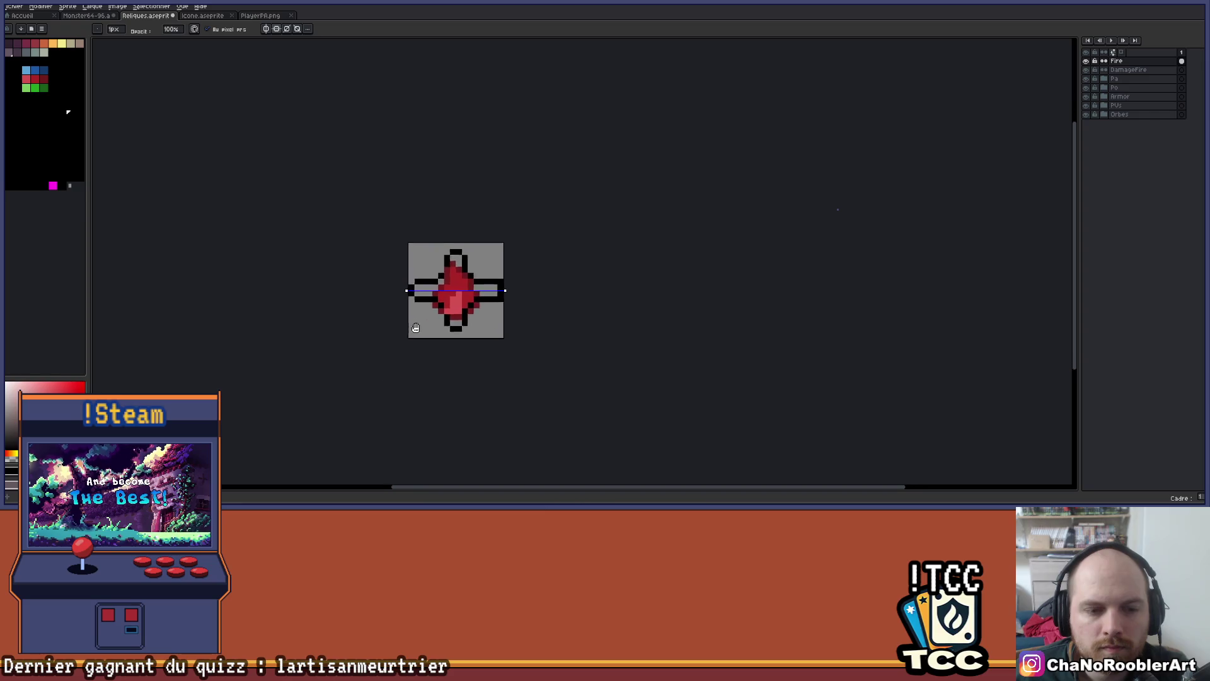
{"action": "scroll", "coordinate": [432, 300], "scroll_direction": "up", "scroll_amount": 2}
{"action": "scroll", "coordinate": [438, 300], "scroll_direction": "up", "scroll_amount": 1}
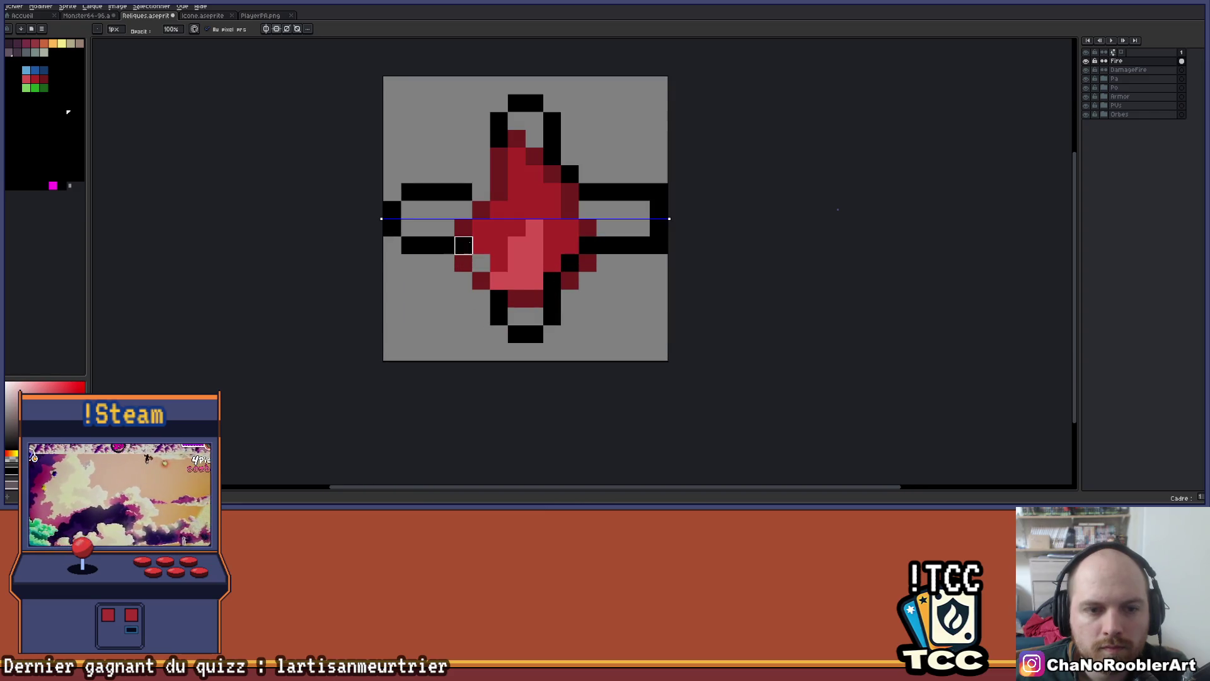
{"action": "key", "text": "b"}
{"action": "left_click", "coordinate": [481, 262]}
{"action": "left_click", "coordinate": [484, 294]}
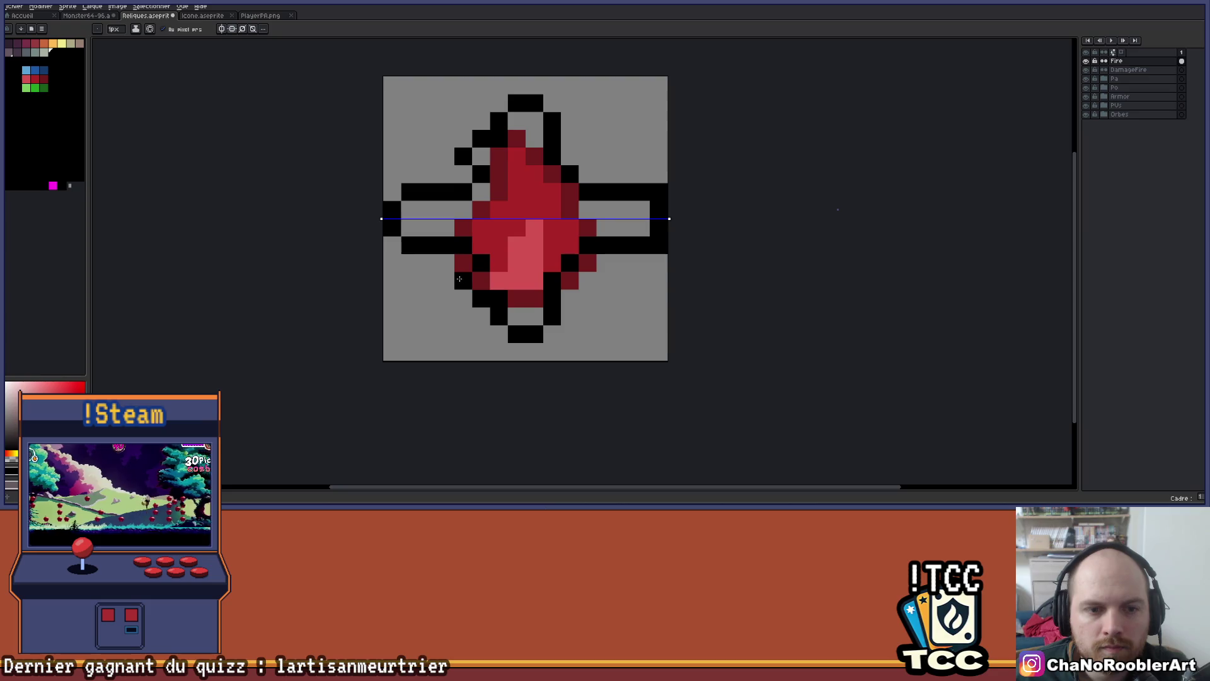
{"action": "key", "text": "ctrl+z"}
{"action": "key", "text": "ctrl+z"}
{"action": "key", "text": "ctrl+z"}
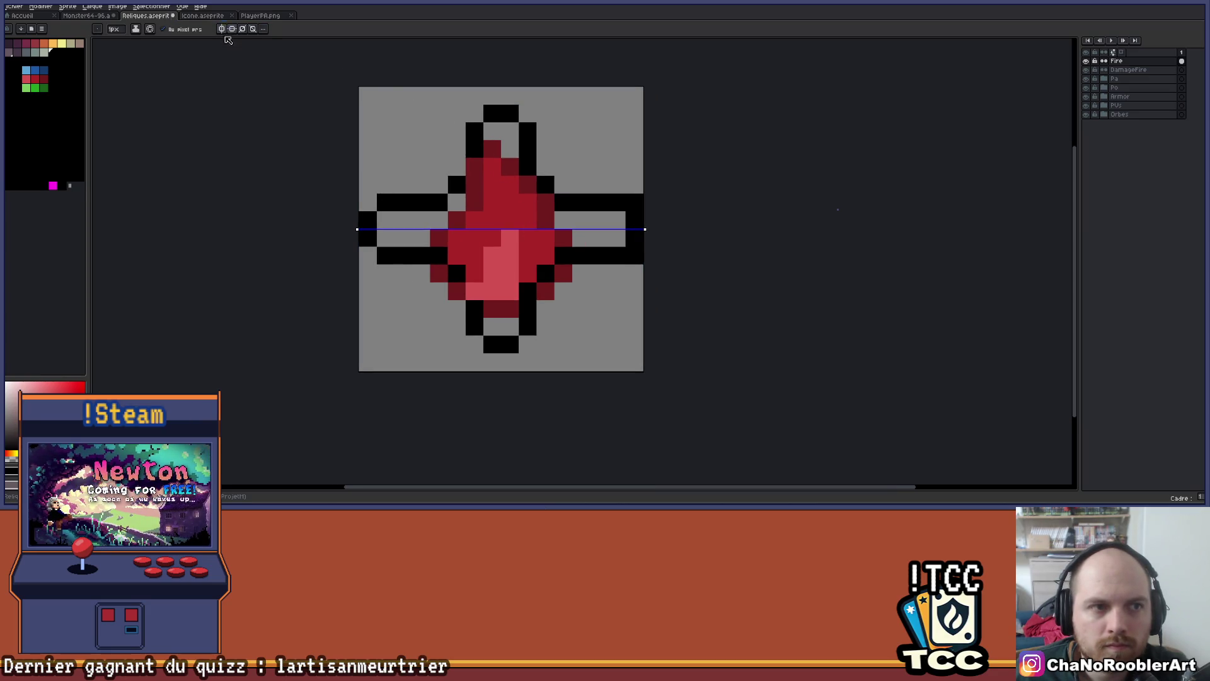
Add a black pixel on the flame's upper-left staircase outline
{"action": "scroll", "coordinate": [500, 162], "scroll_direction": "up", "scroll_amount": 1}
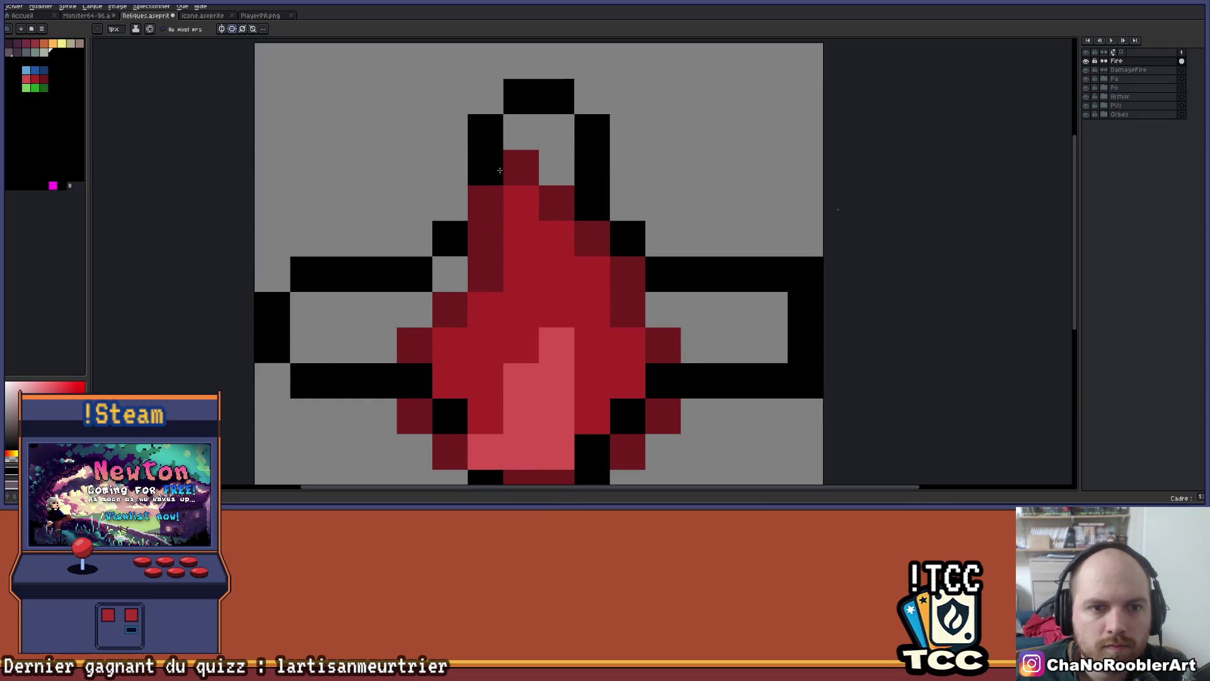
{"action": "left_click", "coordinate": [450, 203]}
{"action": "scroll", "coordinate": [507, 242], "scroll_direction": "down", "scroll_amount": 1}
{"action": "left_click_drag", "start_coordinate": [568, 184], "coordinate": [529, 168]}
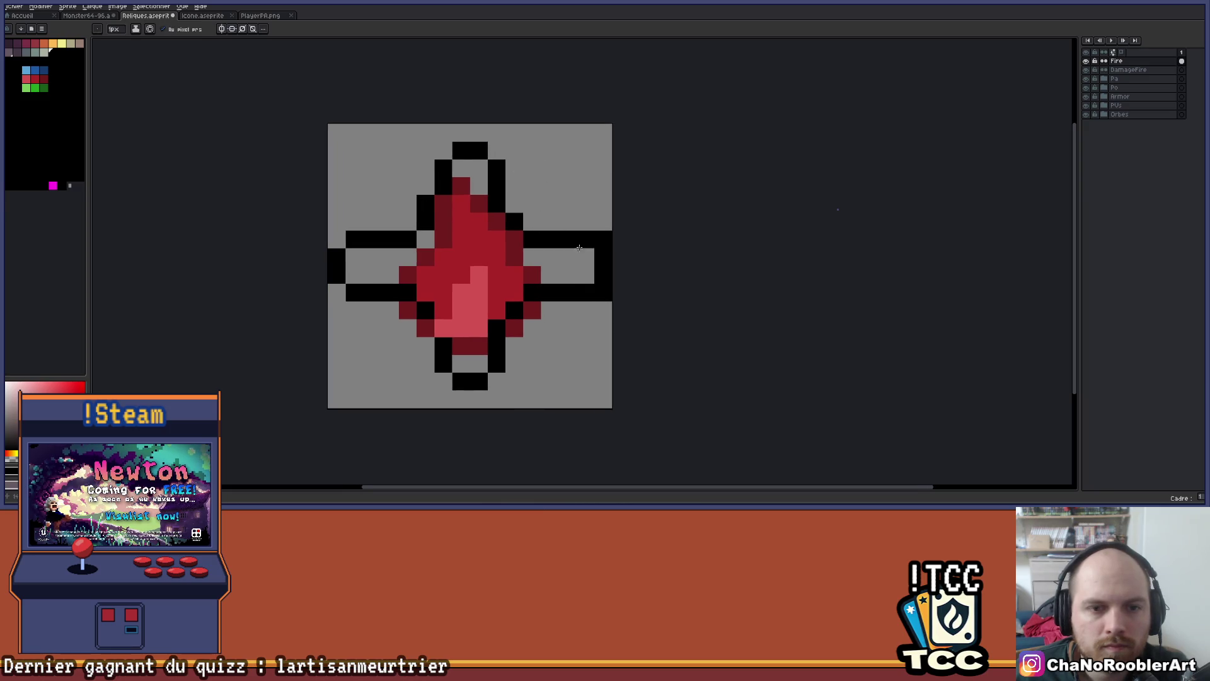
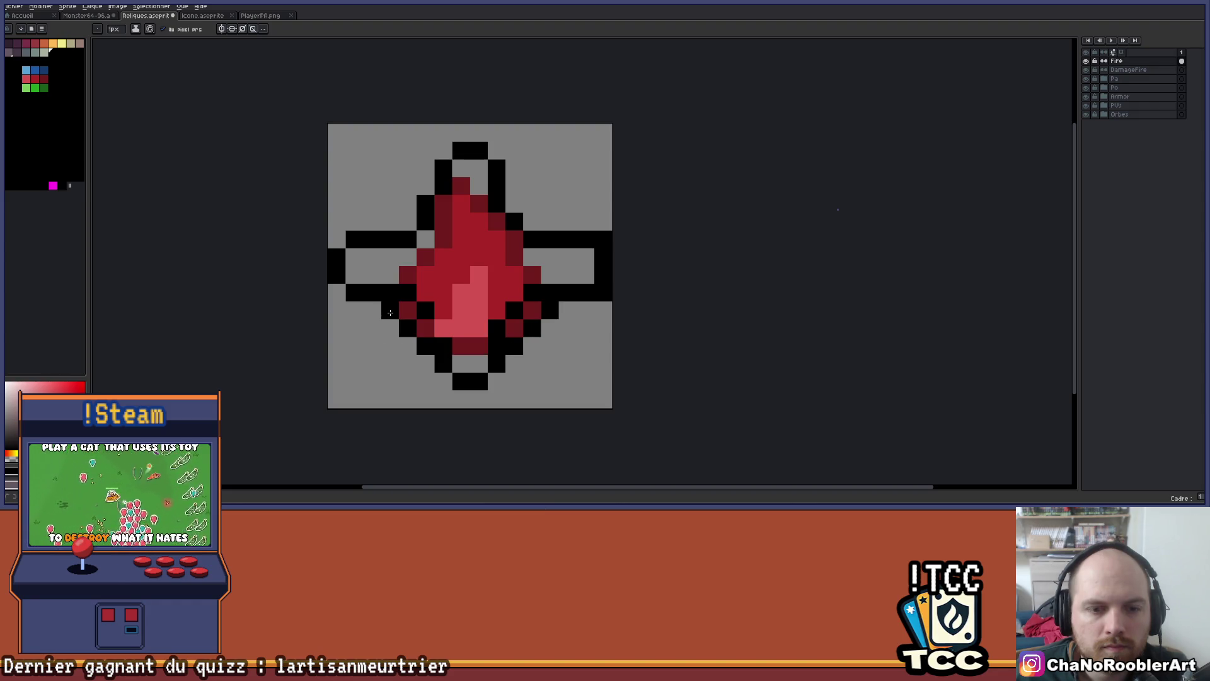
Choose a darker red shade and the pencil, zooming and panning onto the flame icon
{"action": "left_click", "coordinate": [516, 309], "text": "alt"}
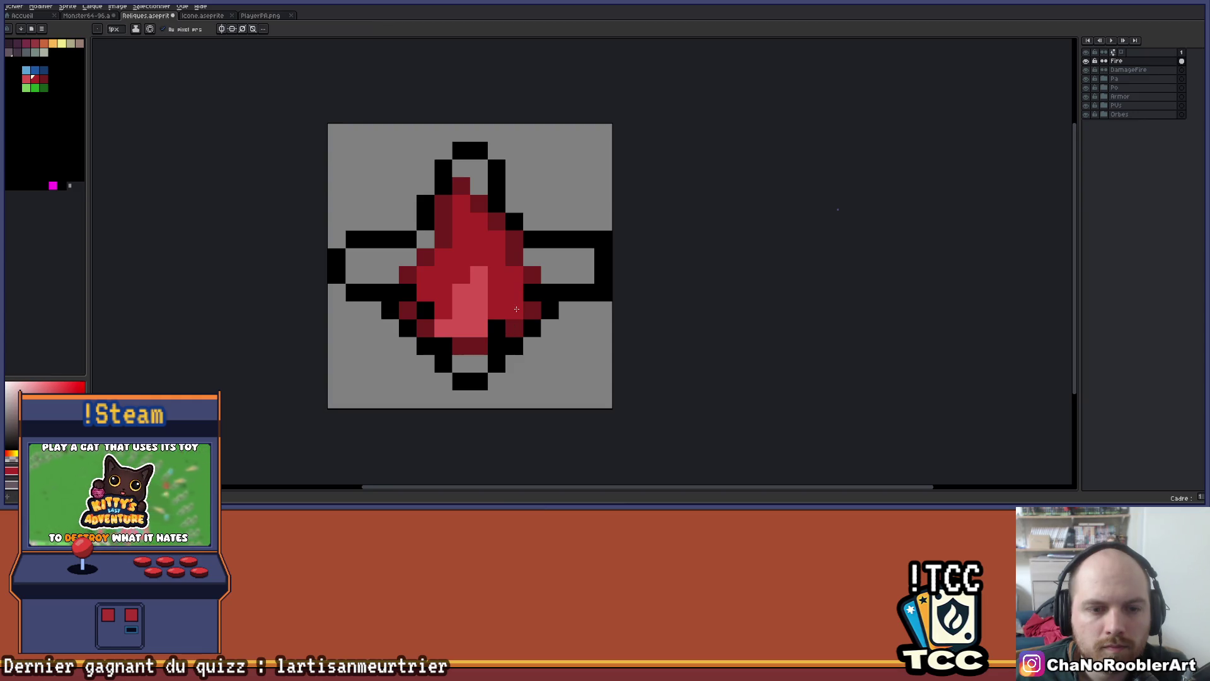
{"action": "left_click", "coordinate": [404, 308], "text": "alt"}
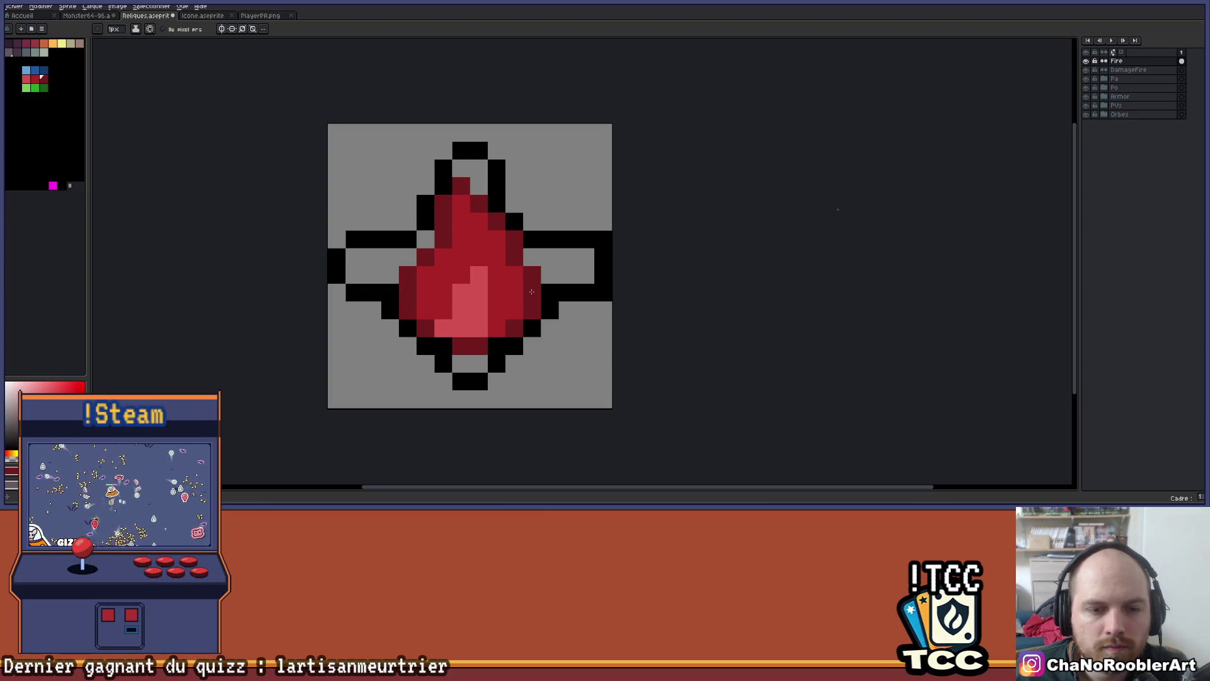
{"action": "scroll", "coordinate": [533, 314], "scroll_direction": "down", "scroll_amount": 2}
{"action": "scroll", "coordinate": [505, 338], "scroll_direction": "up", "scroll_amount": 3}
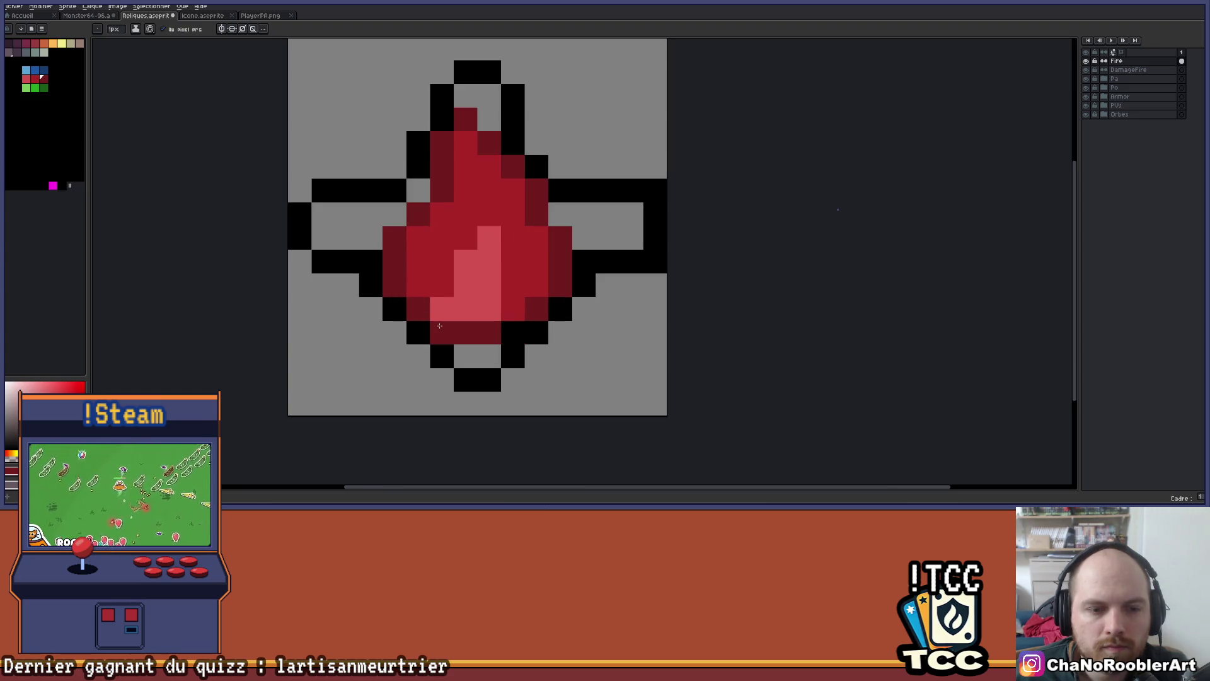
{"action": "scroll", "coordinate": [532, 272], "scroll_direction": "down", "scroll_amount": 2}
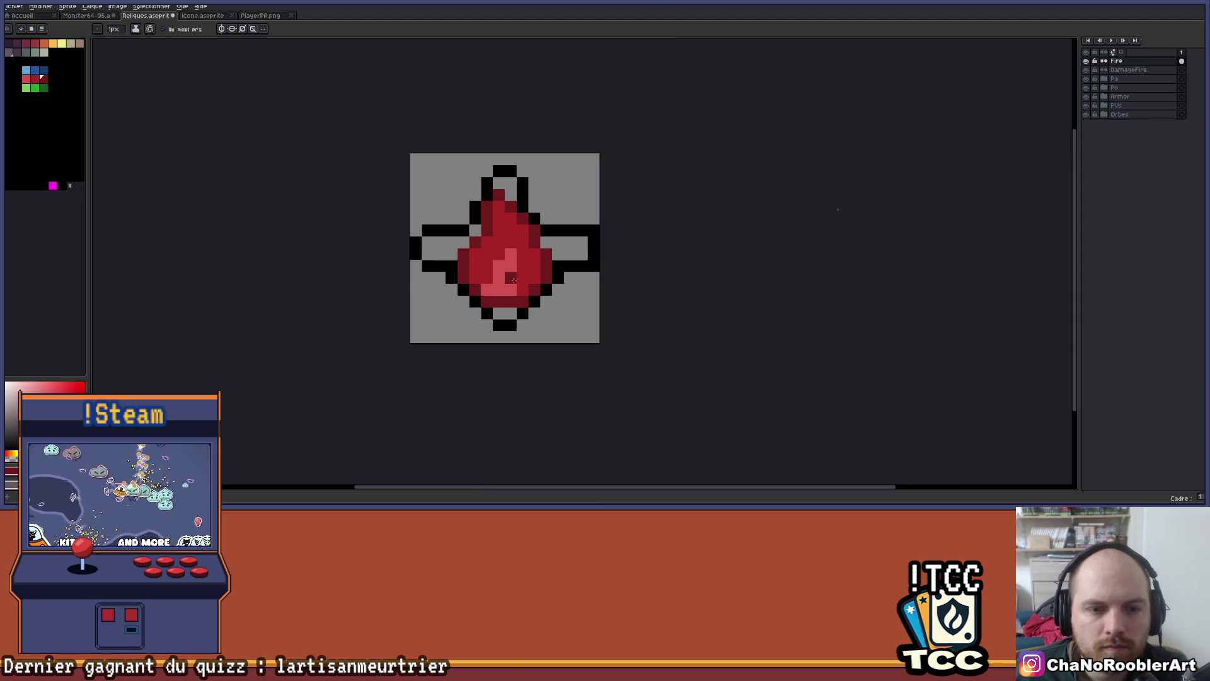
{"action": "scroll", "coordinate": [509, 294], "scroll_direction": "down", "scroll_amount": 2}
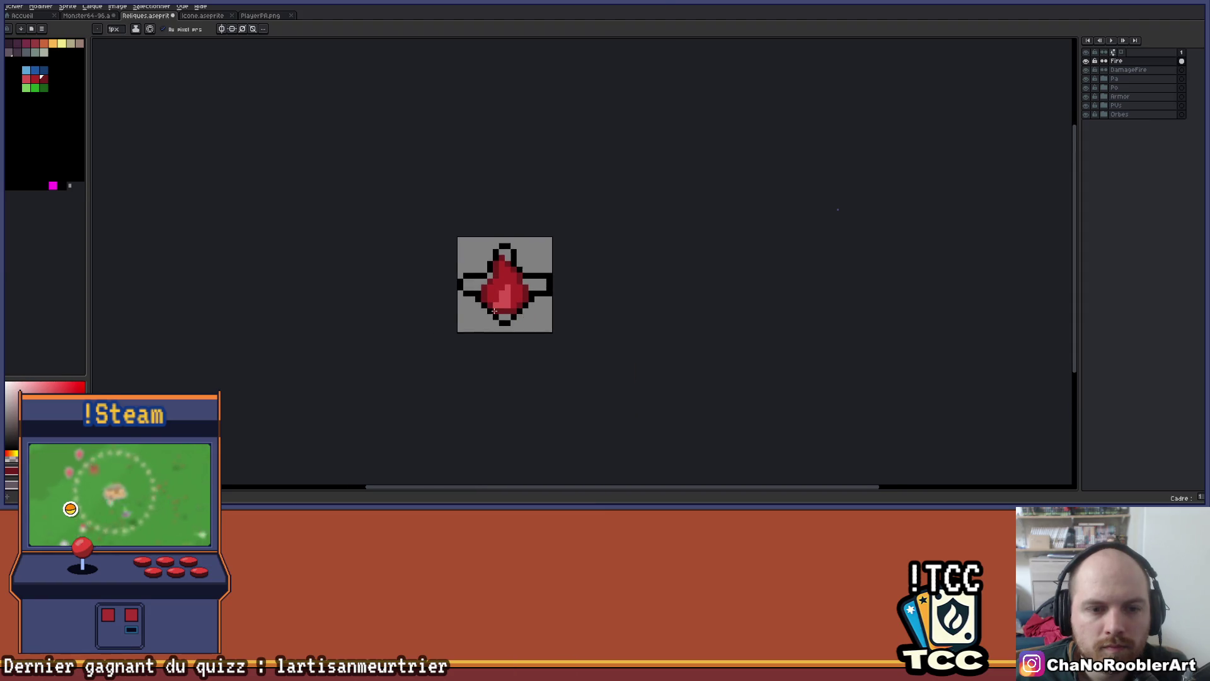
{"action": "scroll", "coordinate": [487, 291], "scroll_direction": "up", "scroll_amount": 2}
{"action": "scroll", "coordinate": [426, 289], "scroll_direction": "down", "scroll_amount": 2}
{"action": "scroll", "coordinate": [426, 289], "scroll_direction": "up", "scroll_amount": 2}
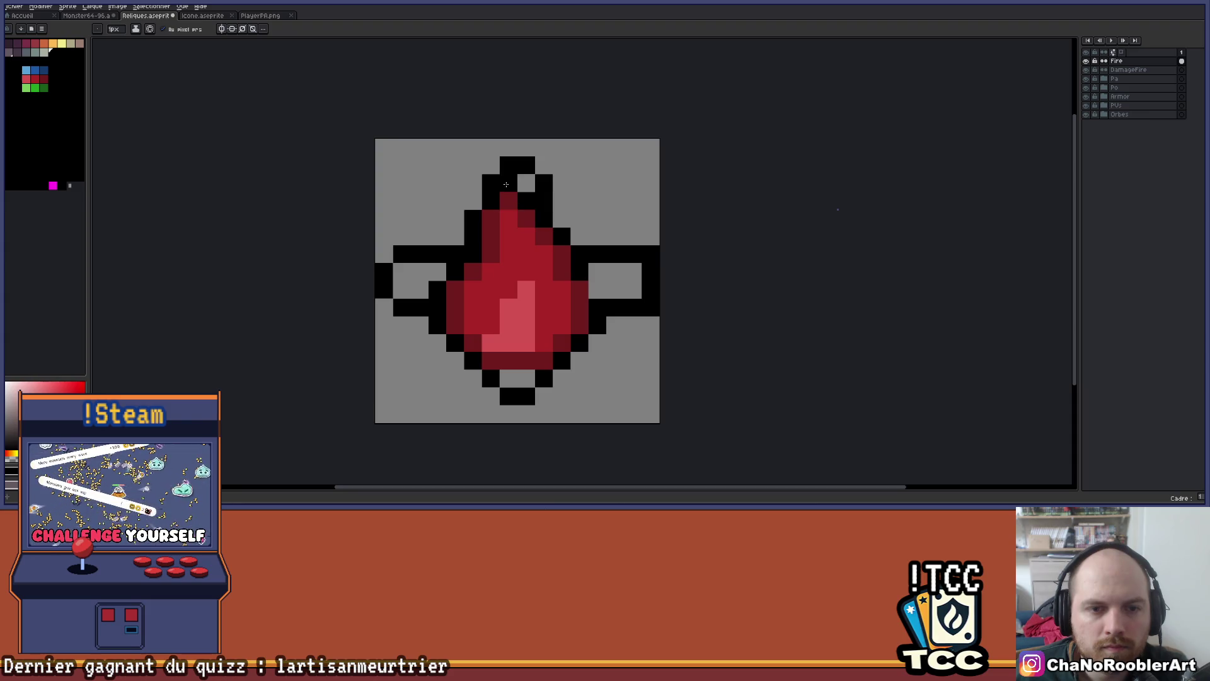
{"action": "scroll", "coordinate": [548, 191], "scroll_direction": "down", "scroll_amount": 2}
{"action": "left_click_drag", "start_coordinate": [605, 199], "coordinate": [557, 216]}
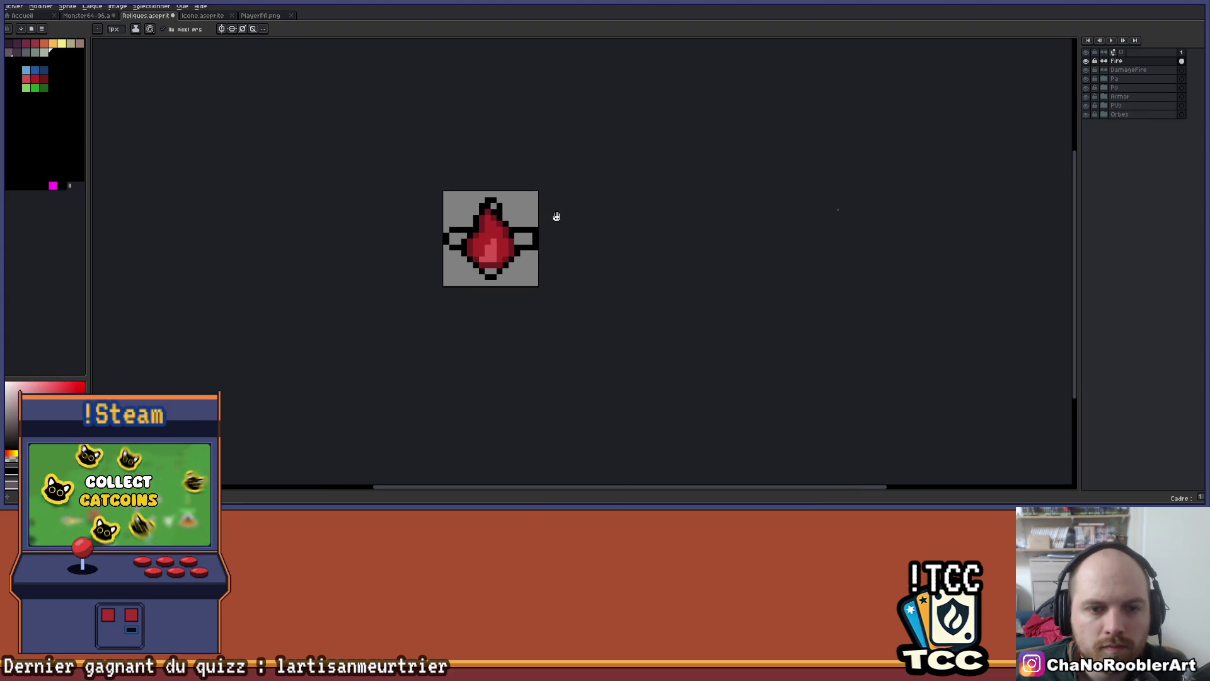
{"action": "scroll", "coordinate": [552, 217], "scroll_direction": "up", "scroll_amount": 3}
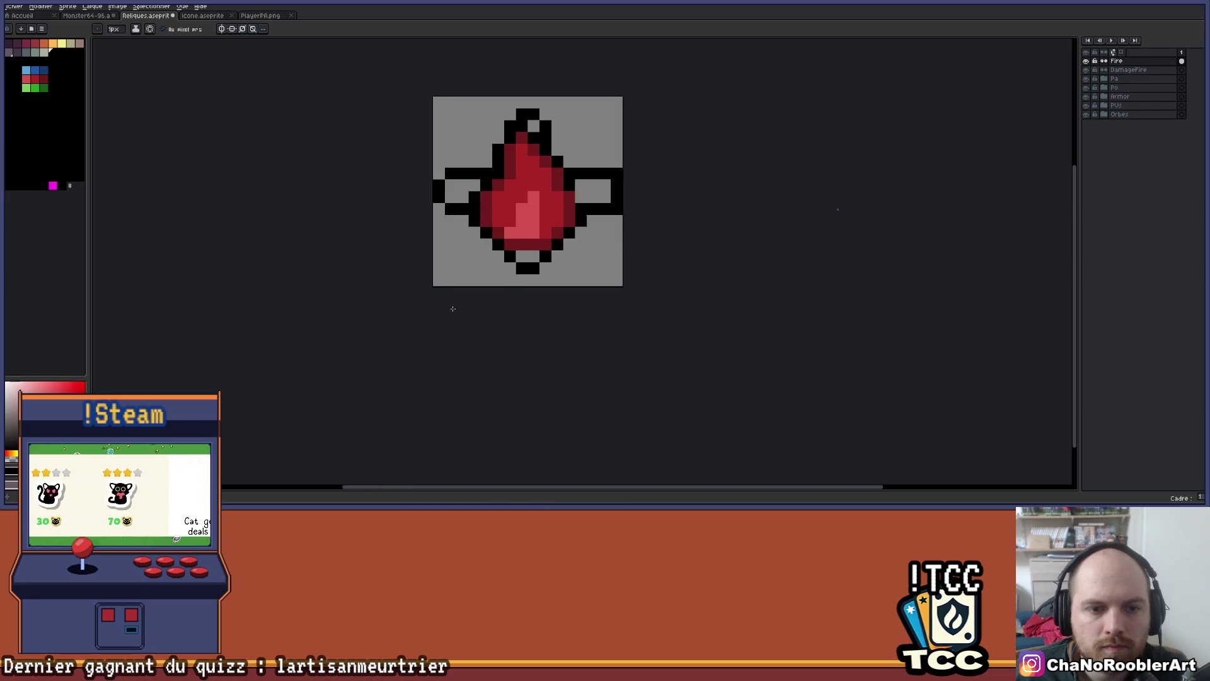
{"action": "scroll", "coordinate": [530, 208], "scroll_direction": "down", "scroll_amount": 2}
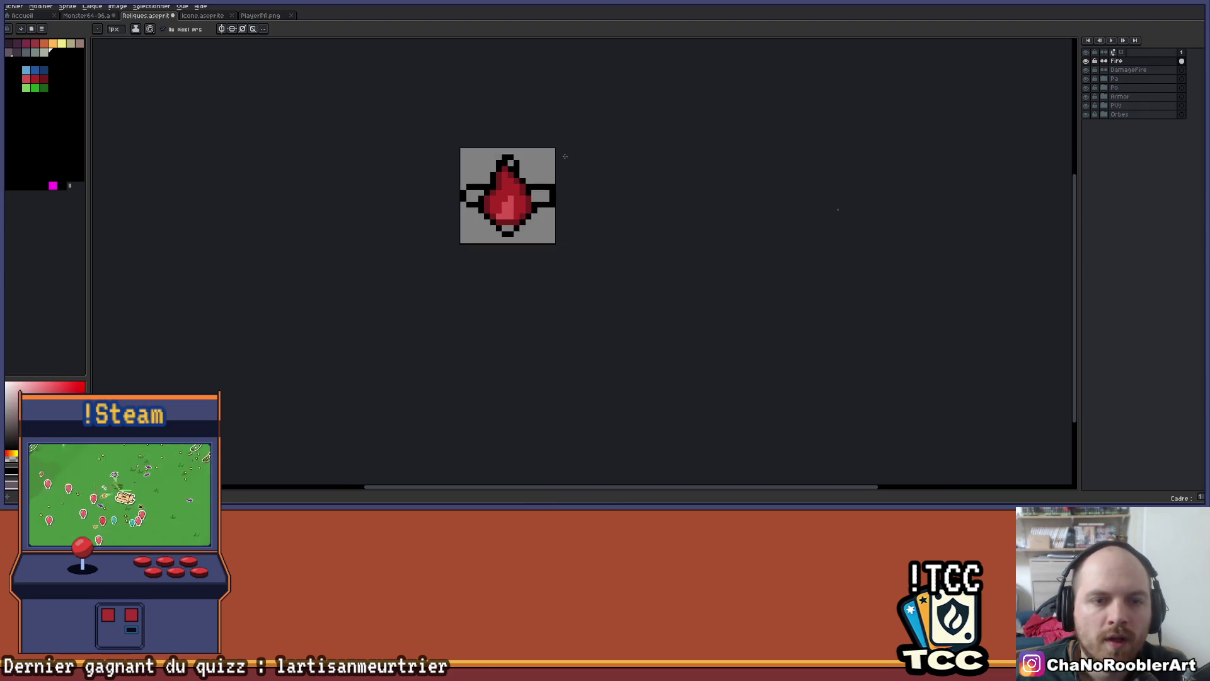
{"action": "scroll", "coordinate": [552, 195], "scroll_direction": "up", "scroll_amount": 2}
{"action": "key", "text": "b"}
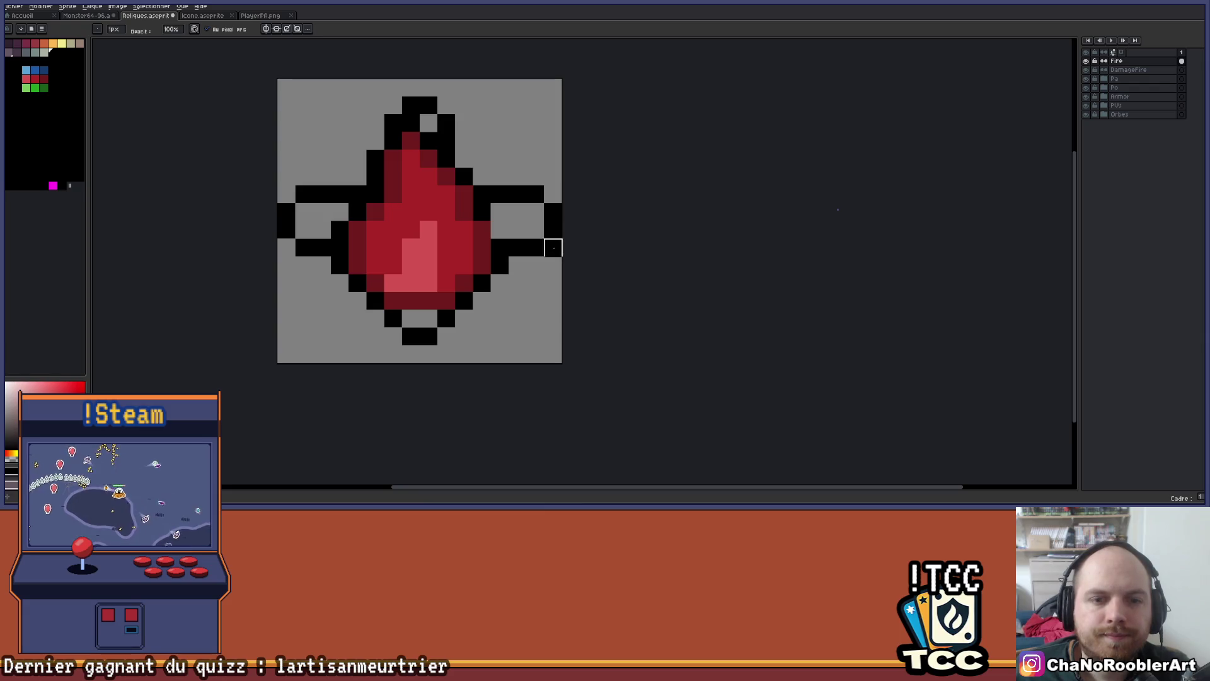
{"action": "scroll", "coordinate": [553, 248], "scroll_direction": "down", "scroll_amount": 3}
{"action": "scroll", "coordinate": [523, 261], "scroll_direction": "up", "scroll_amount": 4}
{"action": "mouse_move", "coordinate": [523, 261]}
{"action": "left_mouse_down"}
{"action": "mouse_move", "coordinate": [567, 319]}
{"action": "mouse_move", "coordinate": [597, 313]}
{"action": "left_mouse_up"}
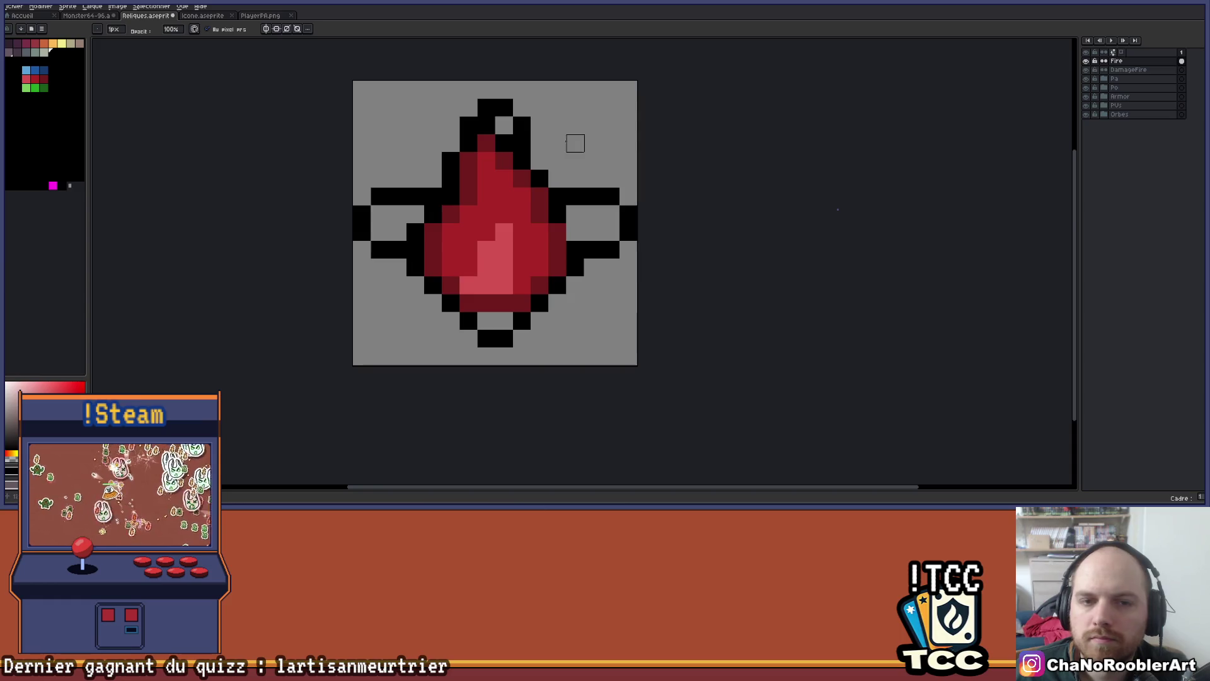
{"action": "left_click_drag", "start_coordinate": [540, 160], "coordinate": [522, 181]}
Fill the grey gaps in the left arm, right arm and bottom tip with orange
{"action": "left_click", "coordinate": [45, 44]}
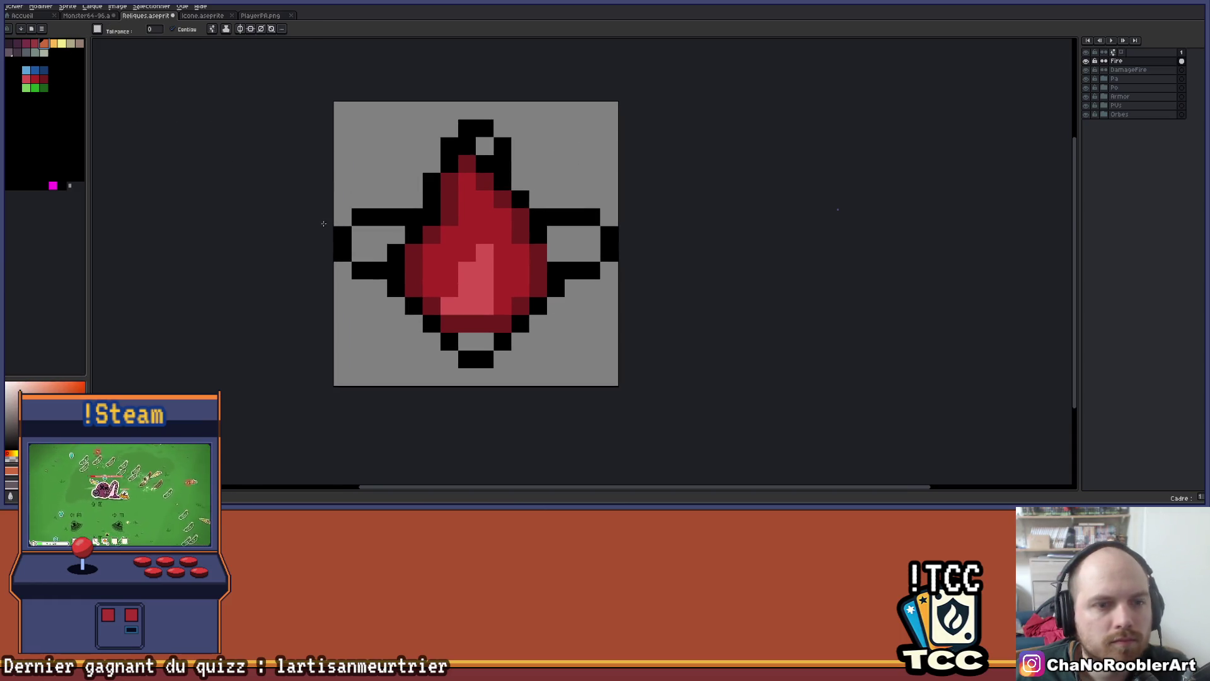
{"action": "key", "text": "g"}
{"action": "left_click", "coordinate": [383, 251]}
{"action": "key", "text": "ctrl+z"}
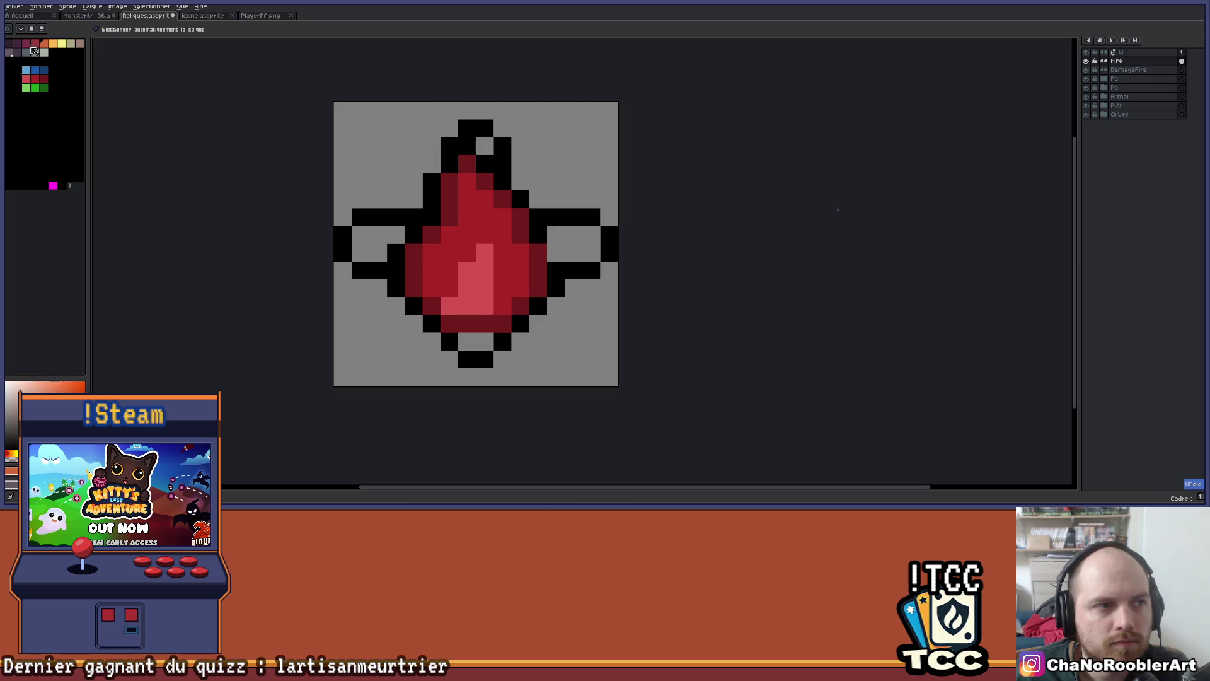
{"action": "left_click", "coordinate": [360, 250]}
{"action": "left_click", "coordinate": [586, 249]}
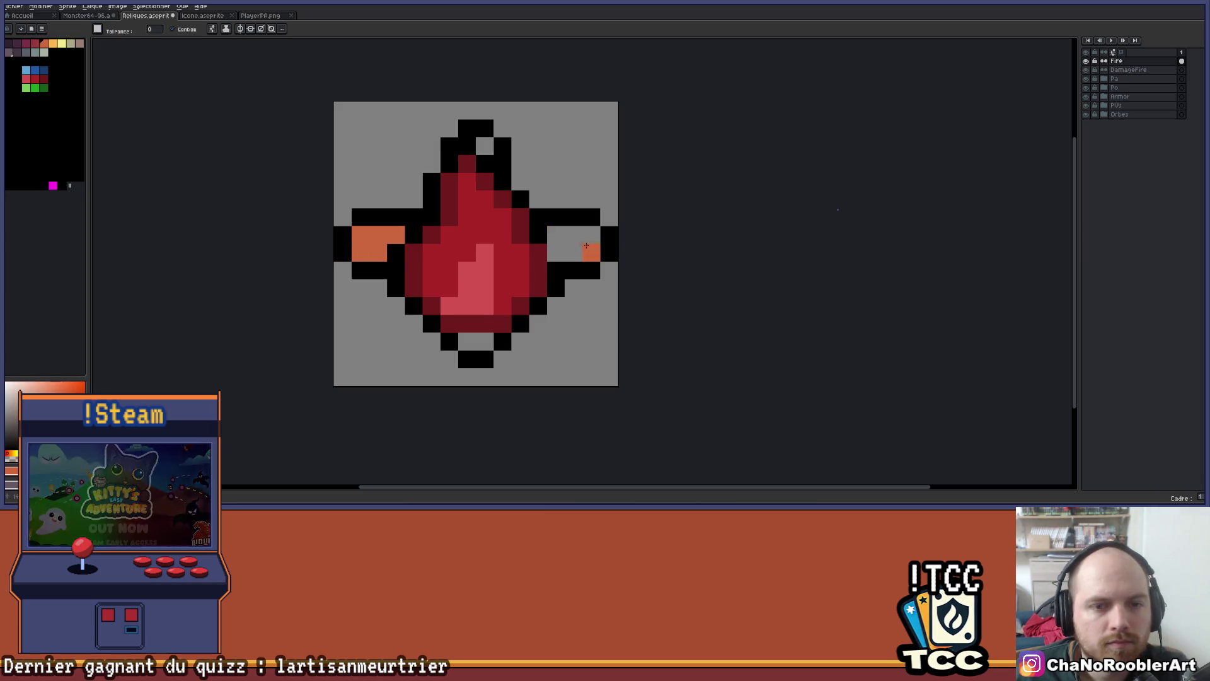
{"action": "left_click", "coordinate": [476, 341]}
{"action": "scroll", "coordinate": [542, 143], "scroll_direction": "down", "scroll_amount": 2}
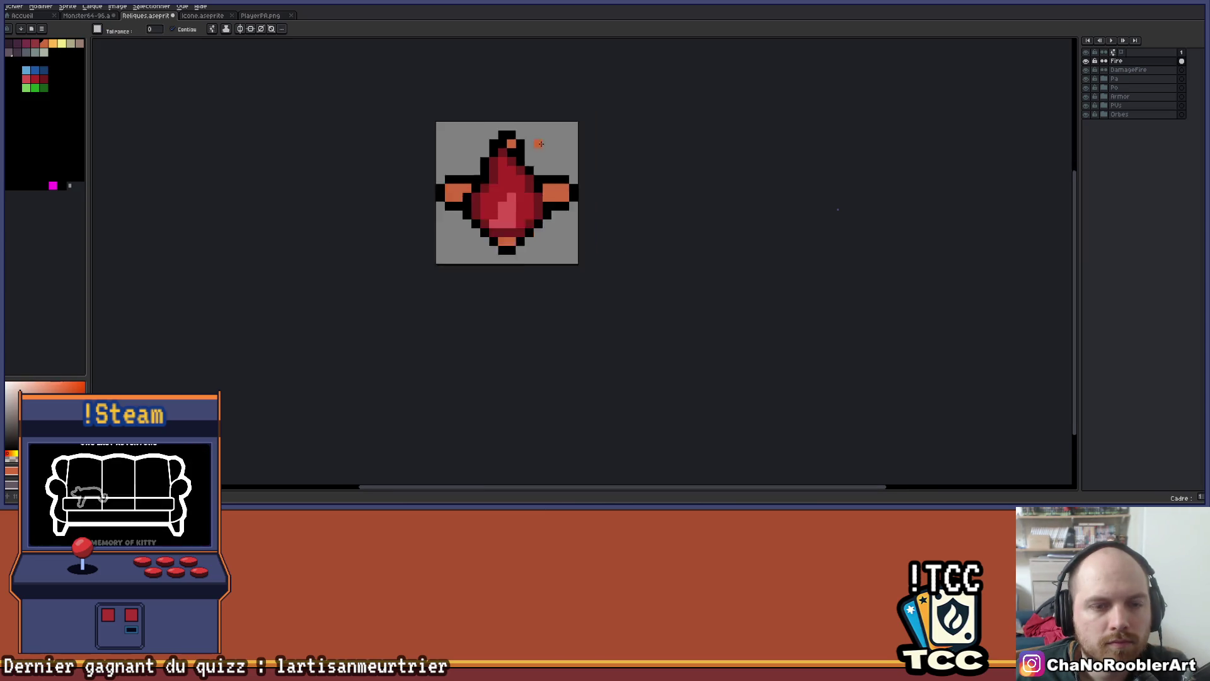
{"action": "scroll", "coordinate": [548, 158], "scroll_direction": "up", "scroll_amount": 2}
Sample a dark colour from the icon and paint a pixel dark near the right arm
{"action": "key", "text": "i"}
{"action": "left_click", "coordinate": [537, 217]}
{"action": "key", "text": "b"}
{"action": "left_click", "coordinate": [543, 218]}
{"action": "scroll", "coordinate": [543, 218], "scroll_direction": "down", "scroll_amount": 3}
{"action": "left_click_drag", "start_coordinate": [578, 155], "coordinate": [530, 194]}
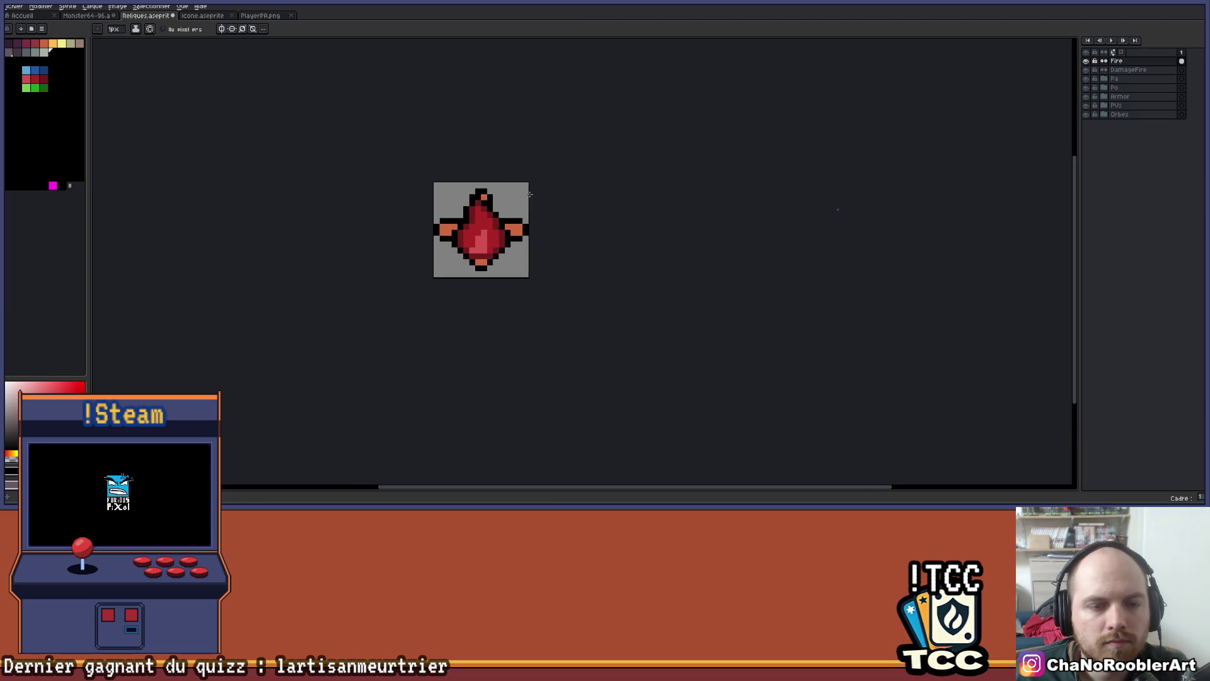
{"action": "scroll", "coordinate": [526, 193], "scroll_direction": "up", "scroll_amount": 2}
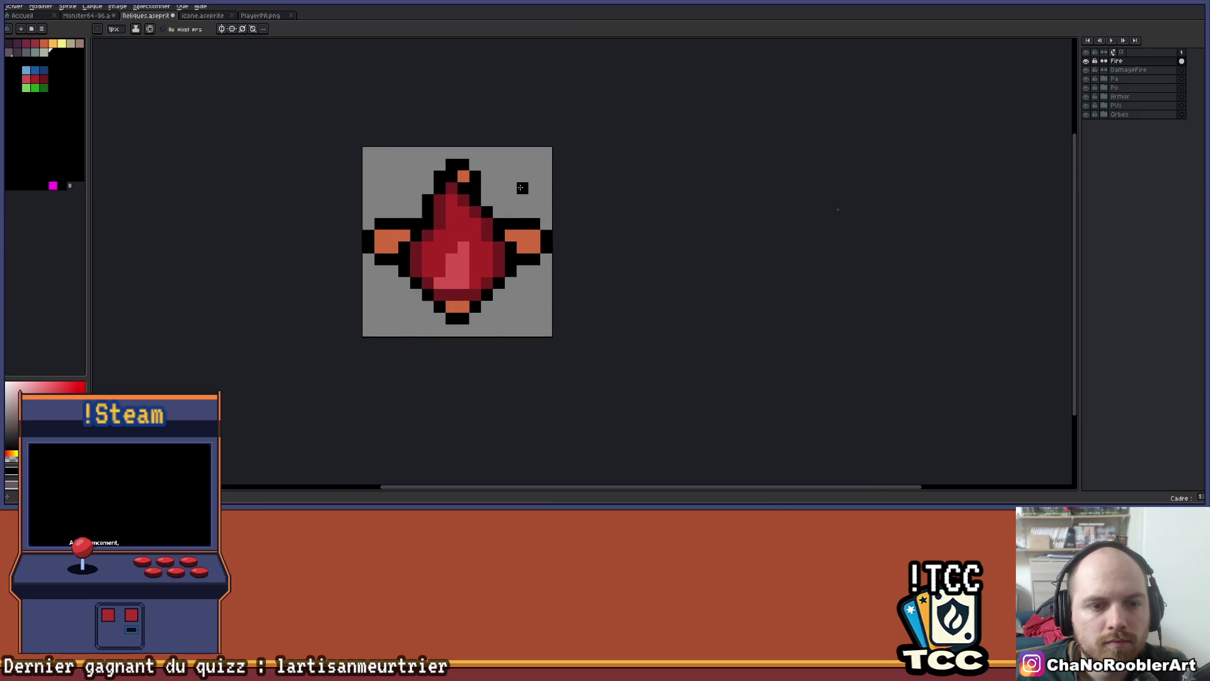
{"action": "scroll", "coordinate": [520, 187], "scroll_direction": "down", "scroll_amount": 2}
{"action": "scroll", "coordinate": [534, 208], "scroll_direction": "up", "scroll_amount": 3}
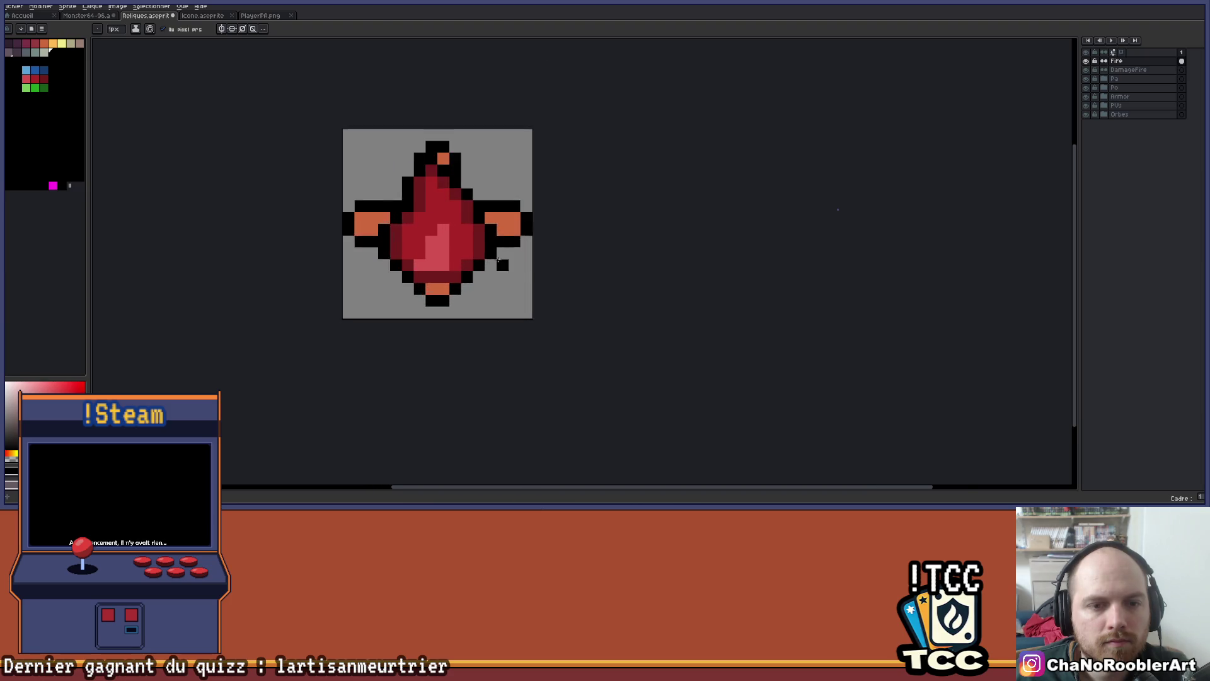
{"action": "scroll", "coordinate": [451, 310], "scroll_direction": "down", "scroll_amount": 2}
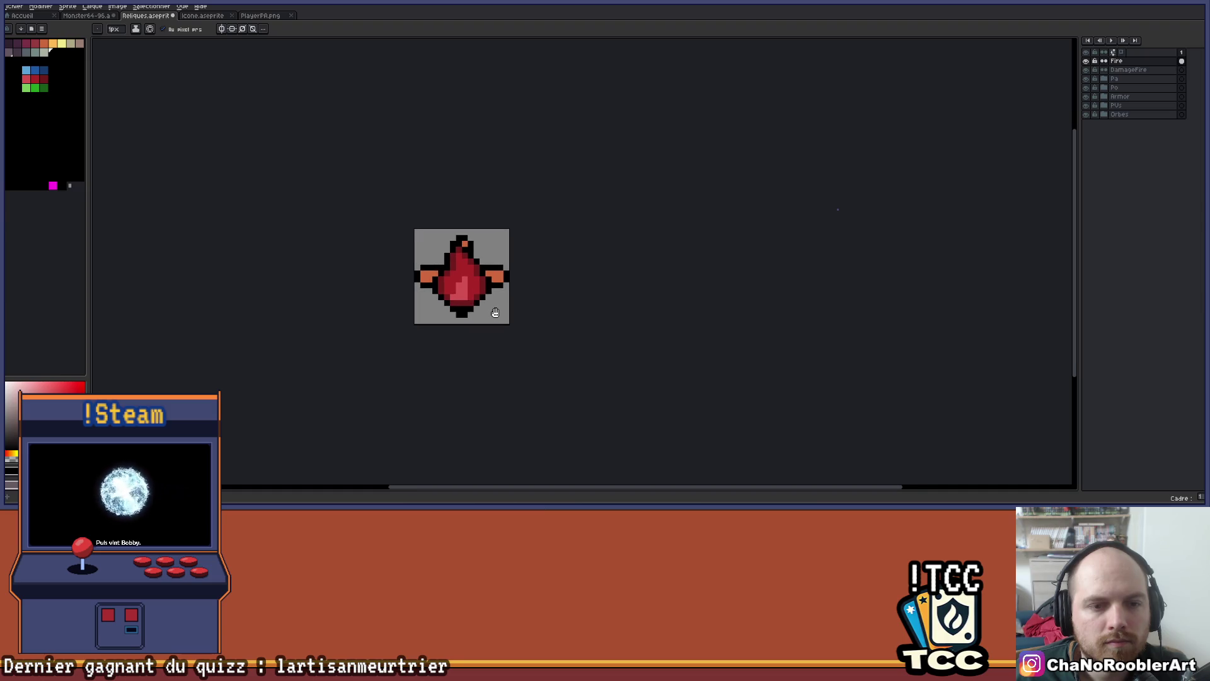
{"action": "scroll", "coordinate": [488, 249], "scroll_direction": "up", "scroll_amount": 2}
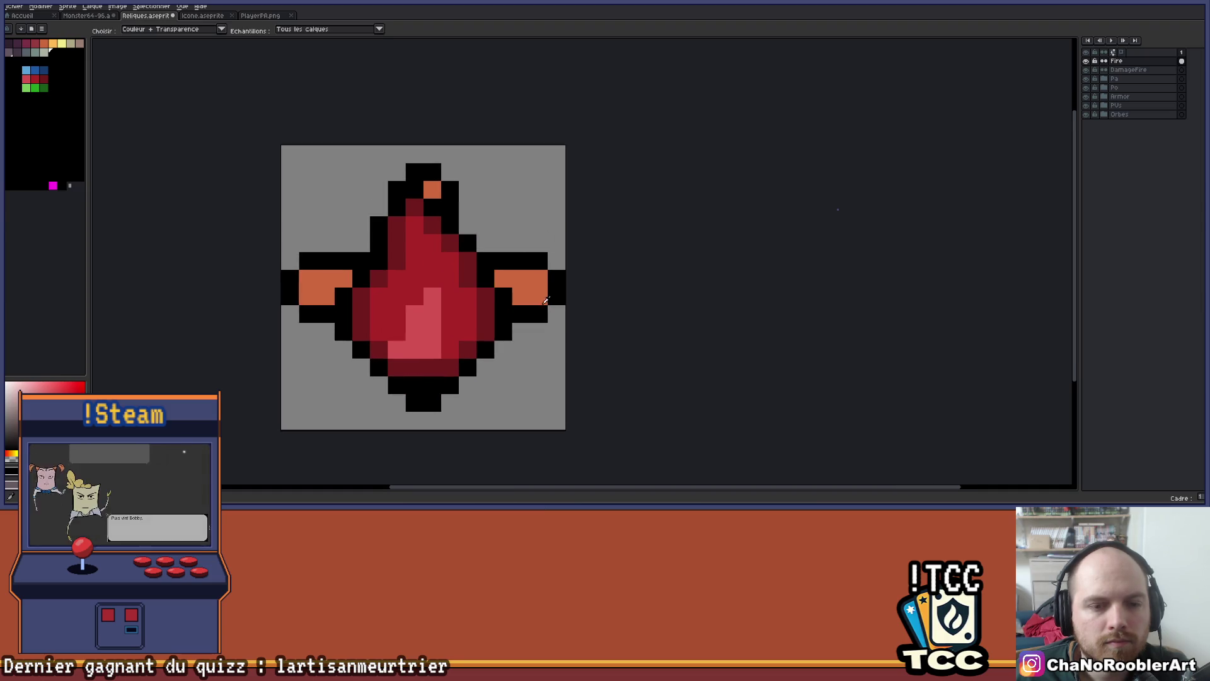
Paint matching purple shading pixels on the right and left orange arms
{"action": "left_click", "coordinate": [44, 44]}
{"action": "left_click", "coordinate": [24, 43]}
{"action": "left_click", "coordinate": [503, 278]}
{"action": "left_click", "coordinate": [520, 296]}
{"action": "left_click", "coordinate": [344, 278]}
{"action": "left_click", "coordinate": [325, 296]}
Paint a black outline pixel above the right arm
{"action": "scroll", "coordinate": [543, 164], "scroll_direction": "down", "scroll_amount": 2}
{"action": "left_click_drag", "start_coordinate": [549, 155], "coordinate": [494, 222]}
{"action": "scroll", "coordinate": [494, 224], "scroll_direction": "down", "scroll_amount": 1}
{"action": "scroll", "coordinate": [494, 234], "scroll_direction": "up", "scroll_amount": 1}
{"action": "scroll", "coordinate": [494, 237], "scroll_direction": "up", "scroll_amount": 2}
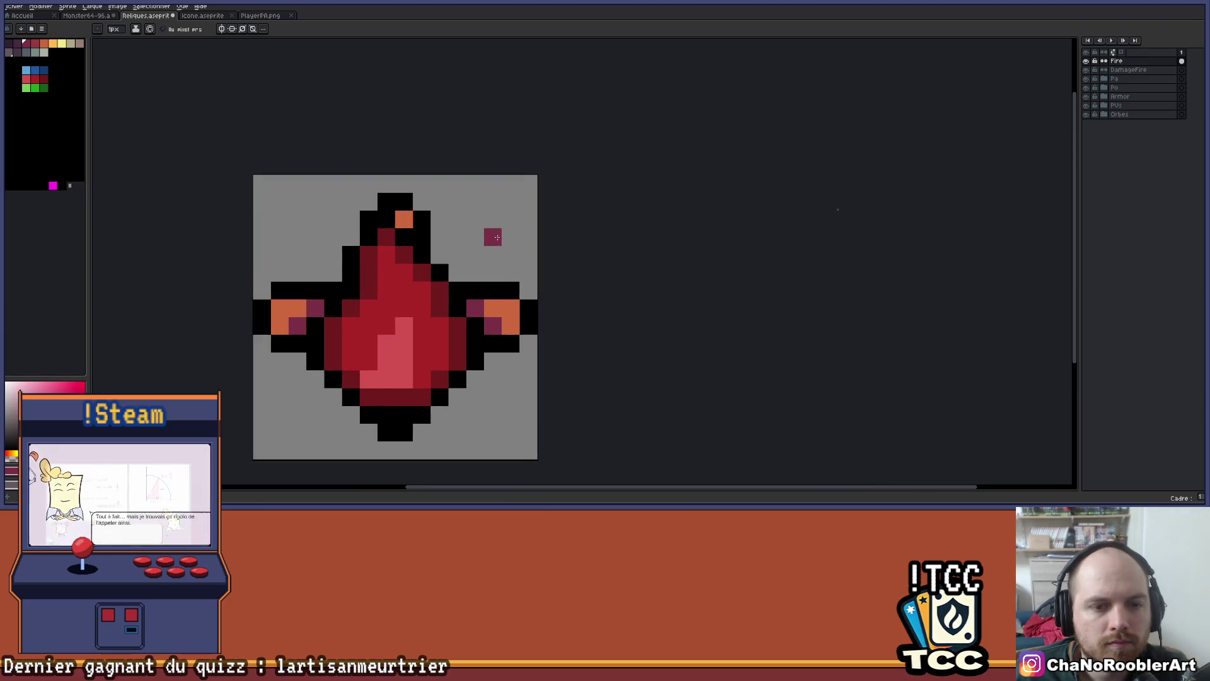
{"action": "left_click", "coordinate": [444, 275], "text": "alt"}
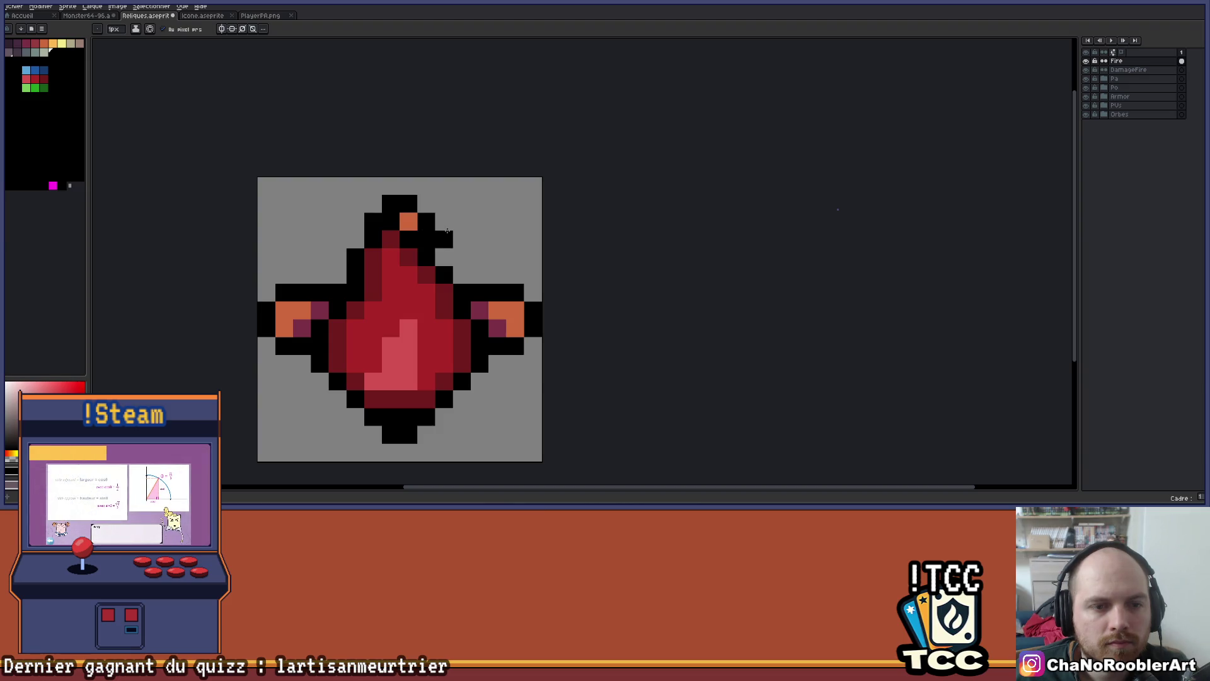
{"action": "left_click", "coordinate": [482, 258]}
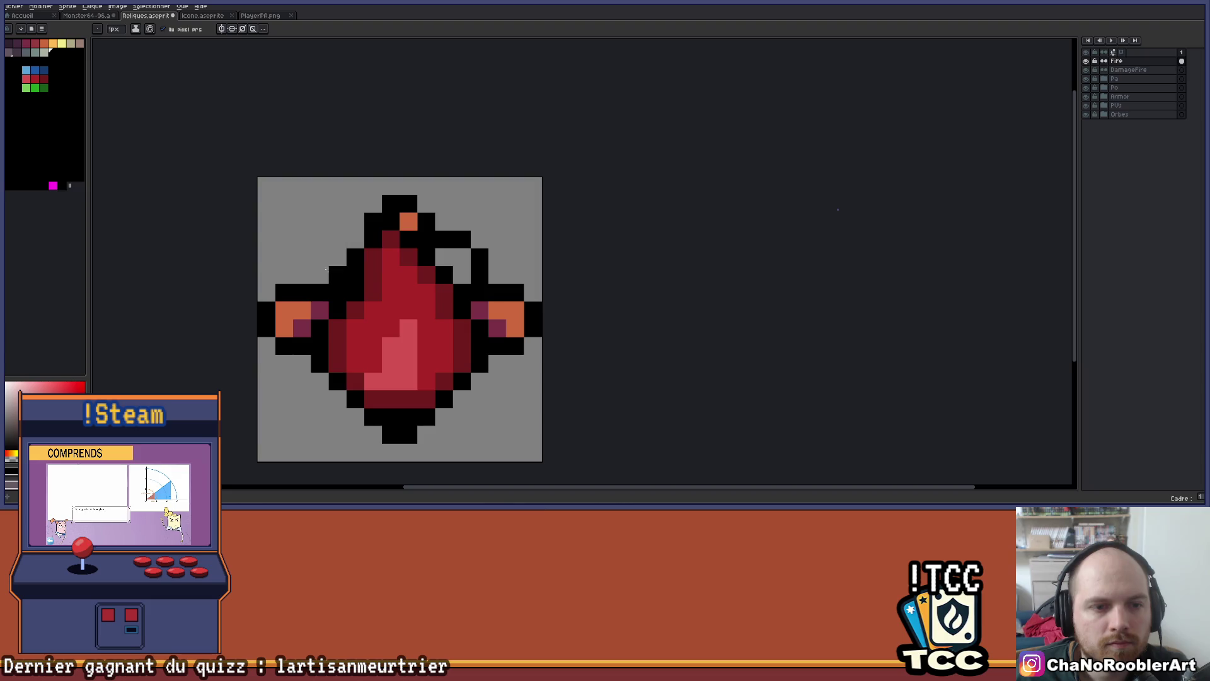
With mirror symmetry on, paint orange pixels on both upper arms, then revert them to black
{"action": "left_click", "coordinate": [222, 29]}
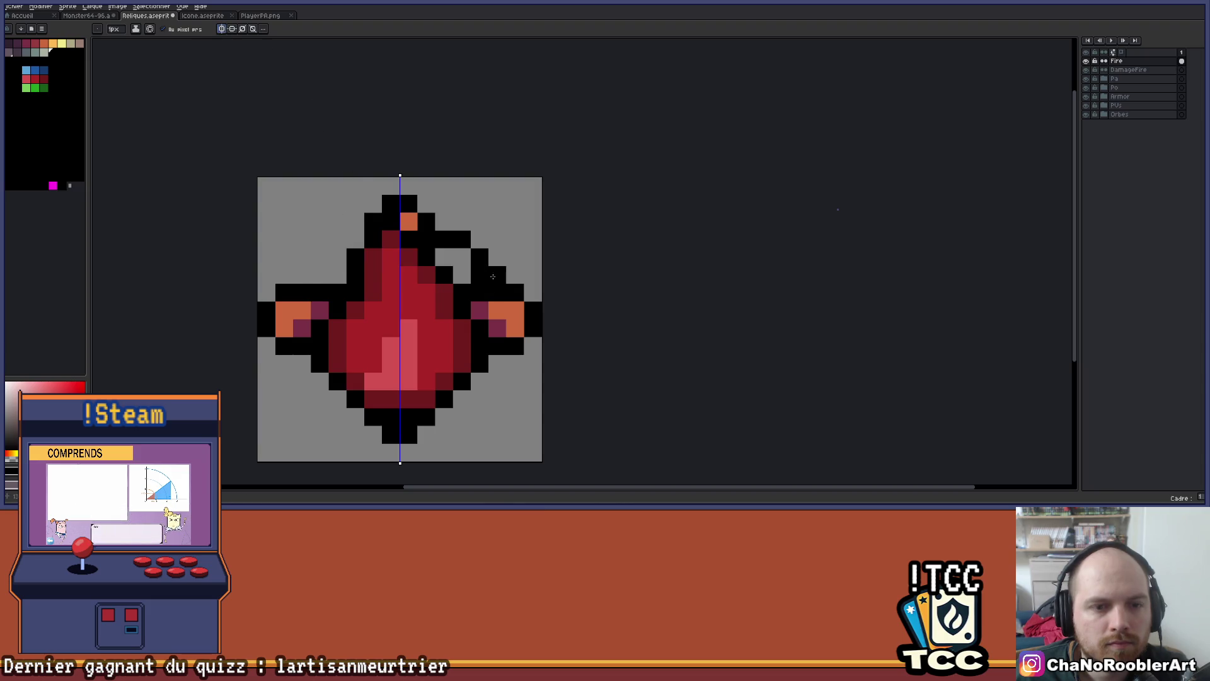
{"action": "scroll", "coordinate": [485, 240], "scroll_direction": "down", "scroll_amount": 3}
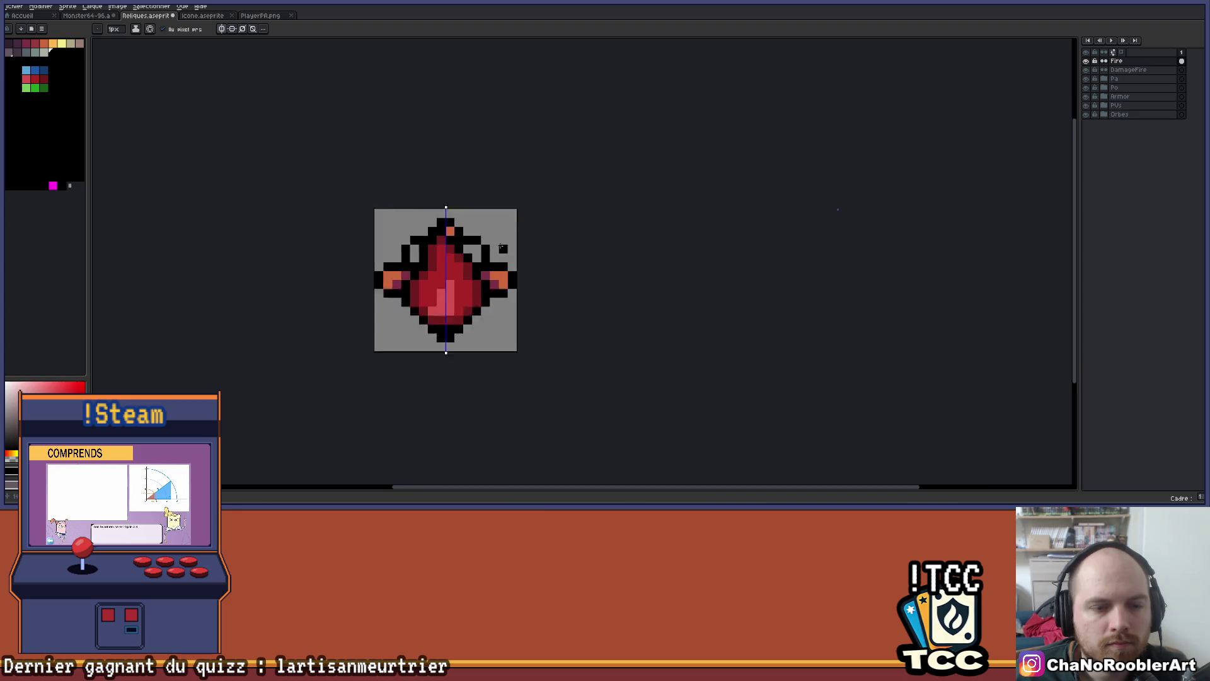
{"action": "scroll", "coordinate": [505, 269], "scroll_direction": "up", "scroll_amount": 3}
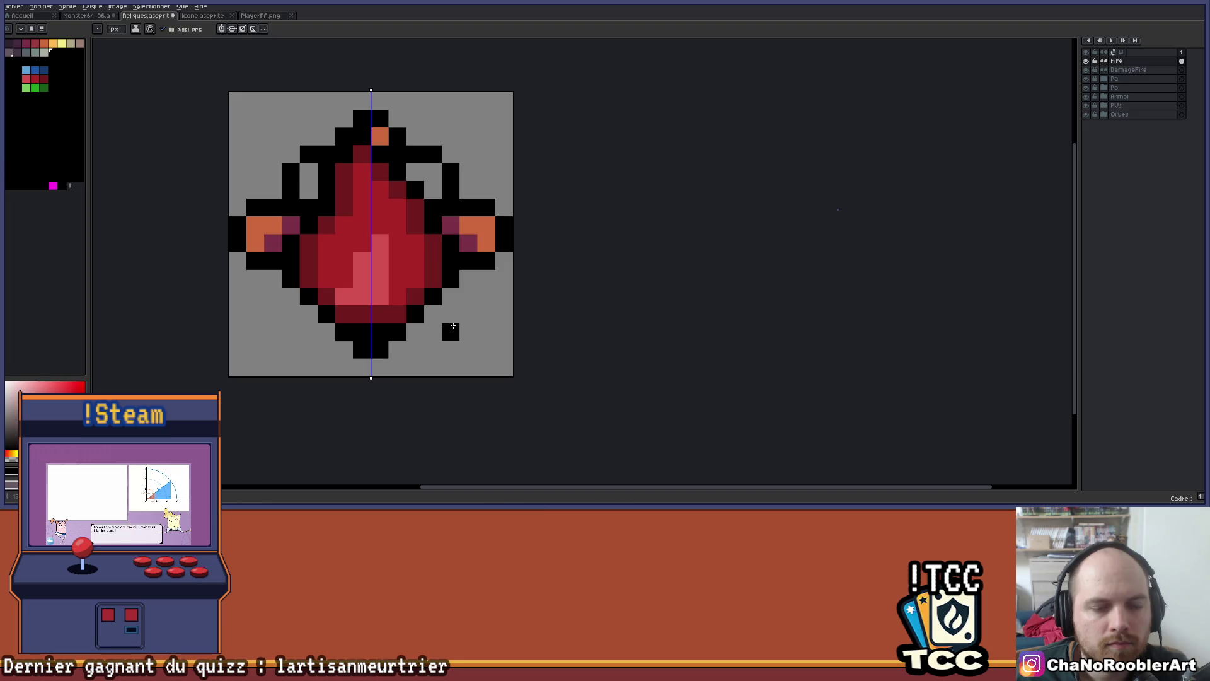
{"action": "left_click", "coordinate": [470, 227], "text": "alt"}
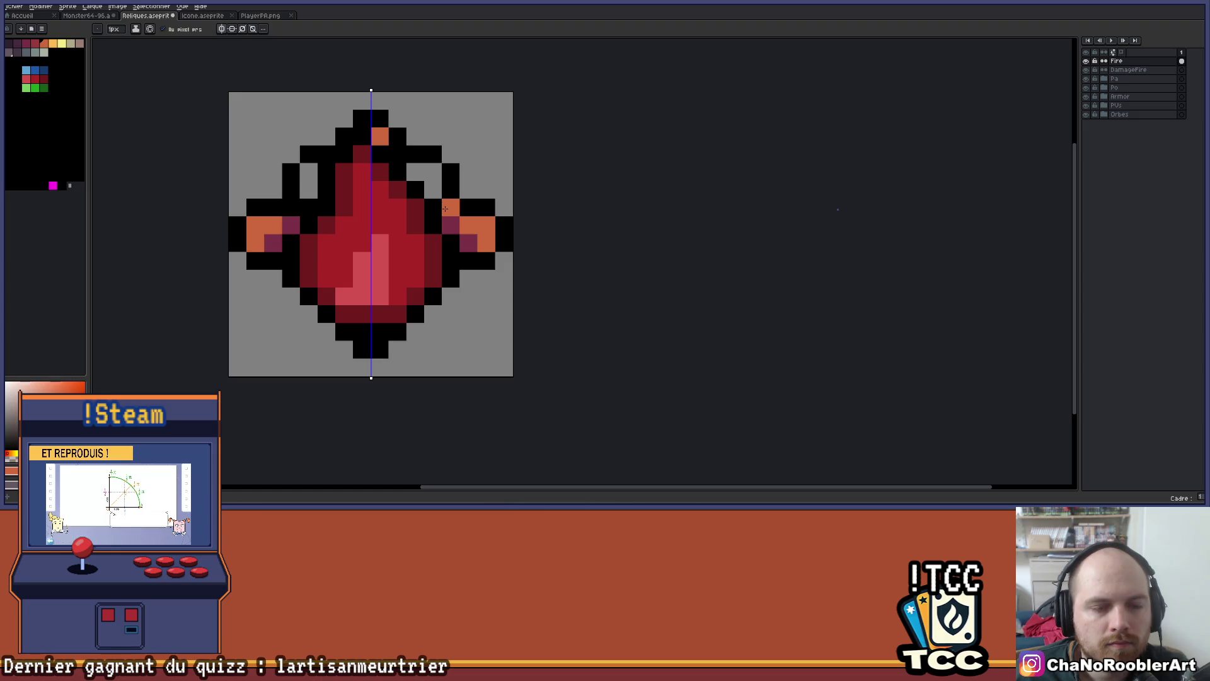
{"action": "left_click", "coordinate": [416, 172]}
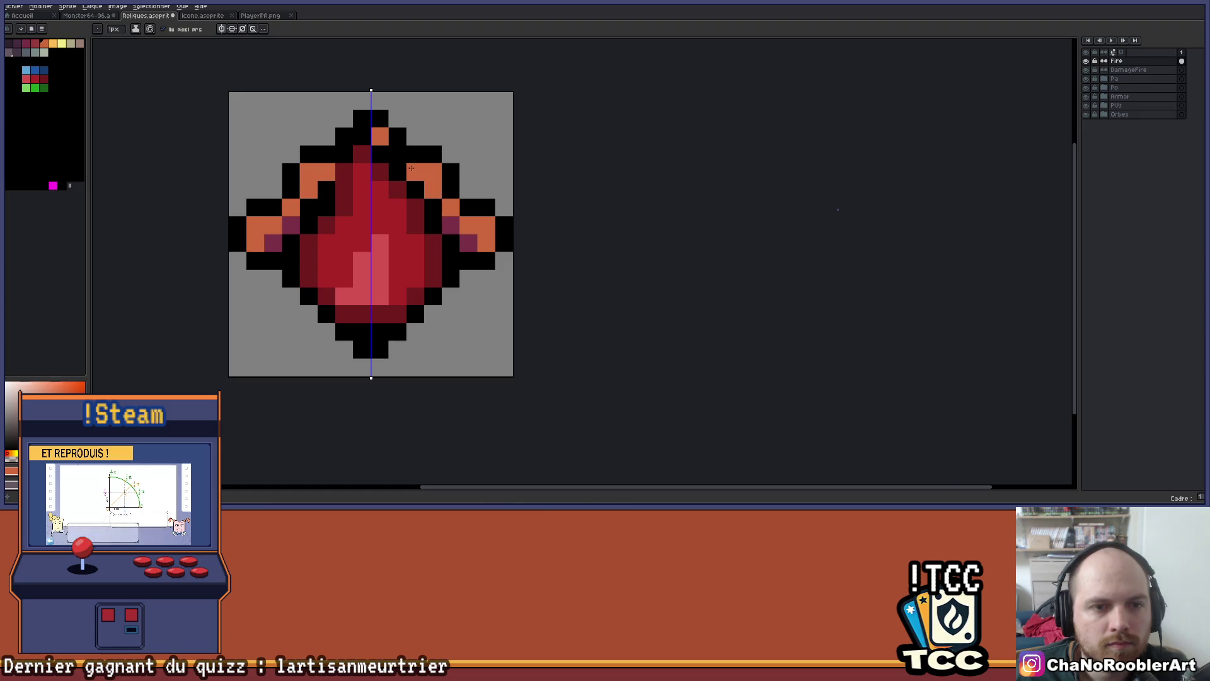
{"action": "scroll", "coordinate": [428, 164], "scroll_direction": "down", "scroll_amount": 2}
{"action": "scroll", "coordinate": [458, 212], "scroll_direction": "up", "scroll_amount": 2}
{"action": "key", "text": "alt"}
{"action": "left_click", "coordinate": [346, 215]}
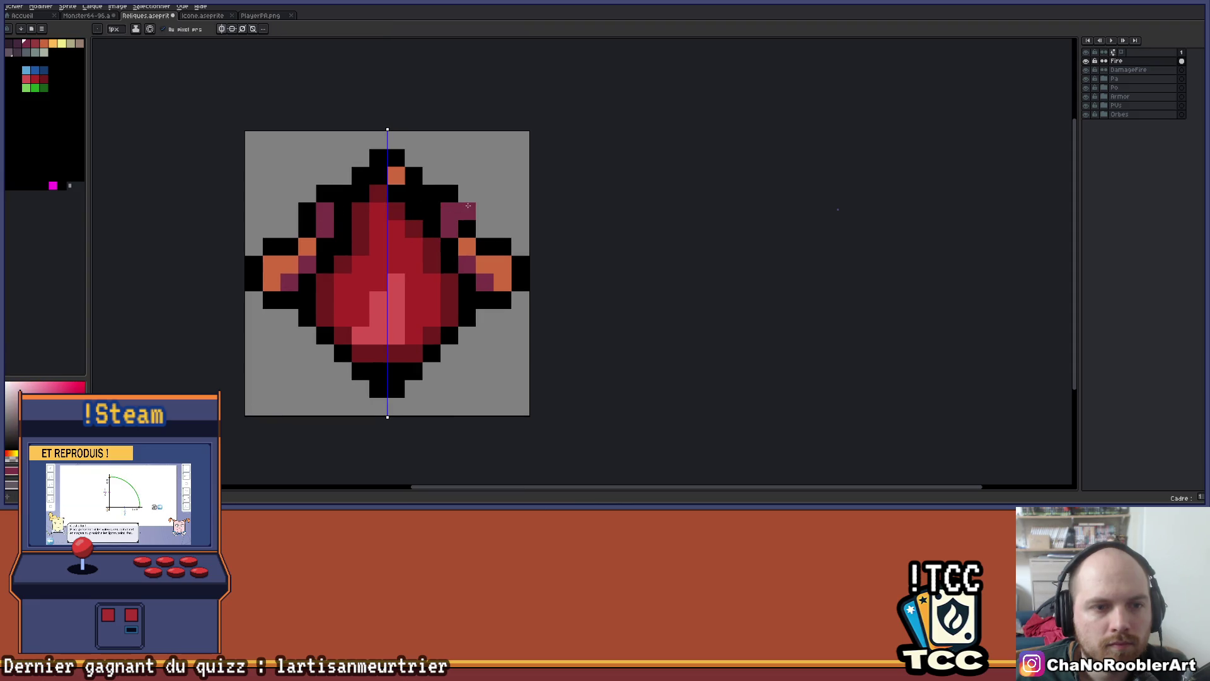
{"action": "scroll", "coordinate": [467, 190], "scroll_direction": "down", "scroll_amount": 1}
{"action": "key", "text": "ctrl"}
{"action": "left_click", "coordinate": [222, 29]}
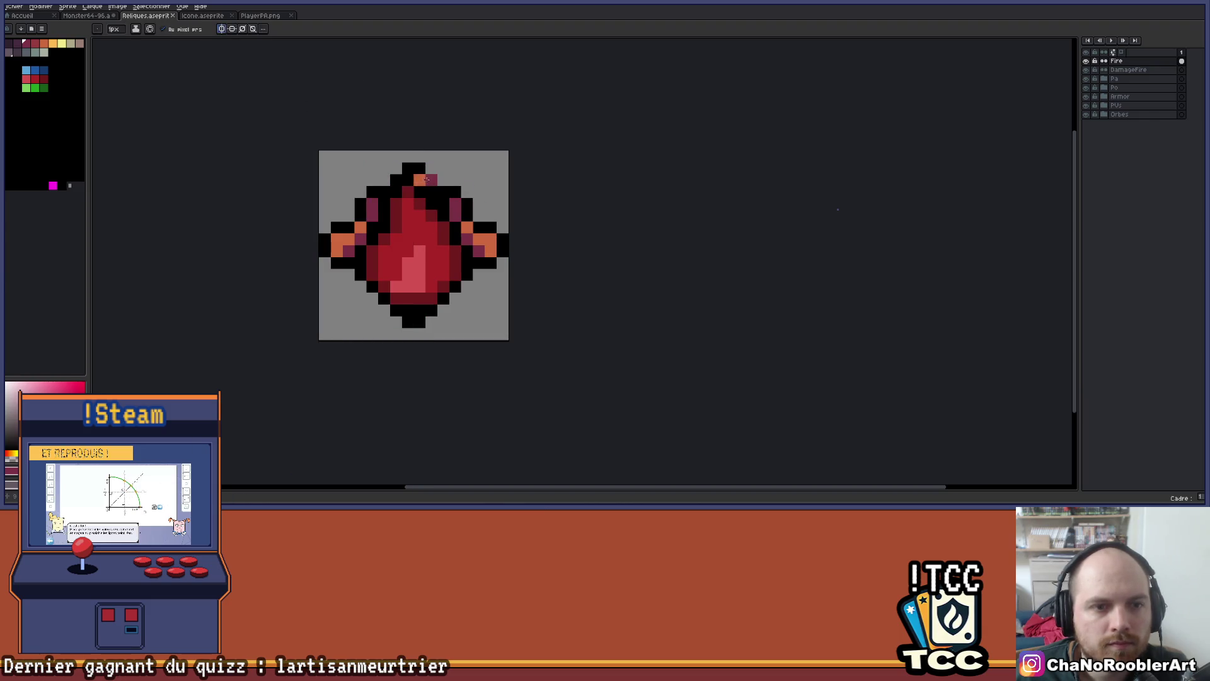
Erase stray pixel columns beside the flame and paint both wings' orange pixels black
{"action": "scroll", "coordinate": [419, 172], "scroll_direction": "down", "scroll_amount": 1}
{"action": "left_click_drag", "start_coordinate": [472, 183], "coordinate": [481, 243]}
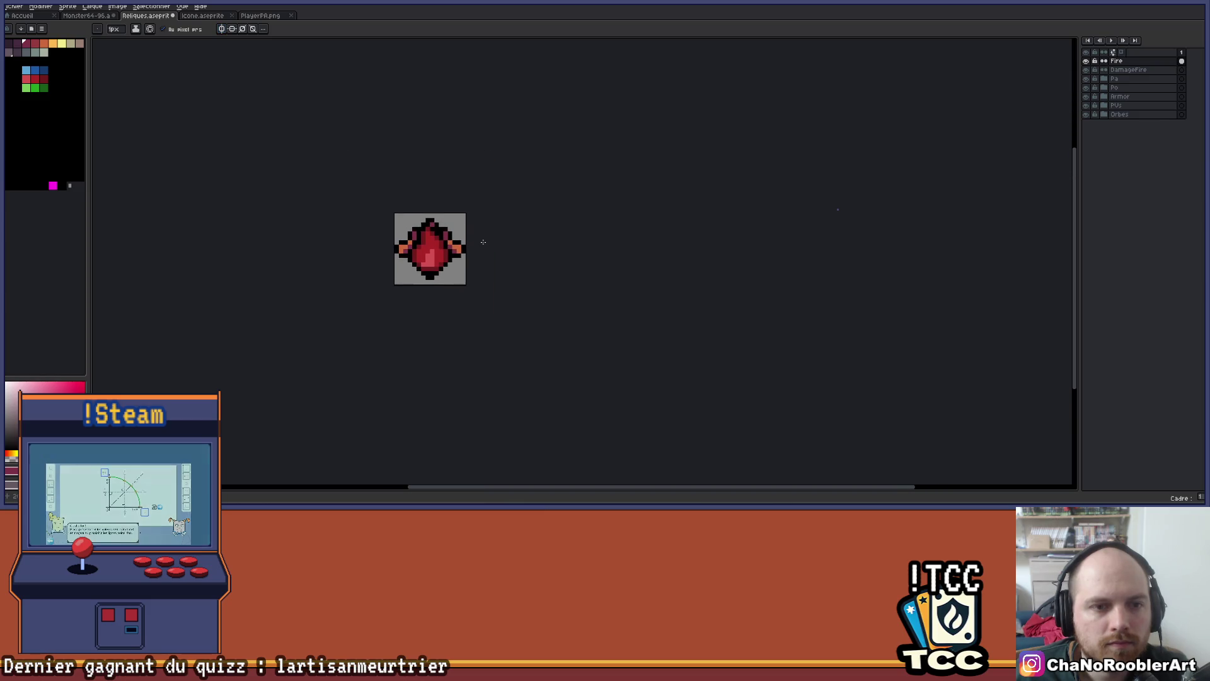
{"action": "scroll", "coordinate": [463, 250], "scroll_direction": "up", "scroll_amount": 4}
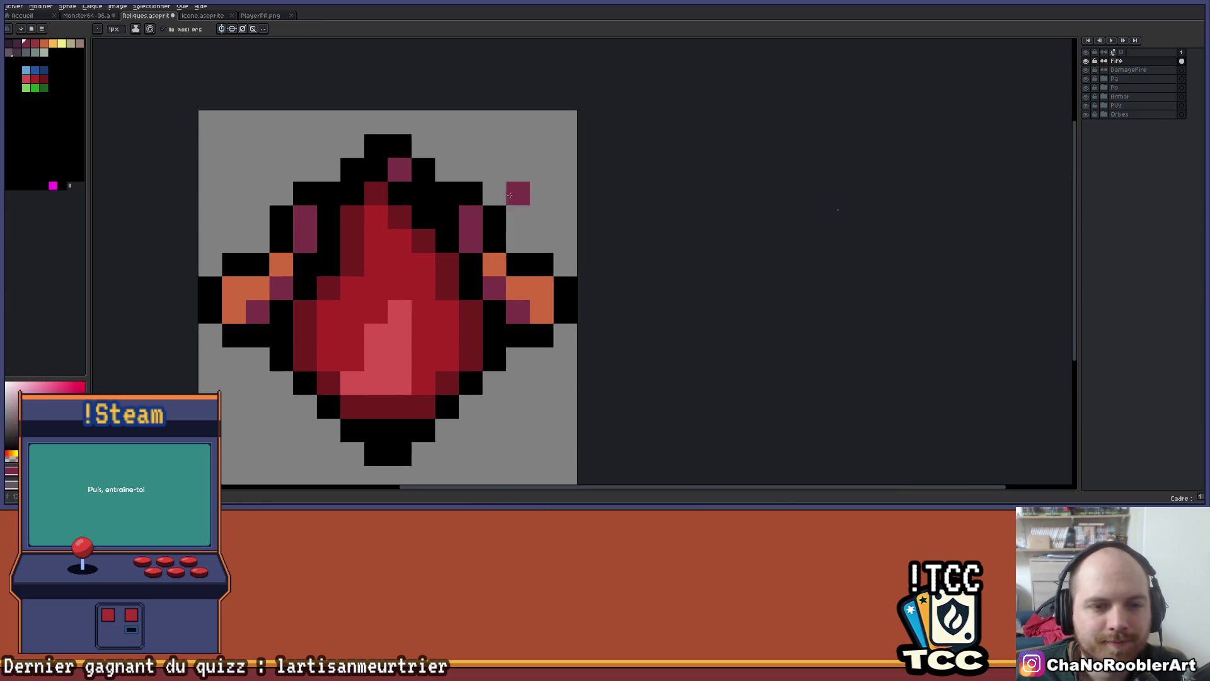
{"action": "mouse_move", "coordinate": [495, 240]}
{"action": "left_mouse_down"}
{"action": "mouse_move", "coordinate": [471, 215]}
{"action": "mouse_move", "coordinate": [472, 240]}
{"action": "left_mouse_up"}
{"action": "key", "text": "b"}
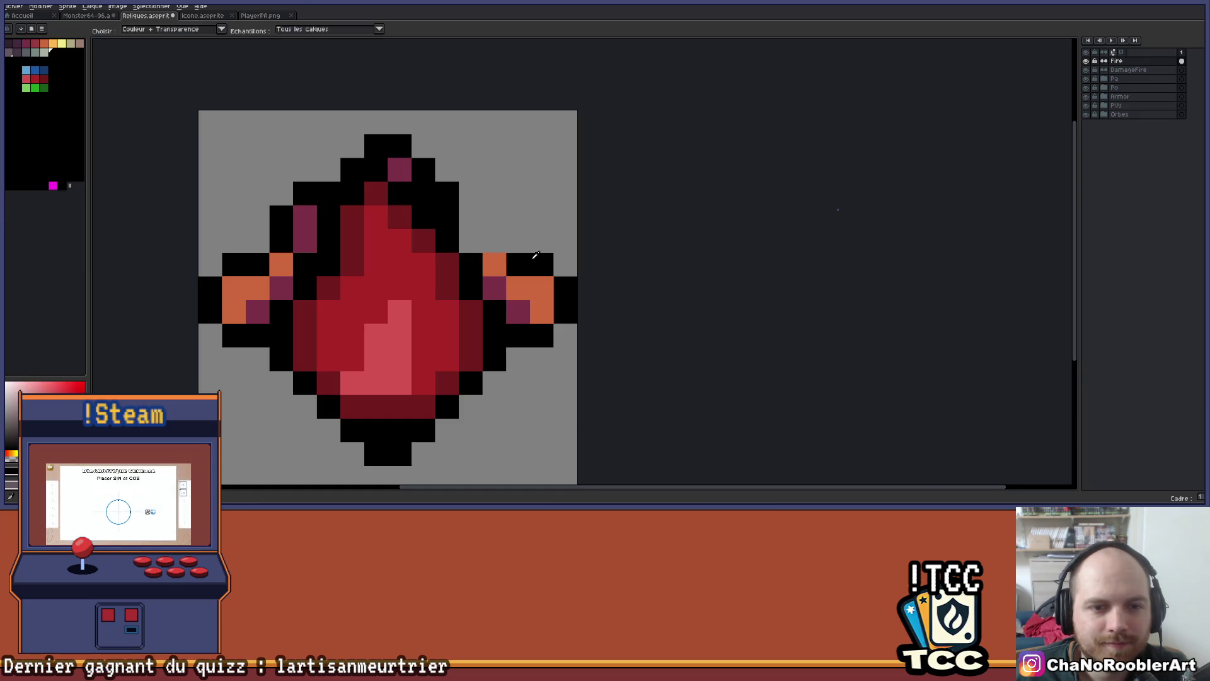
{"action": "left_click", "coordinate": [497, 262]}
{"action": "left_click", "coordinate": [281, 264]}
{"action": "key", "text": "e"}
{"action": "mouse_move", "coordinate": [282, 212]}
{"action": "left_mouse_down"}
{"action": "mouse_move", "coordinate": [281, 249]}
{"action": "mouse_move", "coordinate": [305, 189]}
{"action": "left_mouse_up"}
Save the relic icon file
{"action": "scroll", "coordinate": [399, 144], "scroll_direction": "down", "scroll_amount": 3}
{"action": "mouse_move", "coordinate": [478, 141]}
{"action": "left_mouse_down"}
{"action": "mouse_move", "coordinate": [502, 197]}
{"action": "mouse_move", "coordinate": [486, 225]}
{"action": "left_mouse_up"}
{"action": "scroll", "coordinate": [485, 230], "scroll_direction": "down", "scroll_amount": 1}
{"action": "key", "text": "ctrl+s"}
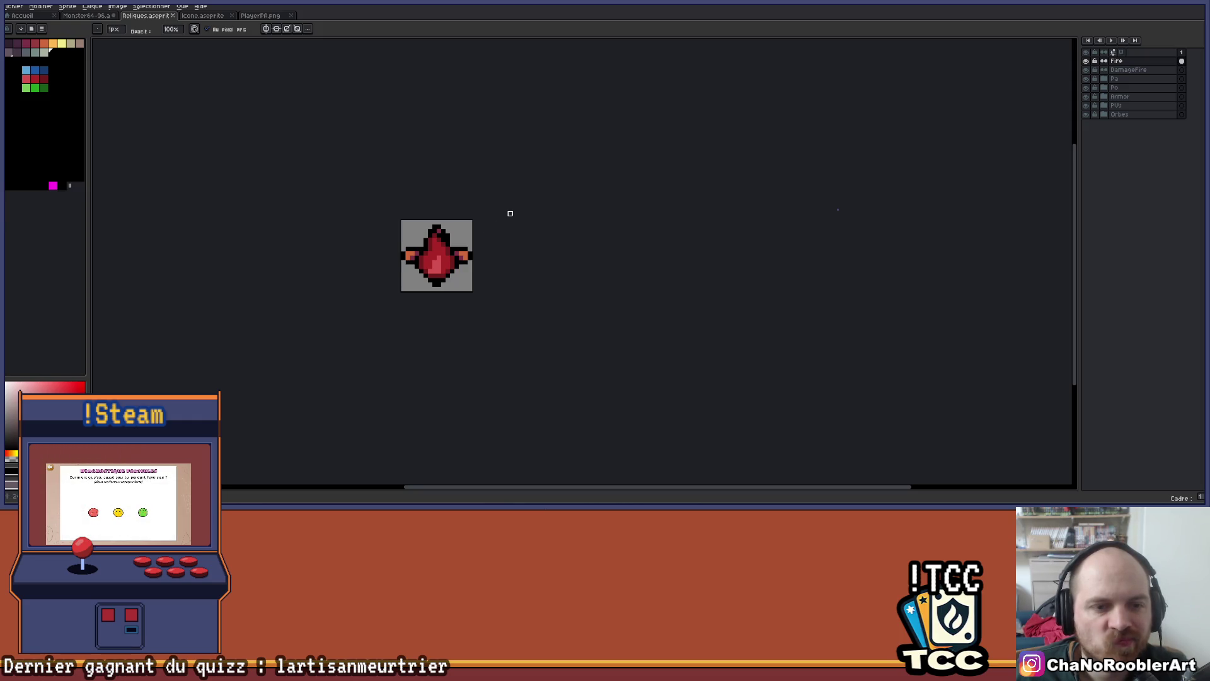
{"action": "scroll", "coordinate": [510, 213], "scroll_direction": "down", "scroll_amount": 1}
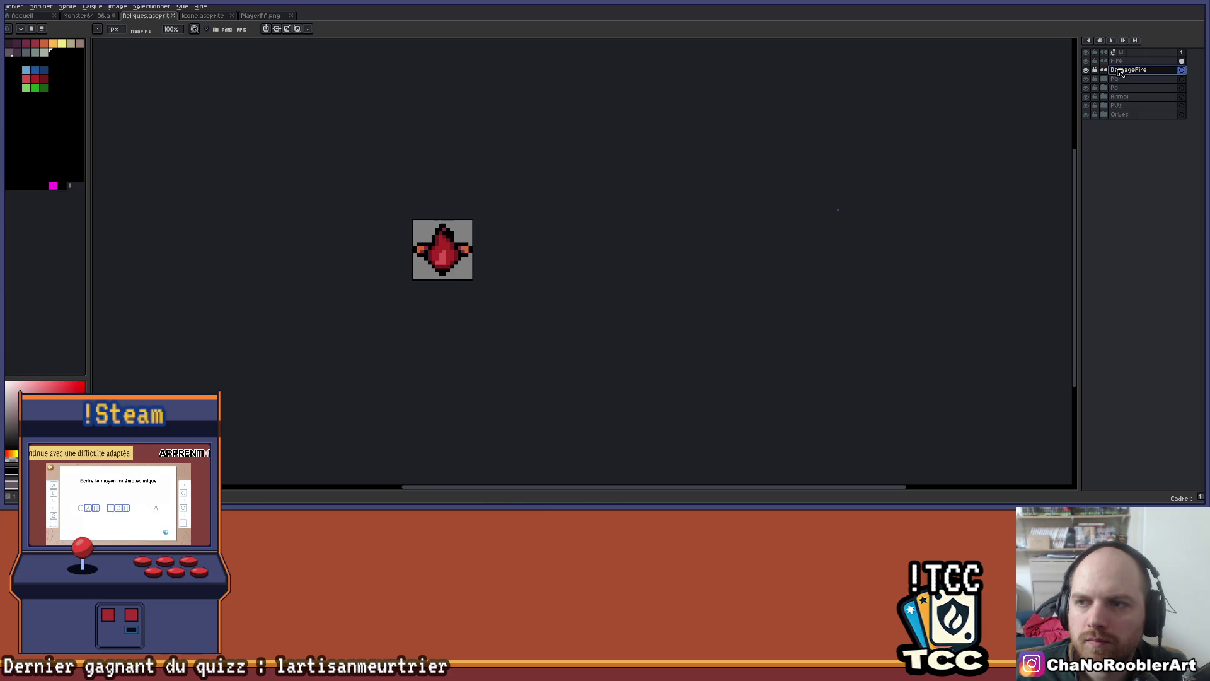
Delete the DamageFire layer
{"action": "double_click", "coordinate": [1131, 62]}
{"action": "left_click", "coordinate": [1132, 69]}
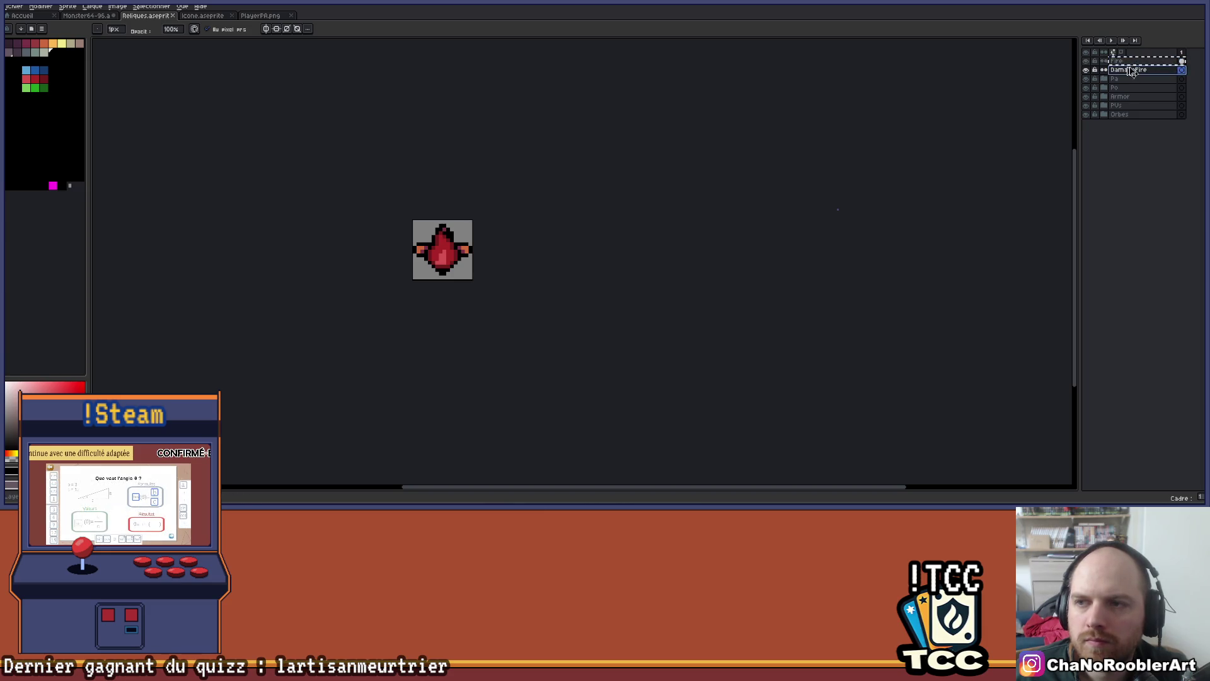
{"action": "left_click", "coordinate": [1123, 62]}
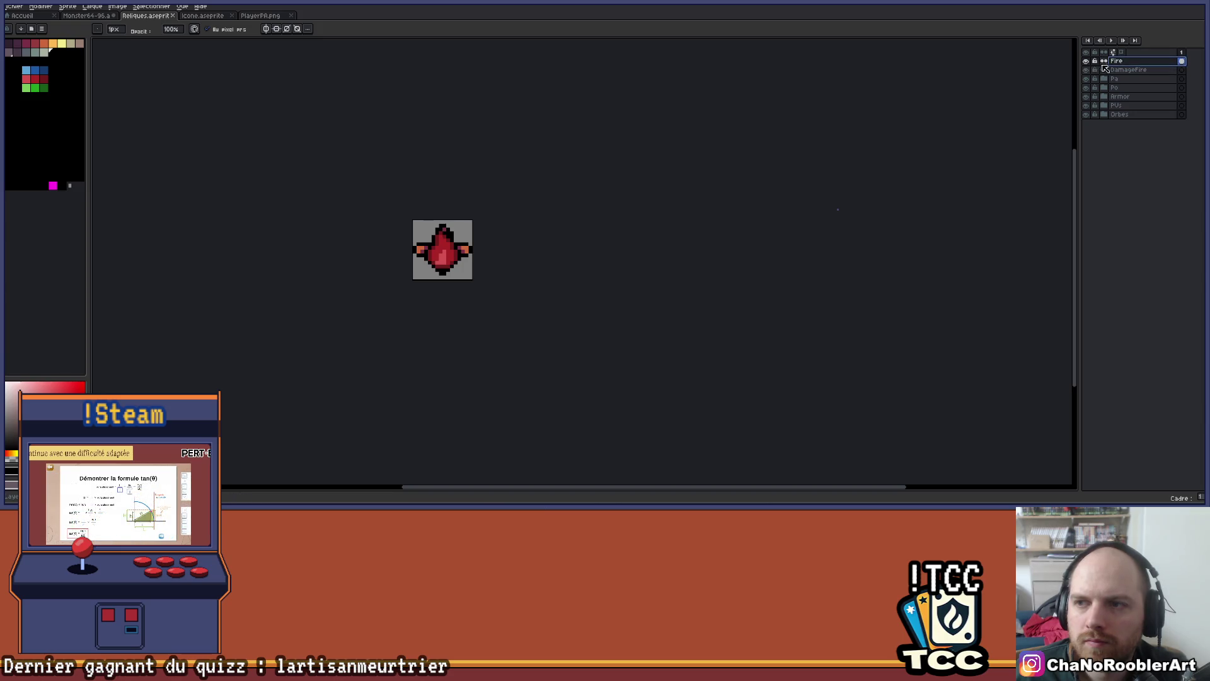
{"action": "left_click", "coordinate": [1128, 70]}
{"action": "key", "text": "Delete"}
Rename the Fire layer to FireDamage
{"action": "double_click", "coordinate": [1138, 62]}
{"action": "key", "text": "End"}
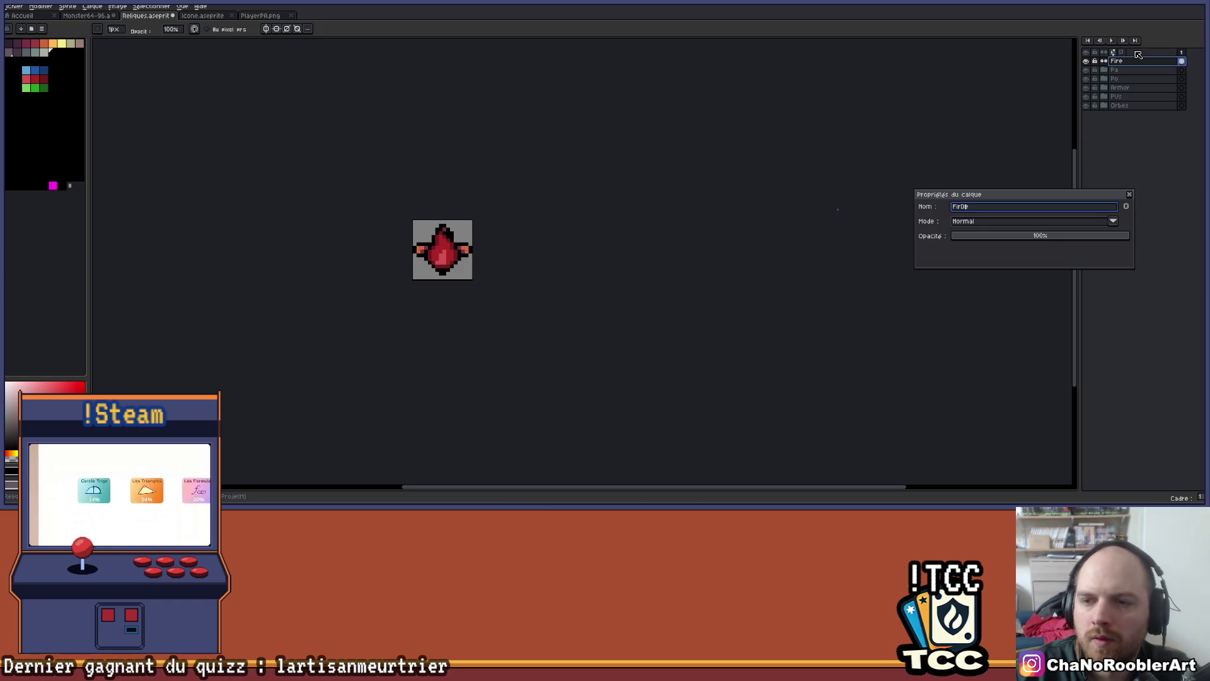
{"action": "type", "text": "Damage"}
{"action": "key", "text": "Return"}
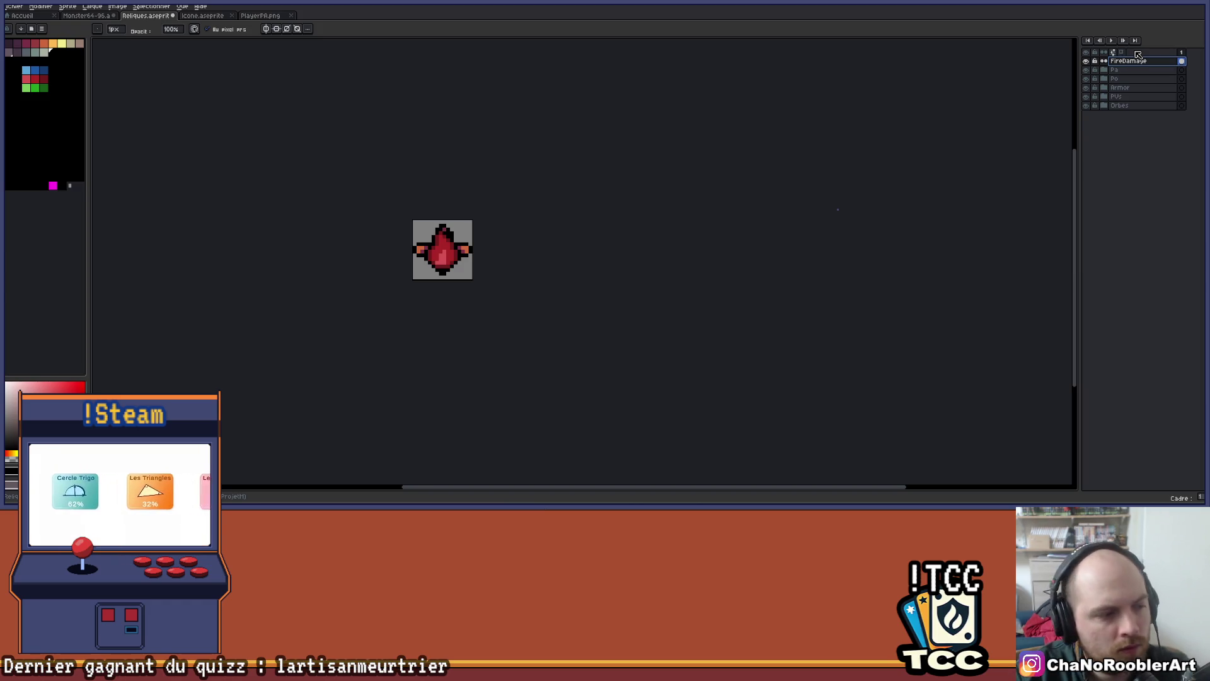
Pan around the sprite, then enable horizontal-axis symmetry and zoom in
{"action": "scroll", "coordinate": [451, 235], "scroll_direction": "up", "scroll_amount": 5}
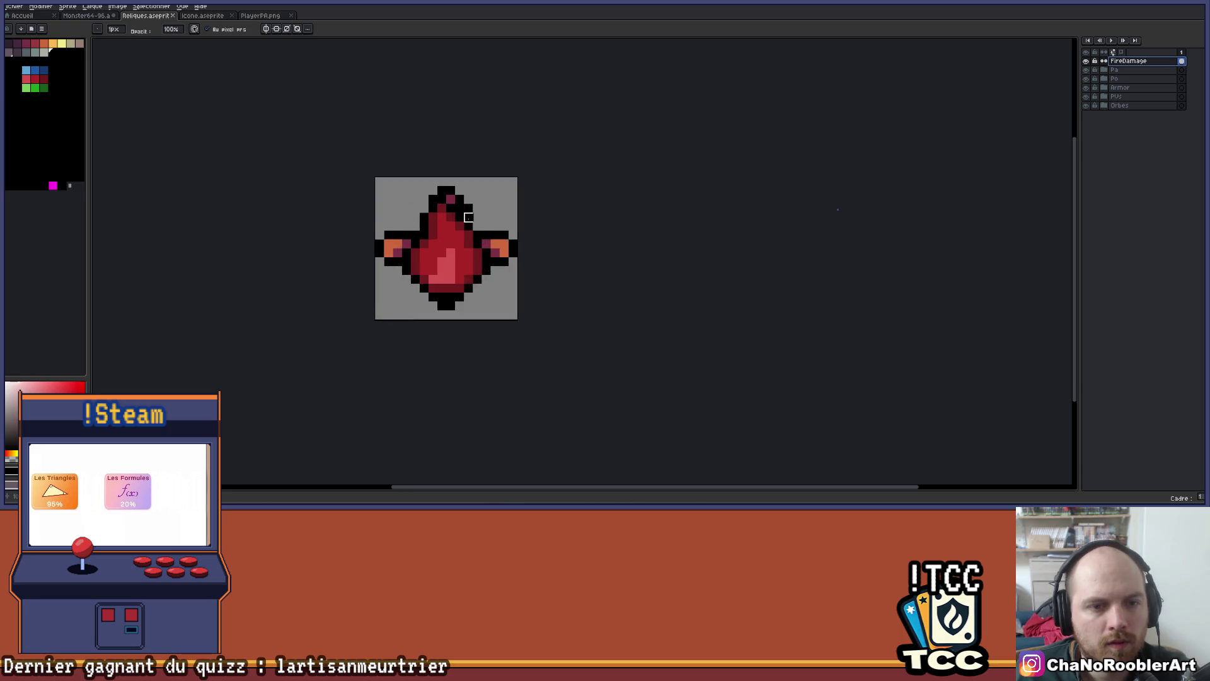
{"action": "scroll", "coordinate": [490, 227], "scroll_direction": "down", "scroll_amount": 3}
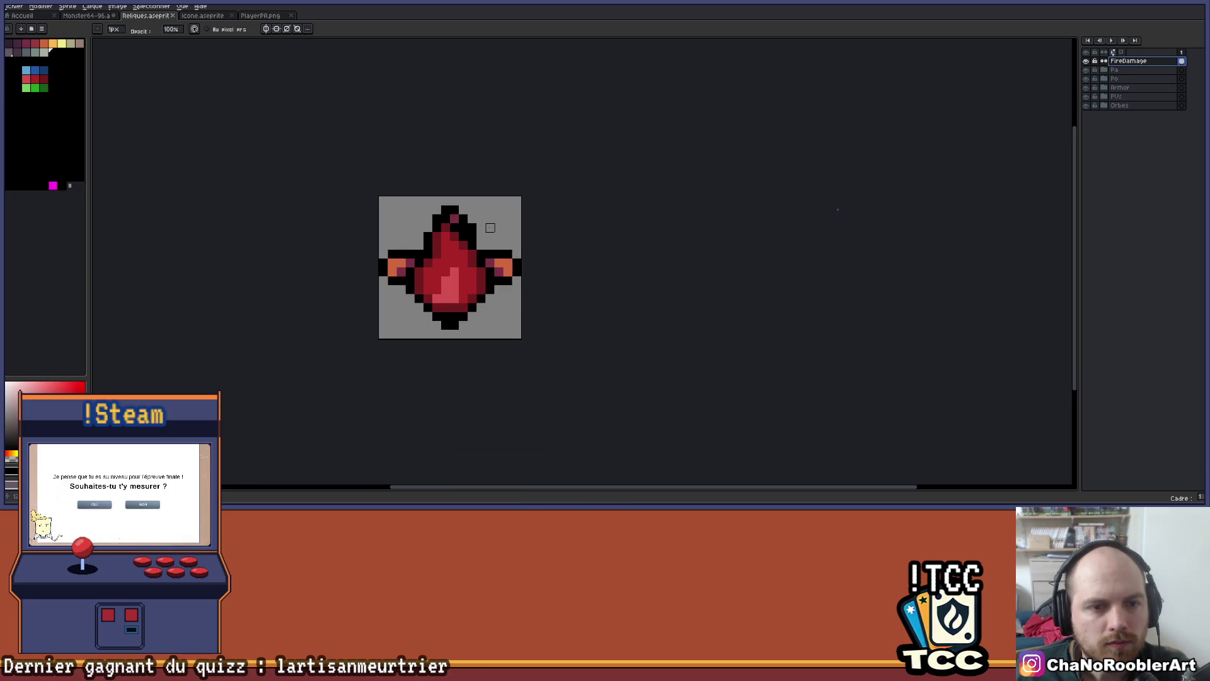
{"action": "scroll", "coordinate": [491, 227], "scroll_direction": "up", "scroll_amount": 1}
{"action": "mouse_move", "coordinate": [490, 225]}
{"action": "left_mouse_down"}
{"action": "mouse_move", "coordinate": [525, 232]}
{"action": "mouse_move", "coordinate": [501, 222]}
{"action": "mouse_move", "coordinate": [572, 199]}
{"action": "mouse_move", "coordinate": [556, 168]}
{"action": "mouse_move", "coordinate": [580, 130]}
{"action": "mouse_move", "coordinate": [586, 167]}
{"action": "mouse_move", "coordinate": [538, 190]}
{"action": "left_mouse_up"}
{"action": "scroll", "coordinate": [511, 228], "scroll_direction": "up", "scroll_amount": 1}
{"action": "scroll", "coordinate": [531, 220], "scroll_direction": "down", "scroll_amount": 1}
{"action": "scroll", "coordinate": [585, 193], "scroll_direction": "up", "scroll_amount": 2}
{"action": "scroll", "coordinate": [651, 180], "scroll_direction": "down", "scroll_amount": 1}
{"action": "scroll", "coordinate": [651, 181], "scroll_direction": "up", "scroll_amount": 1}
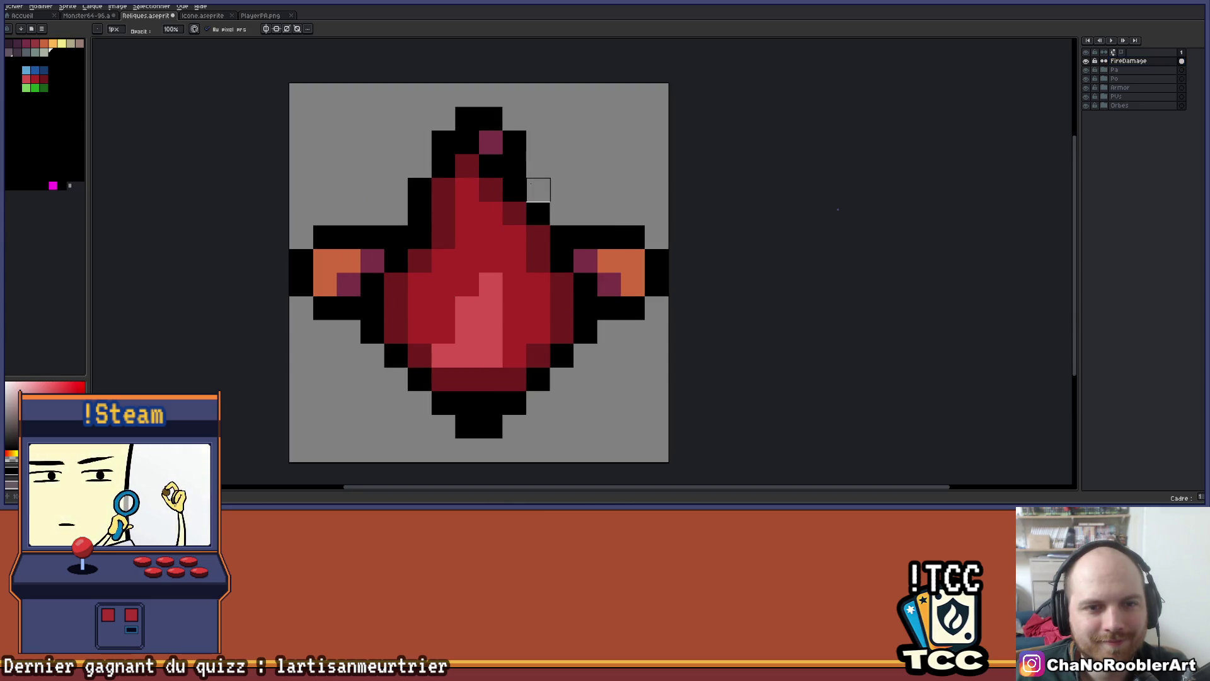
{"action": "scroll", "coordinate": [559, 165], "scroll_direction": "down", "scroll_amount": 1}
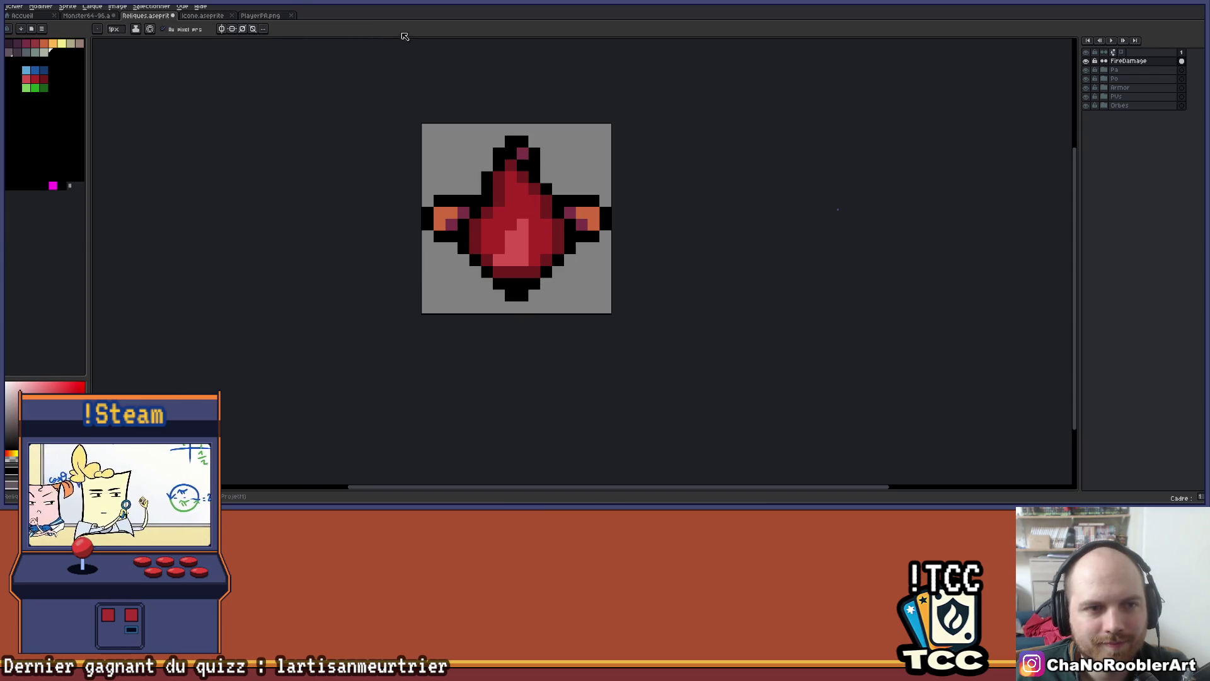
{"action": "left_click", "coordinate": [232, 29]}
{"action": "key", "text": "plus"}
{"action": "key", "text": "plus"}
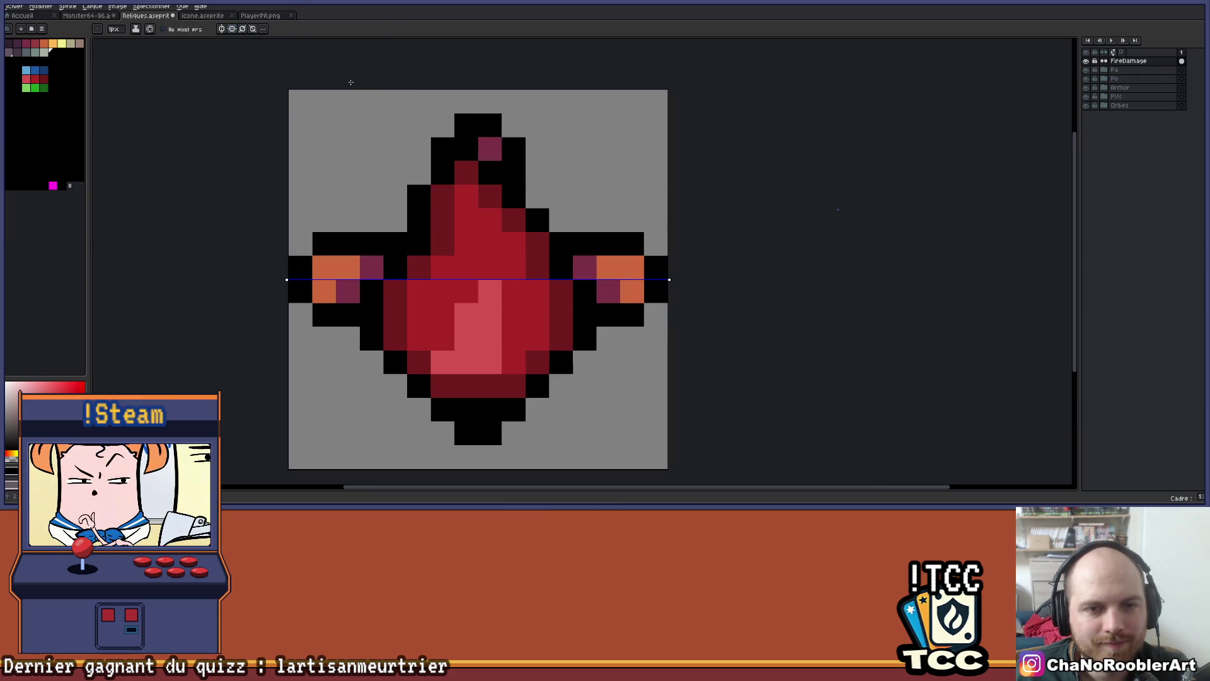
Add the vertical symmetry axis and pan the sprite into position
{"action": "left_click", "coordinate": [182, 30]}
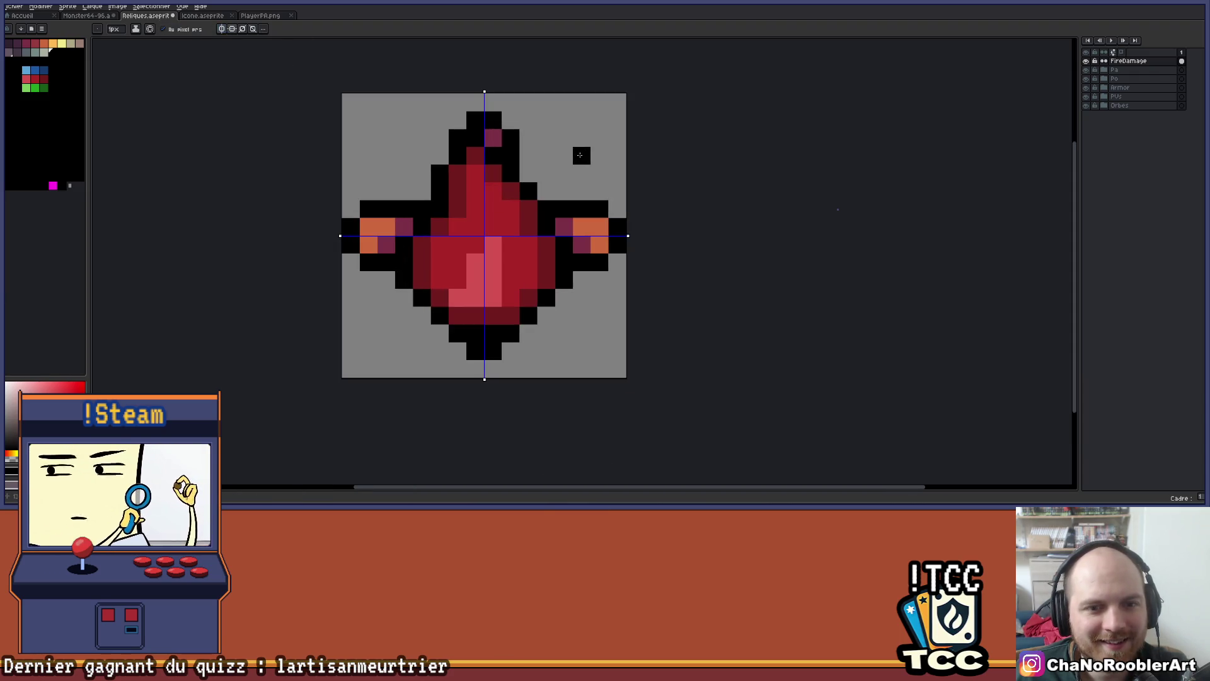
{"action": "scroll", "coordinate": [555, 143], "scroll_direction": "down", "scroll_amount": 2}
{"action": "left_click_drag", "start_coordinate": [573, 138], "coordinate": [519, 172]}
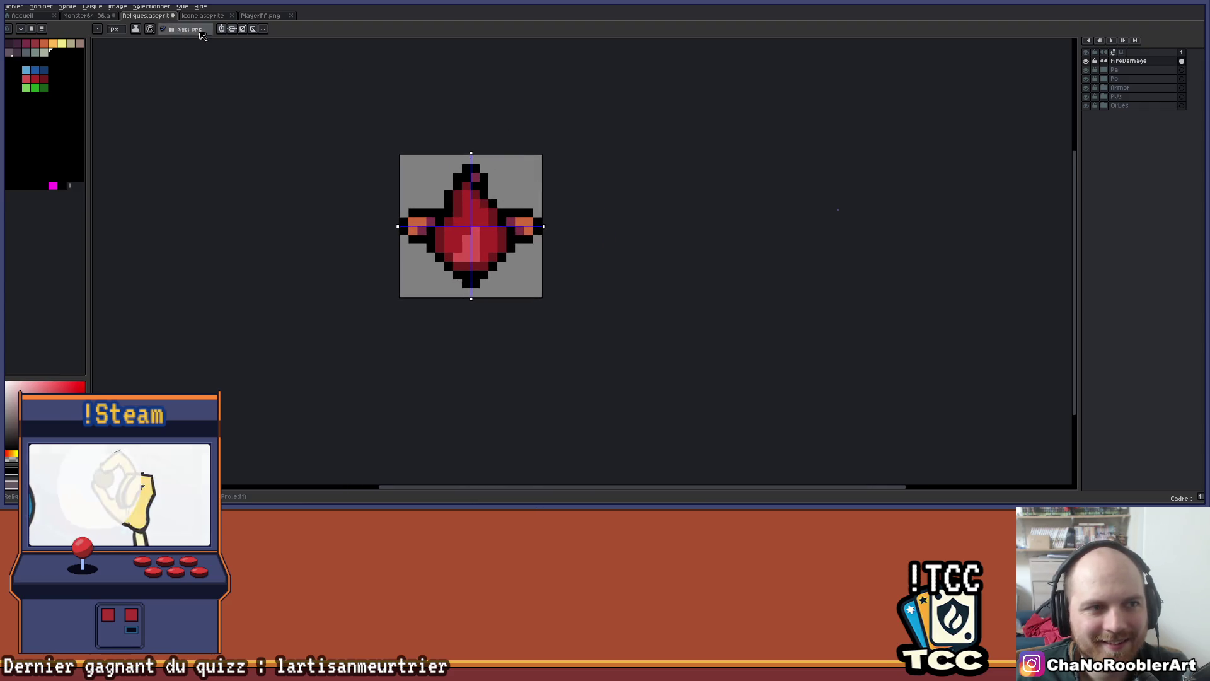
{"action": "scroll", "coordinate": [496, 134], "scroll_direction": "down", "scroll_amount": 2}
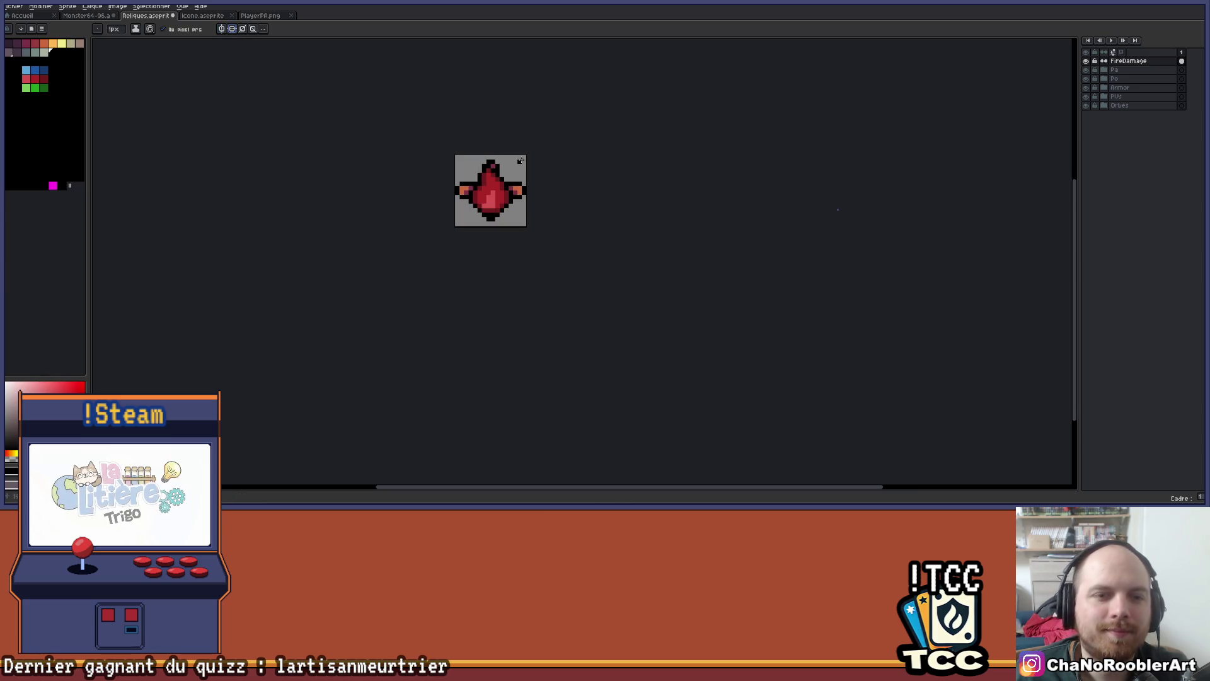
{"action": "scroll", "coordinate": [512, 165], "scroll_direction": "up", "scroll_amount": 3}
{"action": "mouse_move", "coordinate": [512, 165]}
{"action": "left_mouse_down"}
{"action": "mouse_move", "coordinate": [577, 186]}
{"action": "mouse_move", "coordinate": [580, 156]}
{"action": "mouse_move", "coordinate": [602, 156]}
{"action": "mouse_move", "coordinate": [602, 228]}
{"action": "mouse_move", "coordinate": [531, 180]}
{"action": "mouse_move", "coordinate": [569, 223]}
{"action": "left_mouse_up"}
{"action": "scroll", "coordinate": [555, 201], "scroll_direction": "up", "scroll_amount": 1}
{"action": "scroll", "coordinate": [552, 194], "scroll_direction": "down", "scroll_amount": 1}
{"action": "scroll", "coordinate": [553, 194], "scroll_direction": "up", "scroll_amount": 1}
Draw a black spiral in one corner, mirrored into all four corners
{"action": "key", "text": "ctrl+z"}
{"action": "left_click", "coordinate": [220, 29]}
{"action": "left_click", "coordinate": [232, 29]}
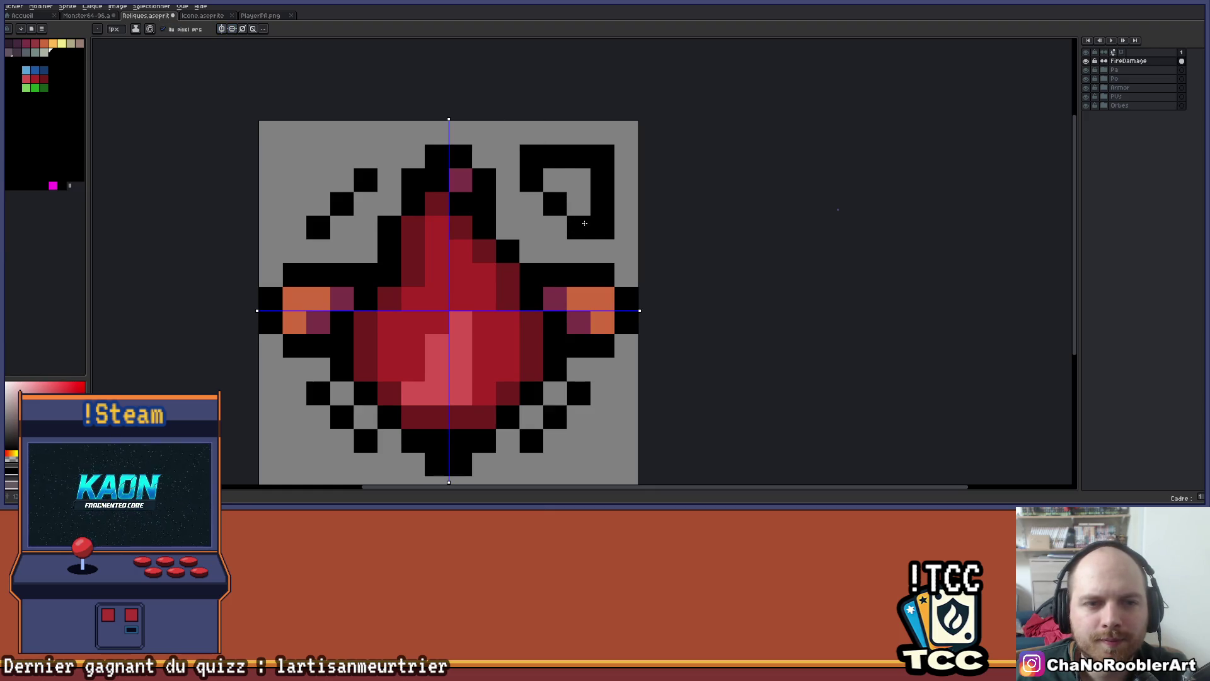
{"action": "mouse_move", "coordinate": [341, 156]}
{"action": "left_mouse_down"}
{"action": "mouse_move", "coordinate": [295, 157]}
{"action": "mouse_move", "coordinate": [297, 193]}
{"action": "left_mouse_up"}
{"action": "scroll", "coordinate": [340, 186], "scroll_direction": "down", "scroll_amount": 4}
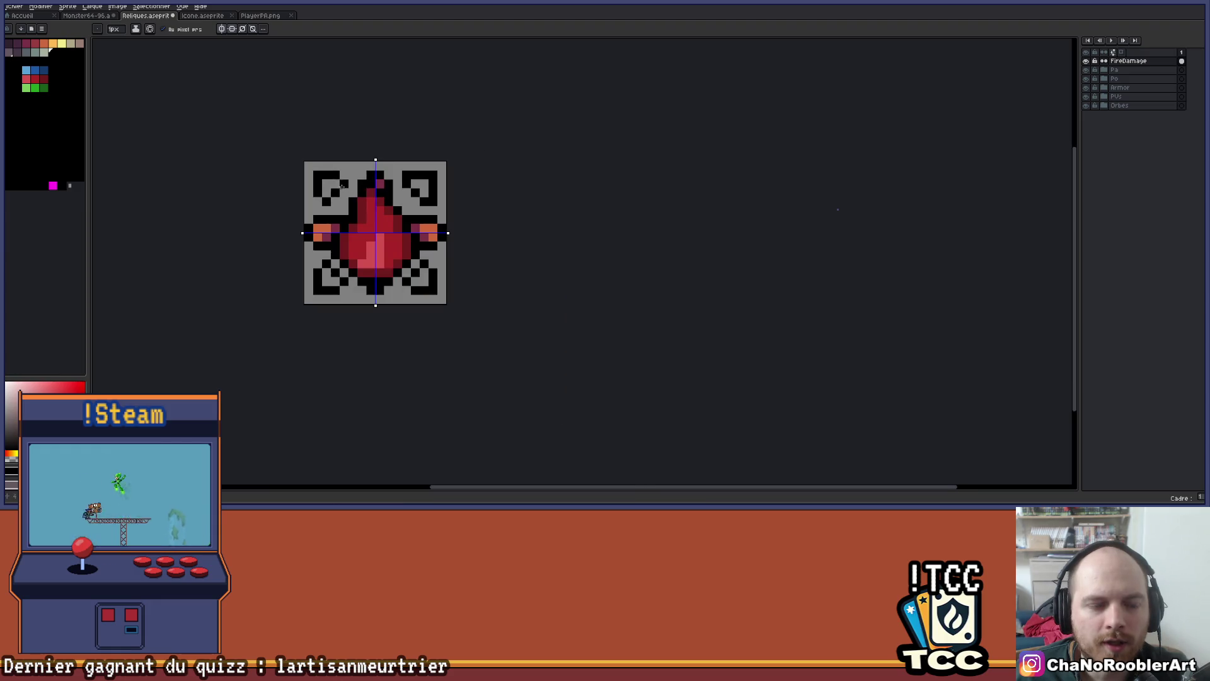
{"action": "left_click_drag", "start_coordinate": [455, 183], "coordinate": [493, 167]}
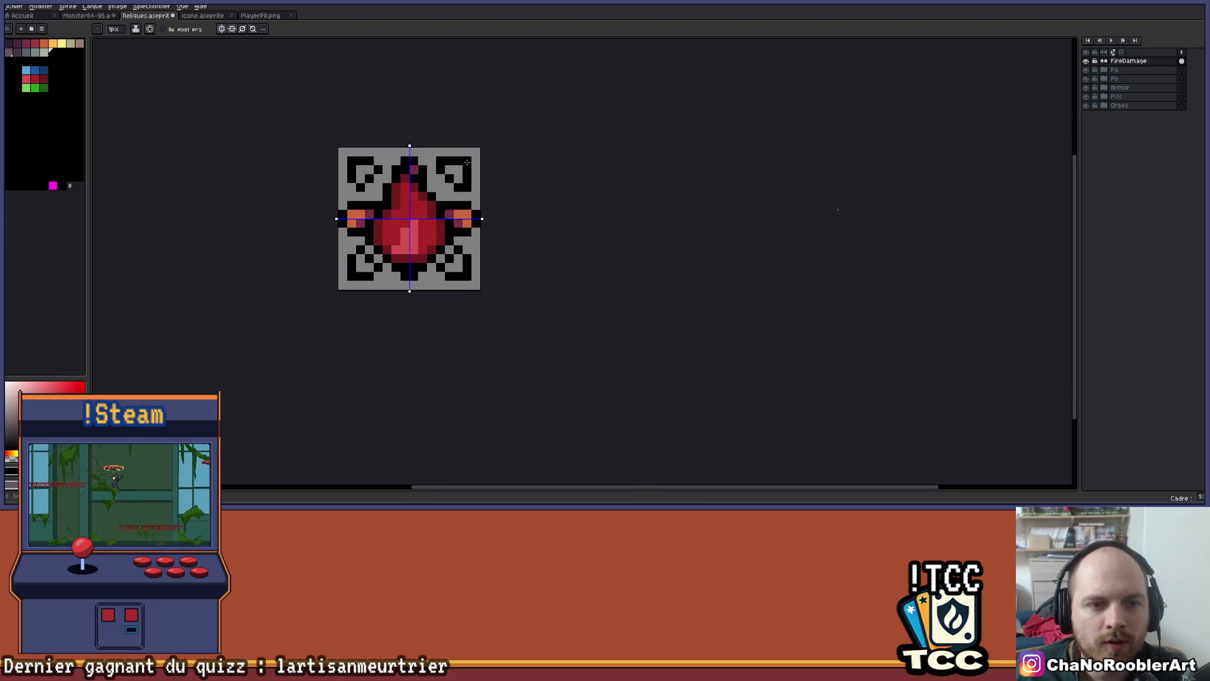
{"action": "scroll", "coordinate": [401, 181], "scroll_direction": "up", "scroll_amount": 4}
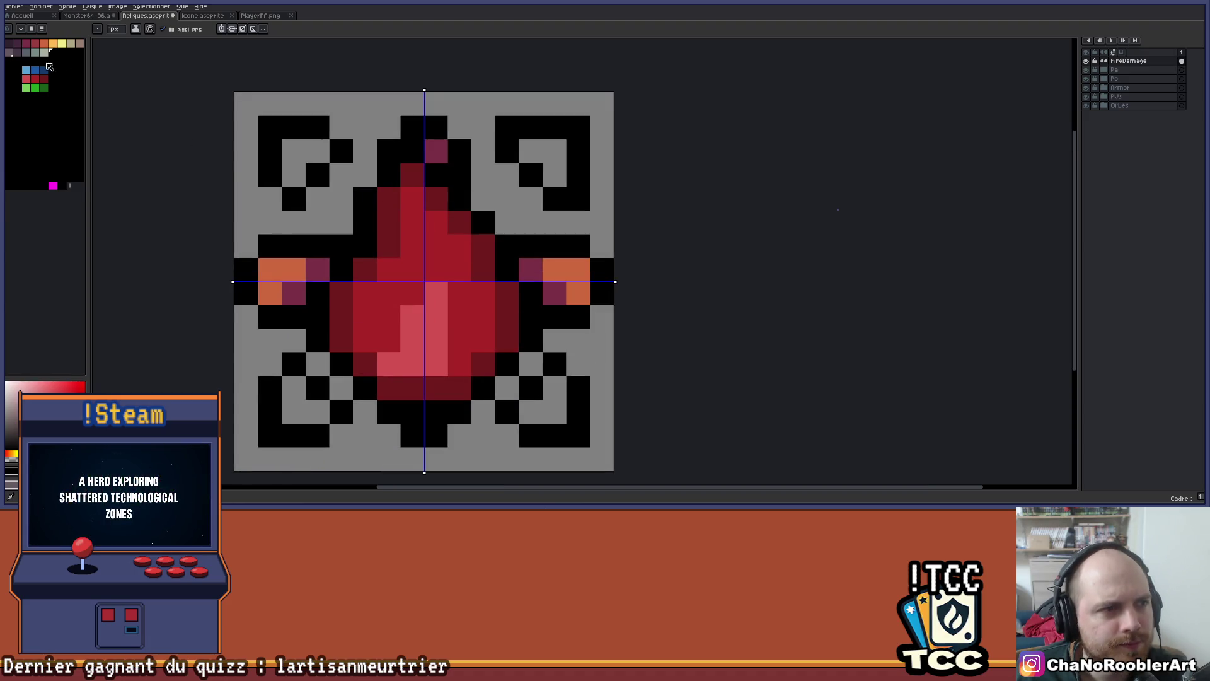
{"action": "left_click", "coordinate": [25, 46]}
{"action": "left_click", "coordinate": [295, 157]}
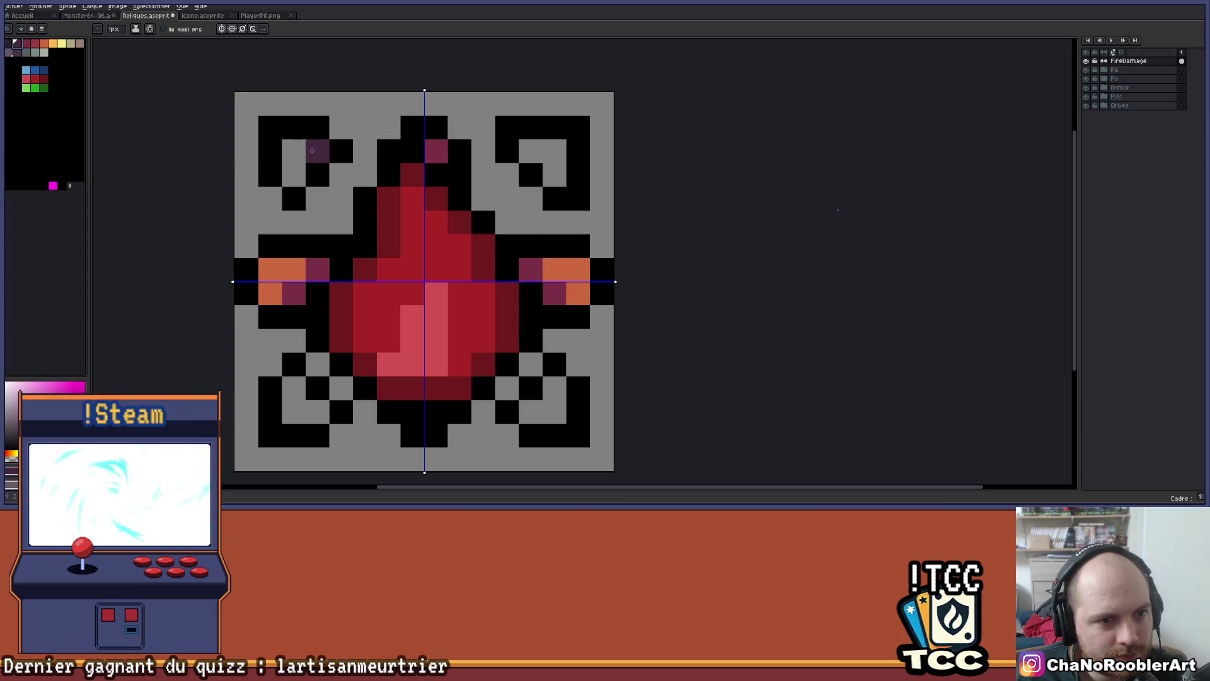
{"action": "scroll", "coordinate": [317, 142], "scroll_direction": "down", "scroll_amount": 1}
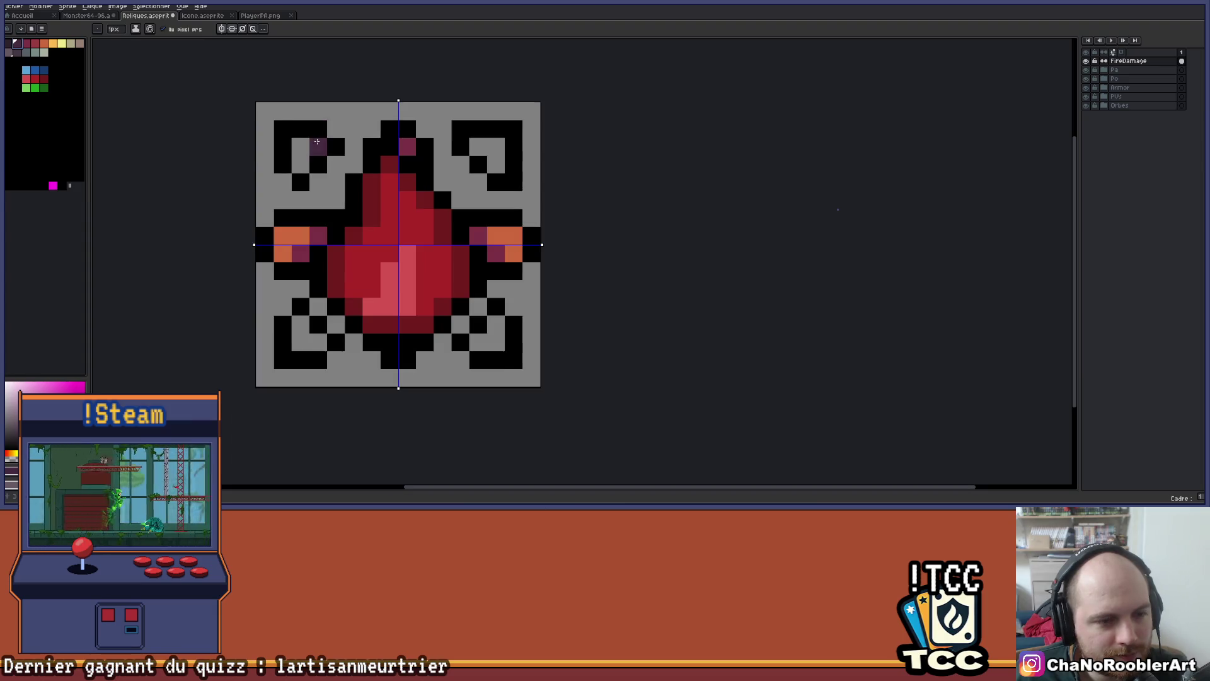
{"action": "left_click", "coordinate": [45, 44]}
{"action": "scroll", "coordinate": [288, 150], "scroll_direction": "up", "scroll_amount": 1}
{"action": "left_click_drag", "start_coordinate": [305, 147], "coordinate": [305, 175]}
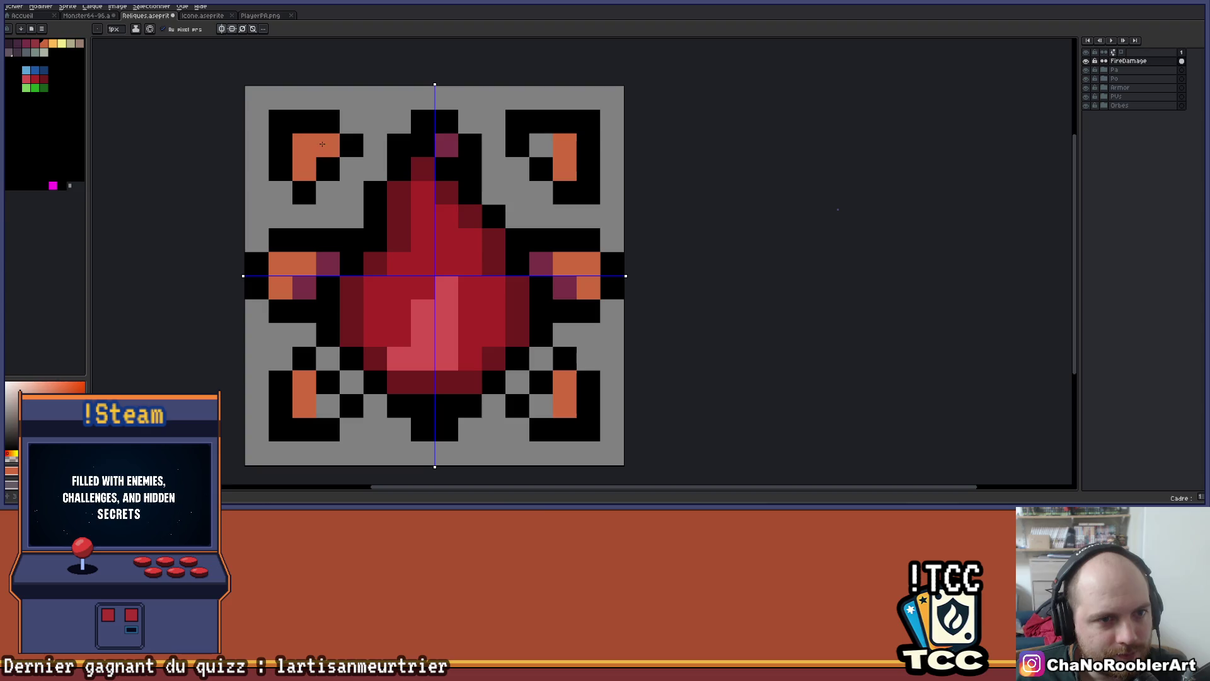
{"action": "scroll", "coordinate": [332, 174], "scroll_direction": "down", "scroll_amount": 3}
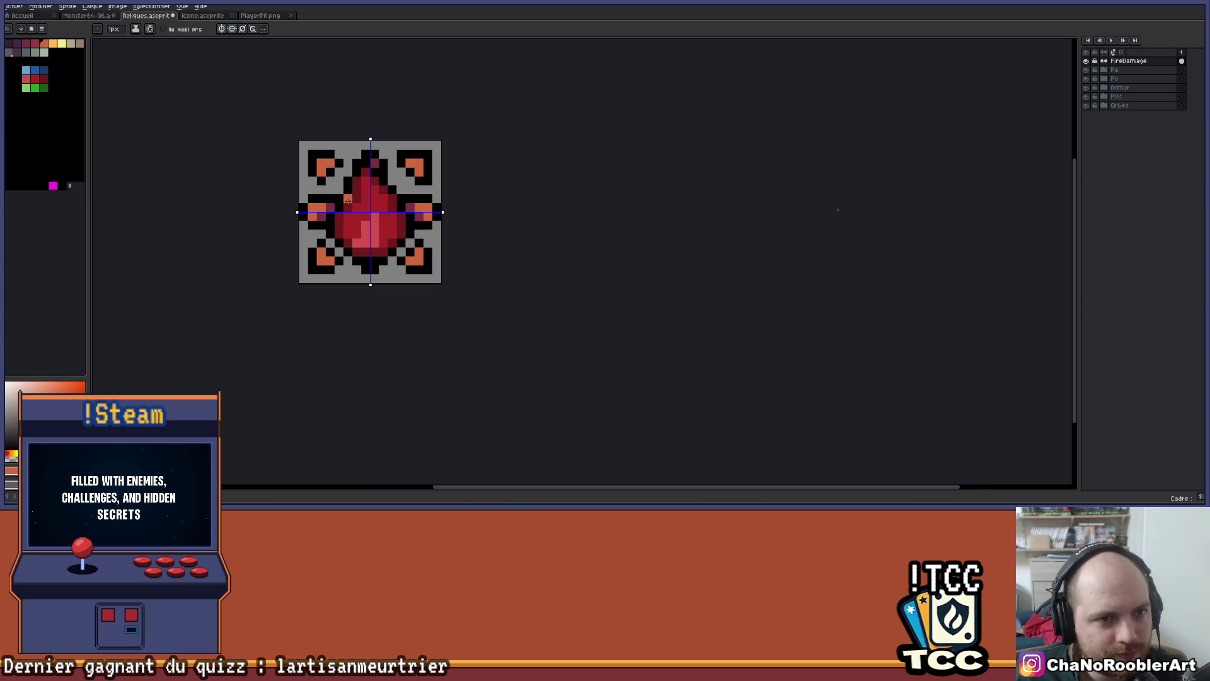
{"action": "left_click", "coordinate": [62, 43]}
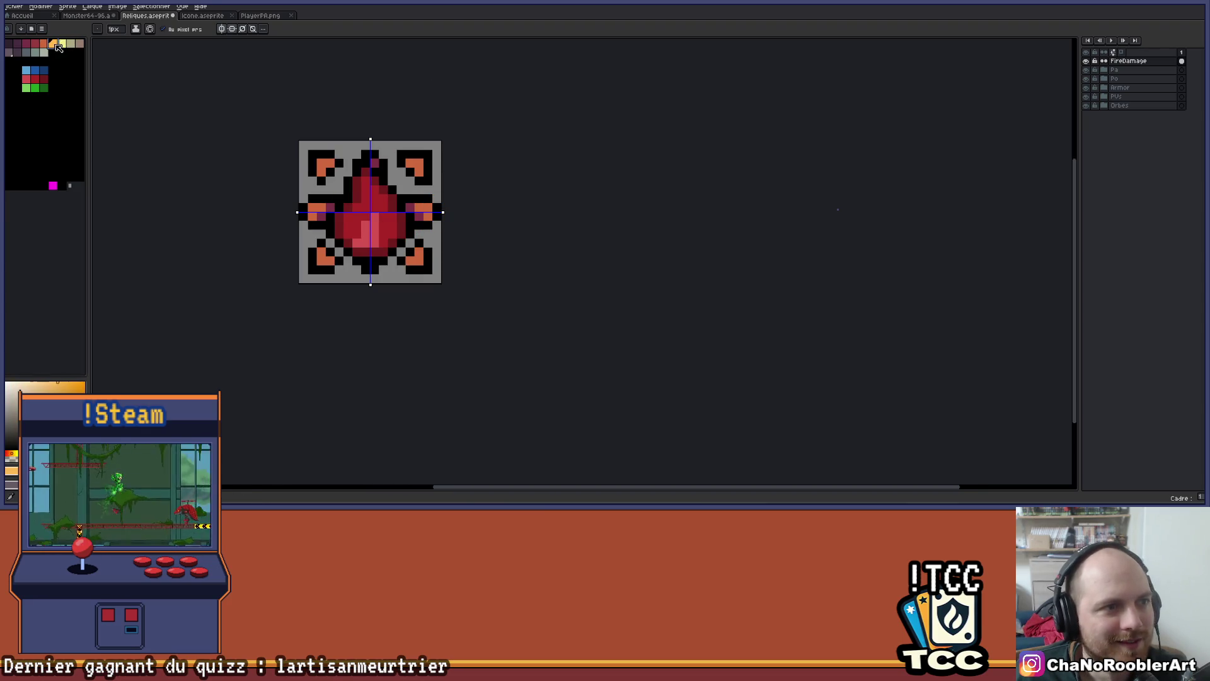
{"action": "left_click_drag", "start_coordinate": [321, 163], "coordinate": [330, 163]}
{"action": "scroll", "coordinate": [445, 144], "scroll_direction": "down", "scroll_amount": 1}
{"action": "scroll", "coordinate": [444, 136], "scroll_direction": "up", "scroll_amount": 3}
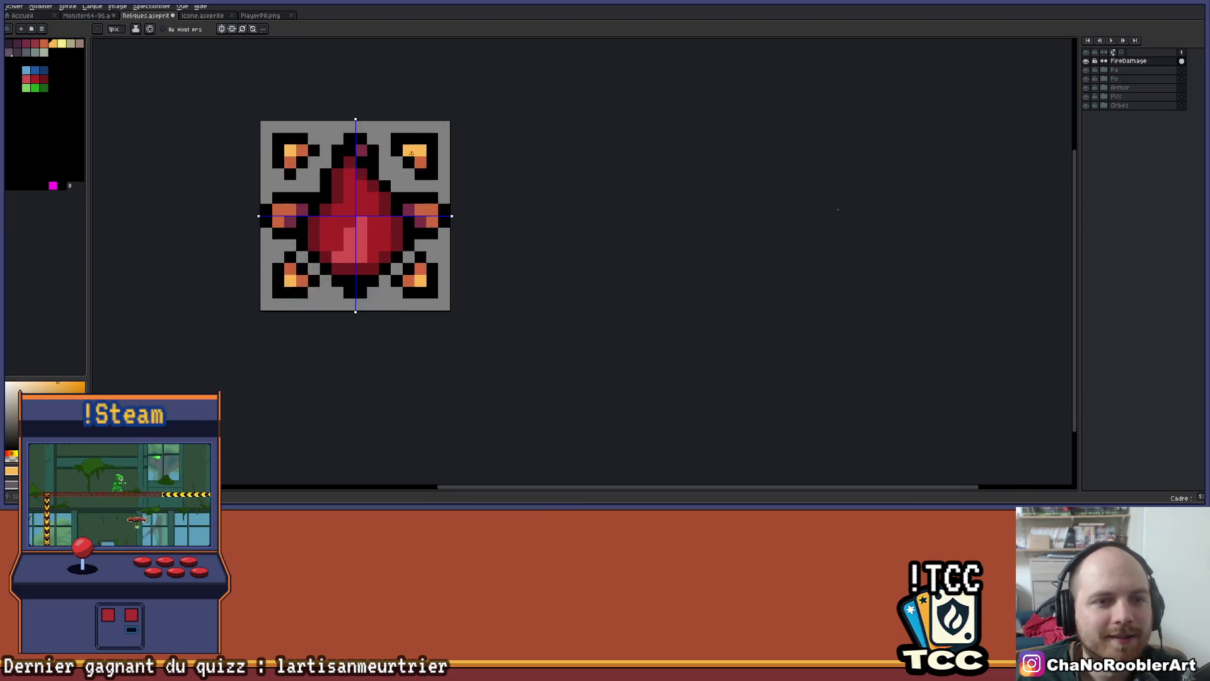
{"action": "scroll", "coordinate": [477, 133], "scroll_direction": "down", "scroll_amount": 1}
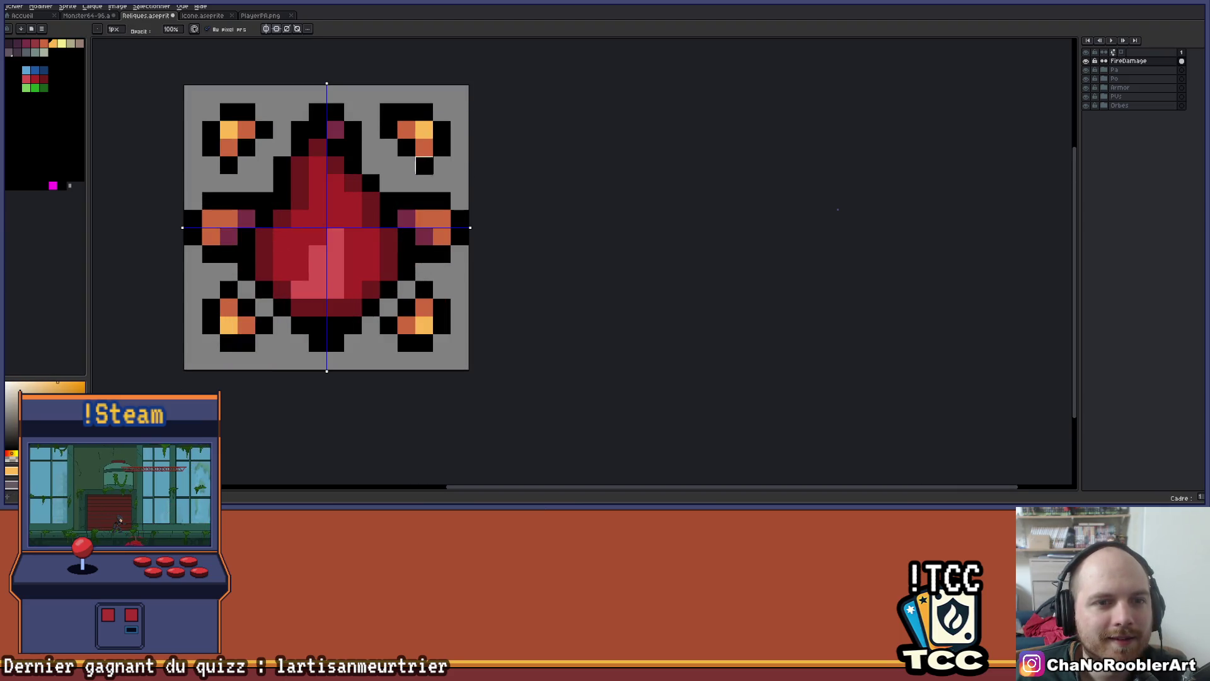
{"action": "scroll", "coordinate": [441, 129], "scroll_direction": "down", "scroll_amount": 2}
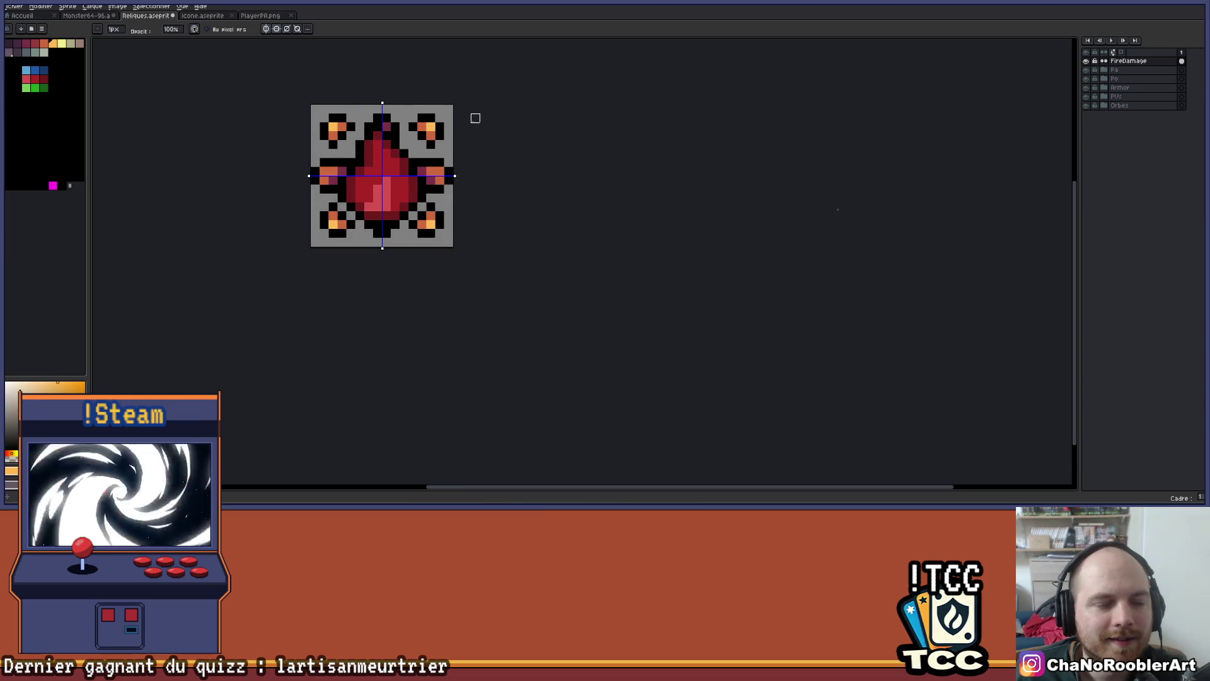
{"action": "scroll", "coordinate": [449, 130], "scroll_direction": "down", "scroll_amount": 1}
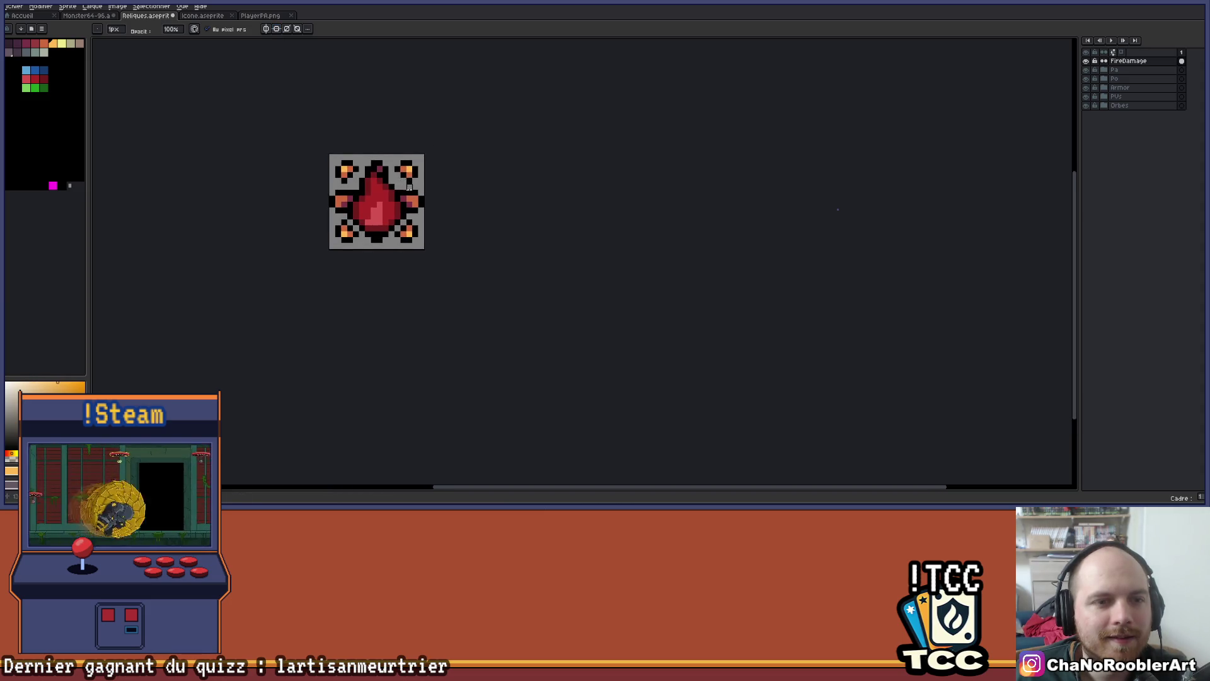
{"action": "scroll", "coordinate": [385, 192], "scroll_direction": "up", "scroll_amount": 3}
{"action": "scroll", "coordinate": [501, 168], "scroll_direction": "down", "scroll_amount": 2}
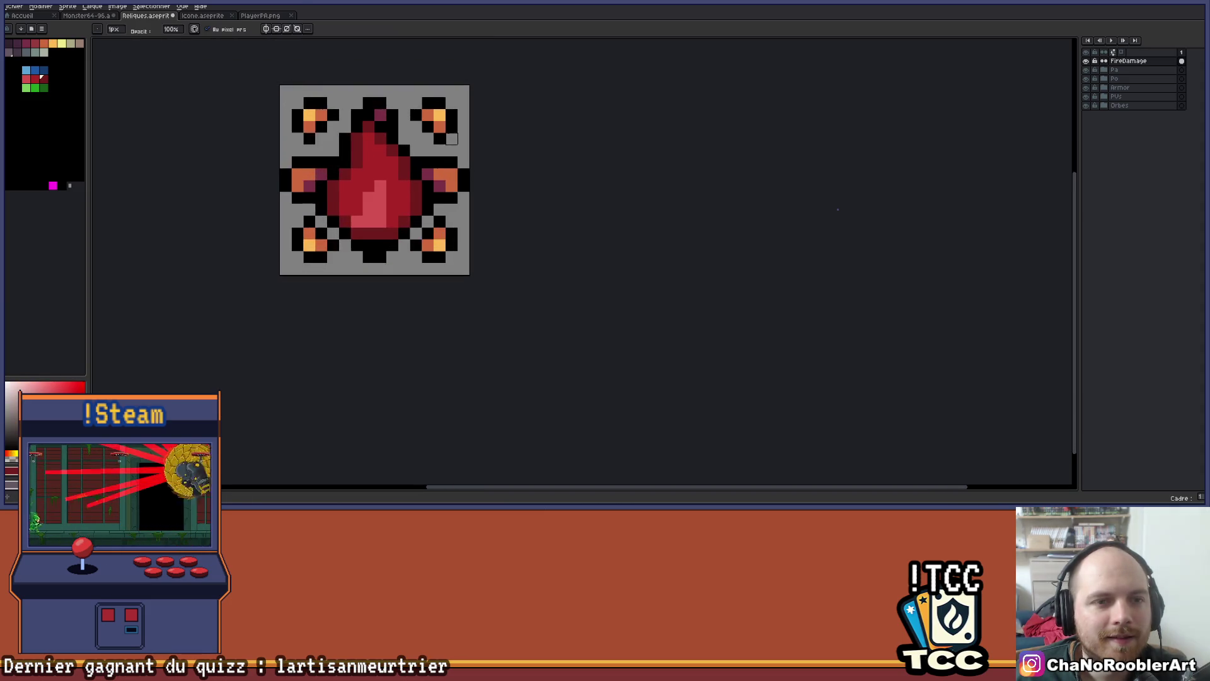
{"action": "scroll", "coordinate": [488, 169], "scroll_direction": "up", "scroll_amount": 1}
{"action": "mouse_move", "coordinate": [470, 158]}
{"action": "left_mouse_down"}
{"action": "mouse_move", "coordinate": [454, 173]}
{"action": "mouse_move", "coordinate": [452, 126]}
{"action": "mouse_move", "coordinate": [436, 146]}
{"action": "mouse_move", "coordinate": [453, 164]}
{"action": "left_mouse_up"}
Paint over the corner ornaments in grey with a 5px brush
{"action": "key", "text": "ctrl+z"}
{"action": "key", "text": "ctrl+z"}
{"action": "key", "text": "e"}
{"action": "mouse_move", "coordinate": [252, 136]}
{"action": "left_mouse_down"}
{"action": "mouse_move", "coordinate": [240, 126]}
{"action": "mouse_move", "coordinate": [258, 170]}
{"action": "left_mouse_up"}
{"action": "left_click_drag", "start_coordinate": [260, 403], "coordinate": [227, 355]}
{"action": "mouse_move", "coordinate": [479, 378]}
{"action": "left_mouse_down"}
{"action": "mouse_move", "coordinate": [453, 361]}
{"action": "mouse_move", "coordinate": [489, 342]}
{"action": "left_mouse_up"}
{"action": "scroll", "coordinate": [496, 346], "scroll_direction": "down", "scroll_amount": 3}
{"action": "key", "text": "v"}
{"action": "key", "text": "e"}
{"action": "left_click_drag", "start_coordinate": [575, 348], "coordinate": [525, 274]}
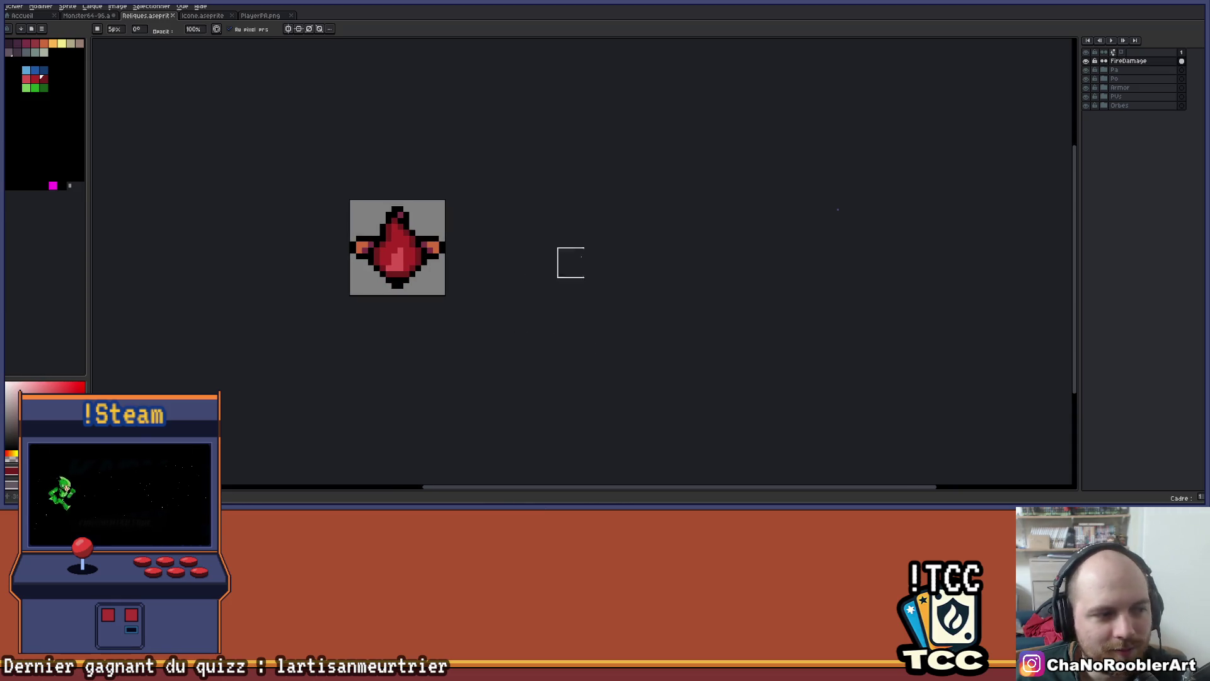
Rename the layer FireDamage2, duplicate it, and rename the copy FireDamage5
{"action": "double_click", "coordinate": [1145, 63]}
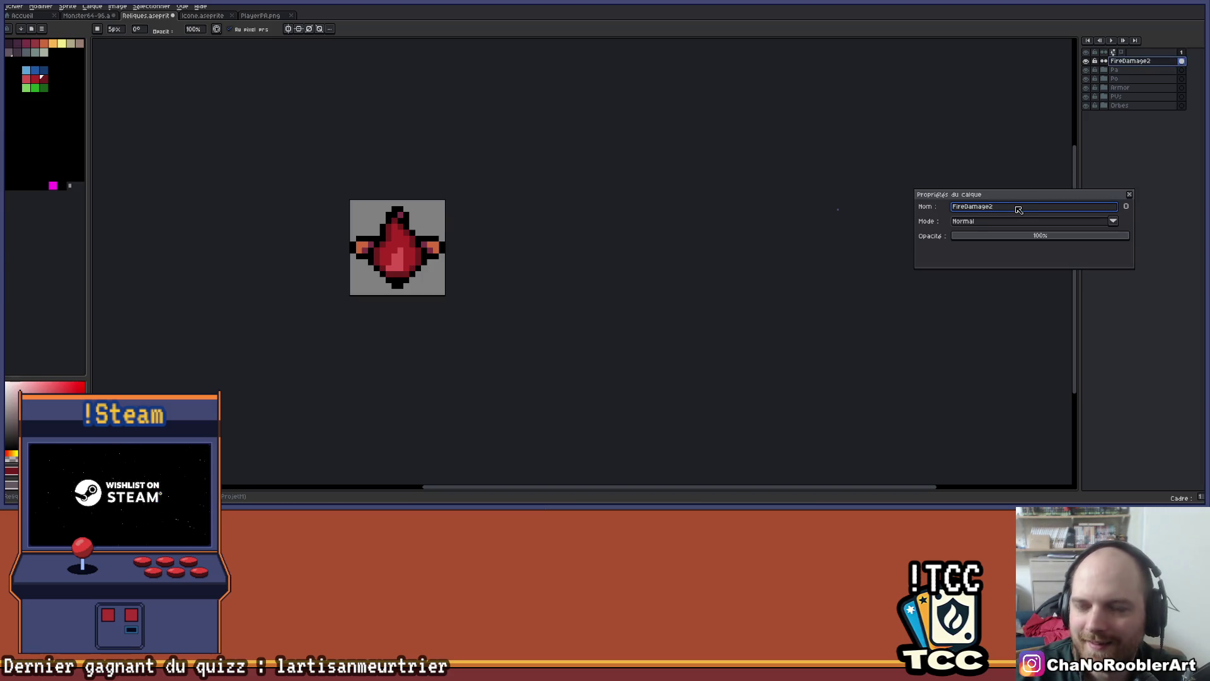
{"action": "key", "text": "Return"}
{"action": "left_click", "coordinate": [1147, 63]}
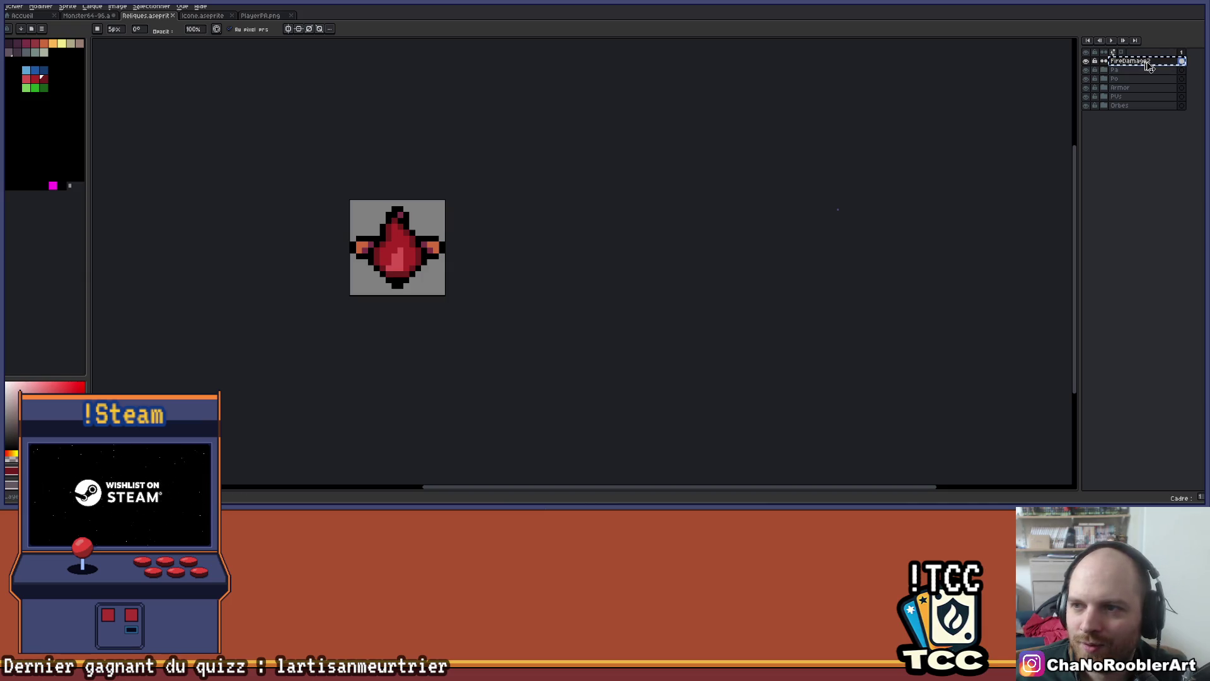
{"action": "key", "text": "ctrl+v"}
{"action": "double_click", "coordinate": [1151, 63]}
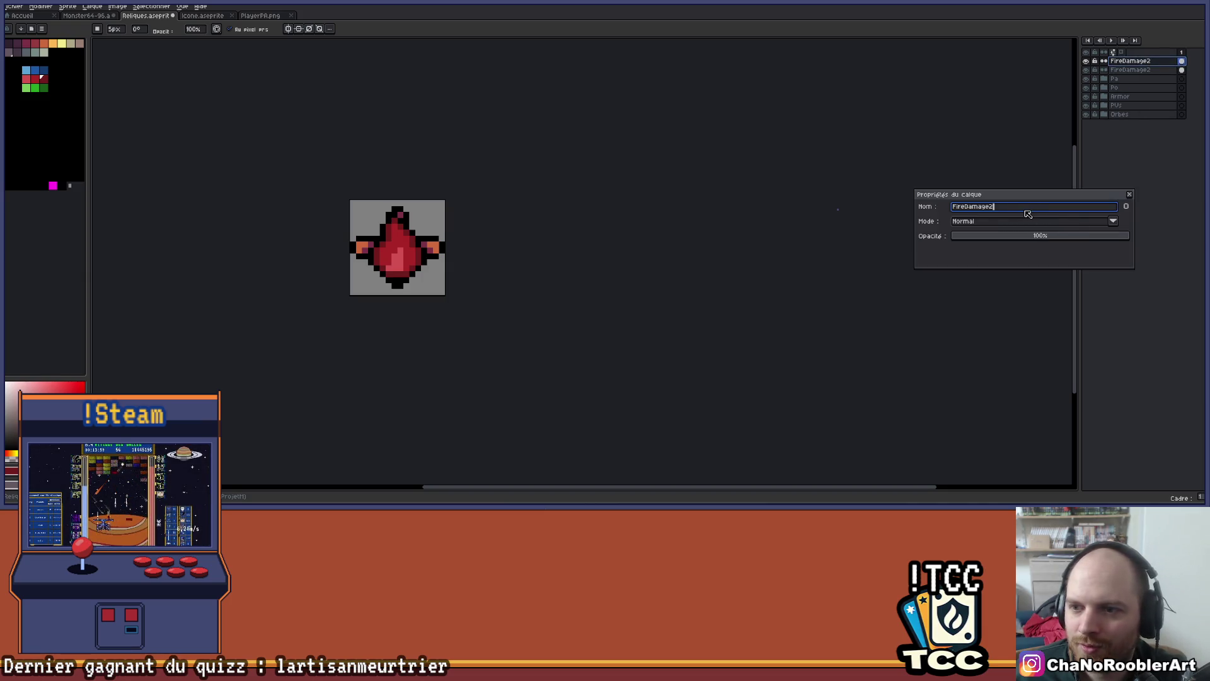
{"action": "type", "text": "5"}
{"action": "key", "text": "Return"}
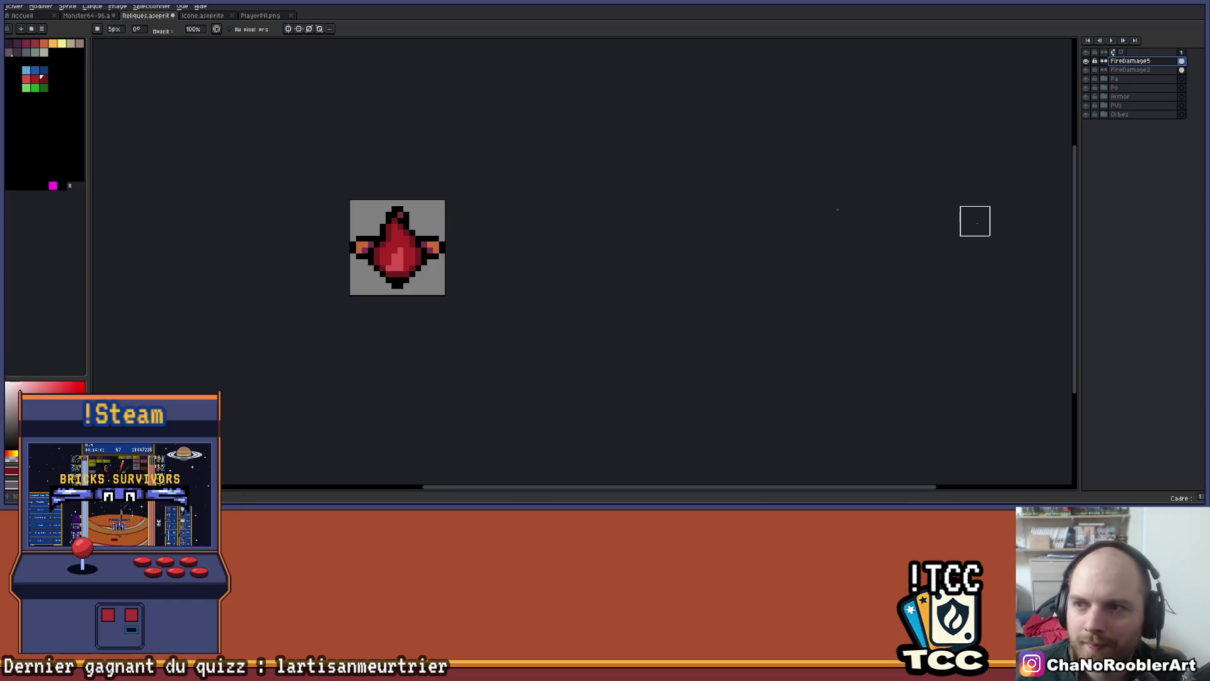
{"action": "scroll", "coordinate": [437, 208], "scroll_direction": "up", "scroll_amount": 1}
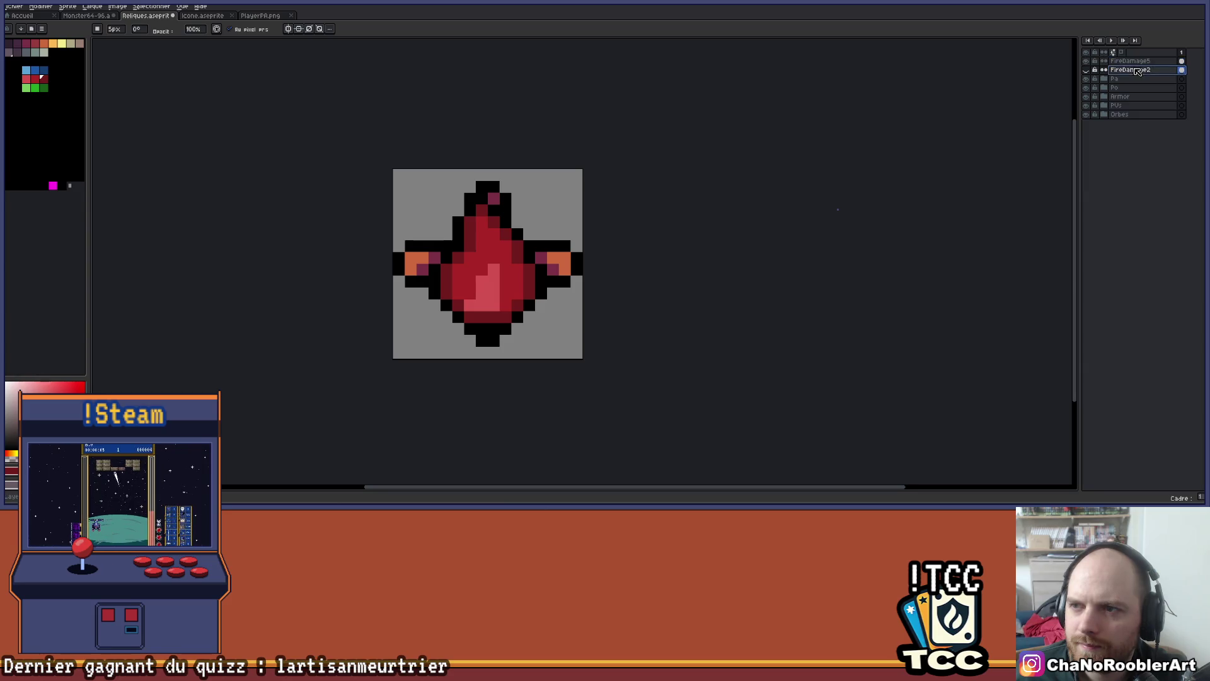
Turn on left-right and top-bottom mirror symmetry and select the 1px pencil
{"action": "scroll", "coordinate": [681, 142], "scroll_direction": "up", "scroll_amount": 1}
{"action": "left_click", "coordinate": [288, 28]}
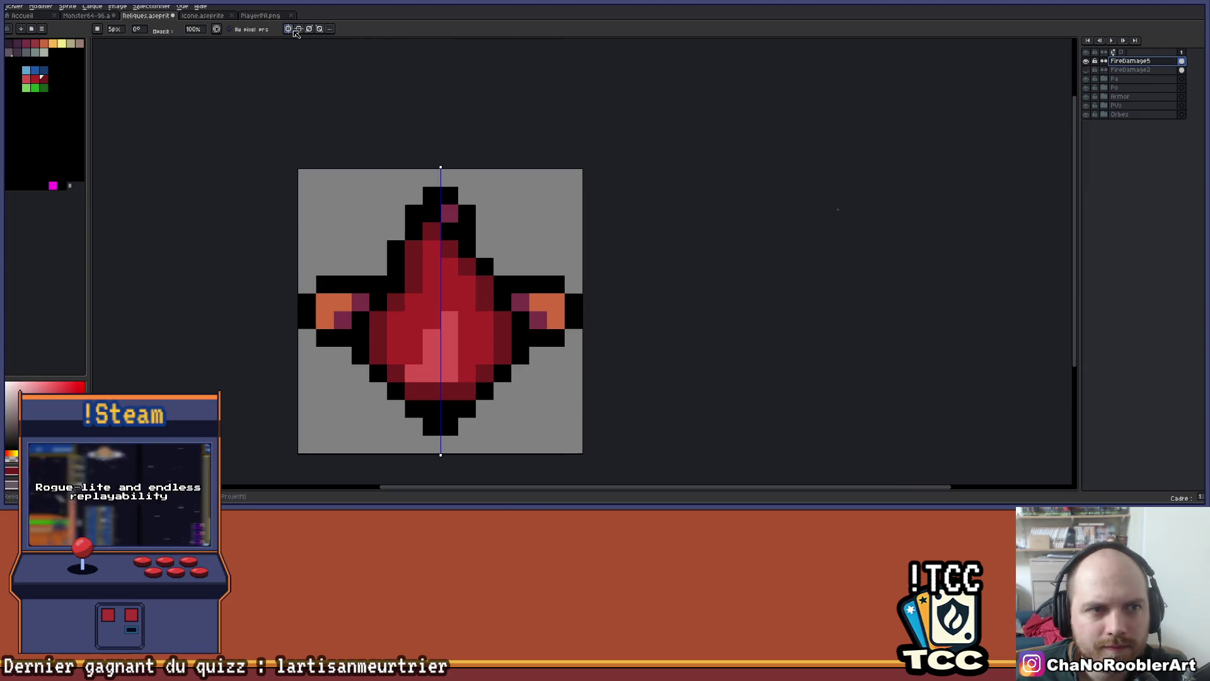
{"action": "left_click", "coordinate": [299, 28]}
{"action": "mouse_move", "coordinate": [586, 210]}
{"action": "left_mouse_down"}
{"action": "mouse_move", "coordinate": [562, 175]}
{"action": "mouse_move", "coordinate": [539, 175]}
{"action": "mouse_move", "coordinate": [599, 170]}
{"action": "mouse_move", "coordinate": [548, 188]}
{"action": "left_mouse_up"}
{"action": "scroll", "coordinate": [445, 195], "scroll_direction": "up", "scroll_amount": 1}
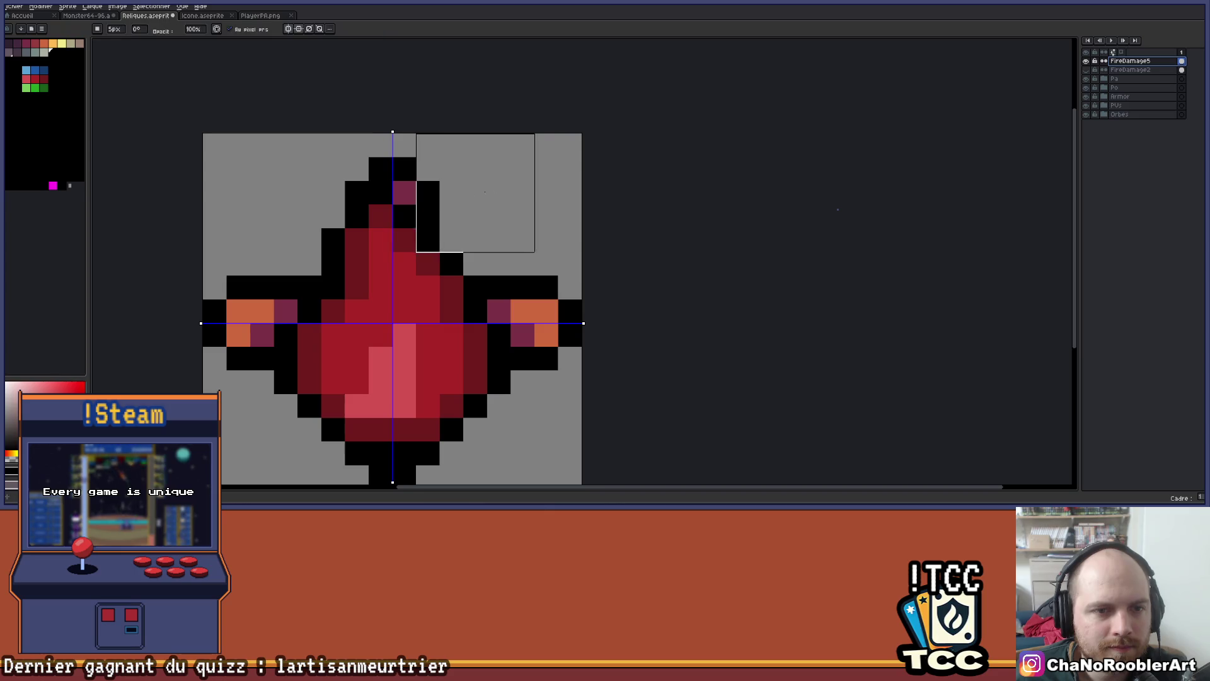
{"action": "key", "text": "b"}
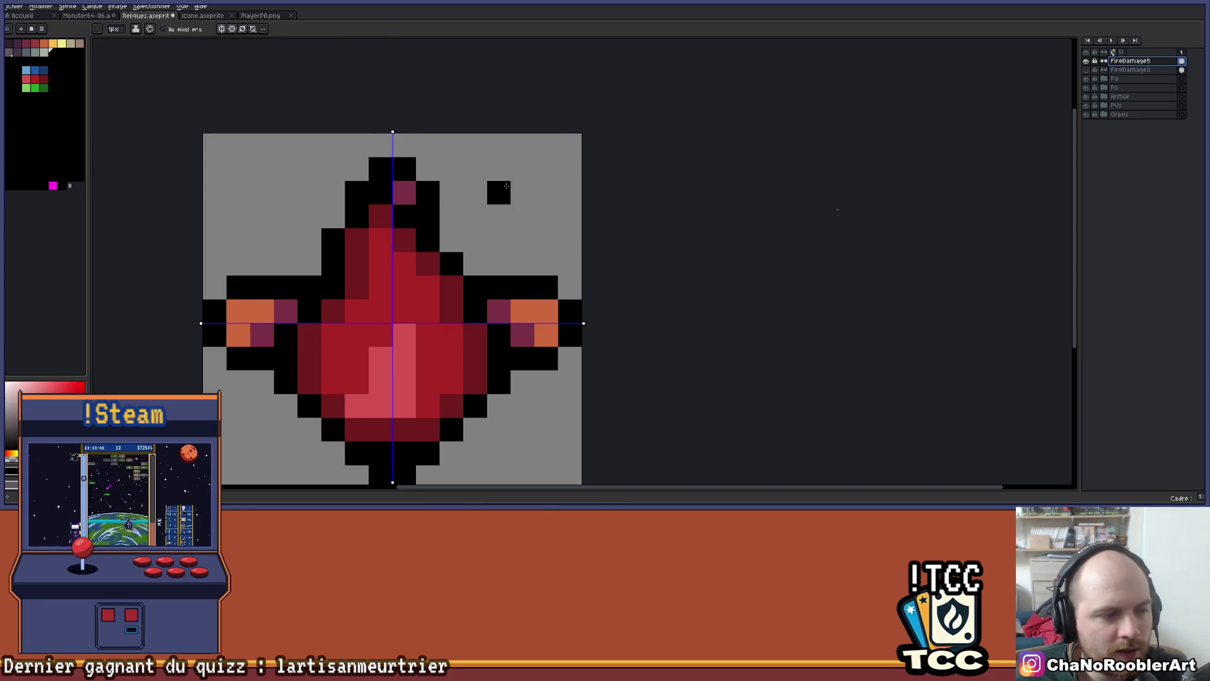
Draw the black spiral pixels of the upper-right corner motif, mirrored to all corners
{"action": "scroll", "coordinate": [506, 186], "scroll_direction": "up", "scroll_amount": 2}
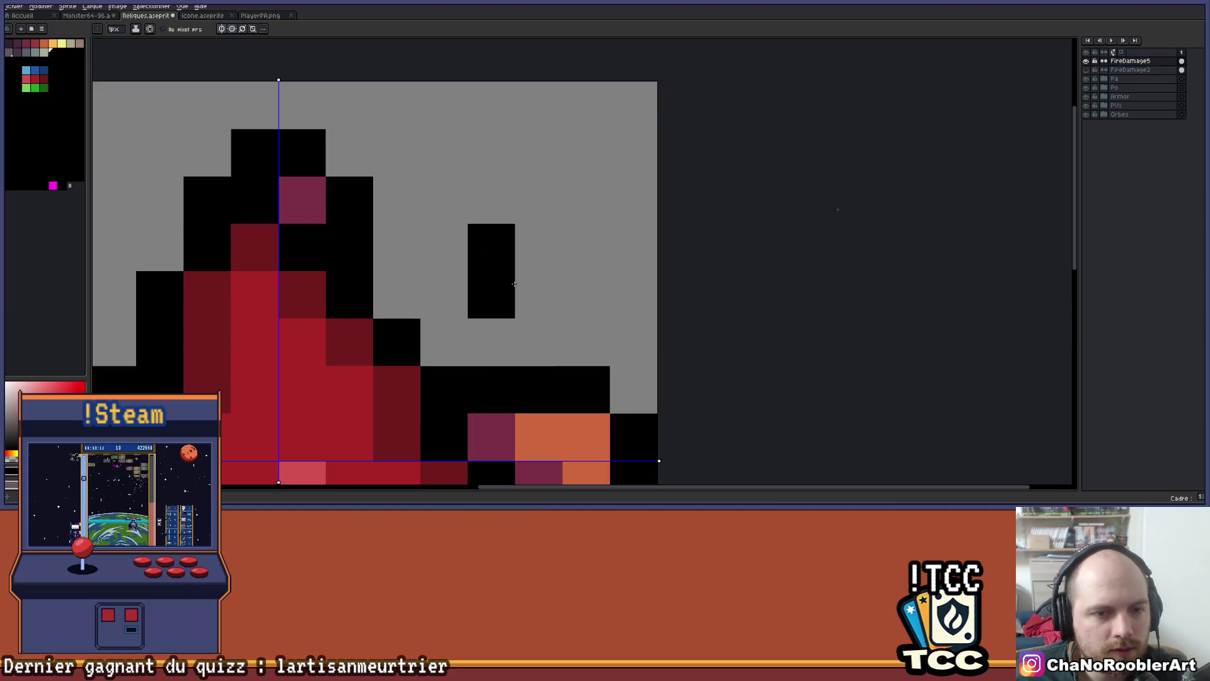
{"action": "left_click", "coordinate": [539, 295]}
{"action": "left_click", "coordinate": [444, 200]}
{"action": "scroll", "coordinate": [448, 203], "scroll_direction": "down", "scroll_amount": 2}
{"action": "scroll", "coordinate": [509, 197], "scroll_direction": "up", "scroll_amount": 1}
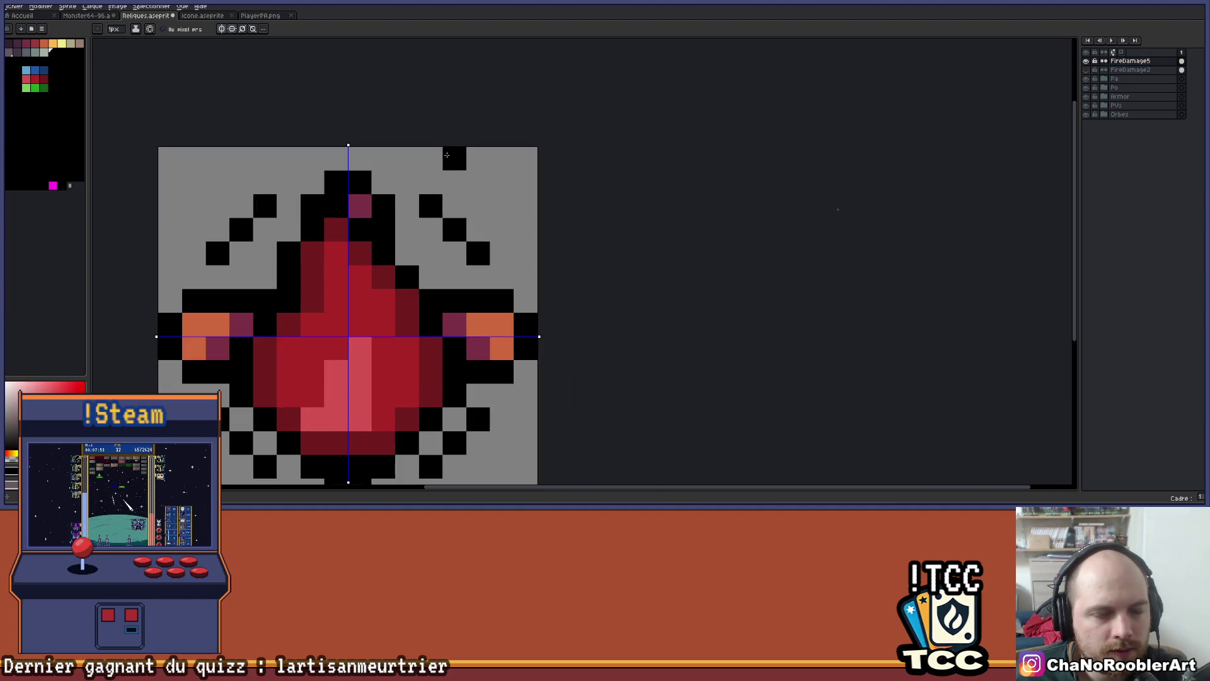
{"action": "left_click", "coordinate": [454, 182]}
{"action": "left_click", "coordinate": [479, 182]}
{"action": "left_click", "coordinate": [502, 206]}
{"action": "left_click", "coordinate": [502, 230]}
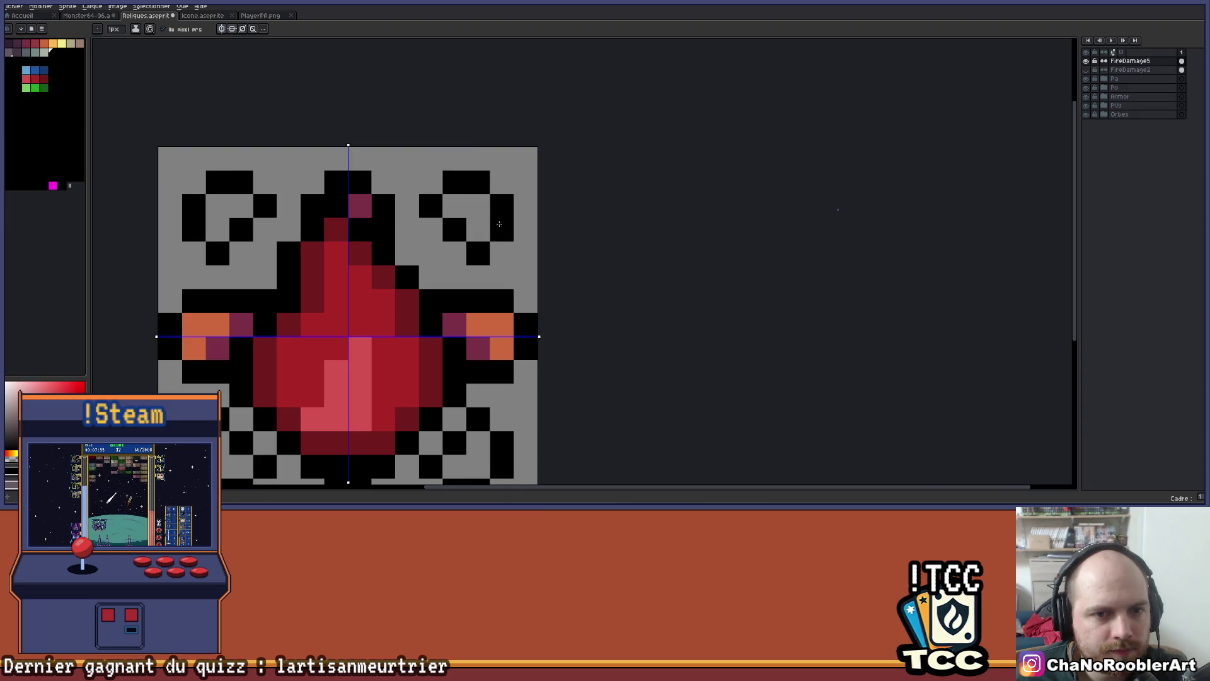
{"action": "left_click", "coordinate": [526, 206]}
Add black pixels at the icon's outer corners and beside them, mirrored to all four
{"action": "scroll", "coordinate": [533, 201], "scroll_direction": "down", "scroll_amount": 2}
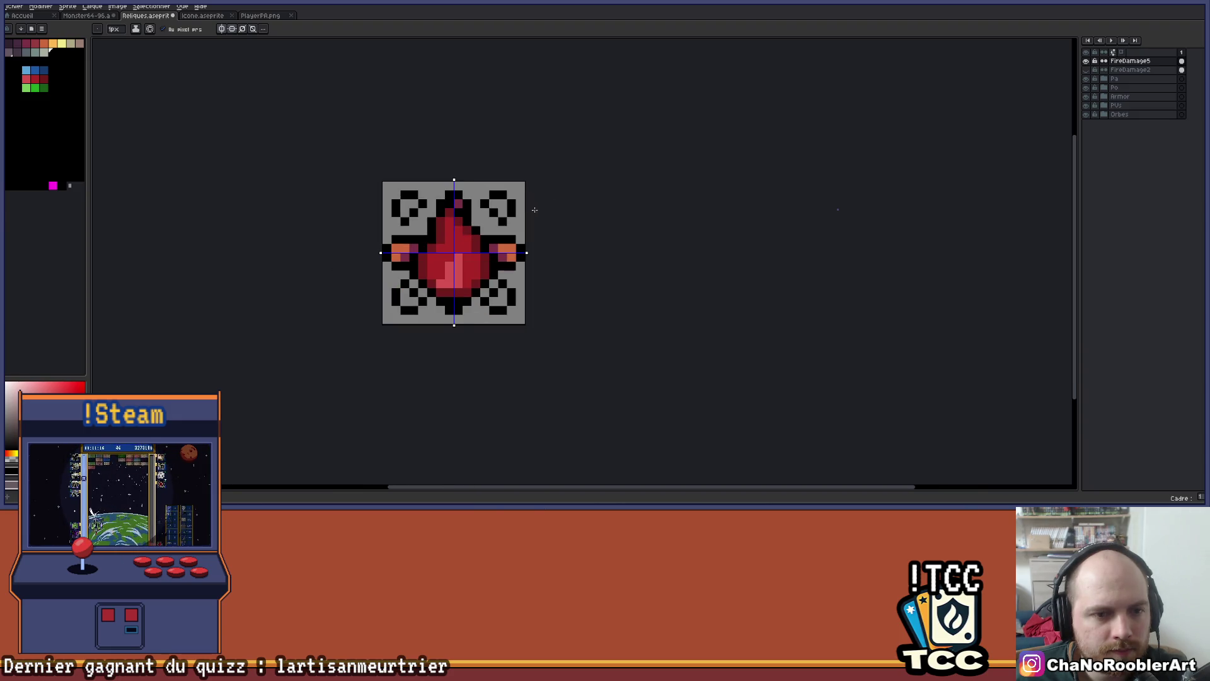
{"action": "scroll", "coordinate": [515, 224], "scroll_direction": "up", "scroll_amount": 2}
{"action": "left_click", "coordinate": [259, 416]}
{"action": "left_click", "coordinate": [276, 400]}
{"action": "scroll", "coordinate": [548, 275], "scroll_direction": "down", "scroll_amount": 2}
{"action": "left_click_drag", "start_coordinate": [572, 283], "coordinate": [518, 300]}
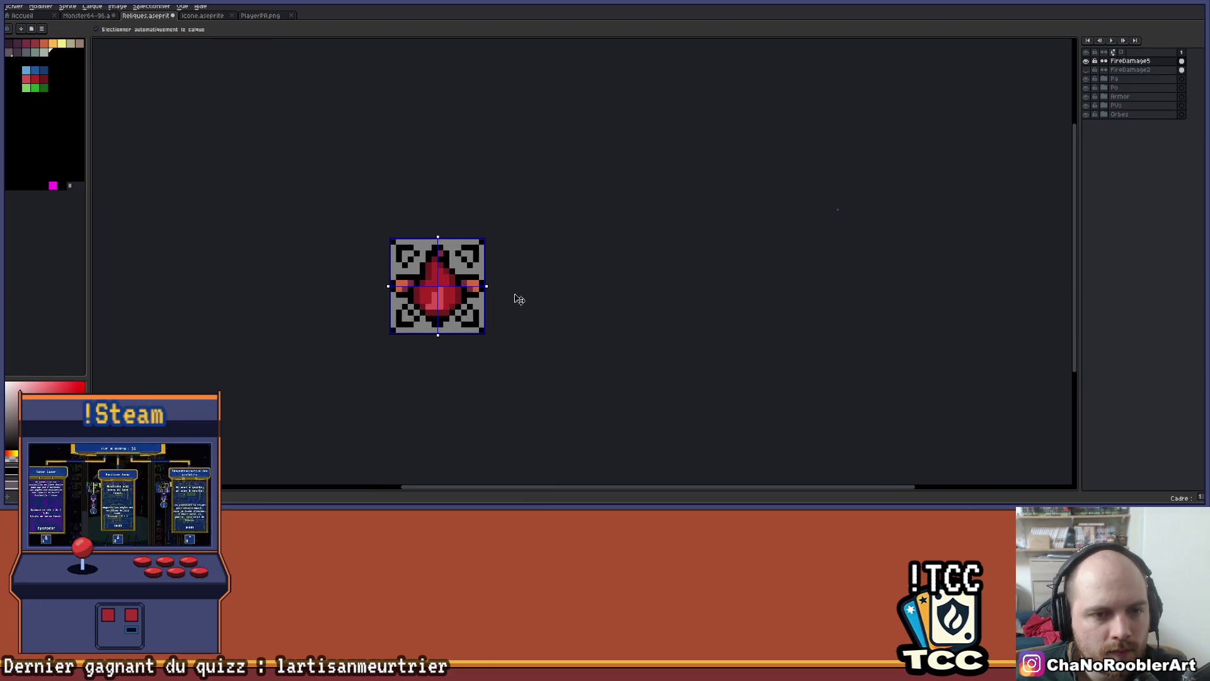
Pencil red pixels inside the four mirrored black corner motifs
{"action": "key", "text": "b"}
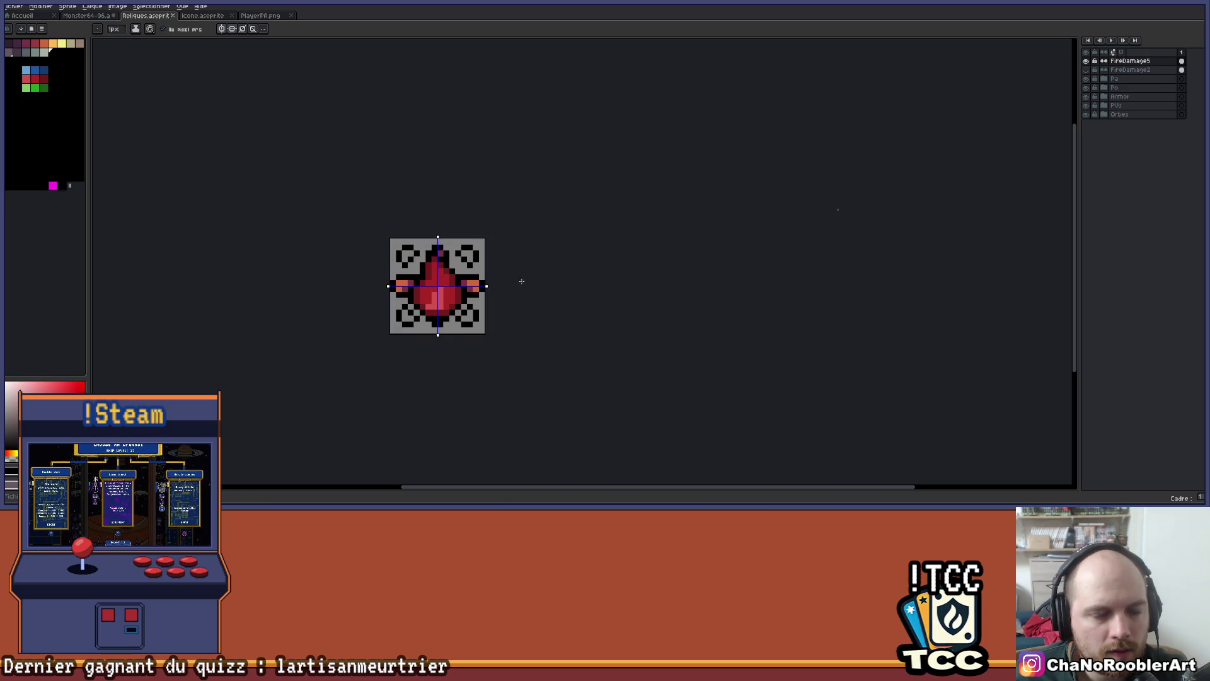
{"action": "scroll", "coordinate": [458, 261], "scroll_direction": "up", "scroll_amount": 2}
{"action": "scroll", "coordinate": [427, 258], "scroll_direction": "up", "scroll_amount": 2}
{"action": "left_click_drag", "start_coordinate": [441, 265], "coordinate": [441, 222]}
{"action": "left_click", "coordinate": [339, 189]}
{"action": "left_click", "coordinate": [319, 214]}
{"action": "left_click", "coordinate": [316, 189]}
{"action": "scroll", "coordinate": [347, 240], "scroll_direction": "down", "scroll_amount": 3}
{"action": "scroll", "coordinate": [348, 253], "scroll_direction": "up", "scroll_amount": 3}
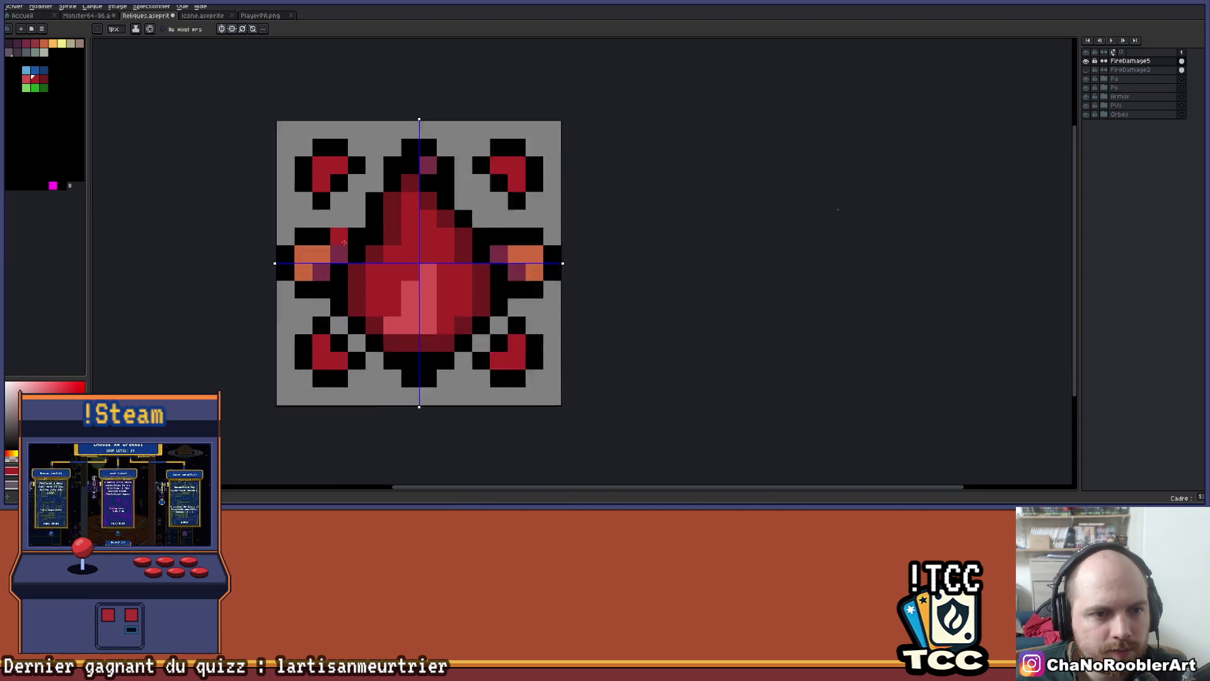
Save the sprite with Ctrl+S and recentre the icon in the view
{"action": "key", "text": "alt"}
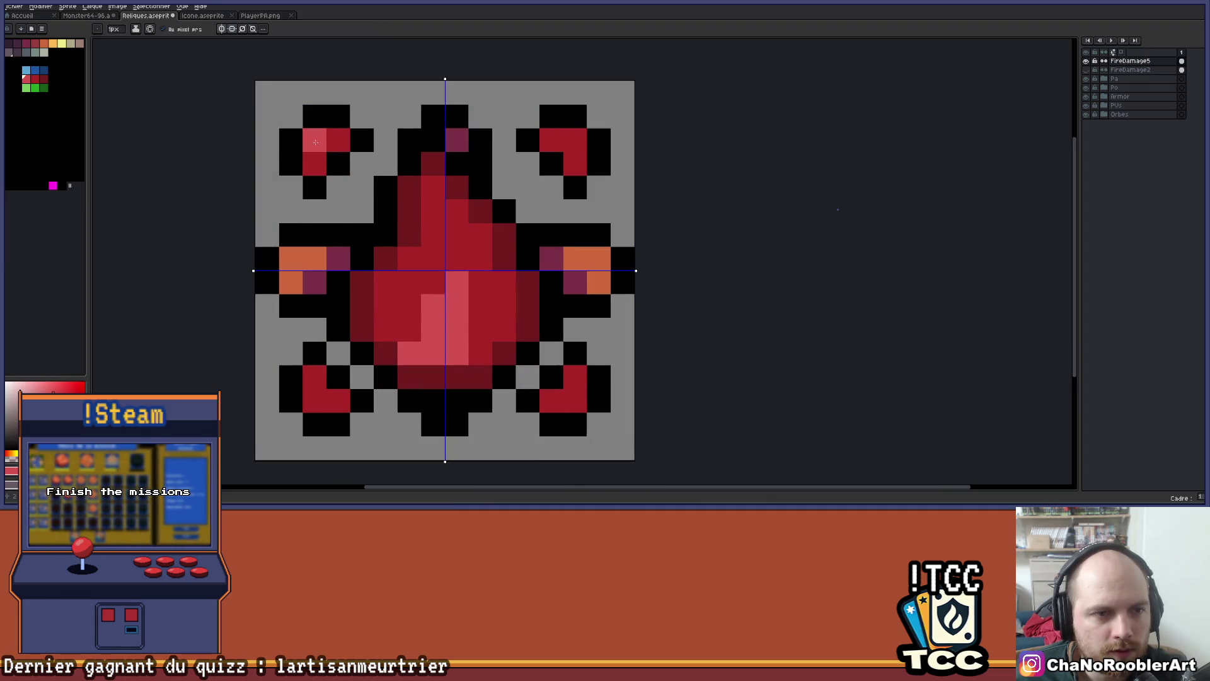
{"action": "scroll", "coordinate": [355, 170], "scroll_direction": "down", "scroll_amount": 3}
{"action": "key", "text": "ctrl+s"}
{"action": "left_click_drag", "start_coordinate": [456, 196], "coordinate": [443, 227]}
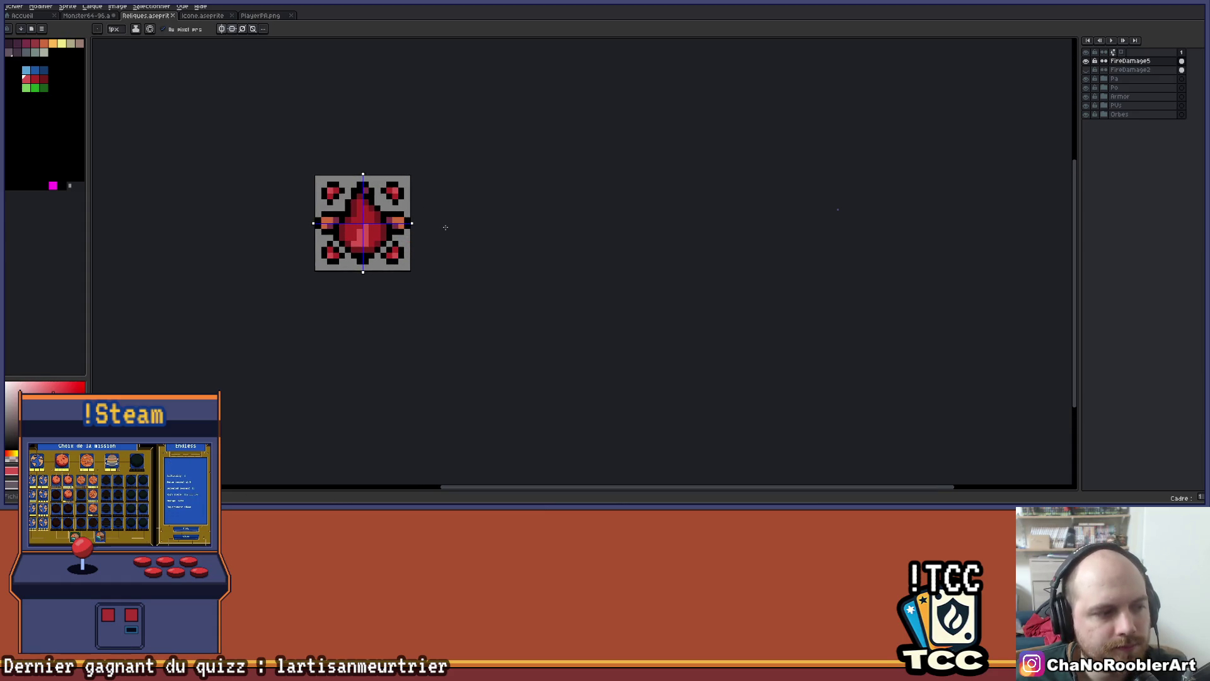
{"action": "scroll", "coordinate": [421, 216], "scroll_direction": "up", "scroll_amount": 1}
{"action": "scroll", "coordinate": [469, 202], "scroll_direction": "up", "scroll_amount": 1}
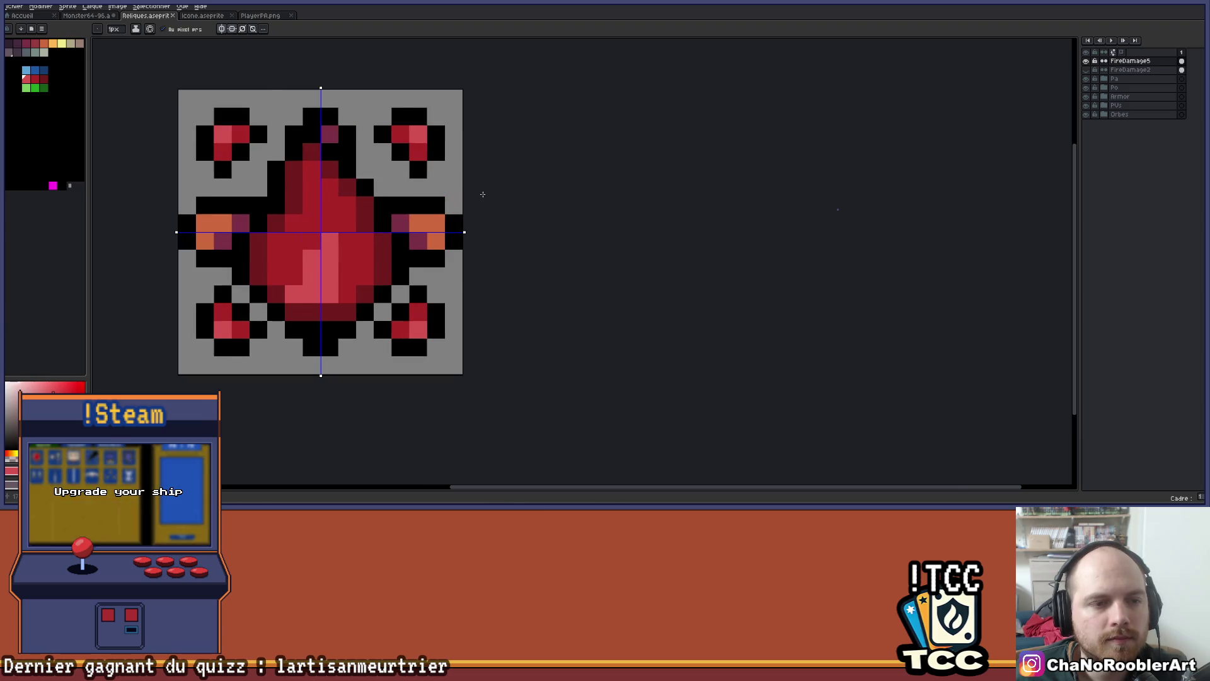
{"action": "scroll", "coordinate": [466, 196], "scroll_direction": "down", "scroll_amount": 2}
{"action": "left_click_drag", "start_coordinate": [492, 195], "coordinate": [473, 225]}
Centre the enlarged icon in view and pick teal-grey as the drawing colour
{"action": "scroll", "coordinate": [454, 208], "scroll_direction": "up", "scroll_amount": 1}
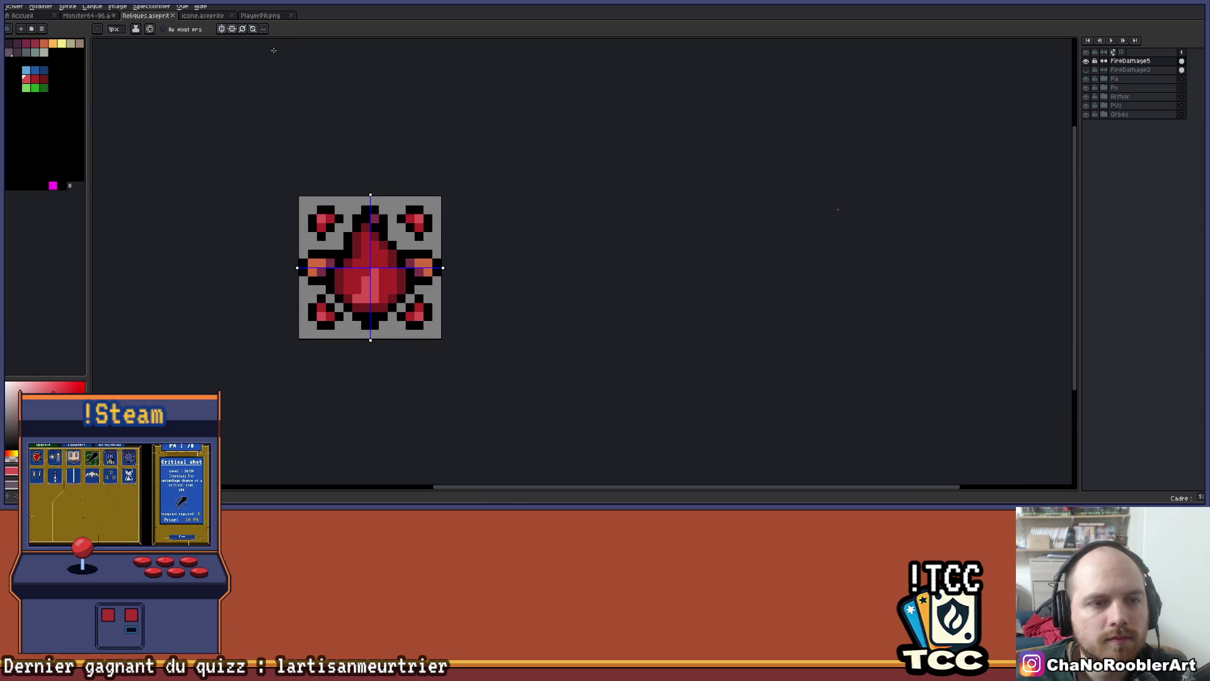
{"action": "scroll", "coordinate": [326, 100], "scroll_direction": "down", "scroll_amount": 2}
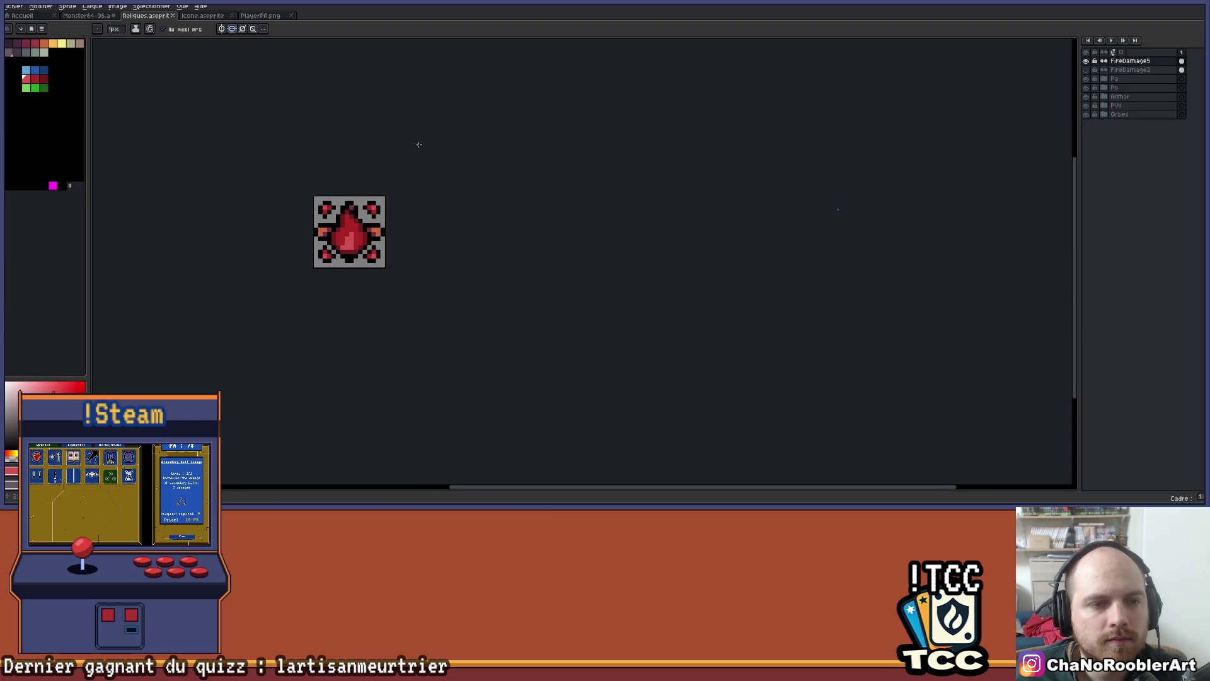
{"action": "scroll", "coordinate": [441, 186], "scroll_direction": "up", "scroll_amount": 1}
{"action": "scroll", "coordinate": [445, 186], "scroll_direction": "up", "scroll_amount": 2}
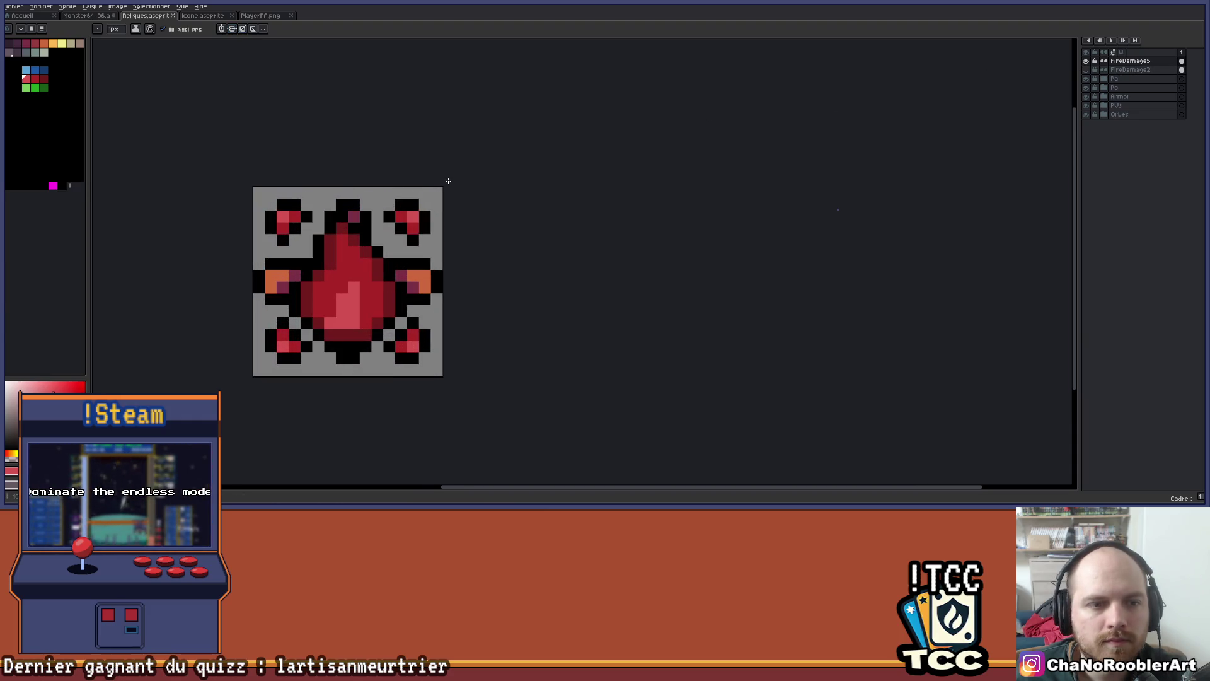
{"action": "left_click_drag", "start_coordinate": [513, 205], "coordinate": [568, 159]}
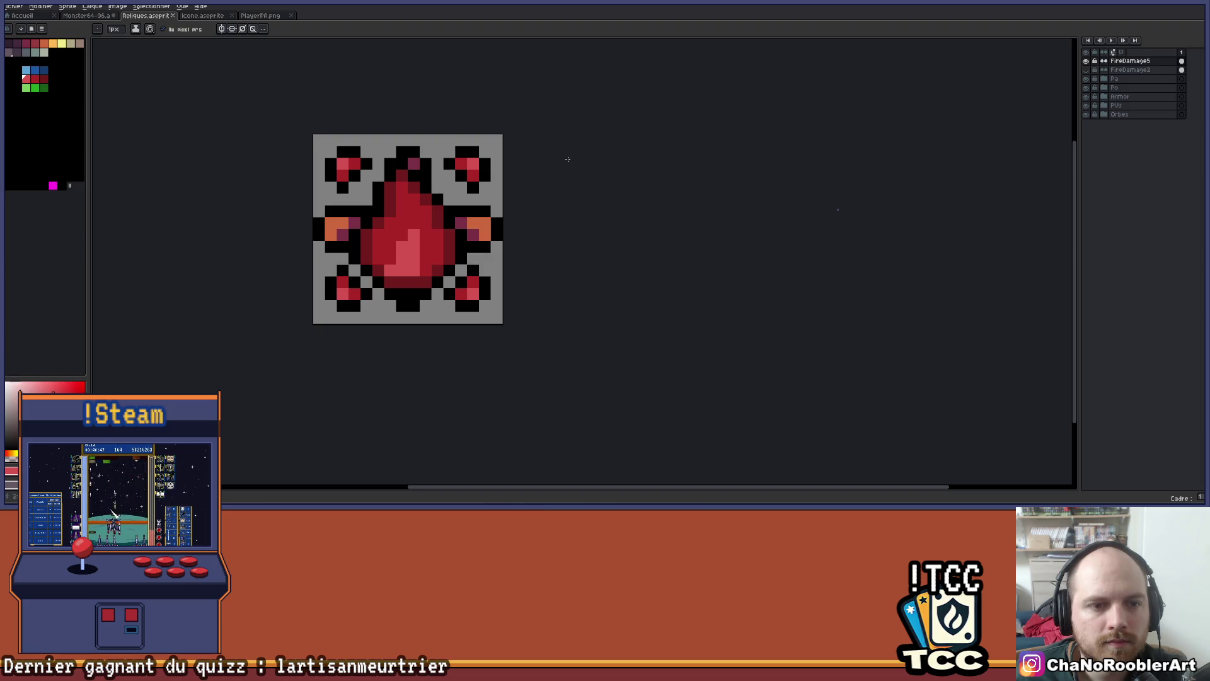
{"action": "scroll", "coordinate": [568, 159], "scroll_direction": "down", "scroll_amount": 2}
{"action": "scroll", "coordinate": [546, 173], "scroll_direction": "up", "scroll_amount": 1}
{"action": "scroll", "coordinate": [498, 183], "scroll_direction": "up", "scroll_amount": 1}
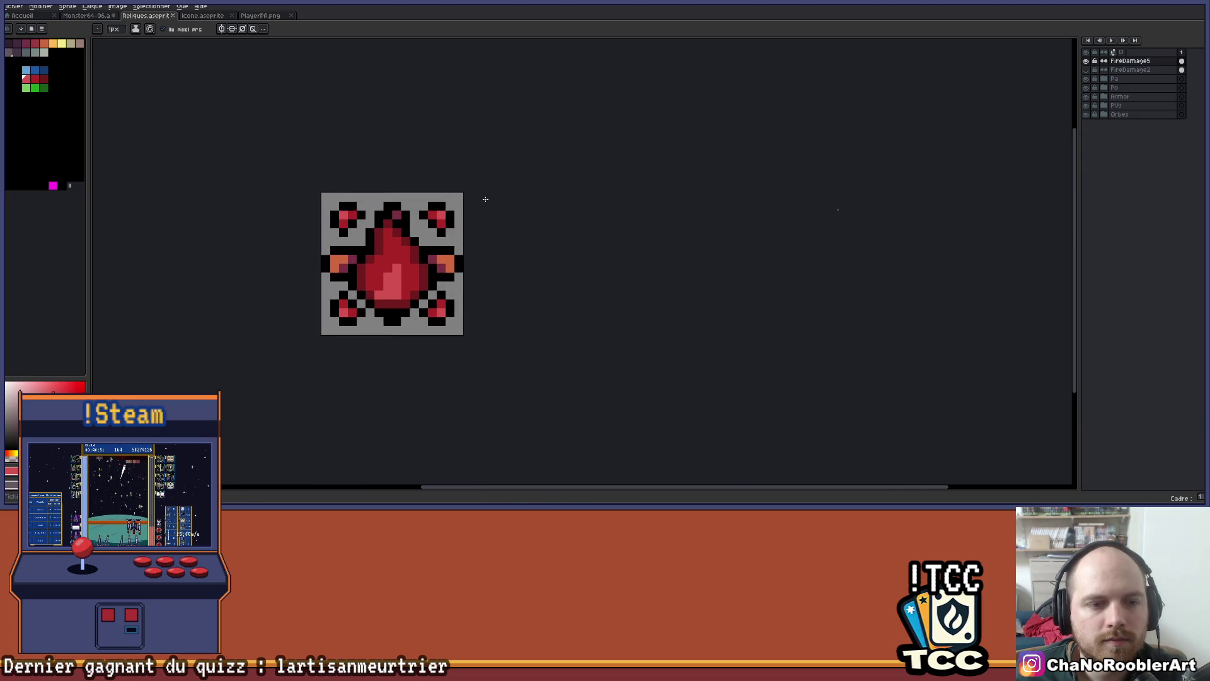
{"action": "scroll", "coordinate": [484, 200], "scroll_direction": "down", "scroll_amount": 2}
{"action": "scroll", "coordinate": [485, 199], "scroll_direction": "up", "scroll_amount": 4}
{"action": "left_click_drag", "start_coordinate": [486, 211], "coordinate": [585, 203]}
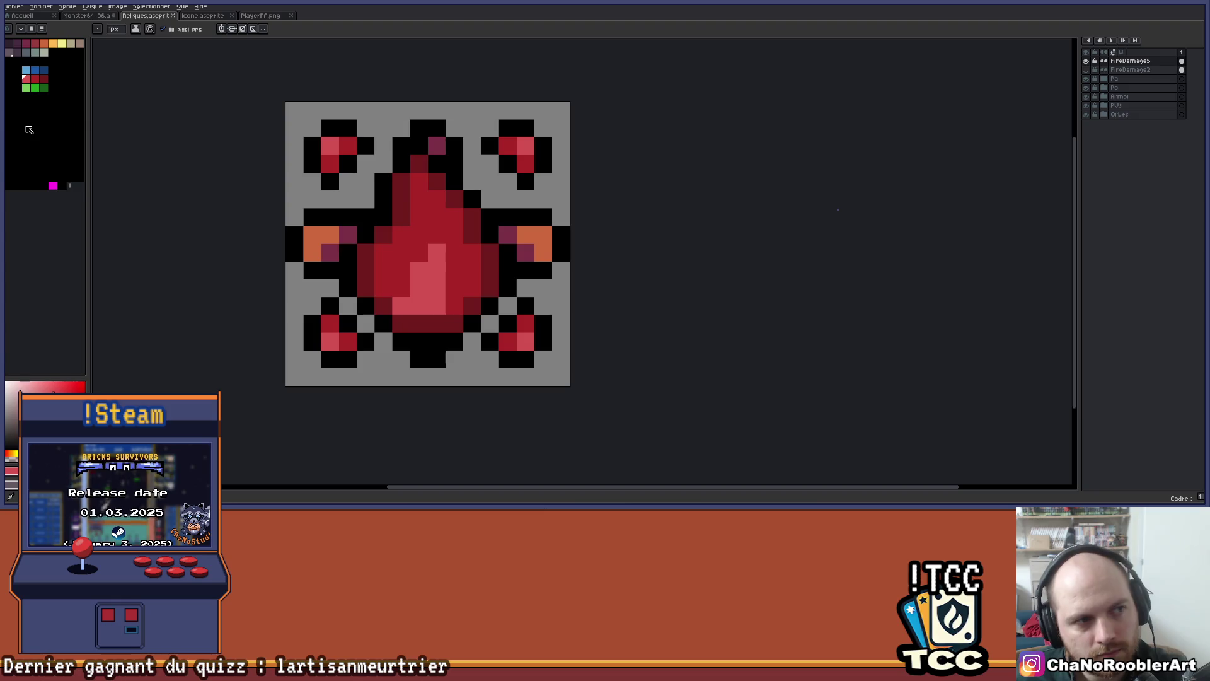
{"action": "left_click", "coordinate": [39, 53]}
Bucket-fill both side patches teal-grey and recolour their purple pixels slate grey
{"action": "key", "text": "g"}
{"action": "left_click", "coordinate": [330, 234]}
{"action": "left_click", "coordinate": [540, 235]}
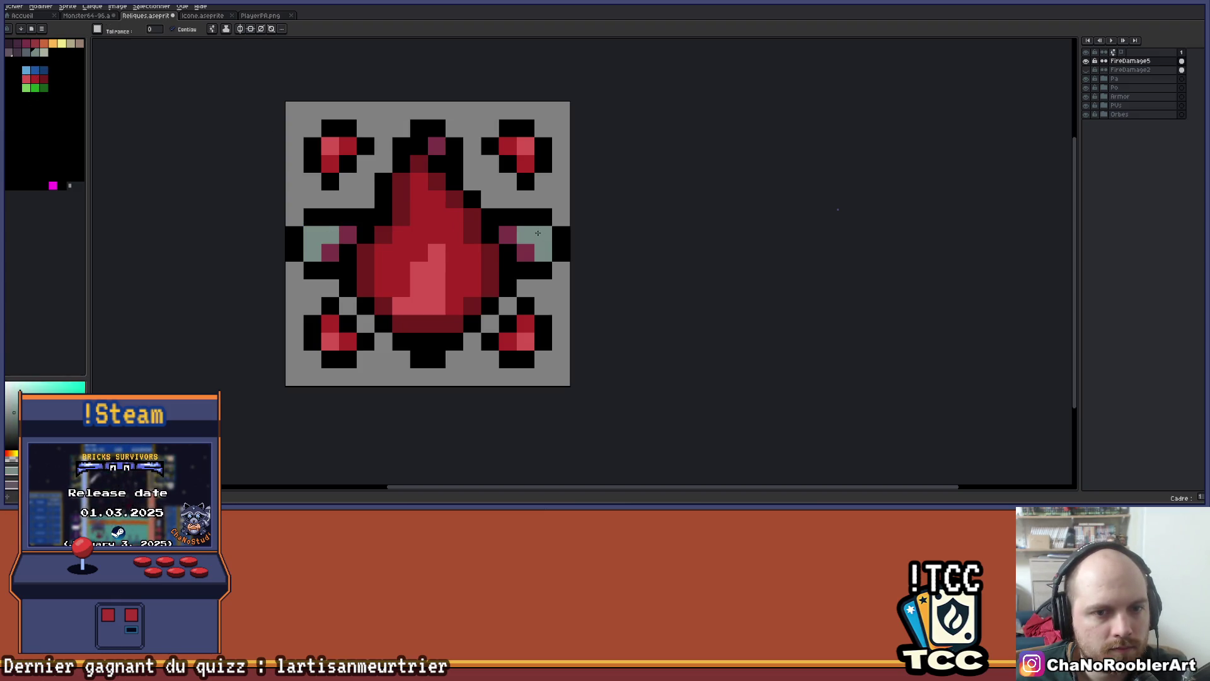
{"action": "left_click", "coordinate": [25, 53]}
{"action": "left_click", "coordinate": [348, 235]}
{"action": "left_click", "coordinate": [331, 252]}
{"action": "left_click", "coordinate": [512, 236]}
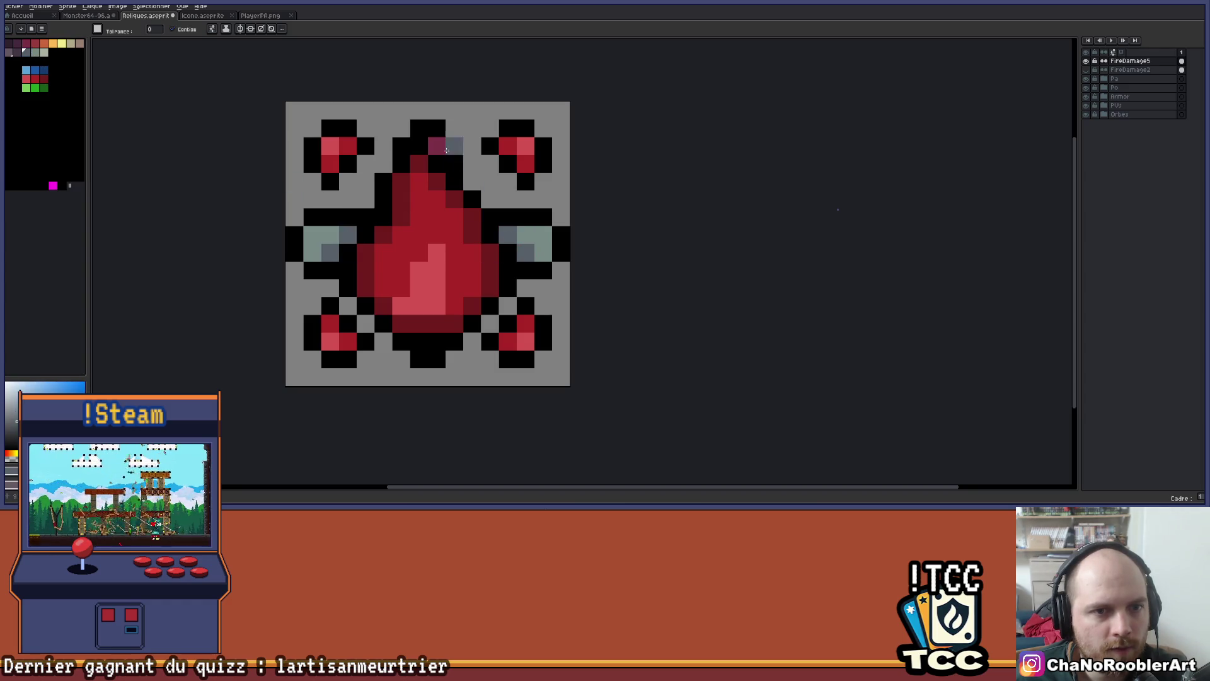
Try yellow, orange-red and magenta swatches, then recolour the grey-blue gem cells purplish
{"action": "scroll", "coordinate": [476, 185], "scroll_direction": "down", "scroll_amount": 3}
{"action": "scroll", "coordinate": [521, 213], "scroll_direction": "down", "scroll_amount": 1}
{"action": "mouse_move", "coordinate": [535, 206]}
{"action": "left_mouse_down"}
{"action": "mouse_move", "coordinate": [470, 243]}
{"action": "mouse_move", "coordinate": [489, 324]}
{"action": "mouse_move", "coordinate": [467, 265]}
{"action": "left_mouse_up"}
{"action": "scroll", "coordinate": [435, 254], "scroll_direction": "up", "scroll_amount": 2}
{"action": "scroll", "coordinate": [434, 254], "scroll_direction": "up", "scroll_amount": 1}
{"action": "scroll", "coordinate": [208, 95], "scroll_direction": "up", "scroll_amount": 1}
{"action": "left_click", "coordinate": [71, 43]}
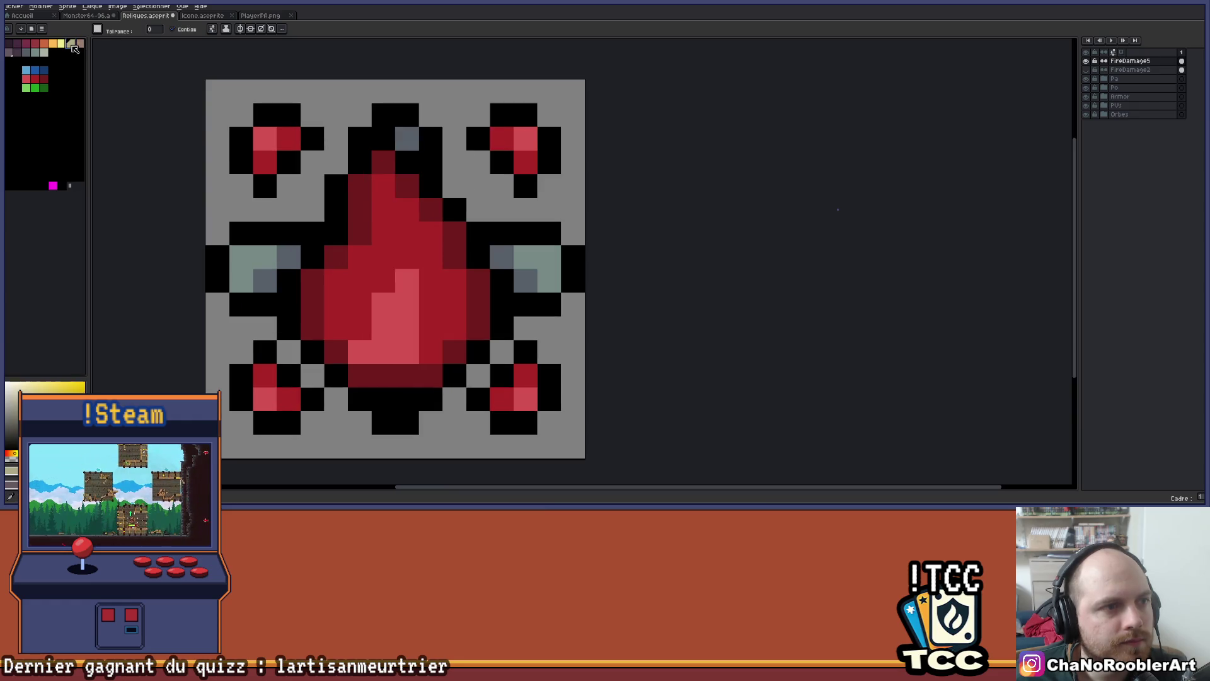
{"action": "left_click", "coordinate": [80, 43]}
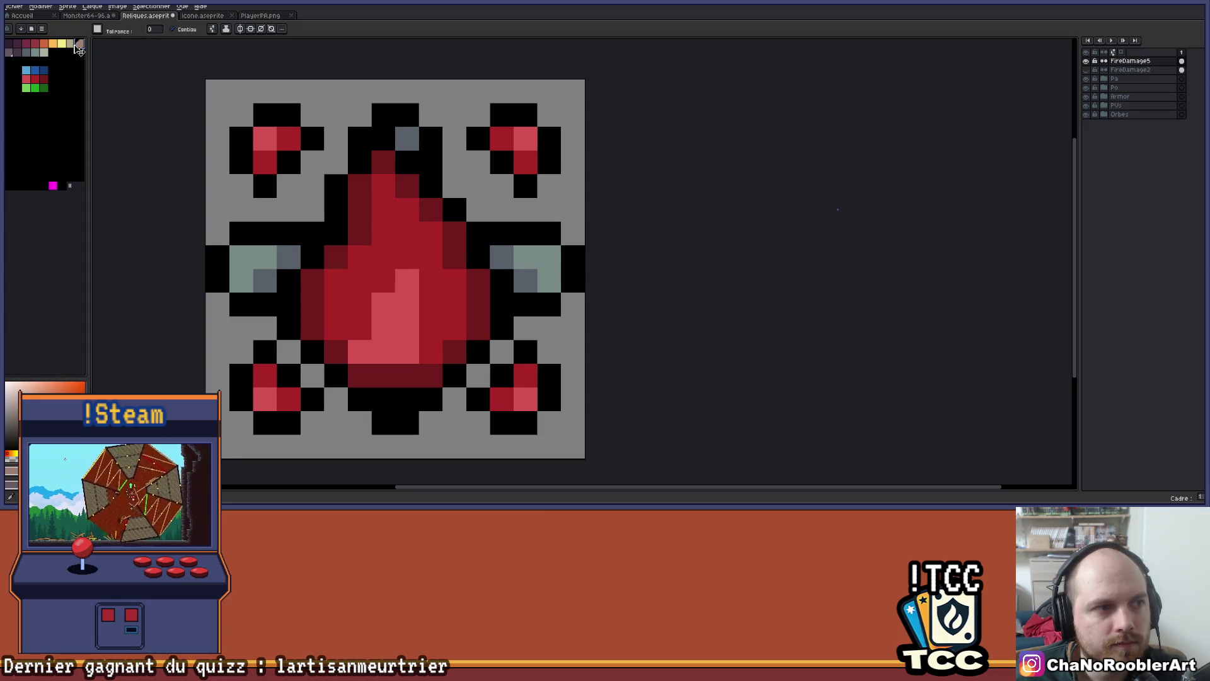
{"action": "left_click", "coordinate": [9, 52]}
{"action": "left_click", "coordinate": [513, 262]}
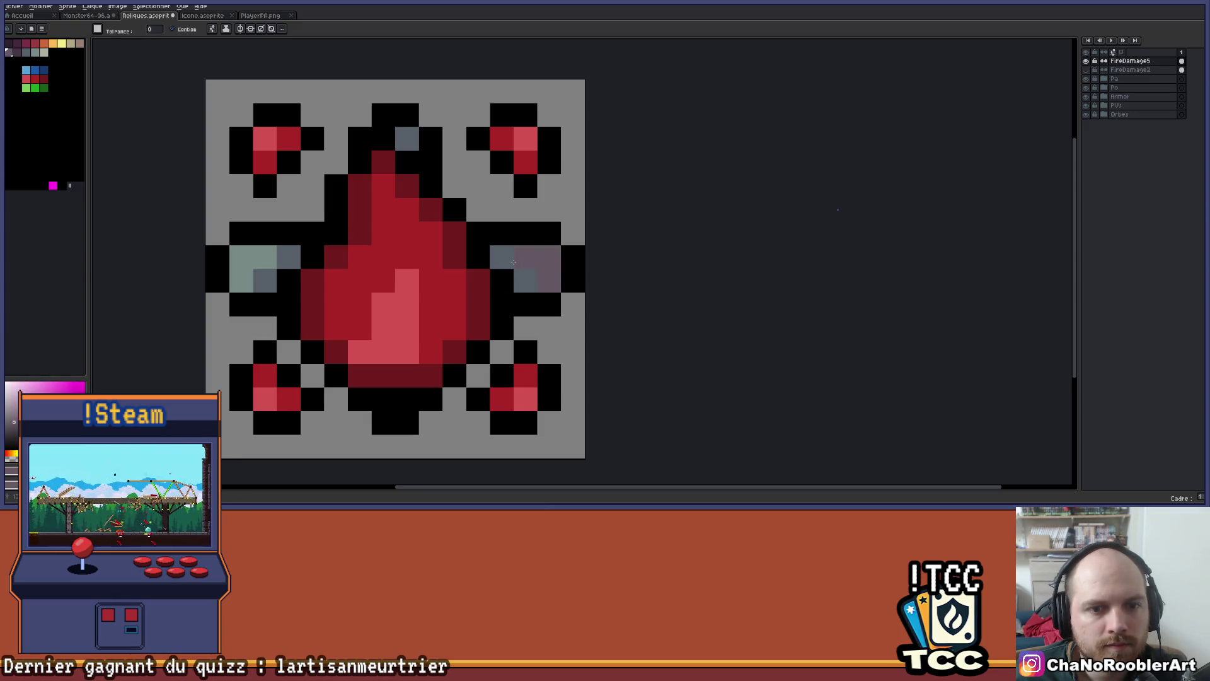
{"action": "key", "text": "ctrl+z"}
{"action": "left_click", "coordinate": [258, 275]}
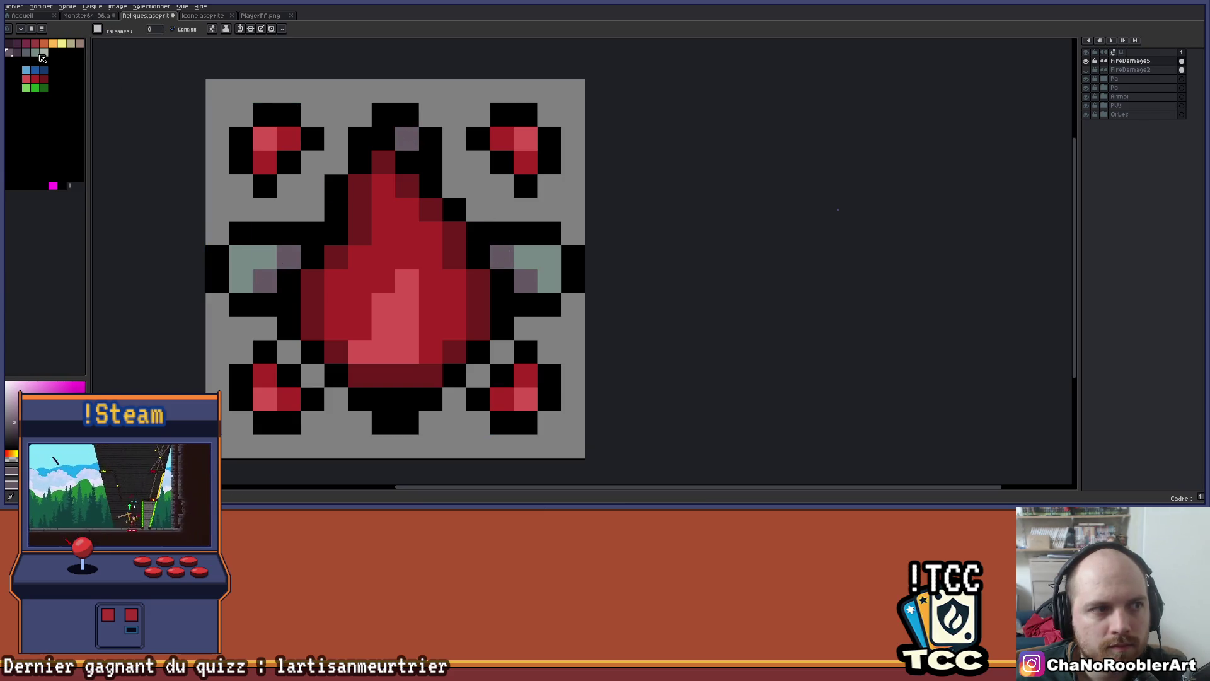
Fill both gems' light cells with the tan palette colour
{"action": "left_click", "coordinate": [80, 44]}
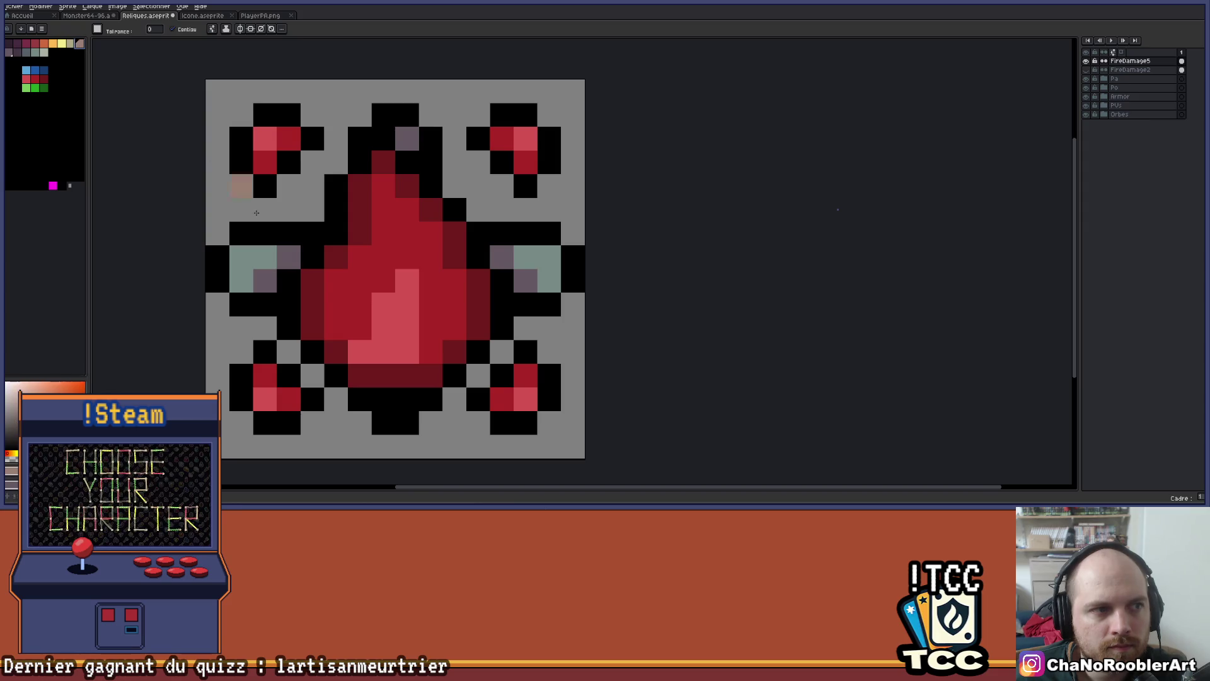
{"action": "left_click", "coordinate": [550, 257]}
{"action": "scroll", "coordinate": [549, 257], "scroll_direction": "down", "scroll_amount": 3}
{"action": "mouse_move", "coordinate": [599, 262]}
{"action": "left_mouse_down"}
{"action": "mouse_move", "coordinate": [502, 278]}
{"action": "mouse_move", "coordinate": [432, 234]}
{"action": "left_mouse_up"}
{"action": "scroll", "coordinate": [450, 271], "scroll_direction": "up", "scroll_amount": 2}
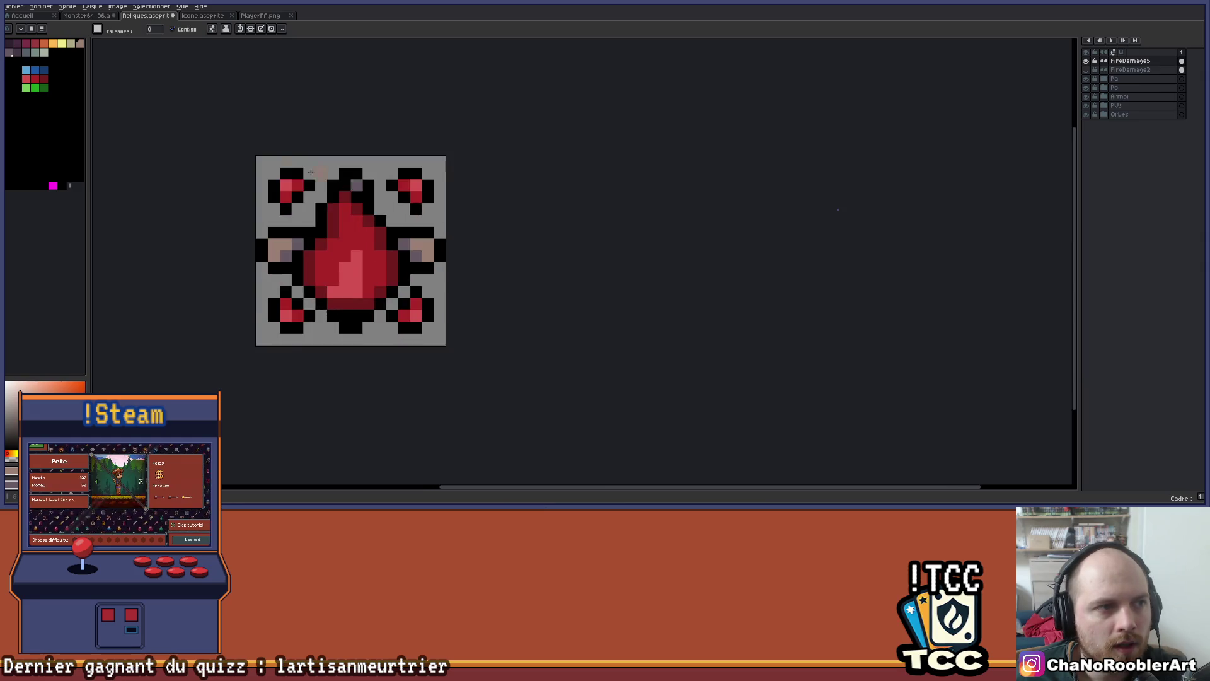
{"action": "scroll", "coordinate": [256, 154], "scroll_direction": "up", "scroll_amount": 1}
{"action": "scroll", "coordinate": [208, 157], "scroll_direction": "down", "scroll_amount": 1}
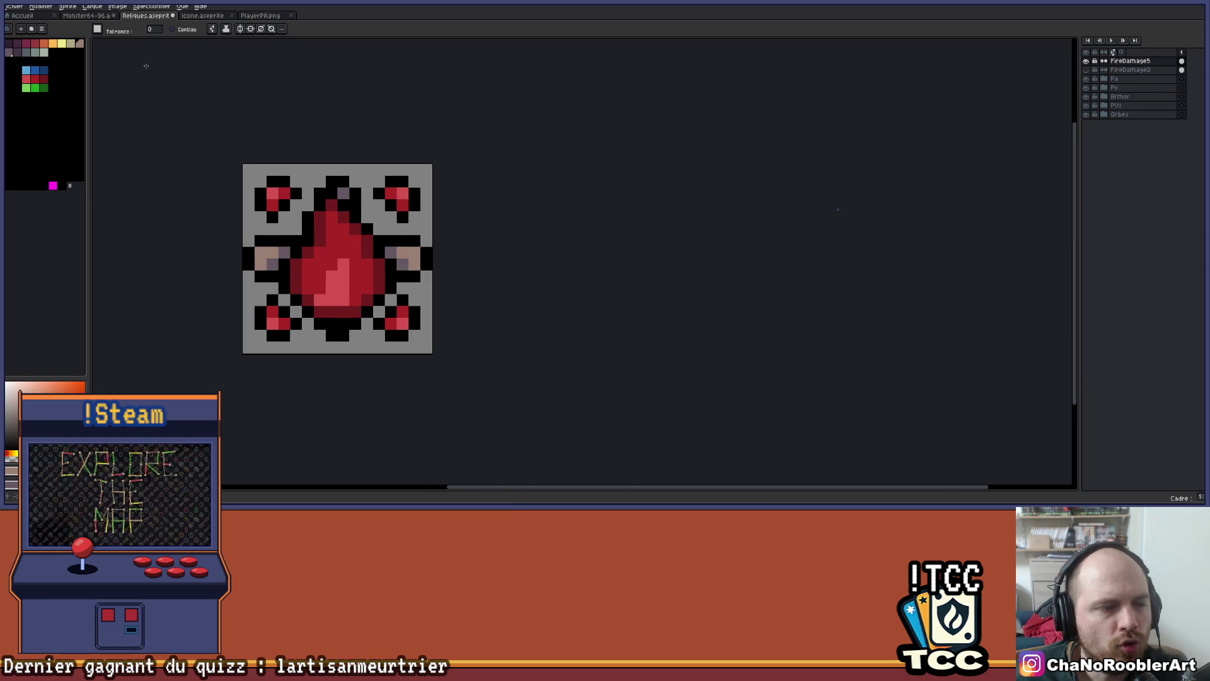
Recolour the light pixels on the icon's left and right sides dark magenta
{"action": "left_click", "coordinate": [9, 53]}
{"action": "left_click_drag", "start_coordinate": [391, 252], "coordinate": [401, 262]}
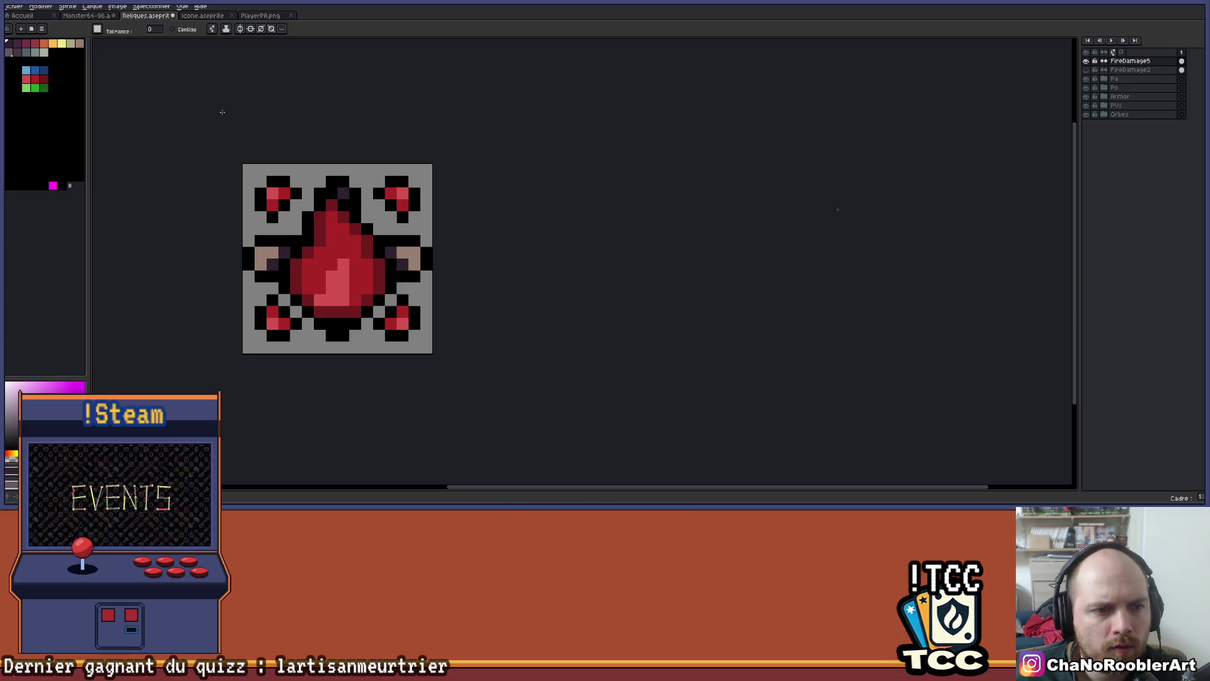
{"action": "left_click", "coordinate": [18, 43]}
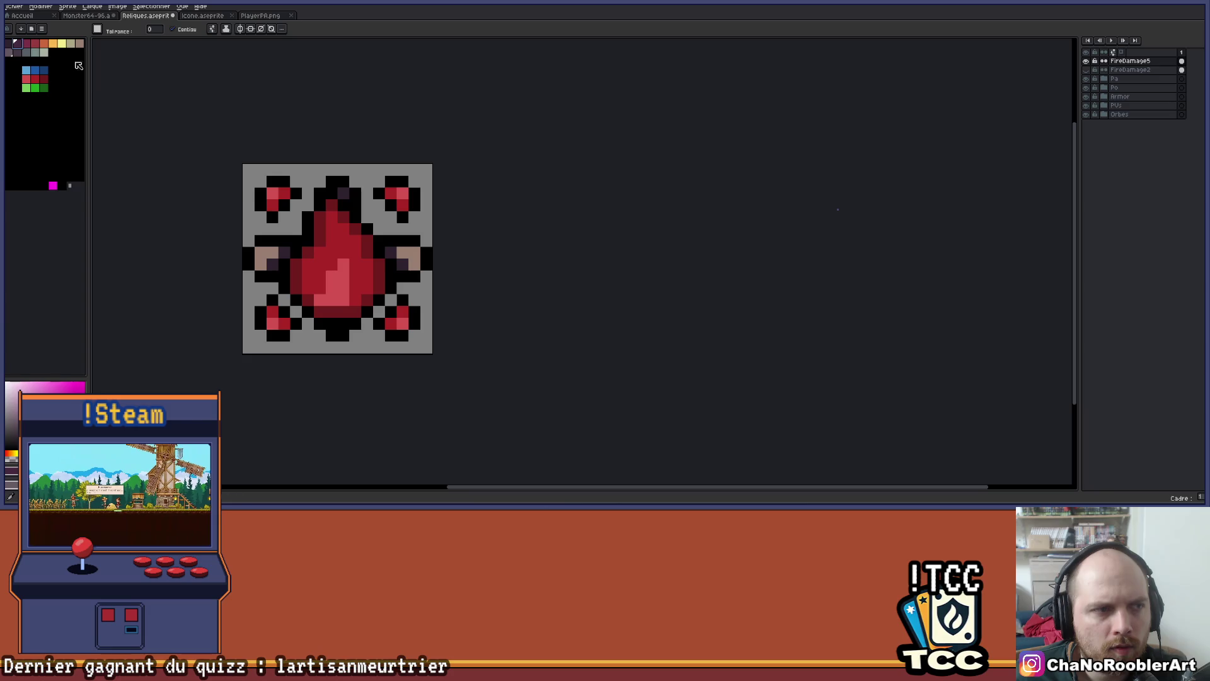
{"action": "key", "text": "ctrl+z"}
{"action": "left_click", "coordinate": [34, 44]}
{"action": "left_click", "coordinate": [265, 254]}
{"action": "left_click", "coordinate": [383, 250]}
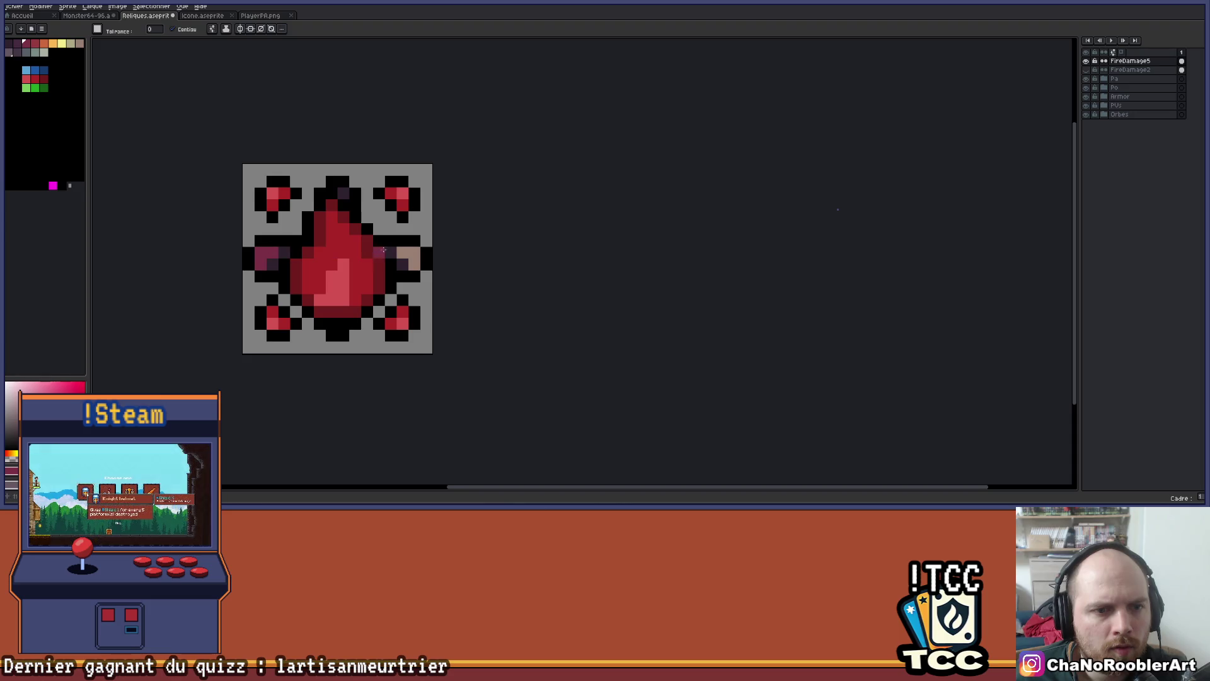
Paint orange pixels across the right side patch and save the relic icon file
{"action": "scroll", "coordinate": [426, 240], "scroll_direction": "down", "scroll_amount": 1}
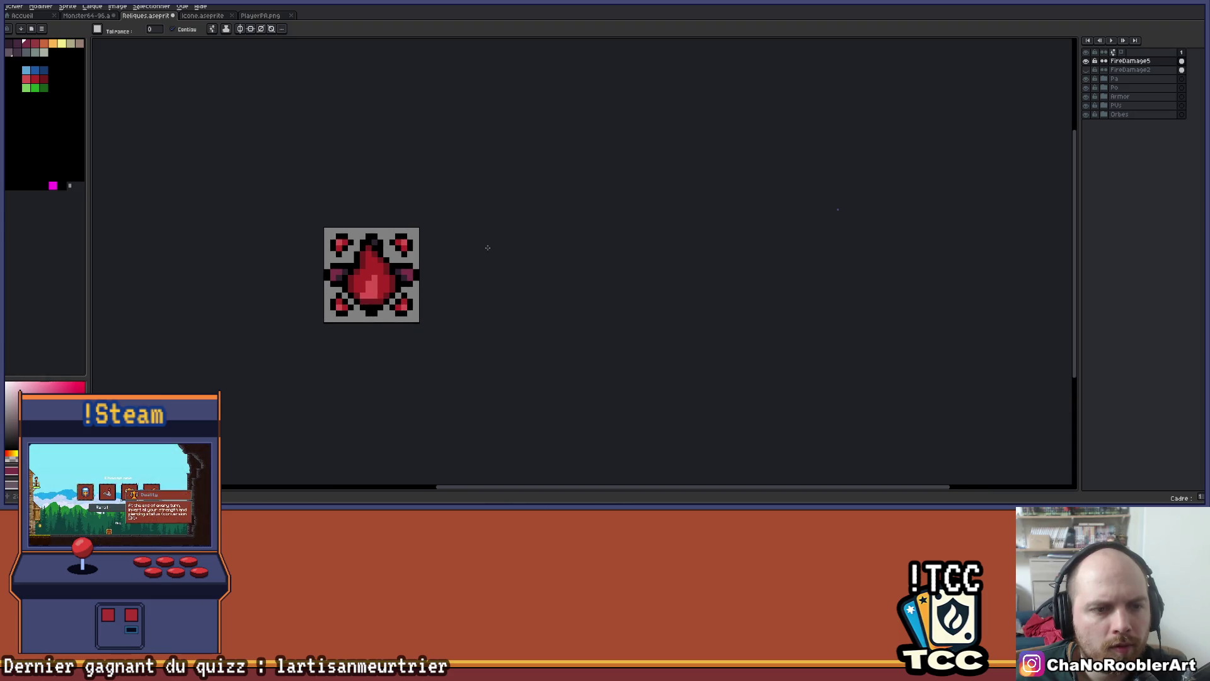
{"action": "left_click", "coordinate": [48, 45]}
{"action": "left_click_drag", "start_coordinate": [414, 276], "coordinate": [398, 273]}
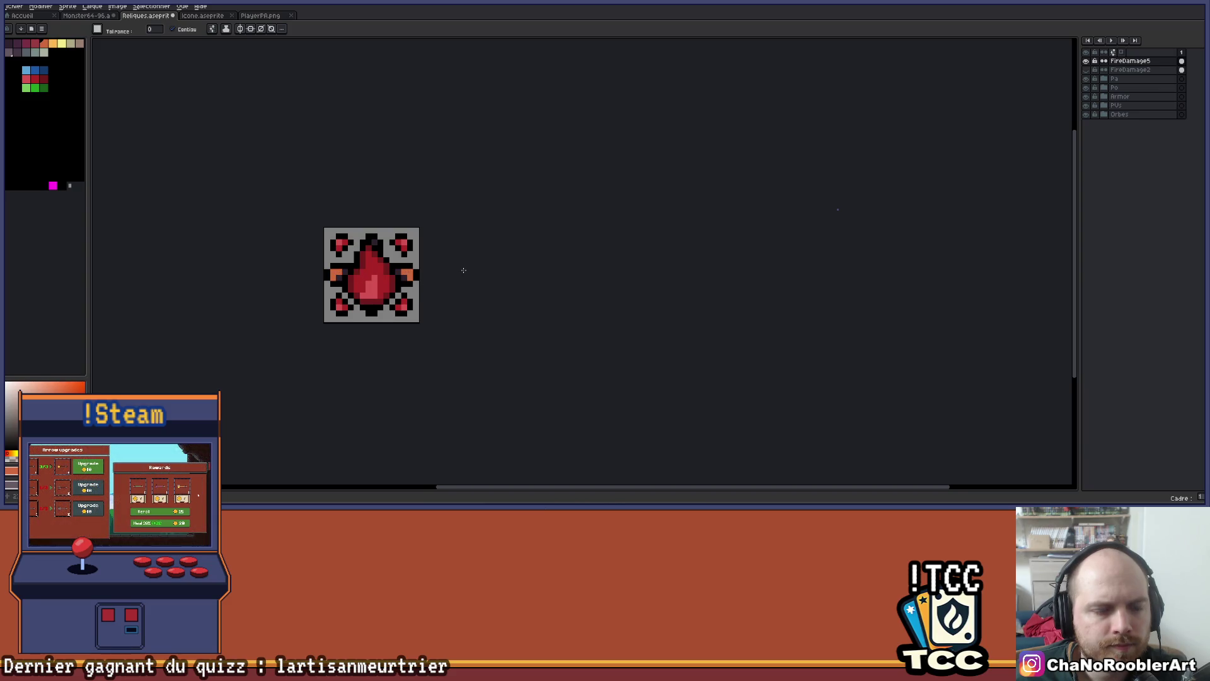
{"action": "scroll", "coordinate": [466, 268], "scroll_direction": "down", "scroll_amount": 1}
{"action": "key", "text": "ctrl+s"}
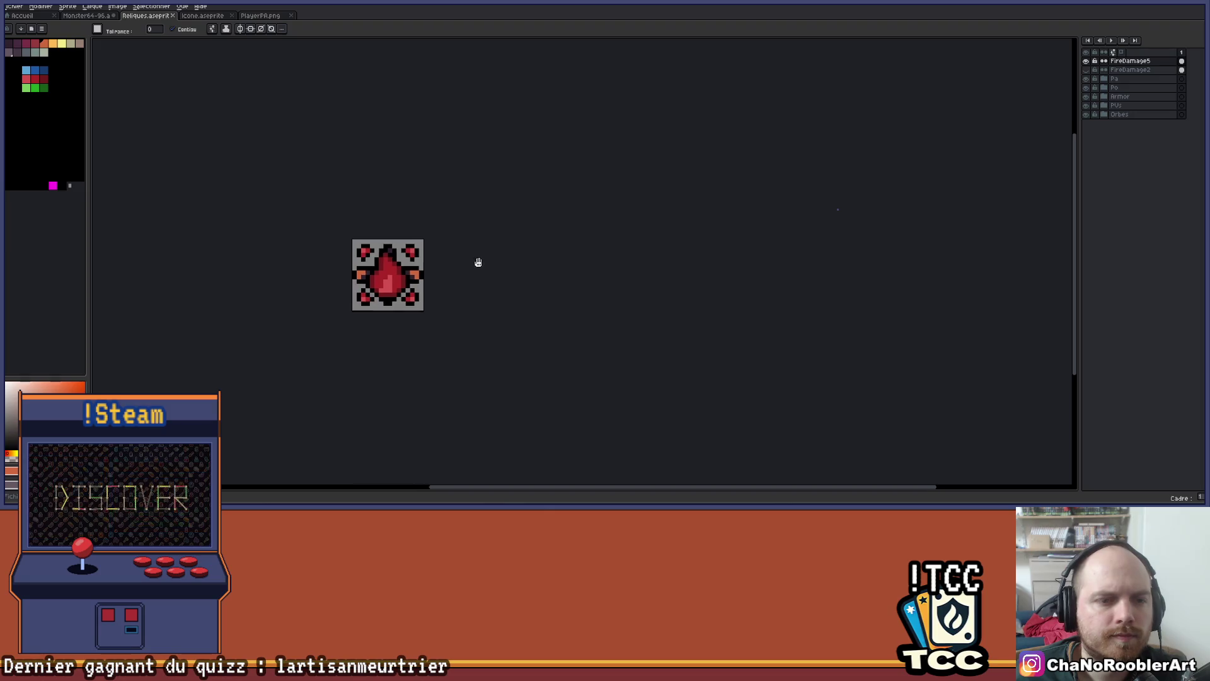
{"action": "left_click_drag", "start_coordinate": [477, 263], "coordinate": [509, 259]}
Hide FireDamage5, show and select the FireDamage2 layer, and pick a magenta colour
{"action": "key", "text": "v"}
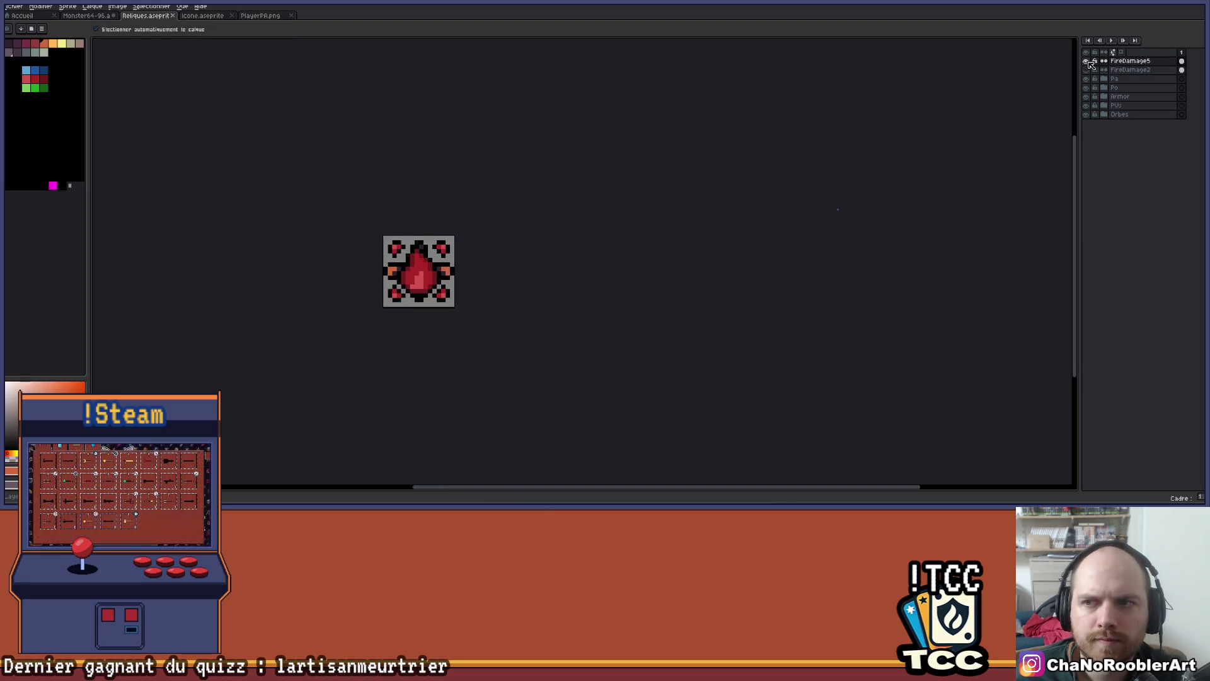
{"action": "left_click", "coordinate": [1086, 61]}
{"action": "left_click", "coordinate": [1086, 69]}
{"action": "key", "text": "g"}
{"action": "scroll", "coordinate": [441, 299], "scroll_direction": "up", "scroll_amount": 2}
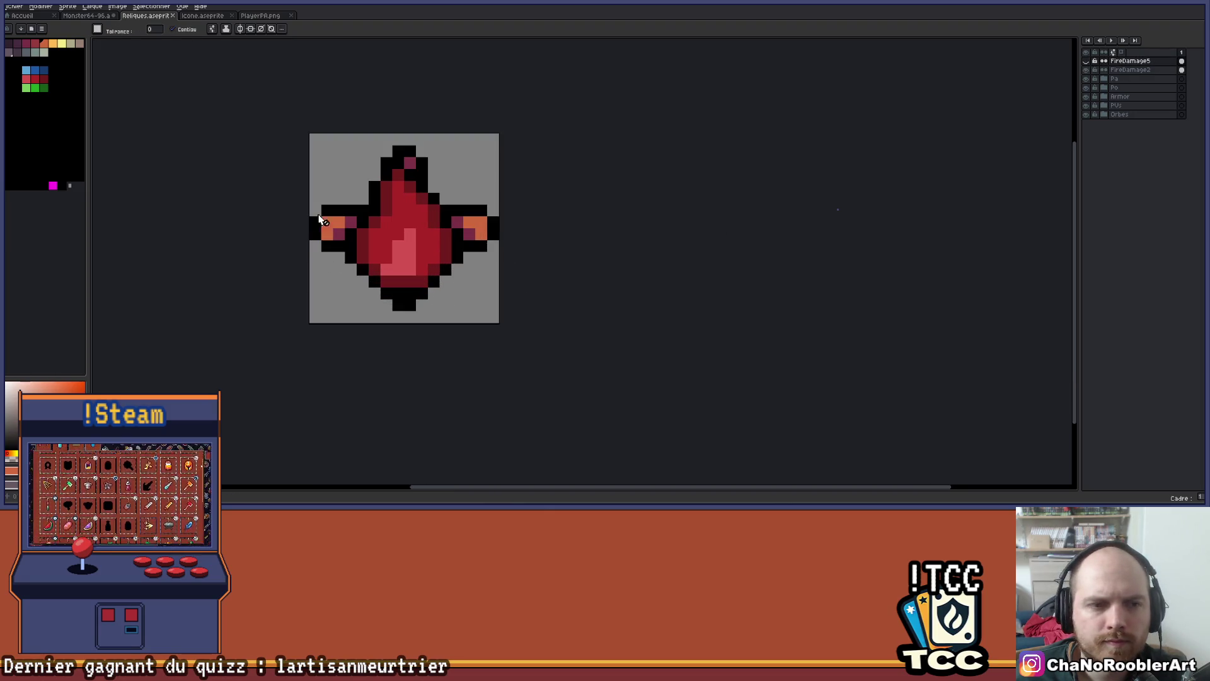
{"action": "left_click", "coordinate": [388, 229], "text": "alt"}
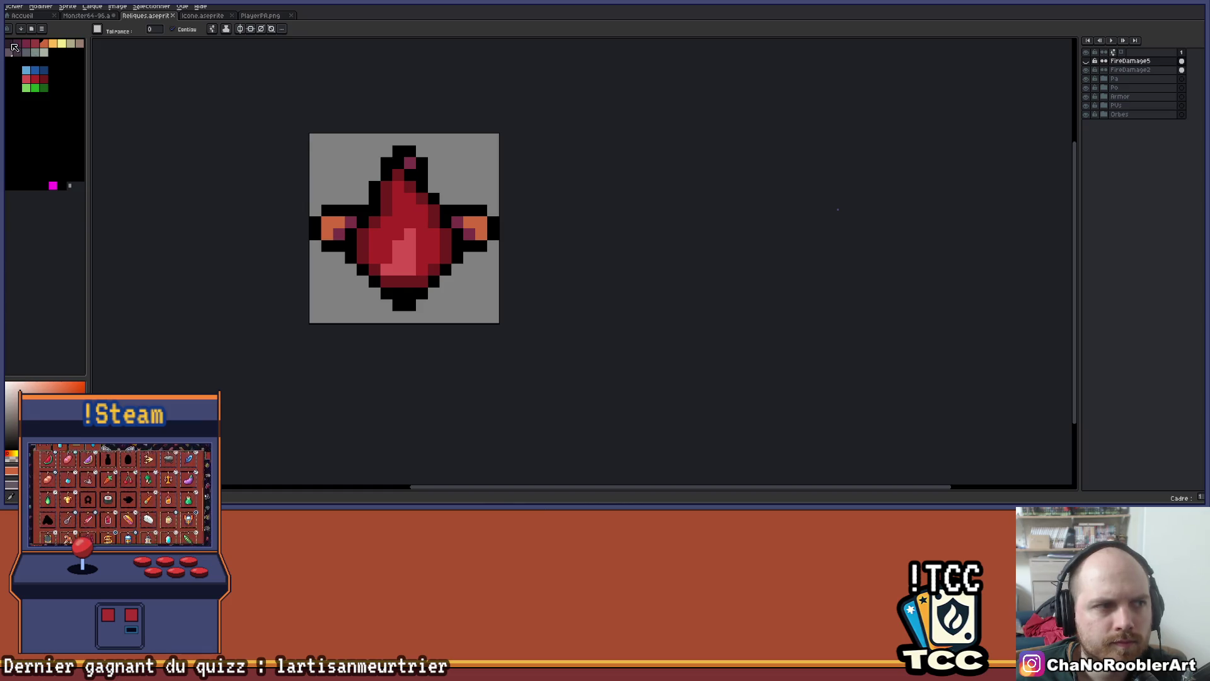
{"action": "left_click", "coordinate": [1130, 69]}
Recolour two pixels near the left wing on FireDamage2 and save the file
{"action": "left_click", "coordinate": [350, 221]}
{"action": "left_click", "coordinate": [338, 233]}
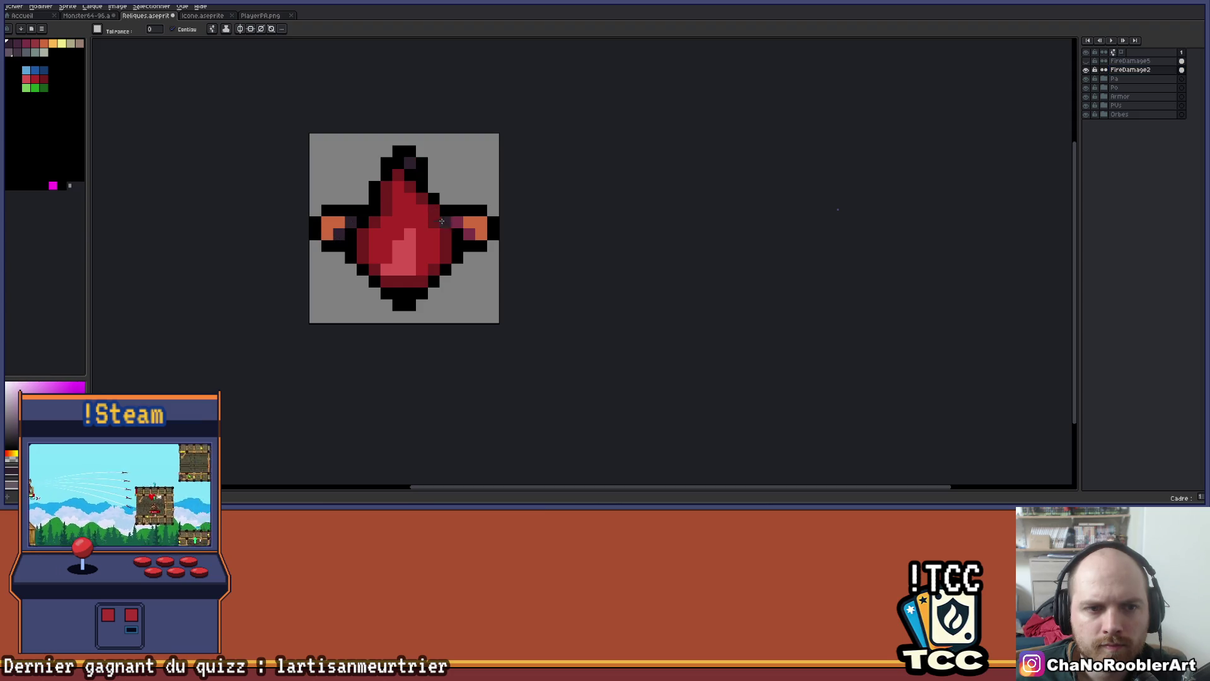
{"action": "key", "text": "b"}
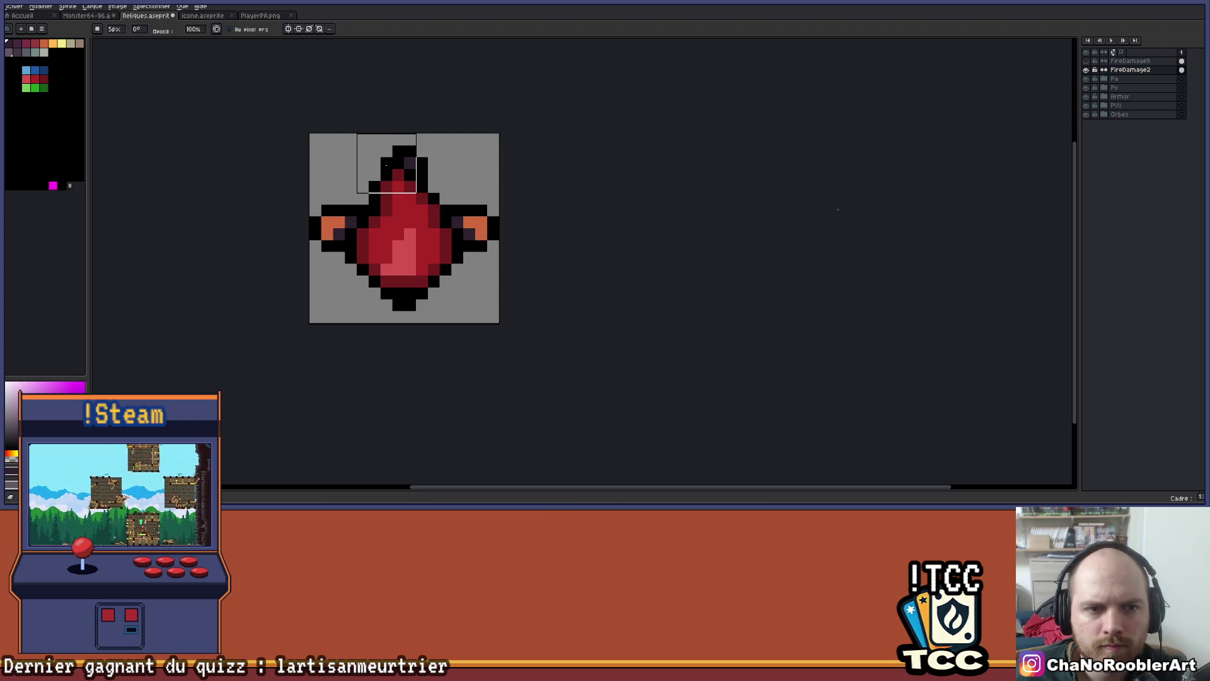
{"action": "scroll", "coordinate": [418, 233], "scroll_direction": "down", "scroll_amount": 3}
{"action": "key", "text": "ctrl+s"}
Show and select FireDamage5 again, then fill a dark-purple pixel dark red
{"action": "left_click", "coordinate": [1086, 70]}
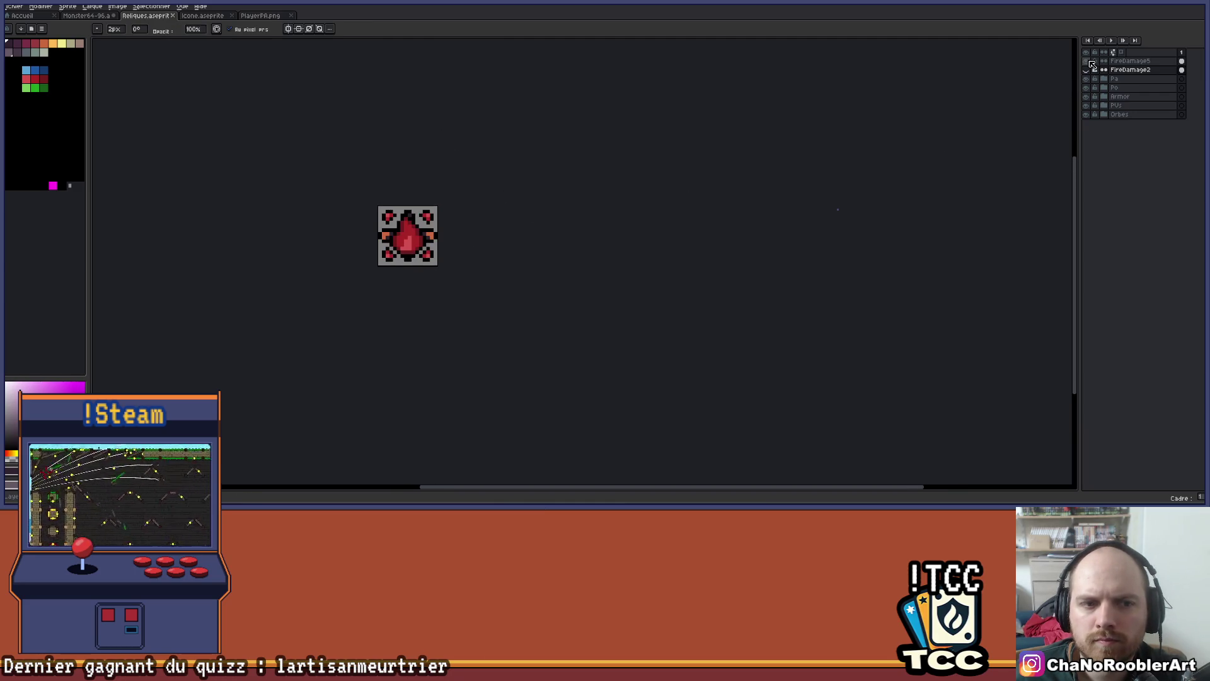
{"action": "scroll", "coordinate": [554, 270], "scroll_direction": "up", "scroll_amount": 3}
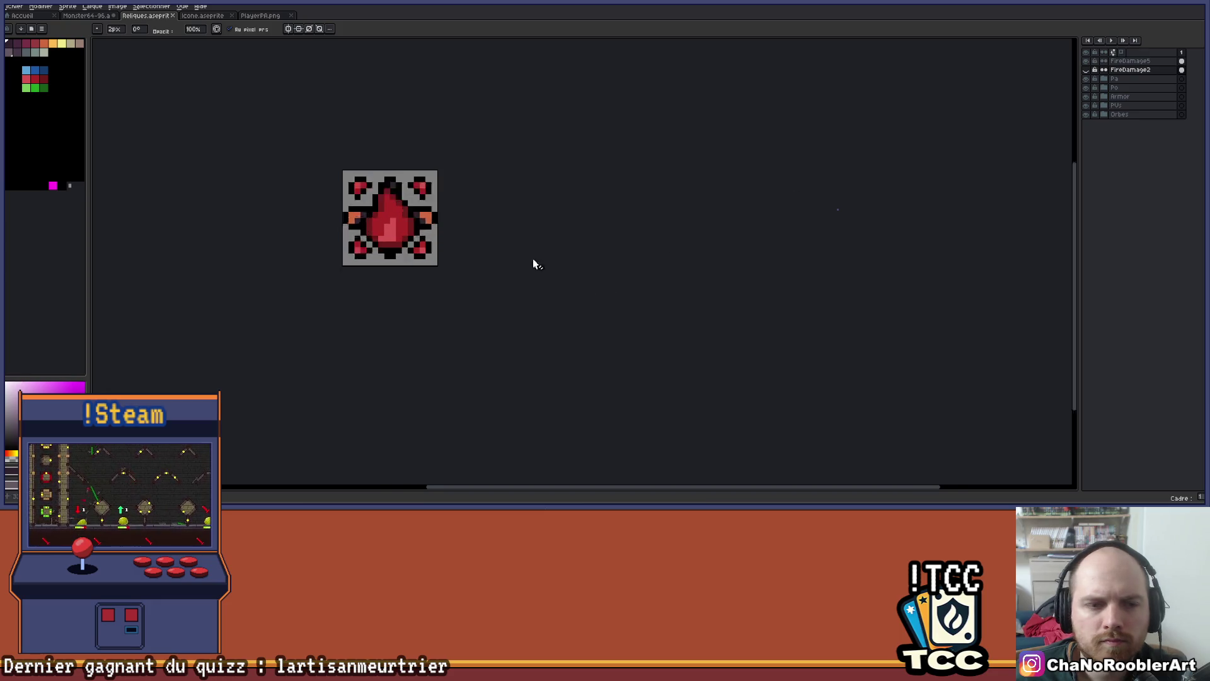
{"action": "key", "text": "g"}
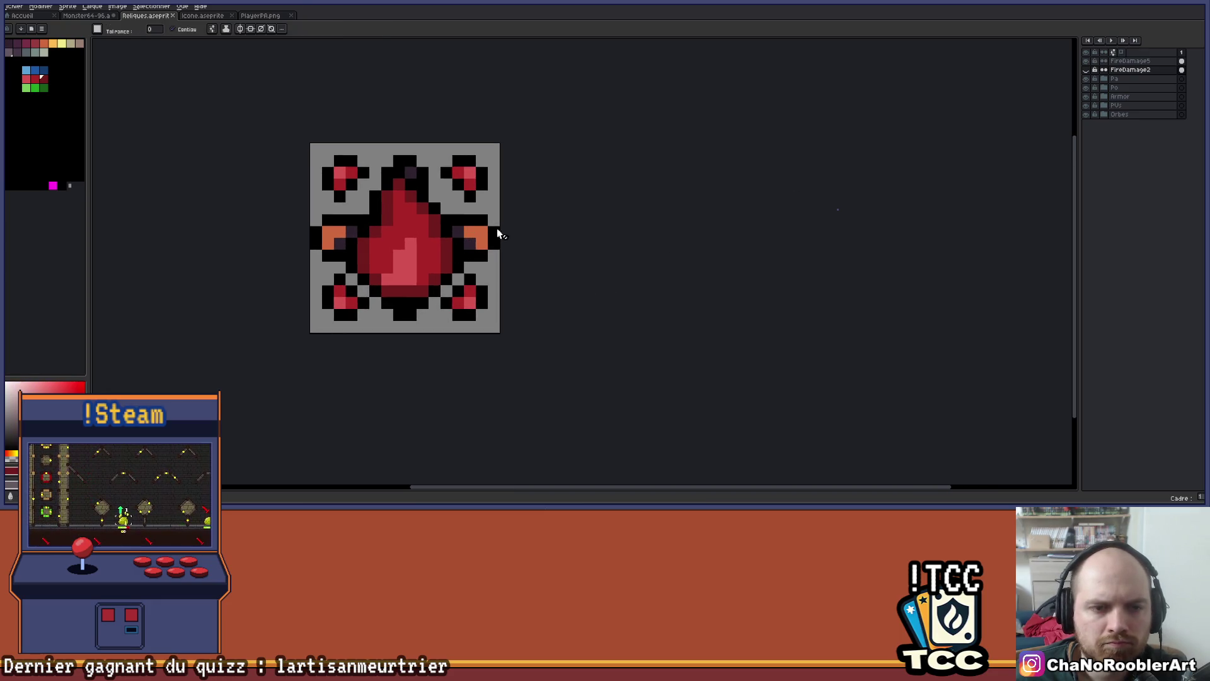
{"action": "key", "text": "Up"}
{"action": "scroll", "coordinate": [444, 222], "scroll_direction": "up", "scroll_amount": 2}
{"action": "left_click", "coordinate": [499, 263]}
{"action": "left_click", "coordinate": [382, 124]}
{"action": "left_click", "coordinate": [240, 257]}
{"action": "left_click", "coordinate": [308, 299]}
{"action": "left_click", "coordinate": [378, 285], "text": "alt"}
{"action": "left_click", "coordinate": [230, 245]}
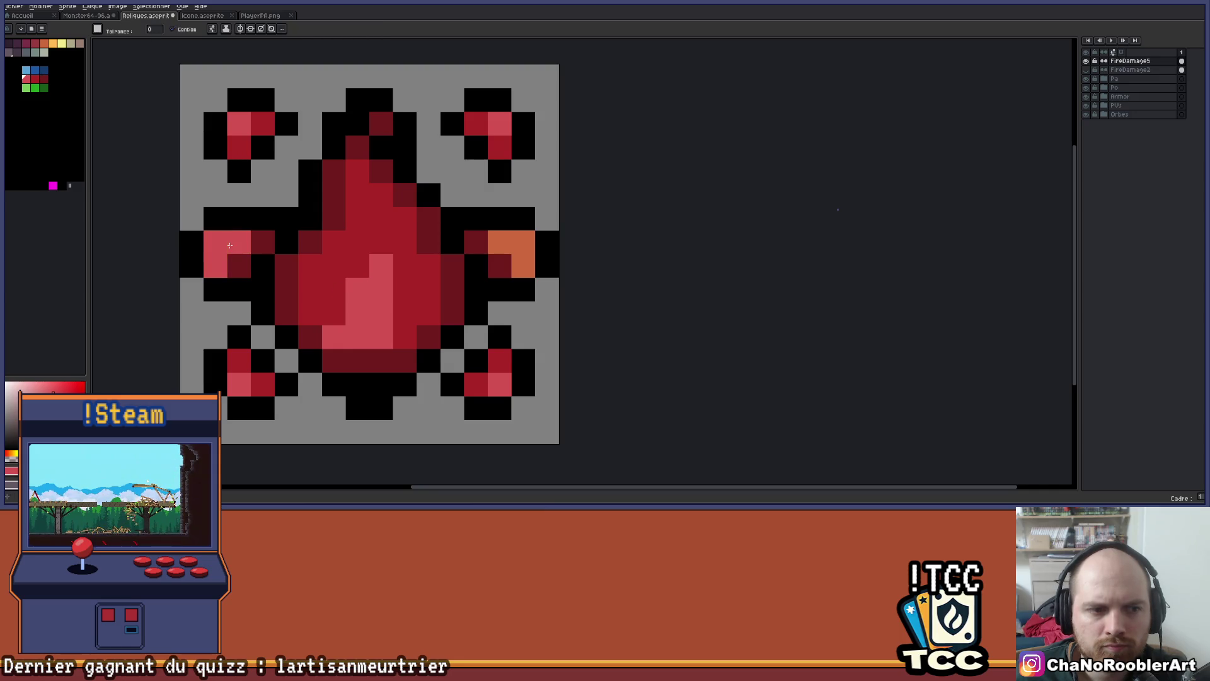
{"action": "left_click", "coordinate": [500, 242]}
{"action": "left_click", "coordinate": [523, 259]}
{"action": "scroll", "coordinate": [555, 252], "scroll_direction": "down", "scroll_amount": 5}
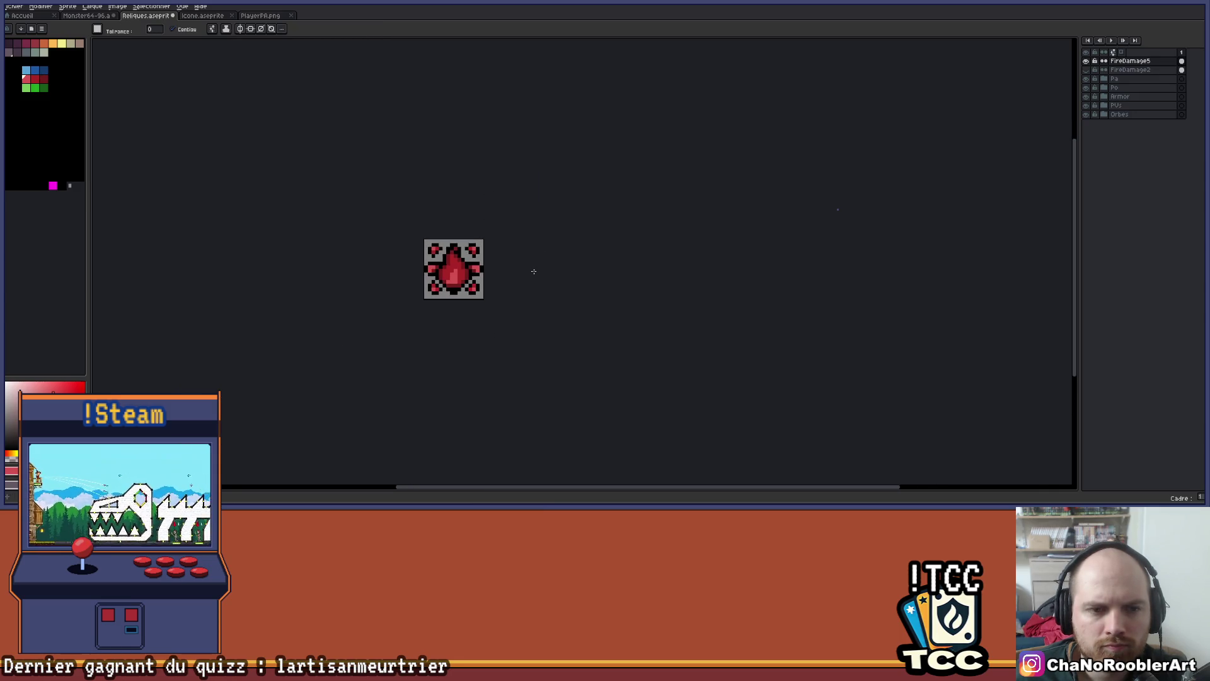
{"action": "scroll", "coordinate": [459, 275], "scroll_direction": "up", "scroll_amount": 5}
{"action": "key", "text": "alt"}
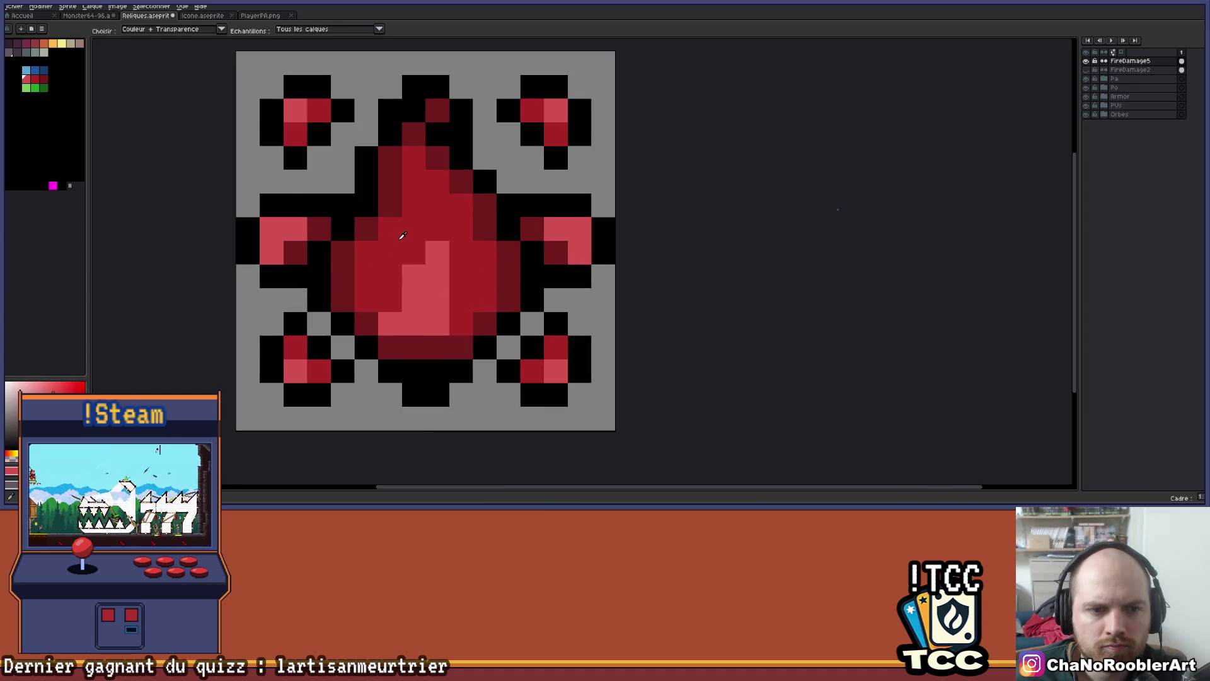
{"action": "left_click", "coordinate": [401, 236], "text": "alt"}
{"action": "left_click", "coordinate": [277, 230]}
{"action": "left_click", "coordinate": [570, 225]}
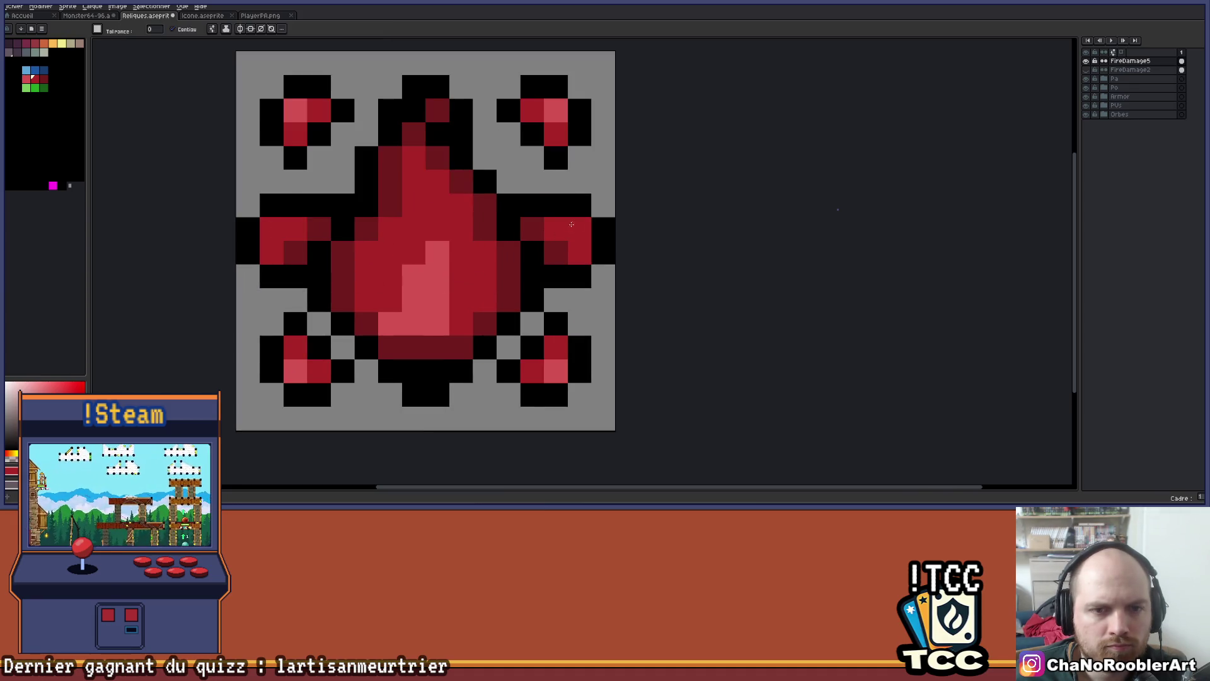
{"action": "scroll", "coordinate": [570, 225], "scroll_direction": "down", "scroll_amount": 5}
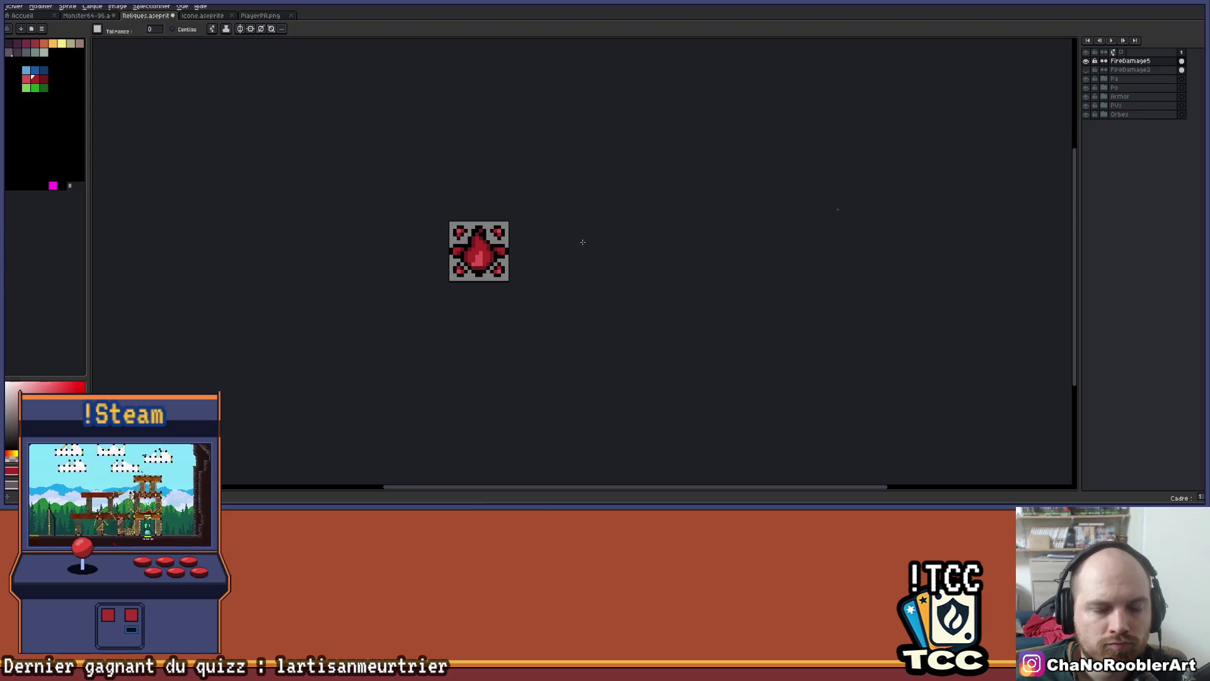
{"action": "scroll", "coordinate": [505, 240], "scroll_direction": "up", "scroll_amount": 4}
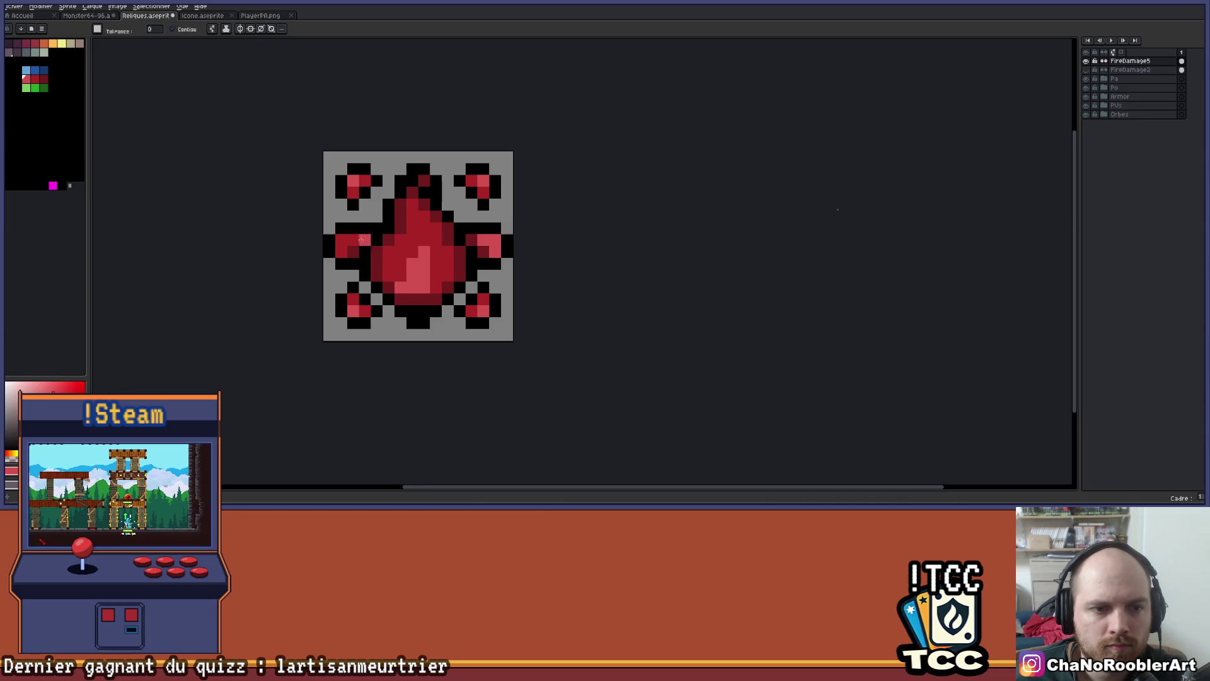
{"action": "scroll", "coordinate": [464, 259], "scroll_direction": "down", "scroll_amount": 4}
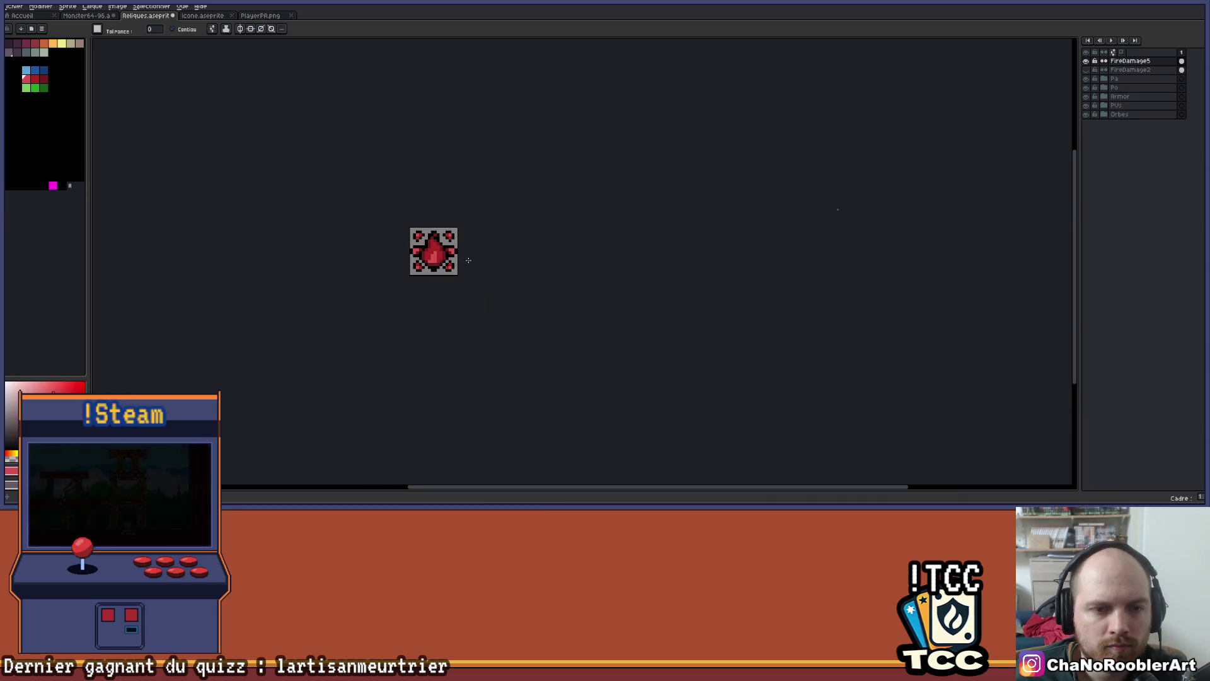
{"action": "scroll", "coordinate": [469, 260], "scroll_direction": "up", "scroll_amount": 1}
{"action": "key", "text": "v"}
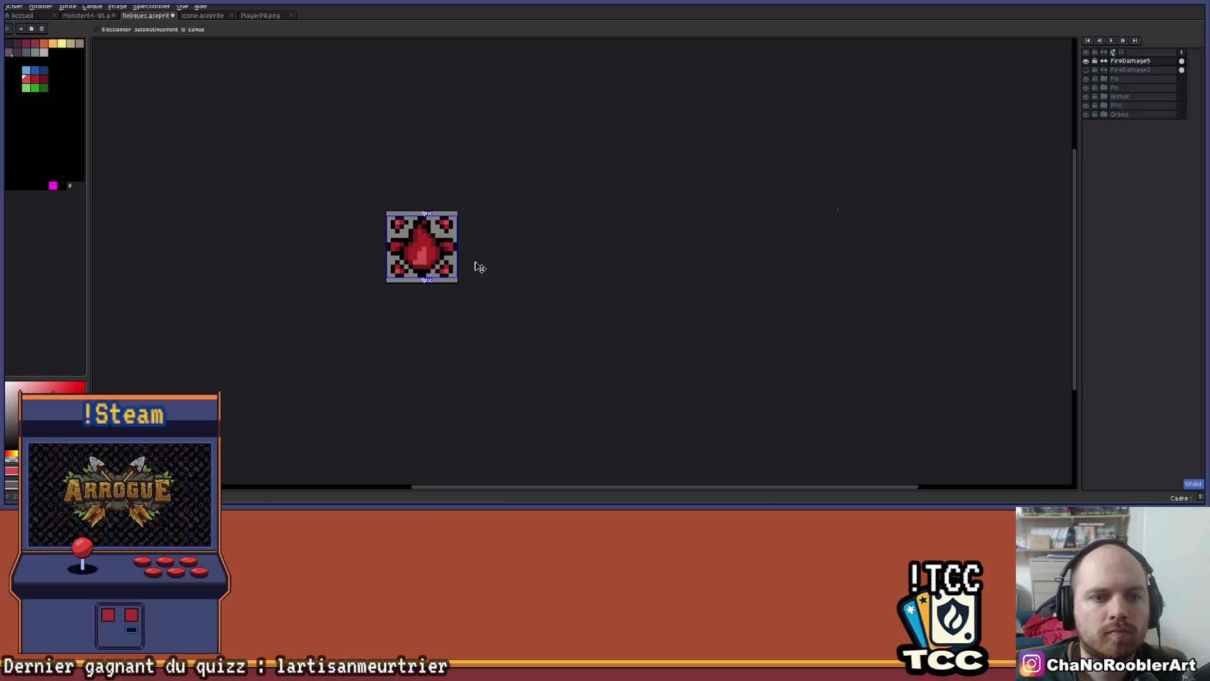
{"action": "key", "text": "w"}
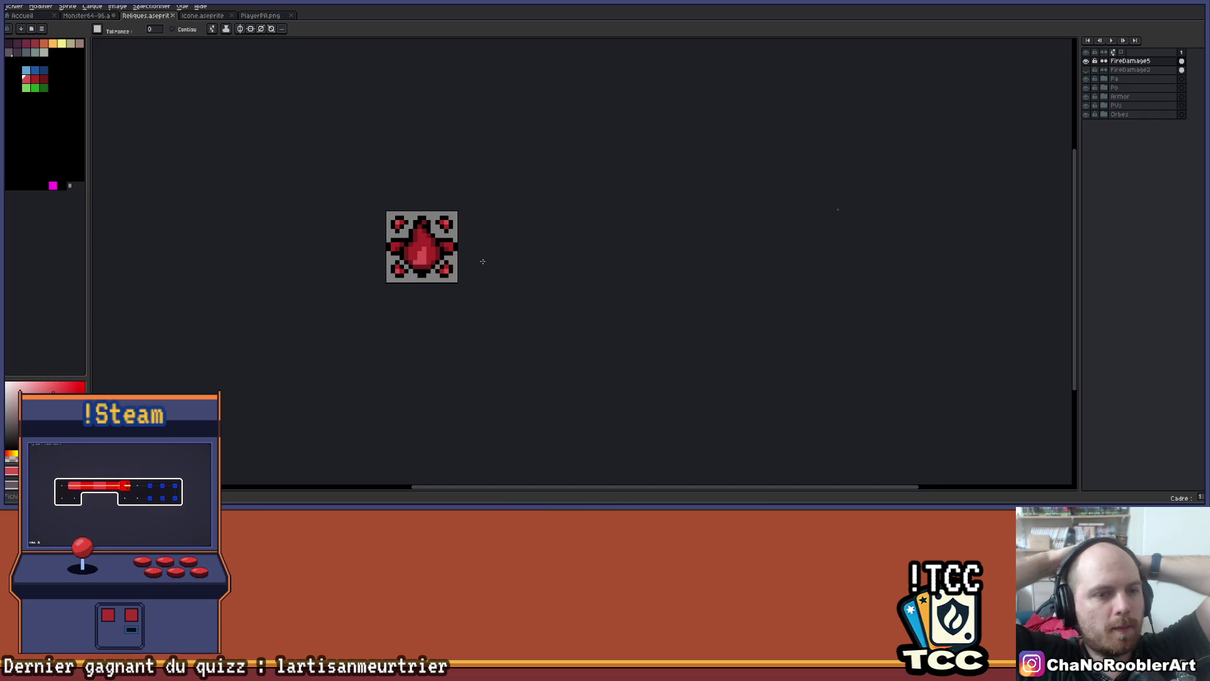
{"action": "scroll", "coordinate": [483, 261], "scroll_direction": "up", "scroll_amount": 2}
Recolour the flame drop's highlight pixels dark red, leaving the lower highlight pixel pink
{"action": "right_click", "coordinate": [551, 283]}
{"action": "scroll", "coordinate": [568, 270], "scroll_direction": "down", "scroll_amount": 2}
{"action": "scroll", "coordinate": [453, 305], "scroll_direction": "up", "scroll_amount": 5}
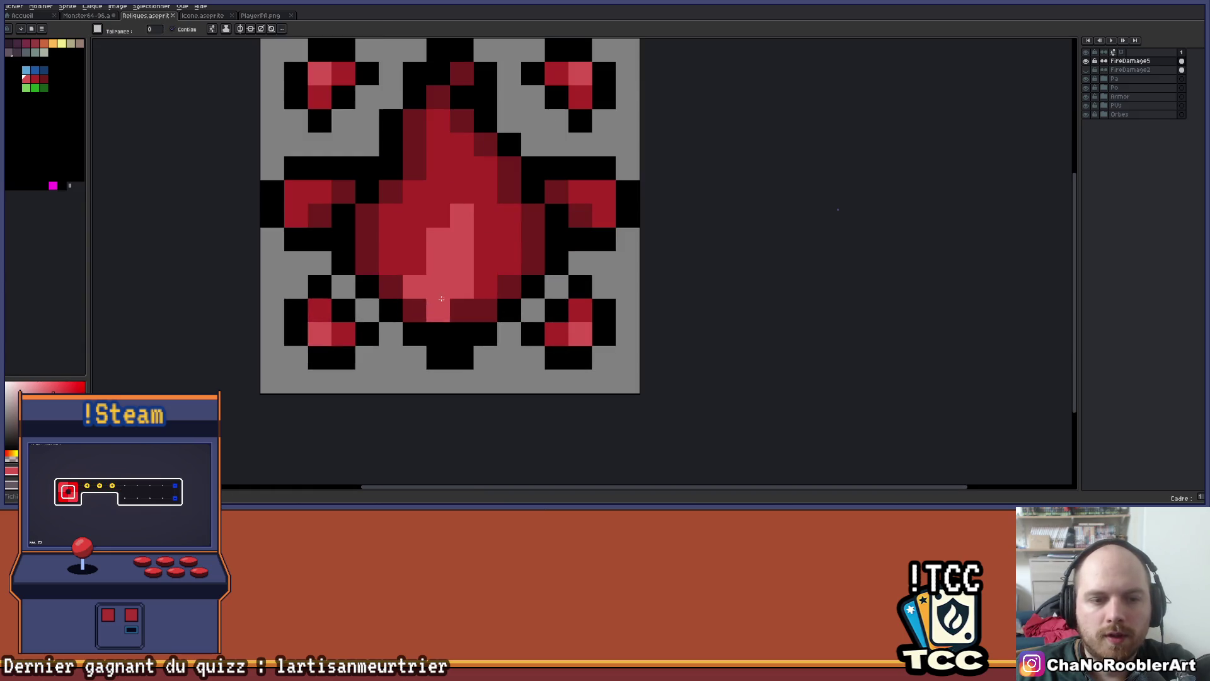
{"action": "left_click", "coordinate": [483, 261], "text": "alt"}
{"action": "left_click", "coordinate": [415, 287]}
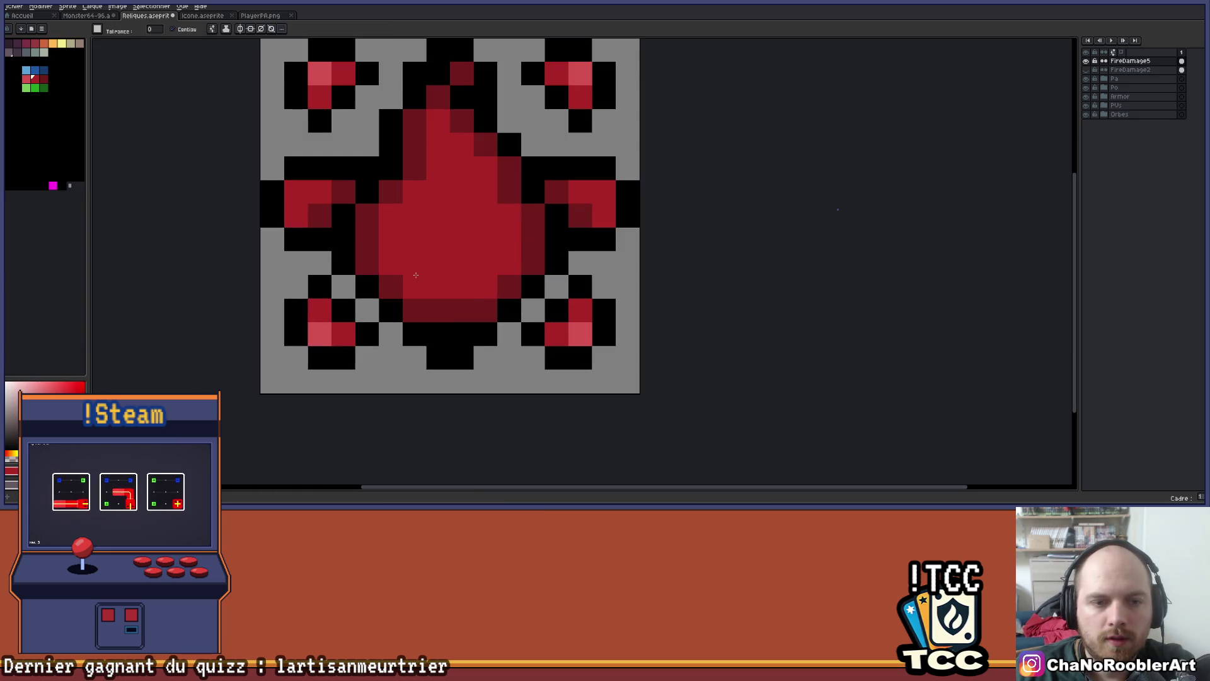
{"action": "left_click", "coordinate": [464, 260]}
{"action": "scroll", "coordinate": [466, 253], "scroll_direction": "down", "scroll_amount": 5}
{"action": "key", "text": "ctrl+z"}
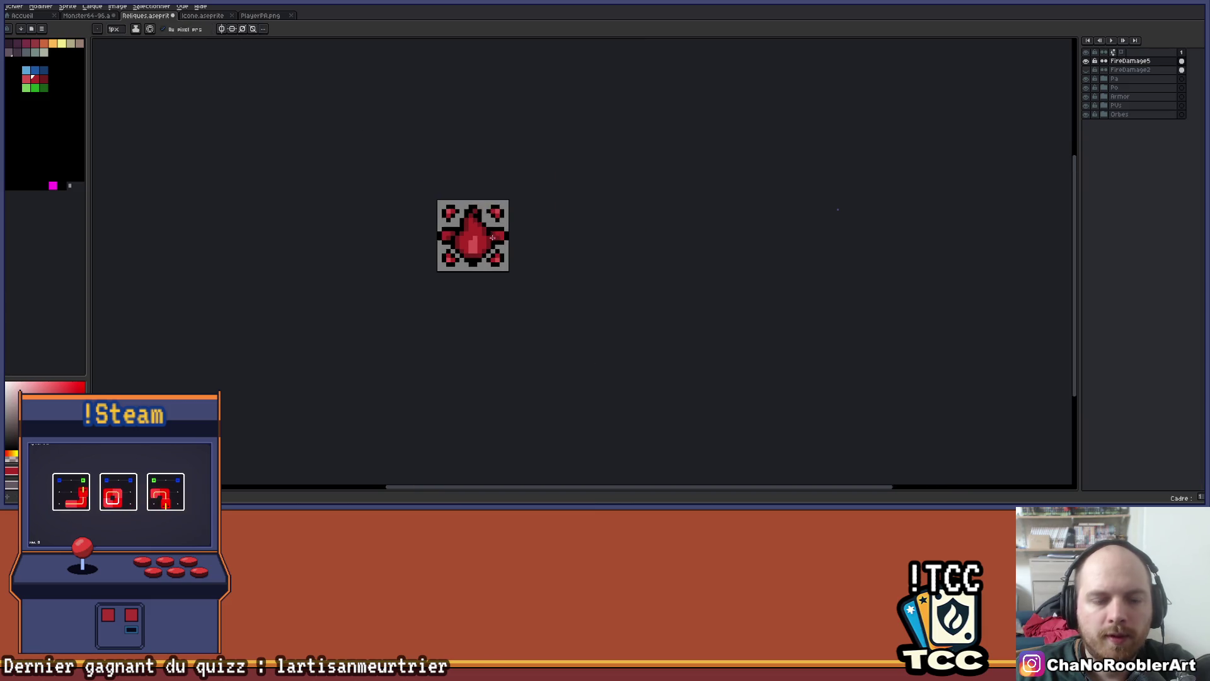
{"action": "scroll", "coordinate": [467, 252], "scroll_direction": "up", "scroll_amount": 5}
{"action": "scroll", "coordinate": [476, 246], "scroll_direction": "up", "scroll_amount": 1}
{"action": "left_click", "coordinate": [467, 301]}
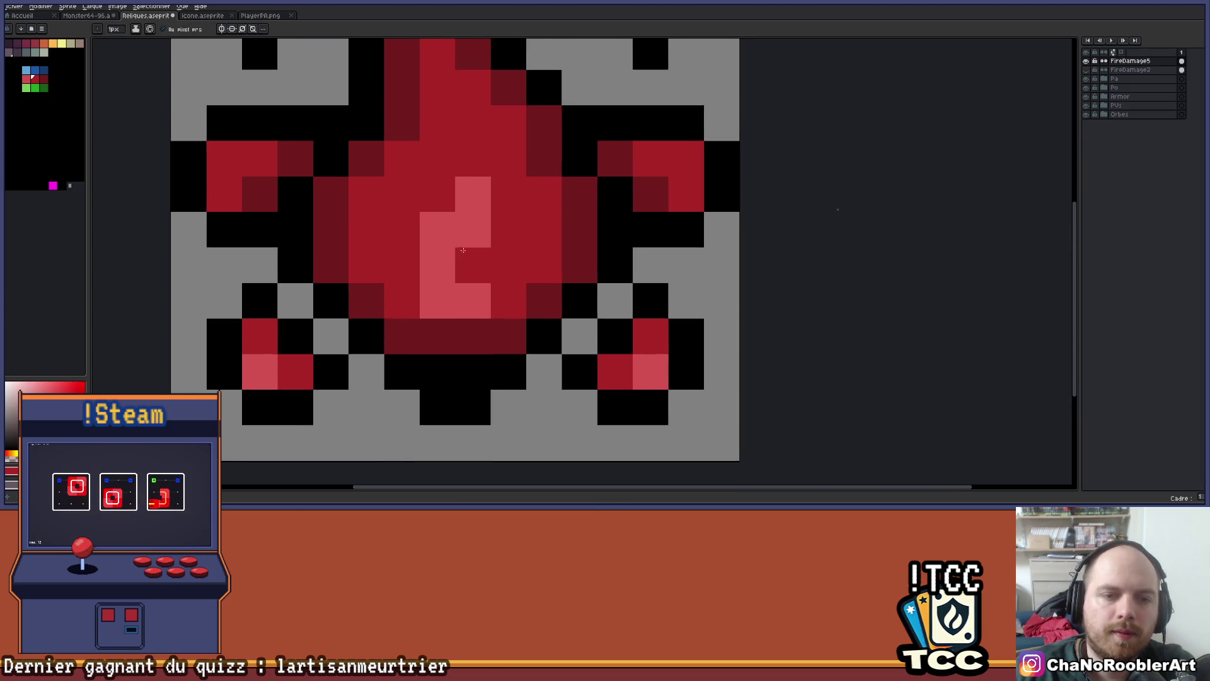
{"action": "left_click", "coordinate": [469, 264]}
{"action": "scroll", "coordinate": [470, 262], "scroll_direction": "down", "scroll_amount": 1}
{"action": "key", "text": "ctrl+z"}
Paint pink pixels into the drop's upper highlight, extending it upward and right
{"action": "left_click", "coordinate": [463, 249], "text": "alt"}
{"action": "left_click", "coordinate": [451, 163]}
{"action": "left_click", "coordinate": [467, 138]}
{"action": "left_click", "coordinate": [490, 163]}
{"action": "scroll", "coordinate": [490, 163], "scroll_direction": "down", "scroll_amount": 6}
{"action": "scroll", "coordinate": [478, 175], "scroll_direction": "up", "scroll_amount": 5}
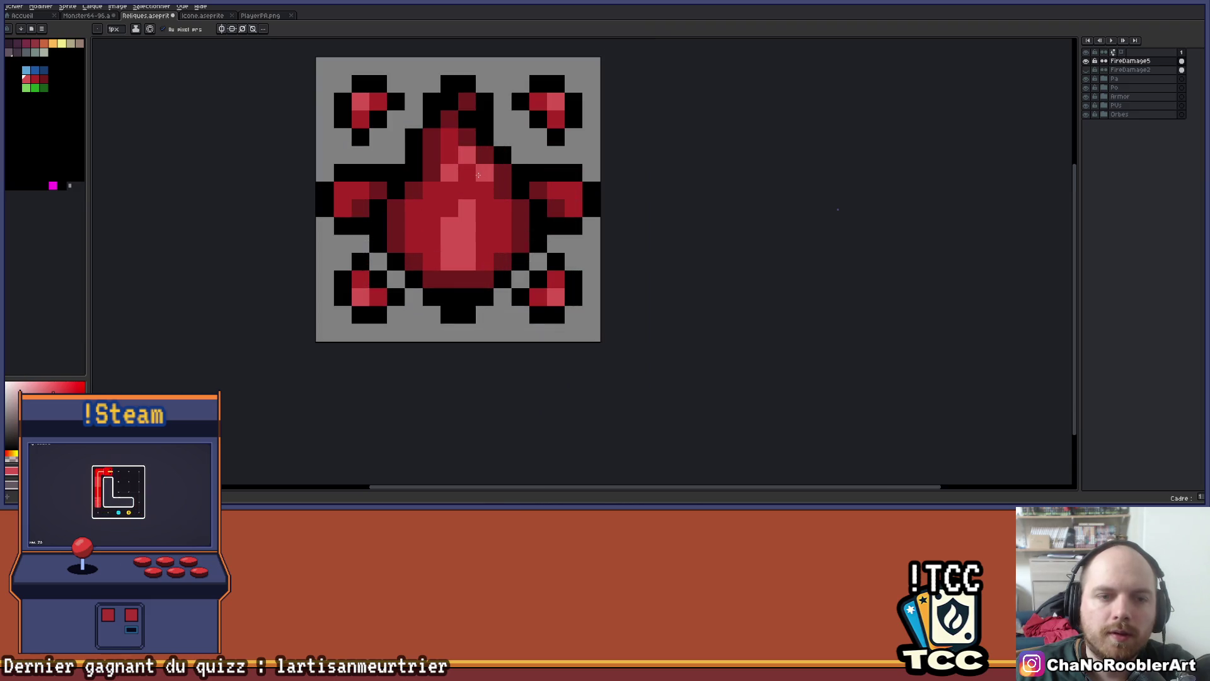
{"action": "scroll", "coordinate": [495, 201], "scroll_direction": "down", "scroll_amount": 4}
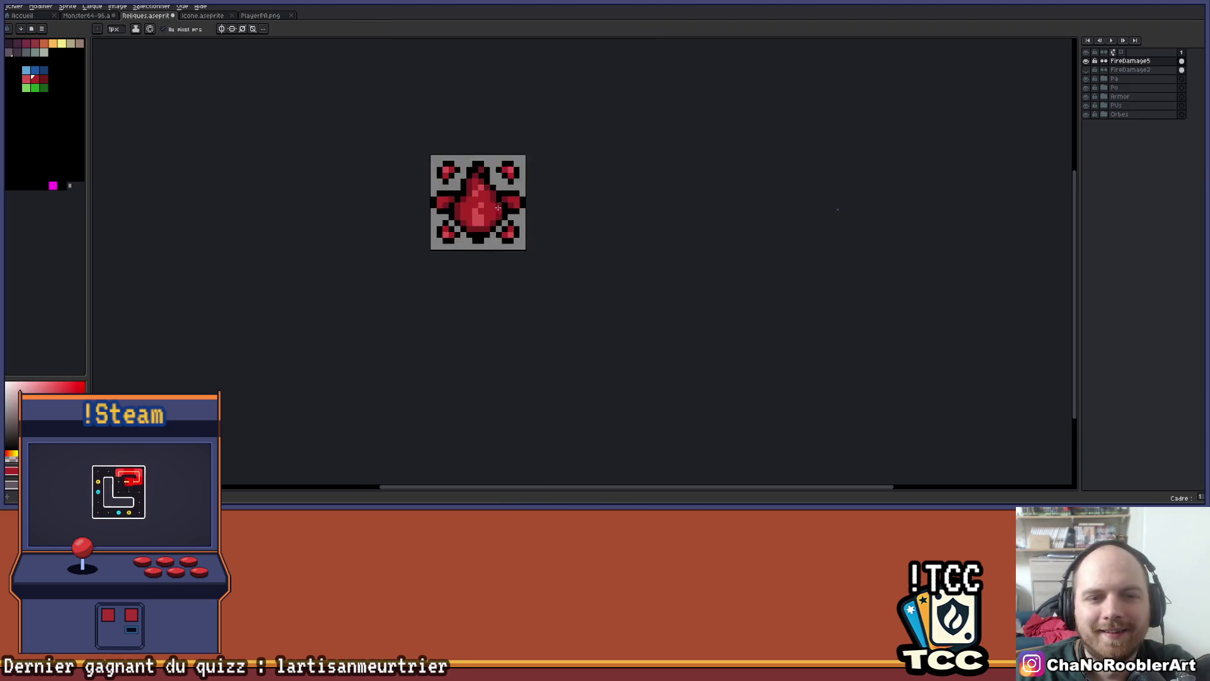
{"action": "scroll", "coordinate": [499, 208], "scroll_direction": "up", "scroll_amount": 5}
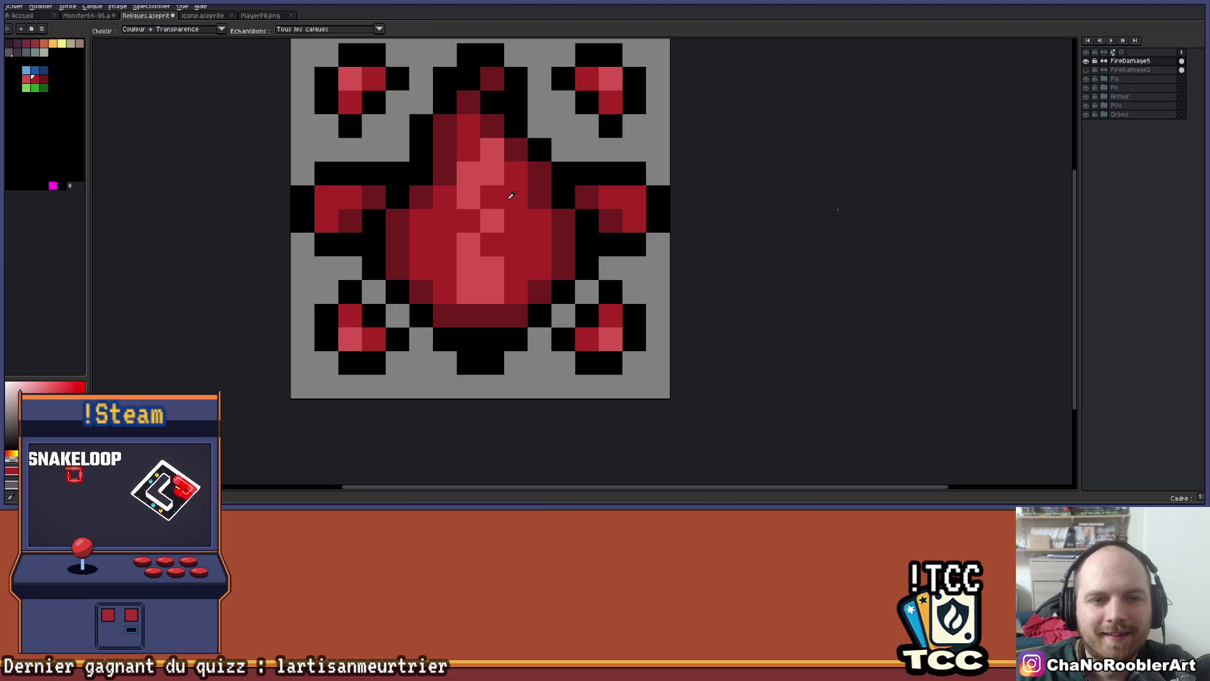
With the Pencil, darken one pink pixel in the flame's highlight and recheck the result
{"action": "key", "text": "b"}
{"action": "scroll", "coordinate": [473, 165], "scroll_direction": "down", "scroll_amount": 4}
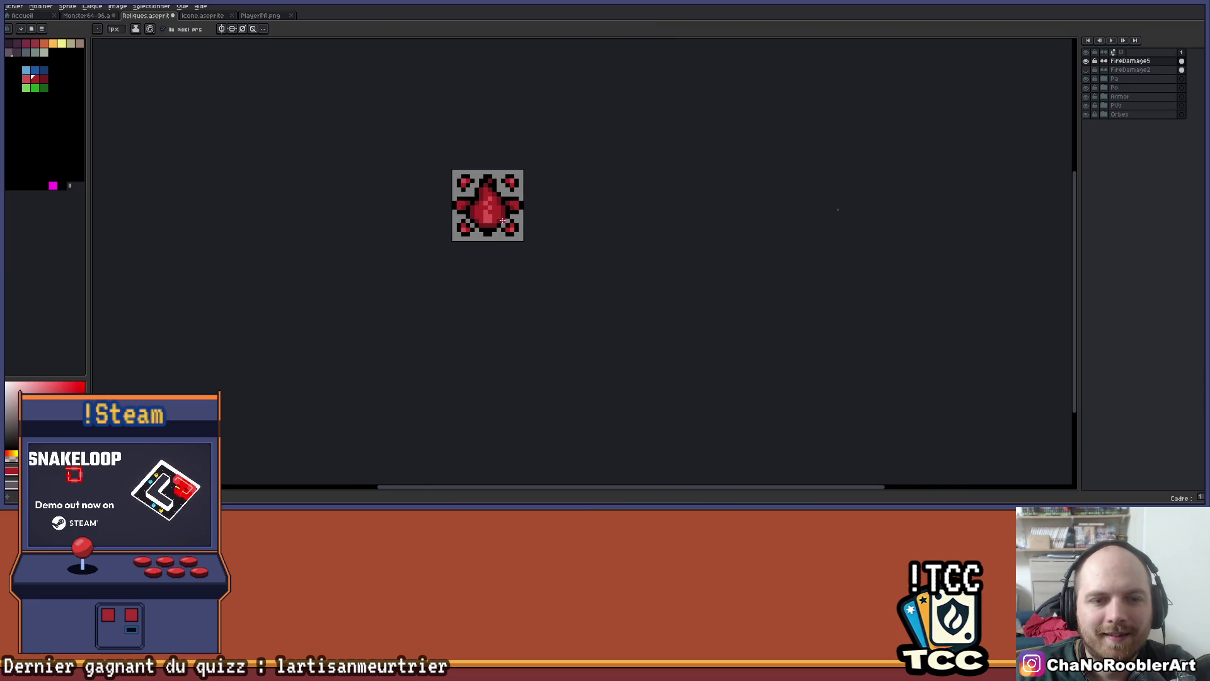
{"action": "scroll", "coordinate": [441, 250], "scroll_direction": "up", "scroll_amount": 3}
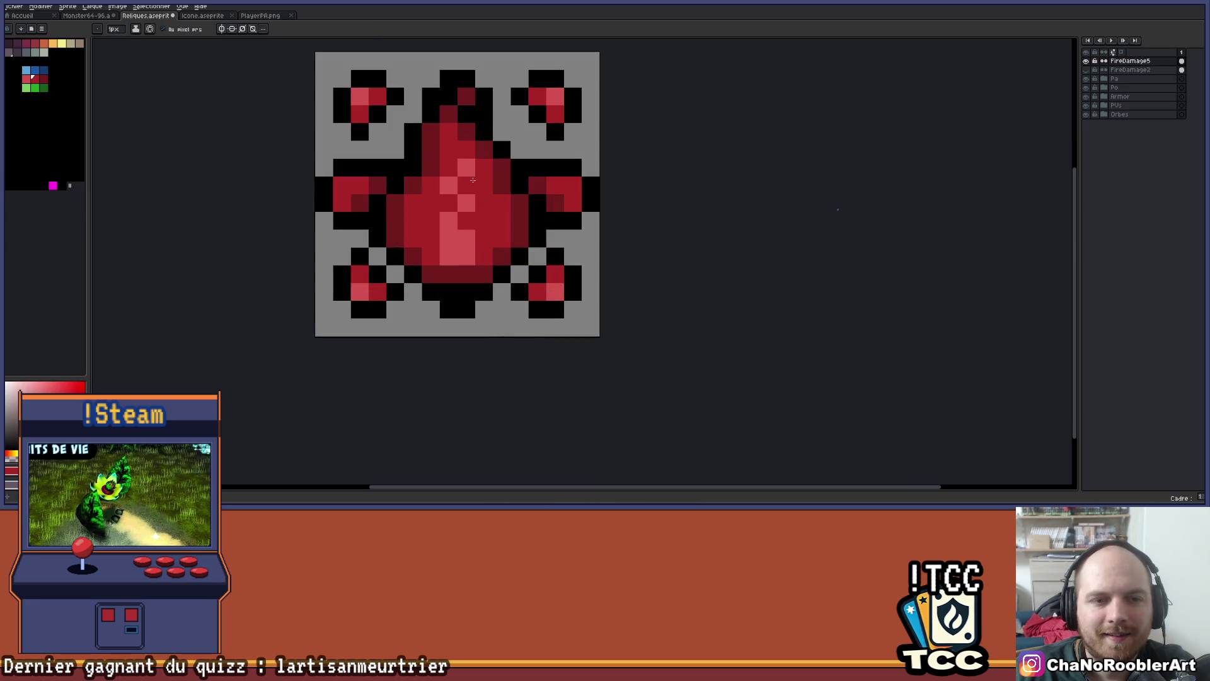
{"action": "left_click", "coordinate": [449, 238]}
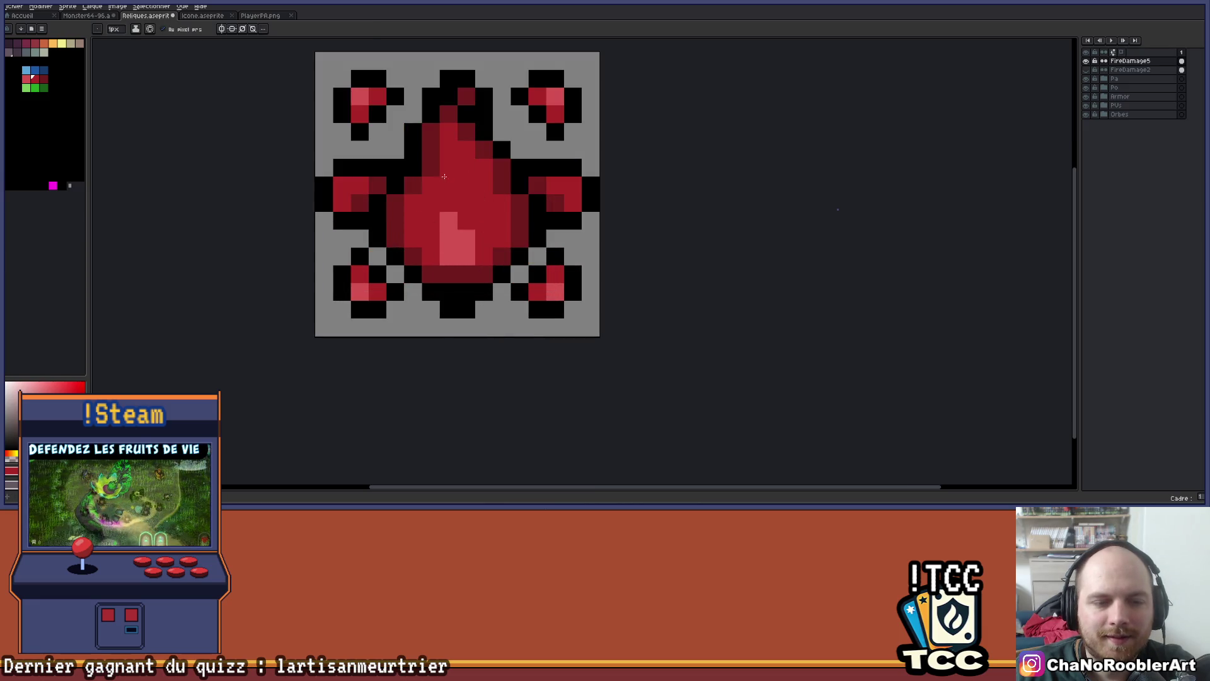
{"action": "scroll", "coordinate": [505, 211], "scroll_direction": "down", "scroll_amount": 2}
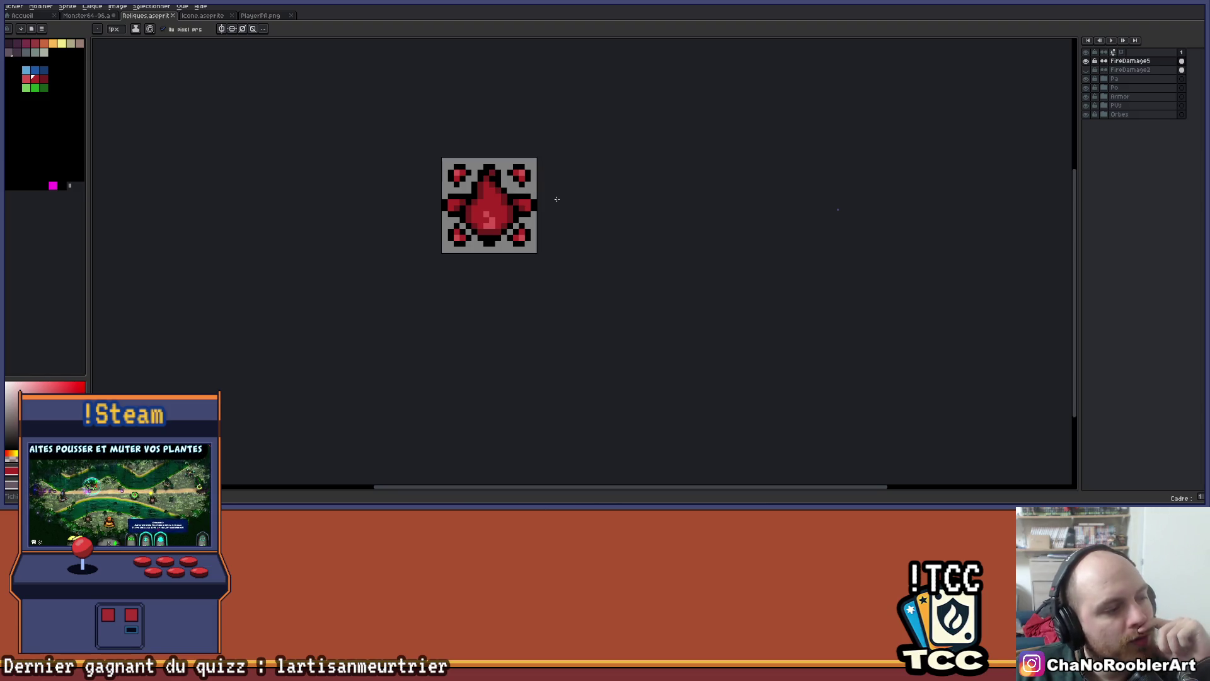
{"action": "scroll", "coordinate": [467, 166], "scroll_direction": "up", "scroll_amount": 3}
{"action": "left_click_drag", "start_coordinate": [558, 157], "coordinate": [465, 154]}
{"action": "scroll", "coordinate": [448, 161], "scroll_direction": "down", "scroll_amount": 3}
{"action": "scroll", "coordinate": [527, 188], "scroll_direction": "down", "scroll_amount": 2}
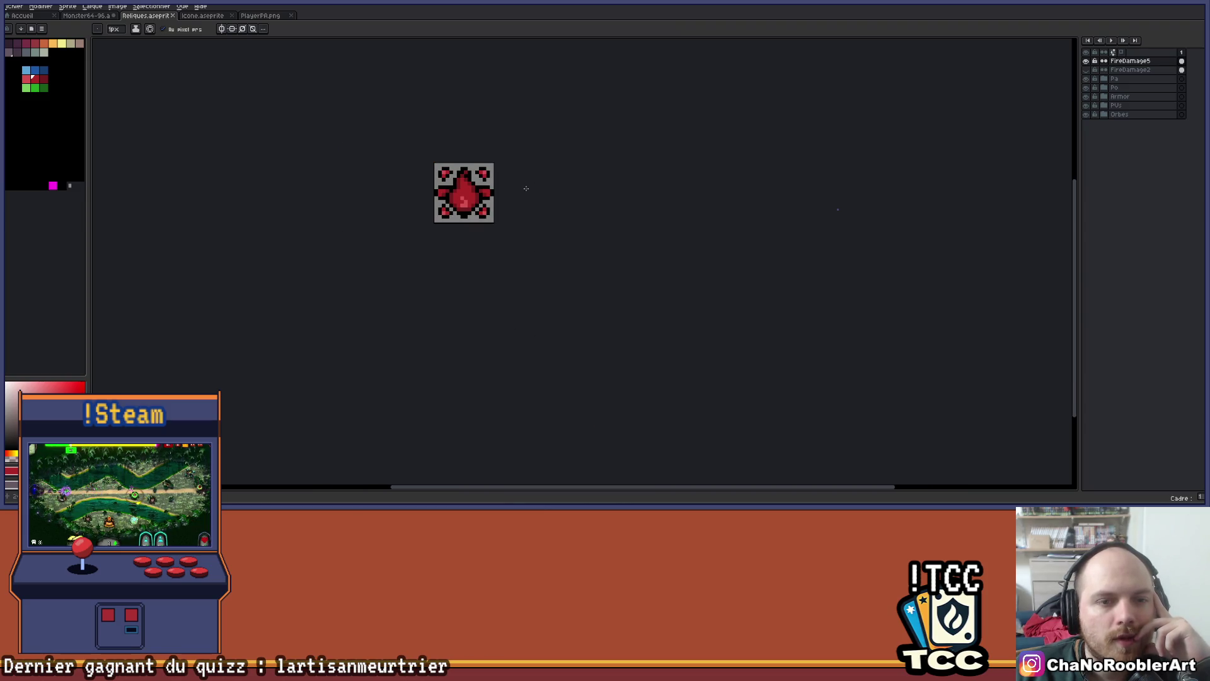
{"action": "scroll", "coordinate": [525, 188], "scroll_direction": "up", "scroll_amount": 4}
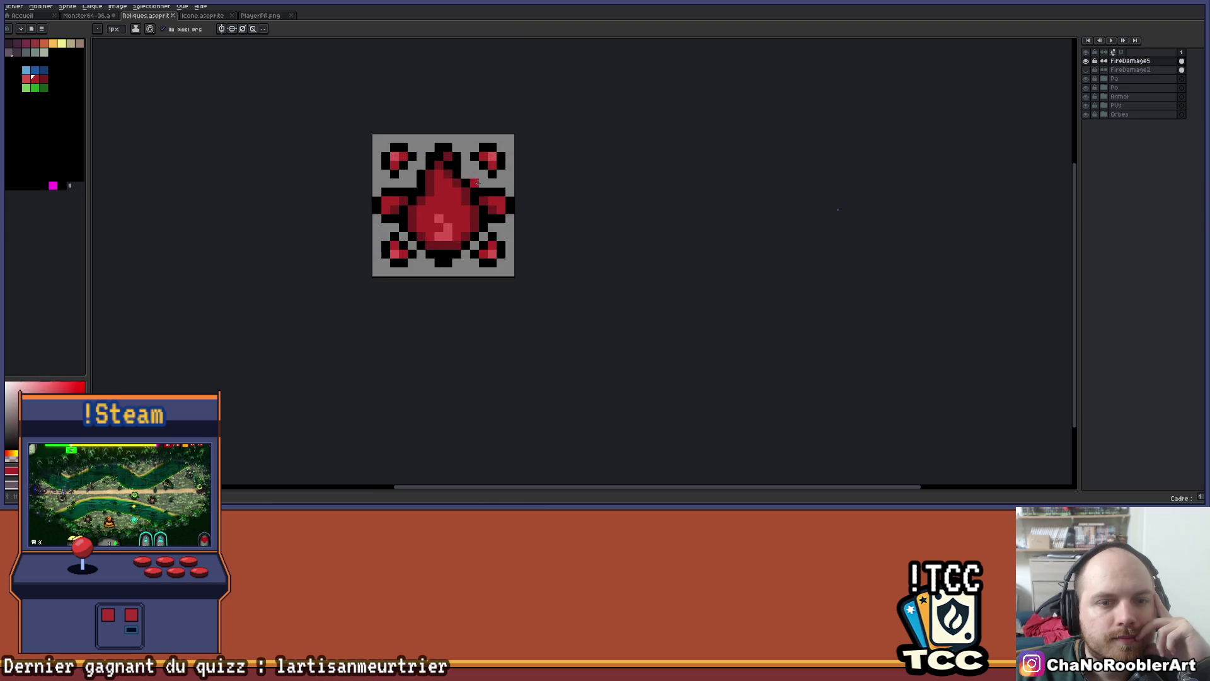
{"action": "left_click_drag", "start_coordinate": [561, 184], "coordinate": [585, 185]}
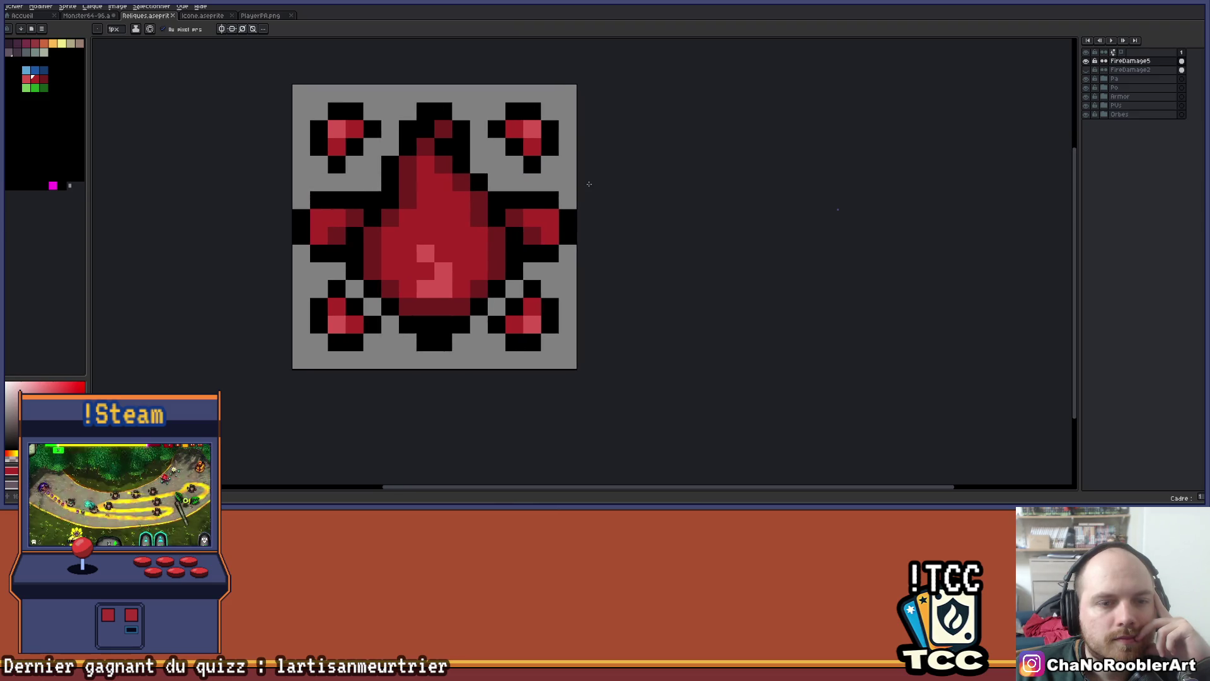
Sample the light pink from the highlight and add a light pink pixel at the drop's top
{"action": "scroll", "coordinate": [402, 152], "scroll_direction": "up", "scroll_amount": 1}
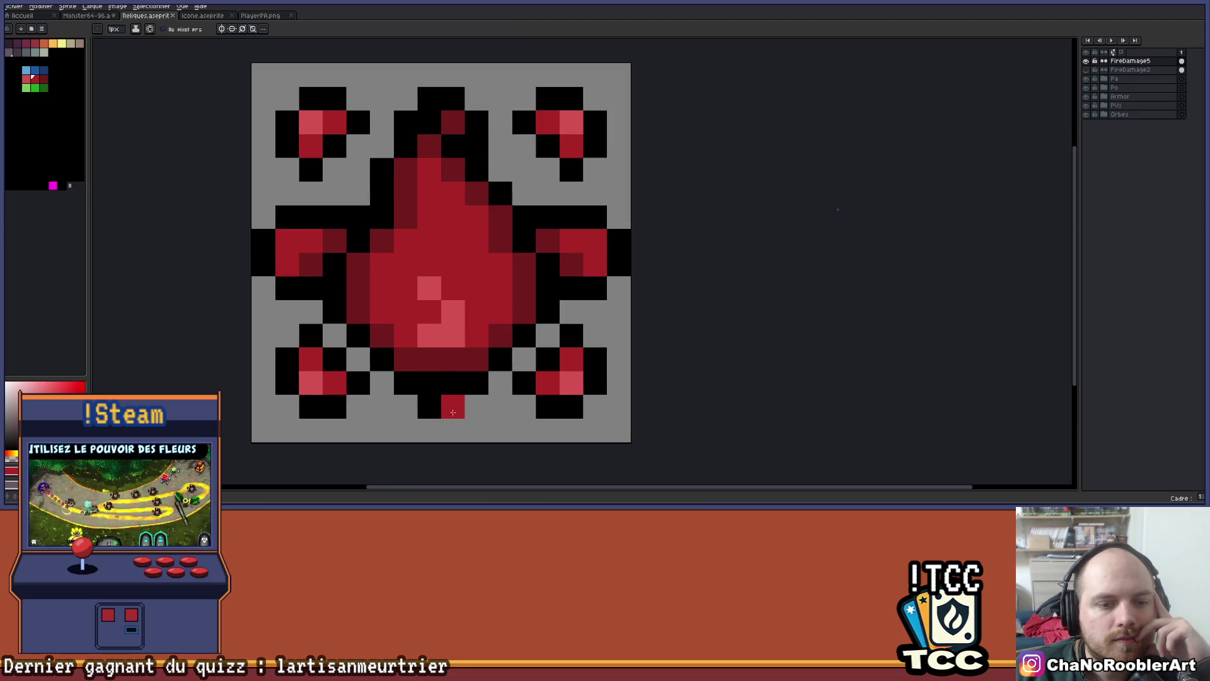
{"action": "scroll", "coordinate": [441, 412], "scroll_direction": "down", "scroll_amount": 1}
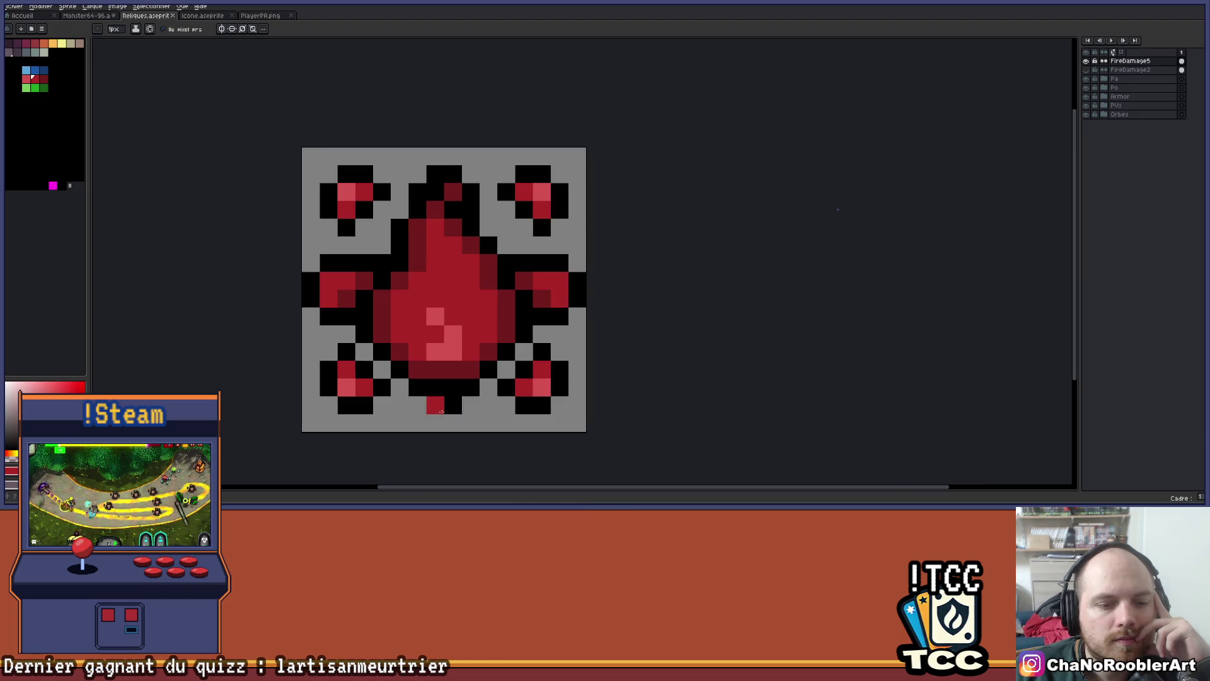
{"action": "scroll", "coordinate": [441, 411], "scroll_direction": "down", "scroll_amount": 3}
{"action": "left_click_drag", "start_coordinate": [576, 260], "coordinate": [502, 232]}
{"action": "scroll", "coordinate": [465, 265], "scroll_direction": "down", "scroll_amount": 1}
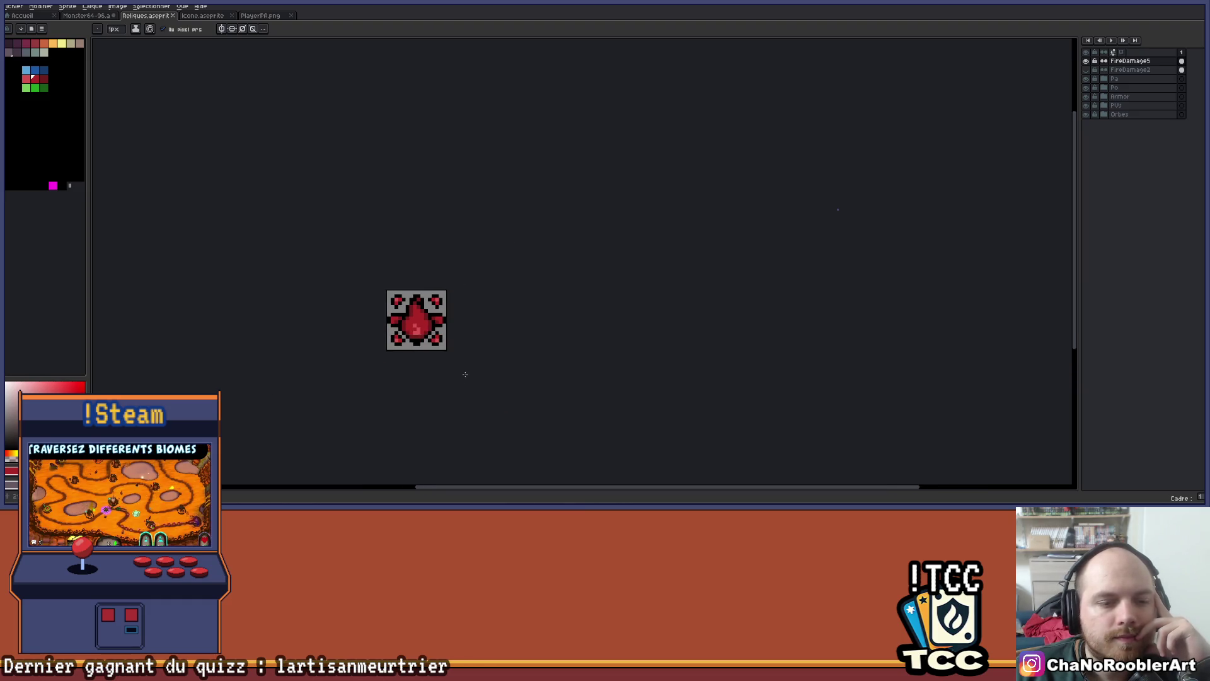
{"action": "left_click_drag", "start_coordinate": [465, 377], "coordinate": [492, 300]}
{"action": "scroll", "coordinate": [467, 287], "scroll_direction": "up", "scroll_amount": 1}
{"action": "scroll", "coordinate": [463, 214], "scroll_direction": "up", "scroll_amount": 3}
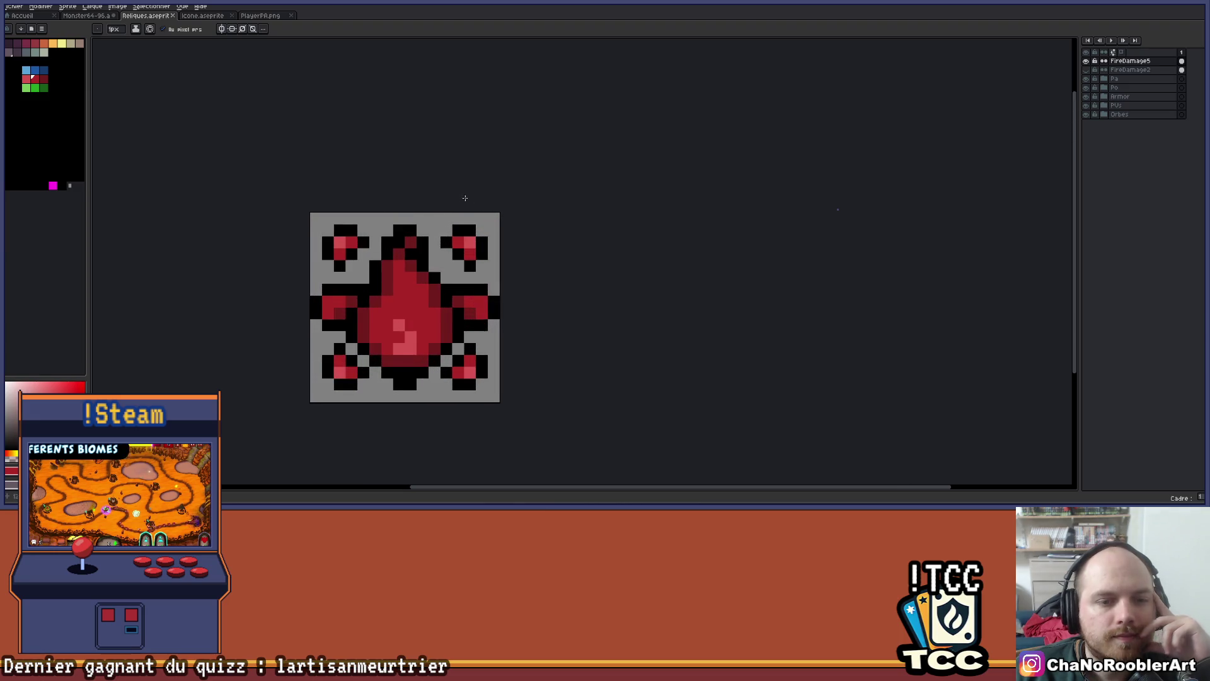
{"action": "key", "text": "alt"}
{"action": "left_click", "coordinate": [431, 326], "text": "alt"}
{"action": "left_click", "coordinate": [427, 257]}
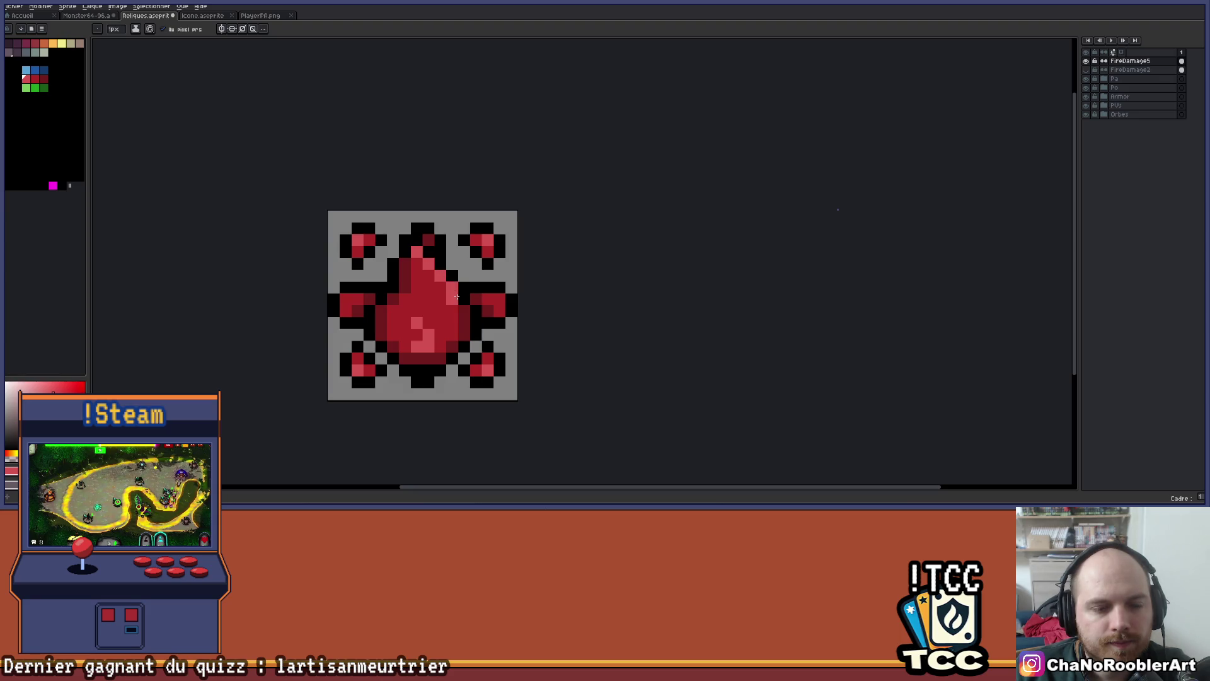
Paint the drop's upper-left edge and its lower right and bottom row light pink
{"action": "scroll", "coordinate": [477, 283], "scroll_direction": "down", "scroll_amount": 4}
{"action": "scroll", "coordinate": [473, 289], "scroll_direction": "up", "scroll_amount": 3}
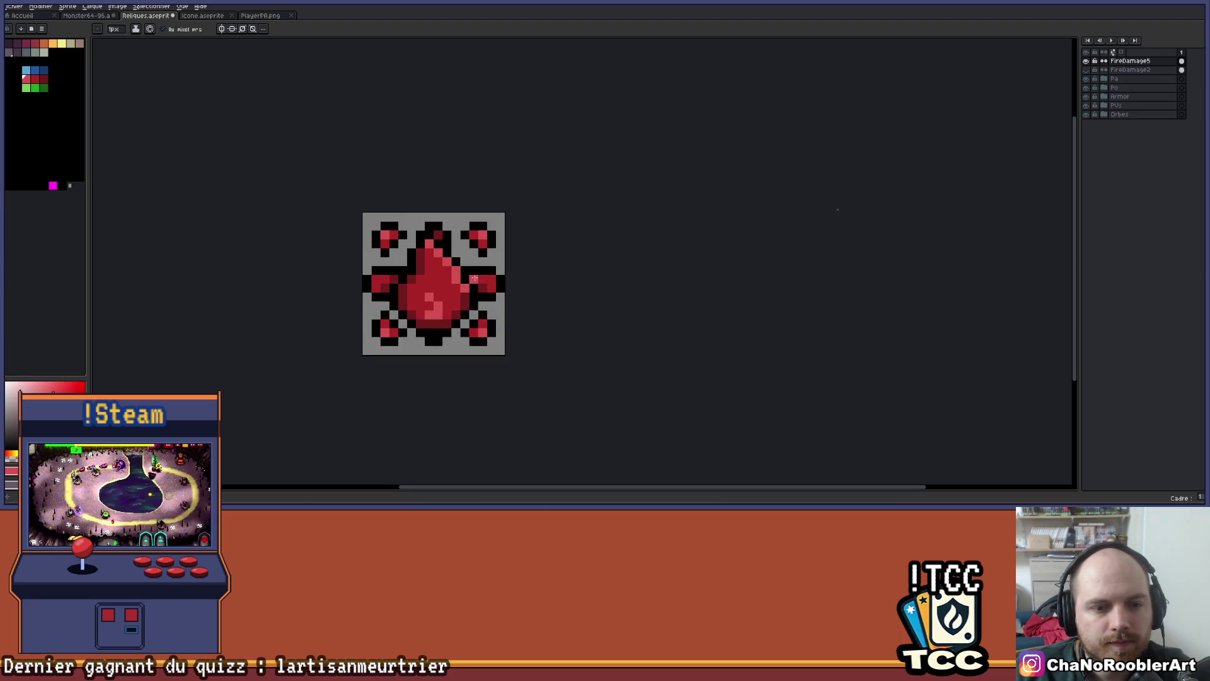
{"action": "scroll", "coordinate": [469, 279], "scroll_direction": "down", "scroll_amount": 3}
{"action": "scroll", "coordinate": [460, 278], "scroll_direction": "up", "scroll_amount": 4}
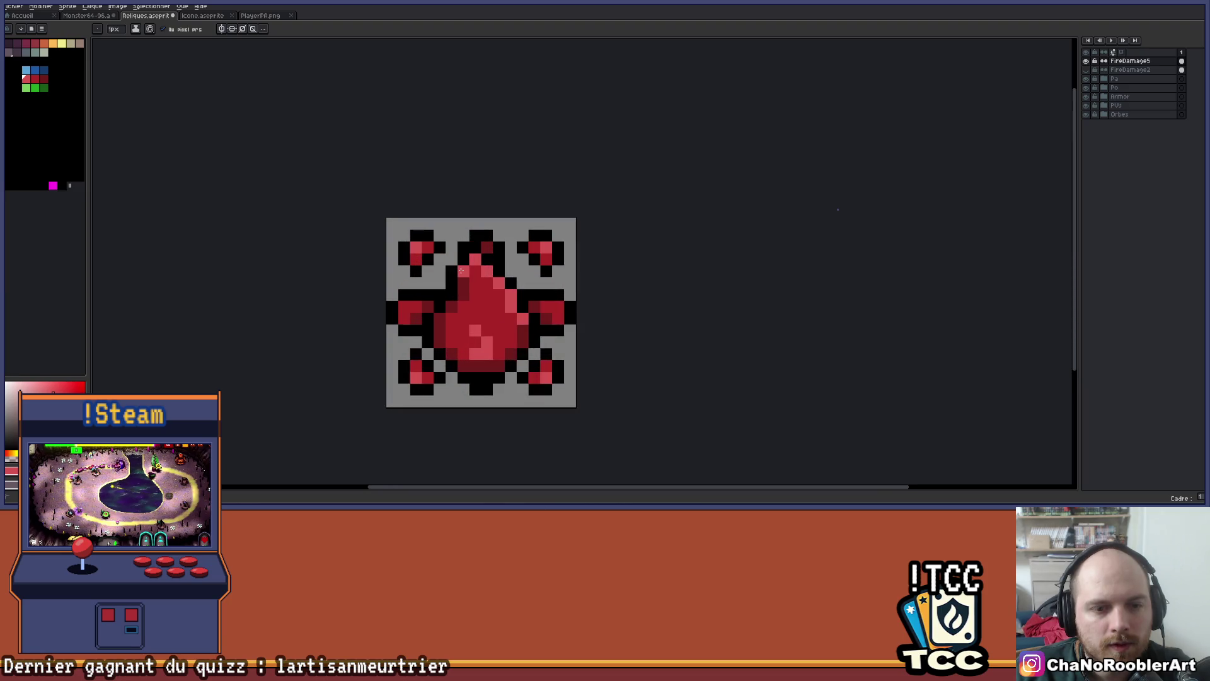
{"action": "left_click_drag", "start_coordinate": [464, 282], "coordinate": [463, 296]}
{"action": "scroll", "coordinate": [453, 305], "scroll_direction": "down", "scroll_amount": 3}
{"action": "scroll", "coordinate": [444, 310], "scroll_direction": "up", "scroll_amount": 4}
{"action": "mouse_move", "coordinate": [435, 334]}
{"action": "left_mouse_down"}
{"action": "mouse_move", "coordinate": [407, 363]}
{"action": "mouse_move", "coordinate": [360, 364]}
{"action": "left_mouse_up"}
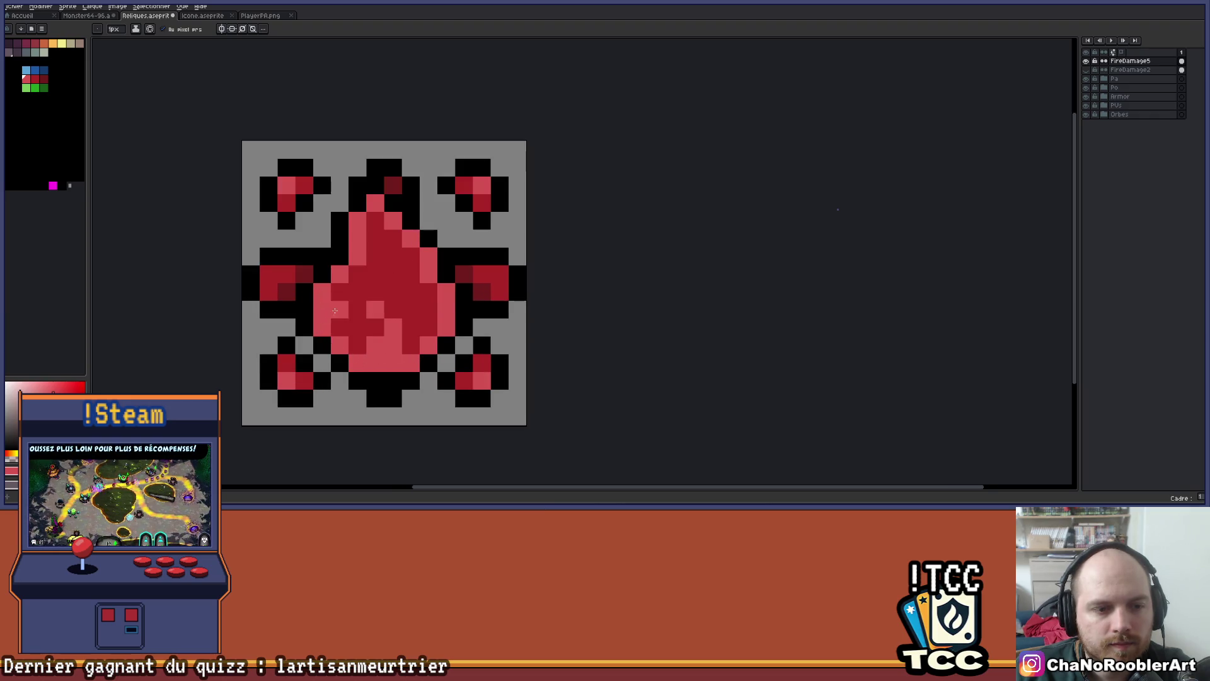
{"action": "scroll", "coordinate": [385, 308], "scroll_direction": "down", "scroll_amount": 2}
{"action": "scroll", "coordinate": [457, 298], "scroll_direction": "down", "scroll_amount": 1}
{"action": "mouse_move", "coordinate": [455, 296]}
{"action": "left_mouse_down"}
{"action": "mouse_move", "coordinate": [519, 287]}
{"action": "mouse_move", "coordinate": [524, 300]}
{"action": "left_mouse_up"}
{"action": "scroll", "coordinate": [457, 274], "scroll_direction": "up", "scroll_amount": 3}
{"action": "scroll", "coordinate": [484, 259], "scroll_direction": "down", "scroll_amount": 2}
{"action": "scroll", "coordinate": [511, 303], "scroll_direction": "down", "scroll_amount": 1}
{"action": "scroll", "coordinate": [500, 306], "scroll_direction": "up", "scroll_amount": 3}
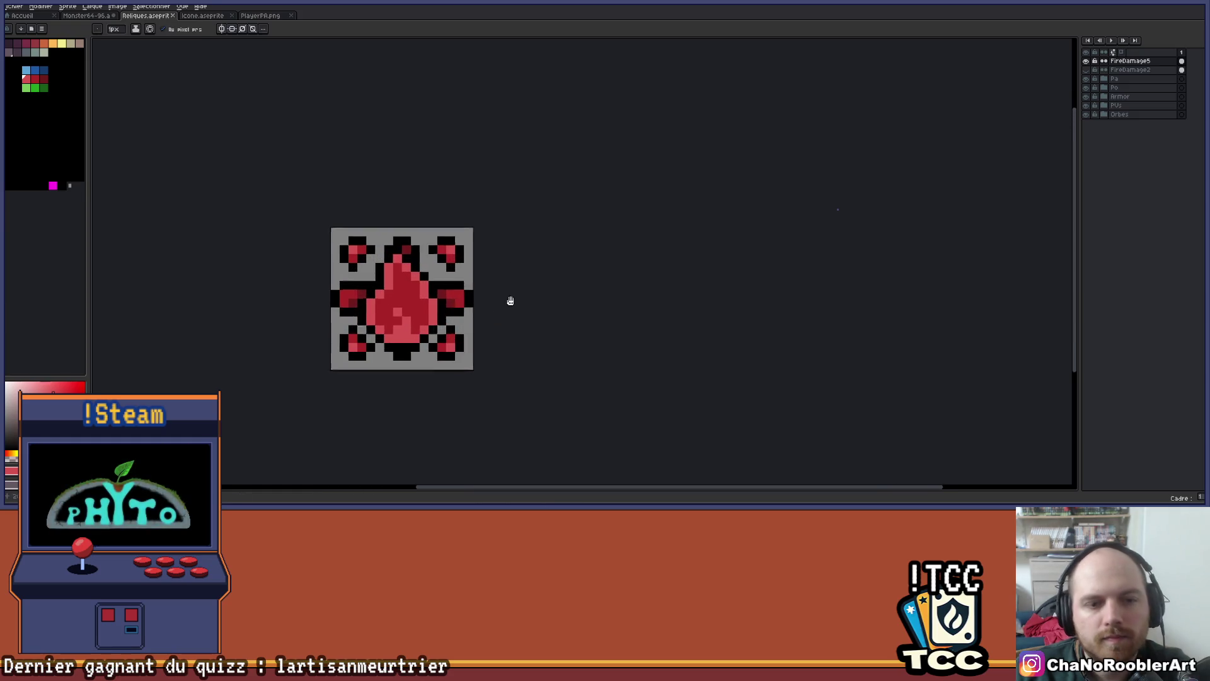
Compare the FireDamage5 and FireDamage2 versions by toggling their visibility
{"action": "right_click", "coordinate": [593, 220]}
{"action": "left_click", "coordinate": [1086, 61]}
{"action": "left_click", "coordinate": [1086, 70]}
{"action": "left_click", "coordinate": [1086, 70]}
{"action": "left_click", "coordinate": [1086, 61]}
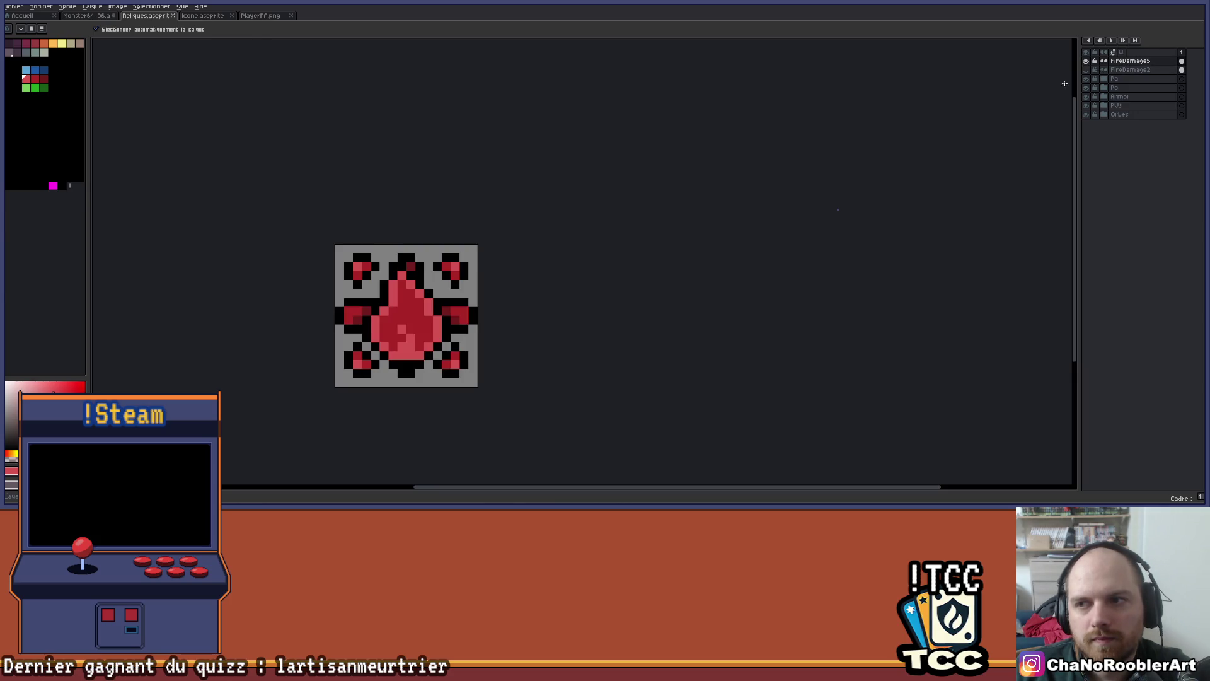
{"action": "left_click", "coordinate": [1086, 61]}
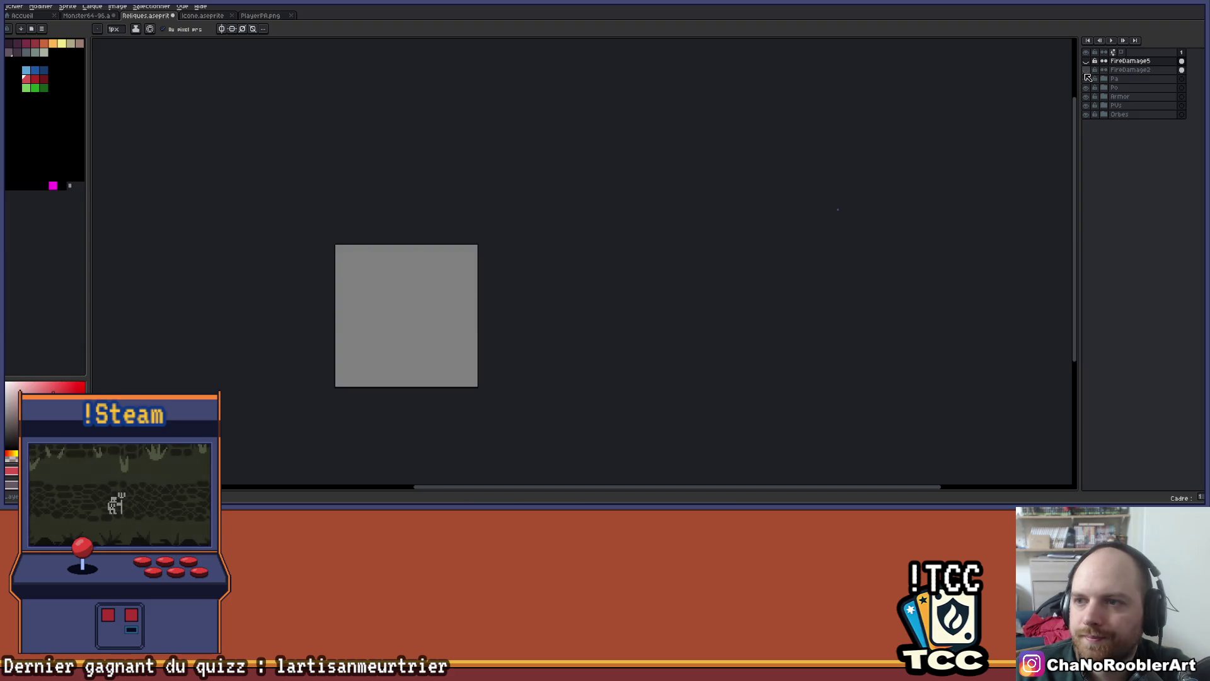
{"action": "left_click", "coordinate": [1086, 61]}
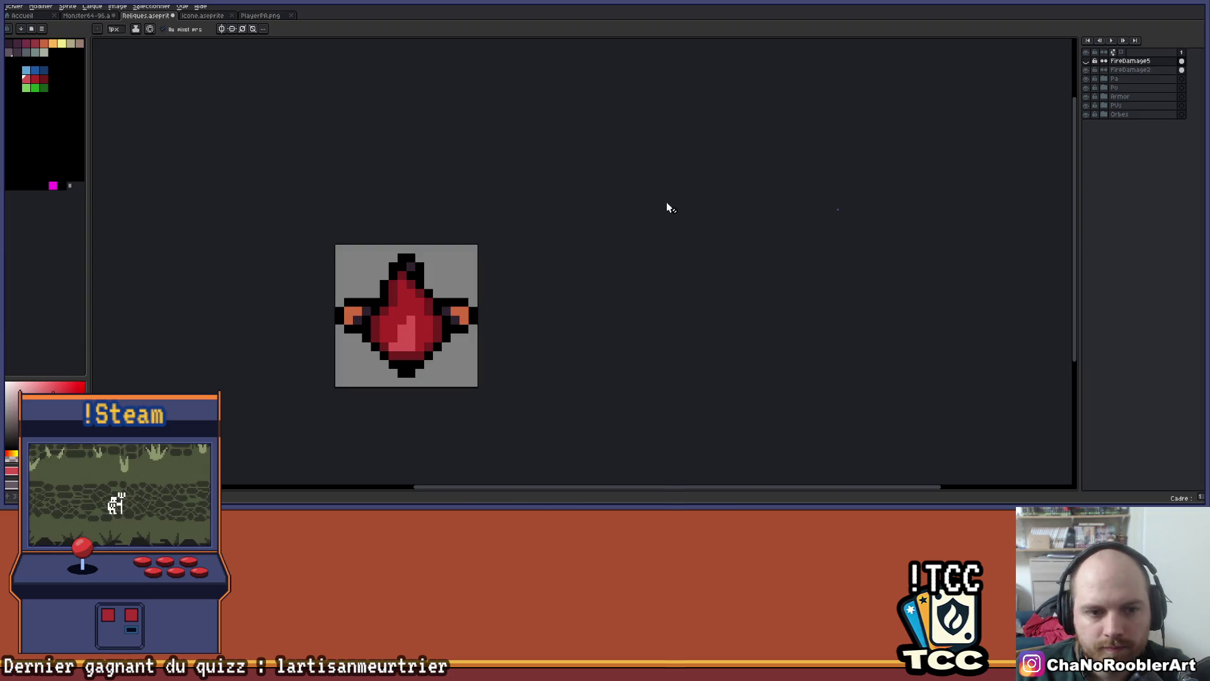
{"action": "left_click", "coordinate": [1086, 61]}
{"action": "left_click", "coordinate": [1086, 70]}
On FireDamage2, erase the old icon's top corner pieces and bottom claws and feet
{"action": "left_click", "coordinate": [1130, 70]}
{"action": "key", "text": "ctrl+a"}
{"action": "mouse_move", "coordinate": [500, 266]}
{"action": "left_mouse_down"}
{"action": "mouse_move", "coordinate": [577, 222]}
{"action": "mouse_move", "coordinate": [512, 205]}
{"action": "left_mouse_up"}
{"action": "key", "text": "ctrl+d"}
{"action": "scroll", "coordinate": [524, 230], "scroll_direction": "up", "scroll_amount": 1}
{"action": "mouse_move", "coordinate": [340, 208]}
{"action": "left_mouse_down"}
{"action": "mouse_move", "coordinate": [365, 219]}
{"action": "mouse_move", "coordinate": [353, 230]}
{"action": "left_mouse_up"}
{"action": "mouse_move", "coordinate": [317, 383]}
{"action": "left_mouse_down"}
{"action": "mouse_move", "coordinate": [351, 435]}
{"action": "mouse_move", "coordinate": [497, 470]}
{"action": "mouse_move", "coordinate": [545, 384]}
{"action": "mouse_move", "coordinate": [530, 436]}
{"action": "mouse_move", "coordinate": [511, 397]}
{"action": "mouse_move", "coordinate": [521, 330]}
{"action": "left_mouse_up"}
{"action": "scroll", "coordinate": [542, 419], "scroll_direction": "down", "scroll_amount": 5}
{"action": "scroll", "coordinate": [519, 324], "scroll_direction": "up", "scroll_amount": 1}
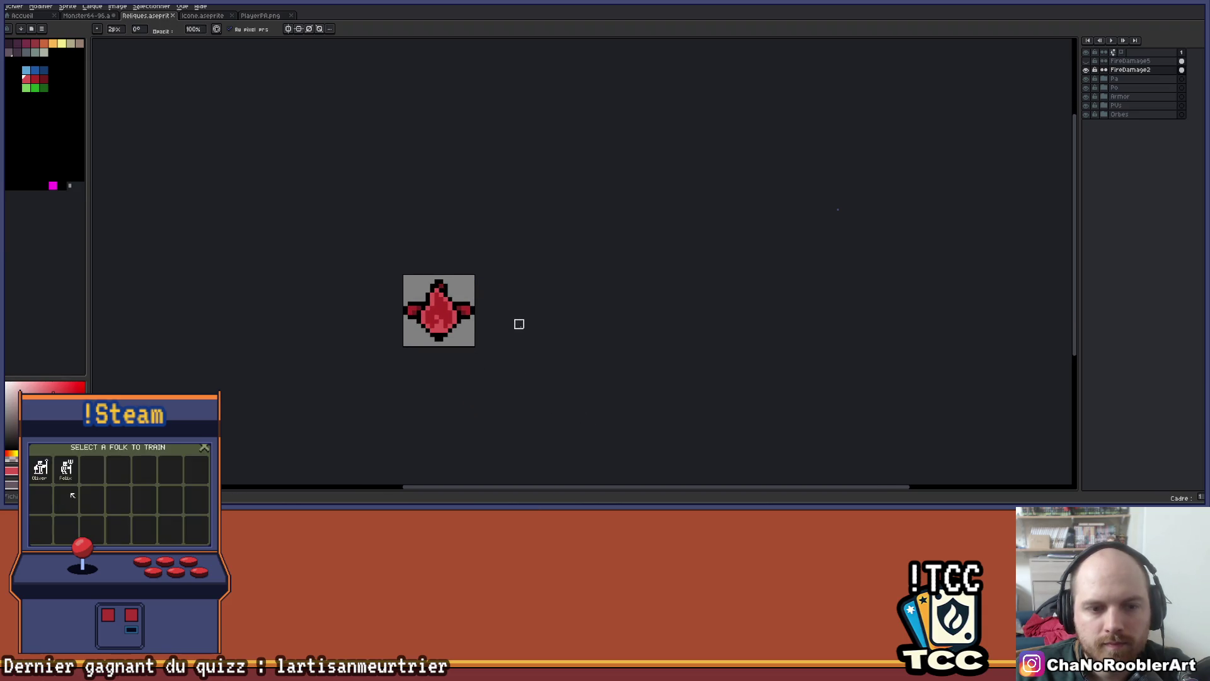
Compare the icon with and without red corners, then hide the fire-damage layer
{"action": "left_click", "coordinate": [1085, 70]}
{"action": "left_click", "coordinate": [1086, 60]}
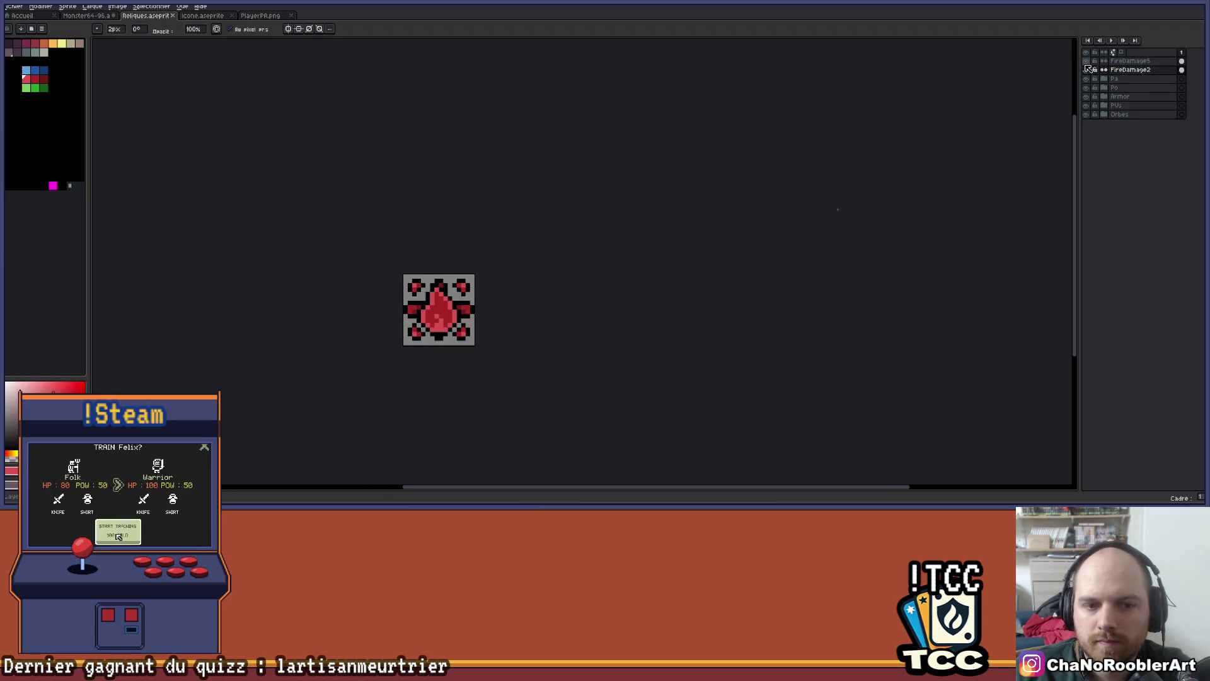
{"action": "left_click", "coordinate": [1086, 69]}
{"action": "left_click", "coordinate": [1086, 60]}
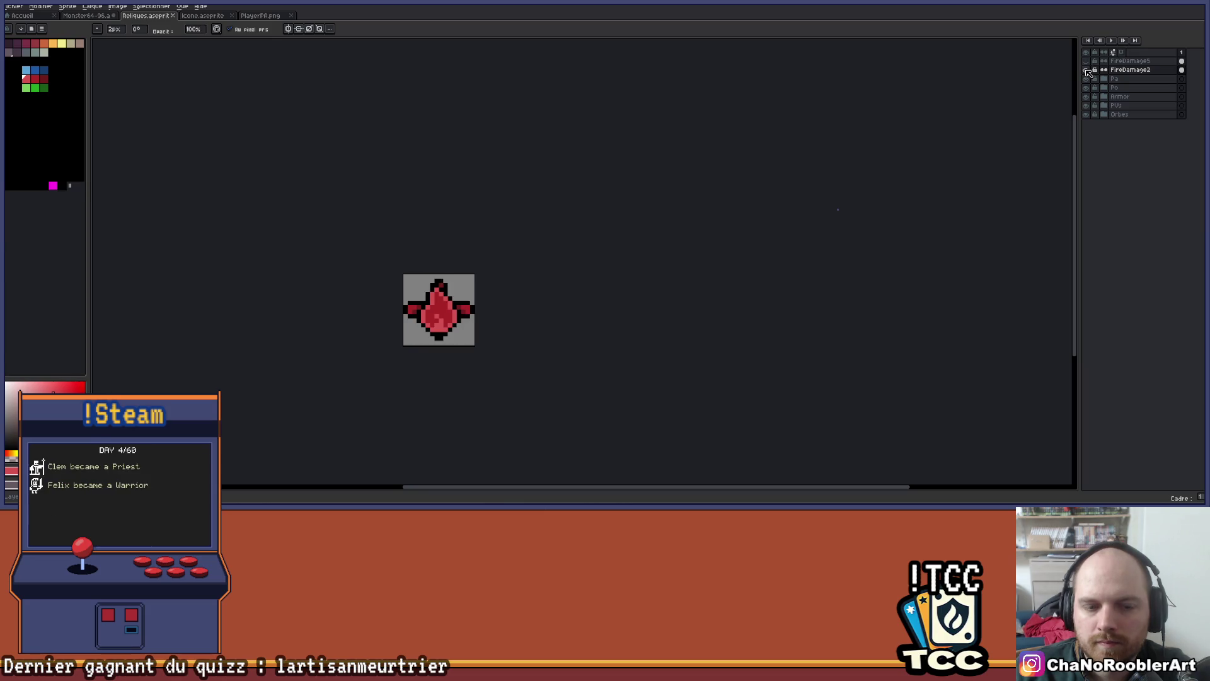
{"action": "left_click", "coordinate": [1086, 69]}
{"action": "left_click", "coordinate": [1086, 61]}
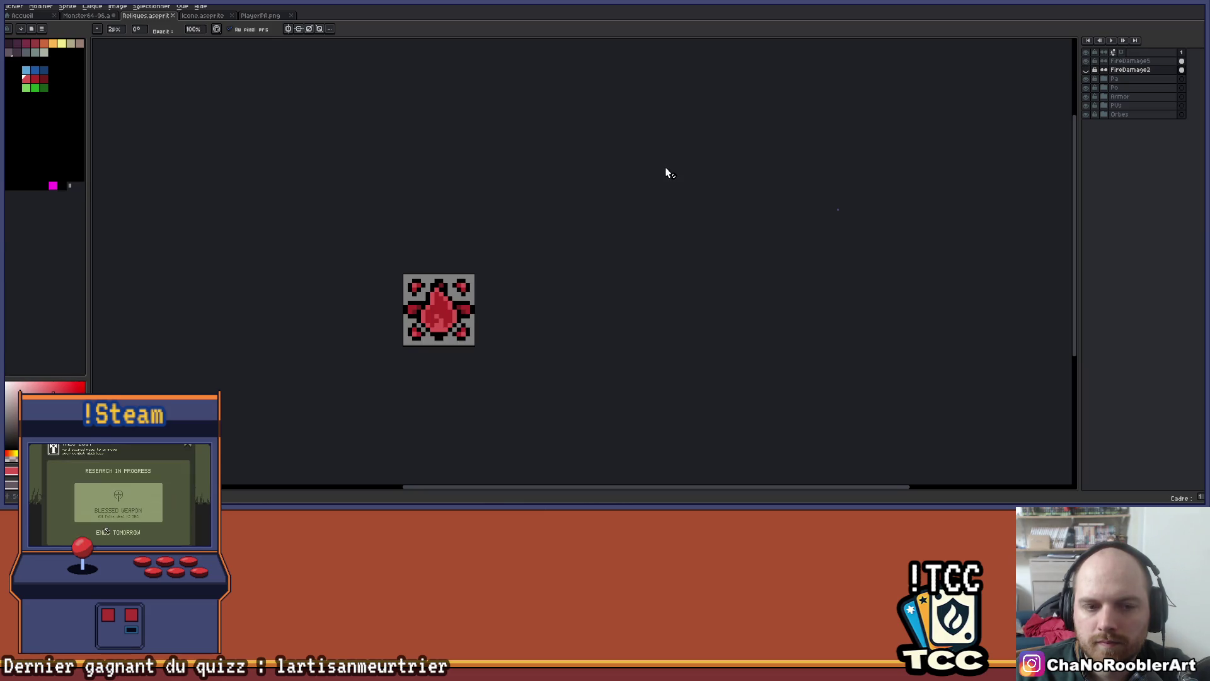
{"action": "left_click_drag", "start_coordinate": [667, 174], "coordinate": [630, 194]}
{"action": "scroll", "coordinate": [522, 251], "scroll_direction": "down", "scroll_amount": 1}
{"action": "left_click_drag", "start_coordinate": [522, 251], "coordinate": [585, 181]}
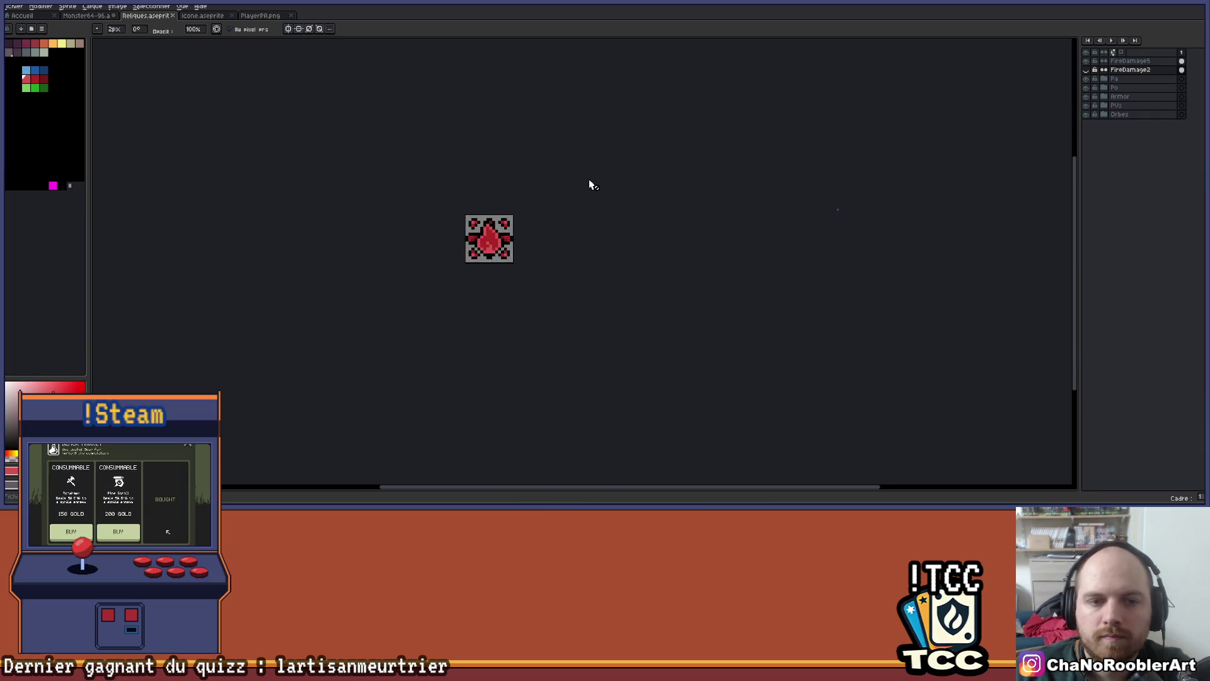
{"action": "scroll", "coordinate": [589, 184], "scroll_direction": "up", "scroll_amount": 3}
{"action": "left_click", "coordinate": [1087, 62]}
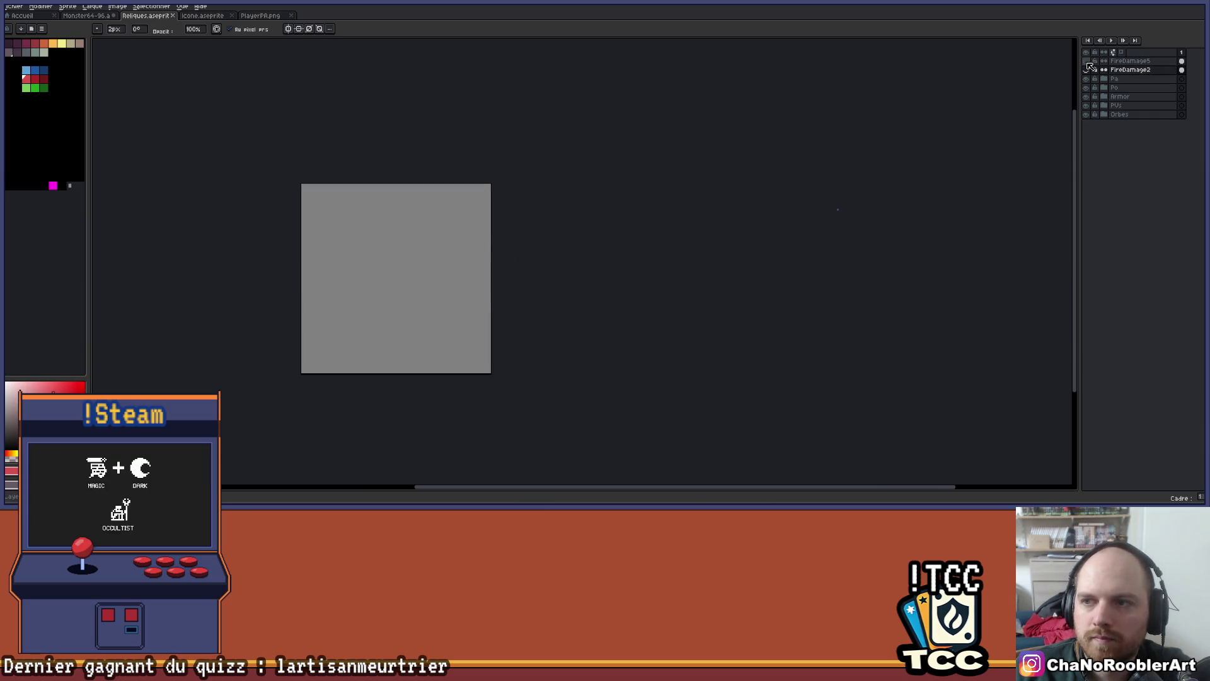
Duplicate FireDamage2, rename the copy PlantDamage2, and make it visible
{"action": "mouse_move", "coordinate": [1125, 78]}
{"action": "left_mouse_down"}
{"action": "mouse_move", "coordinate": [1147, 78]}
{"action": "mouse_move", "coordinate": [1122, 80]}
{"action": "left_mouse_up"}
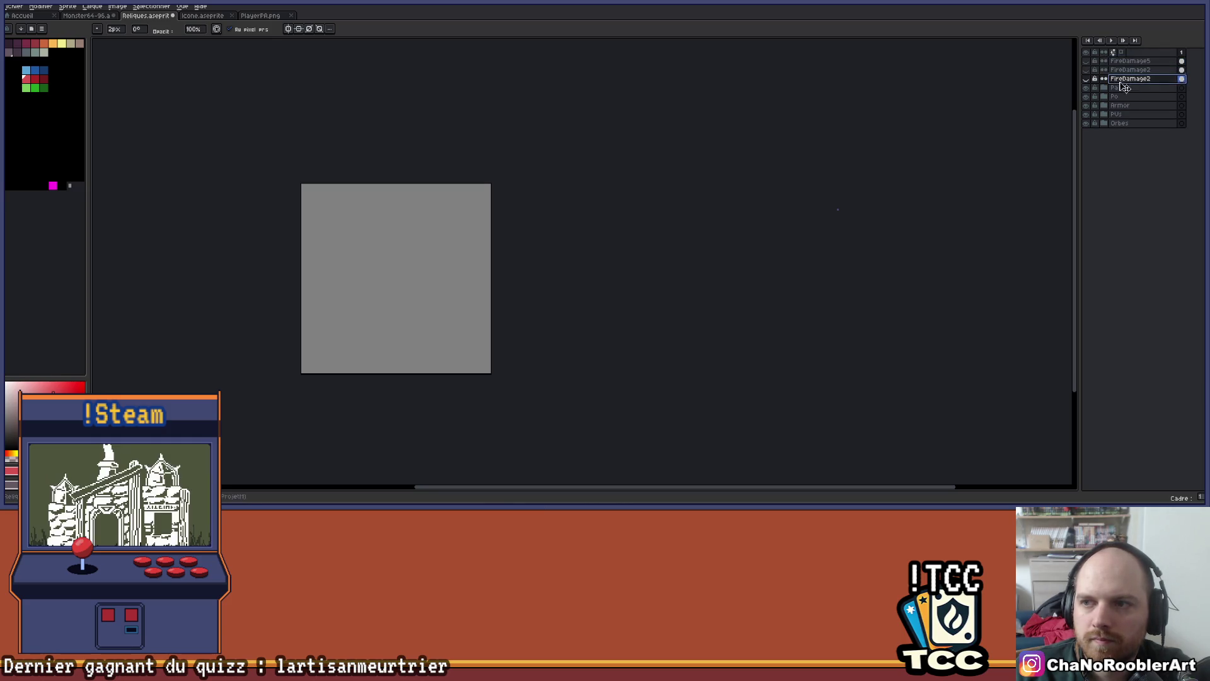
{"action": "double_click", "coordinate": [1120, 79]}
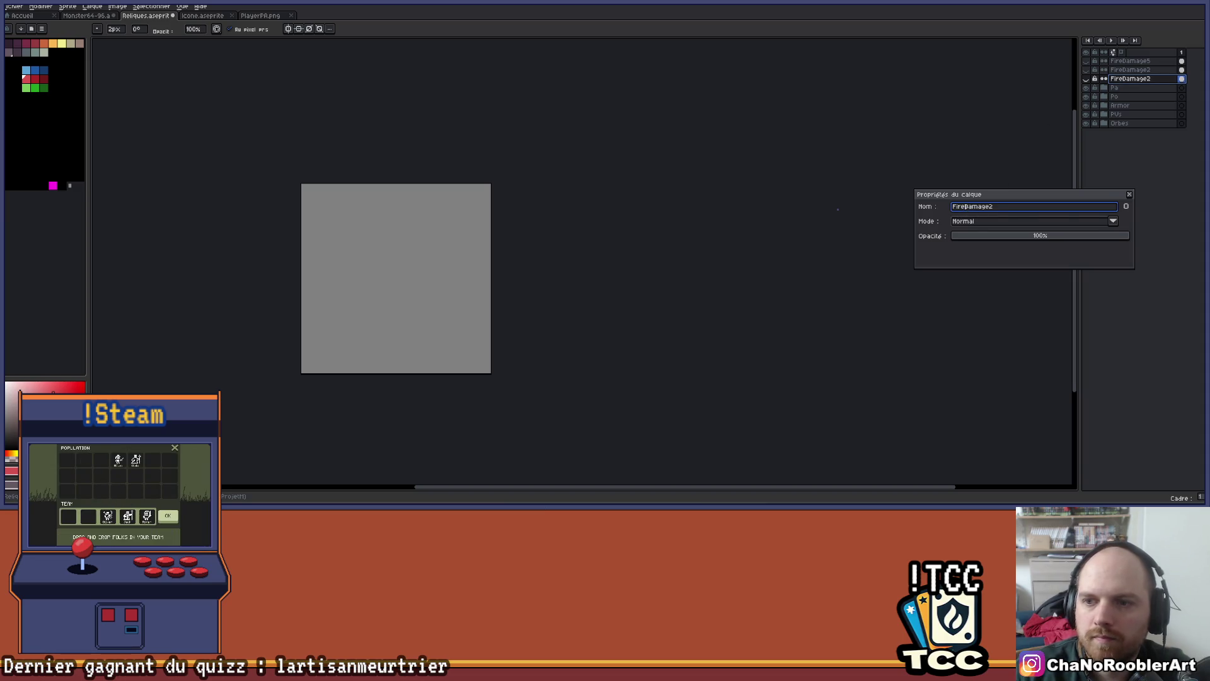
{"action": "type", "text": "Plant"}
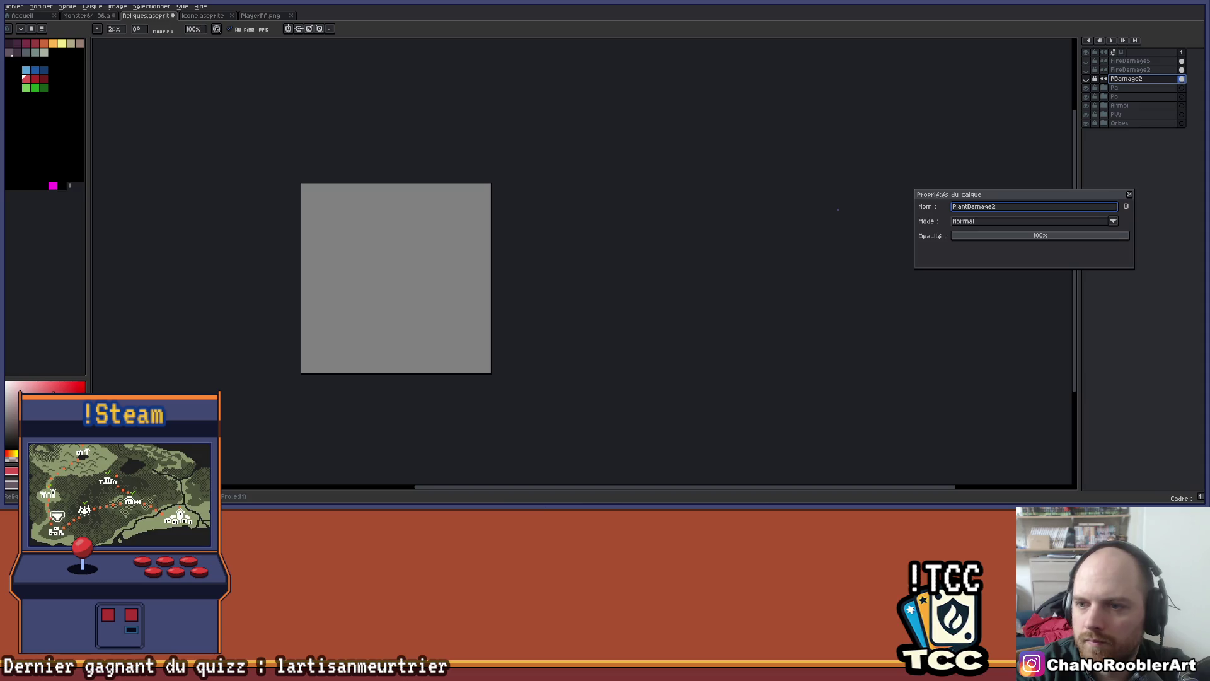
{"action": "key", "text": "Return"}
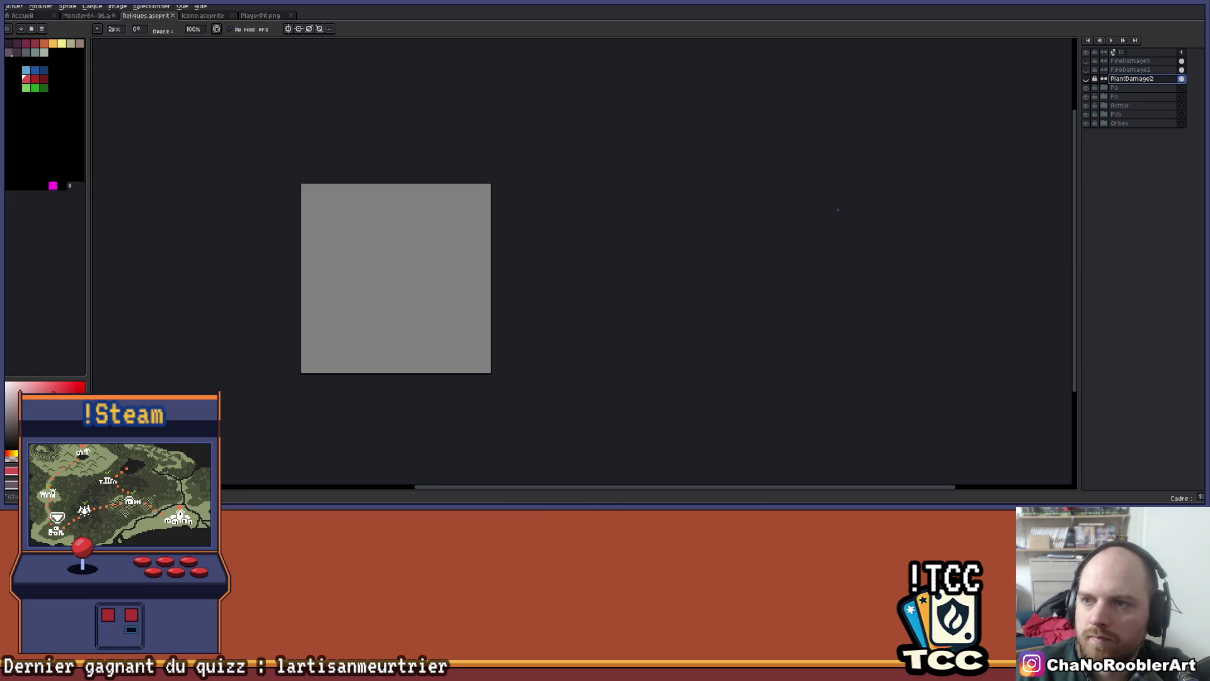
{"action": "left_click", "coordinate": [1086, 80]}
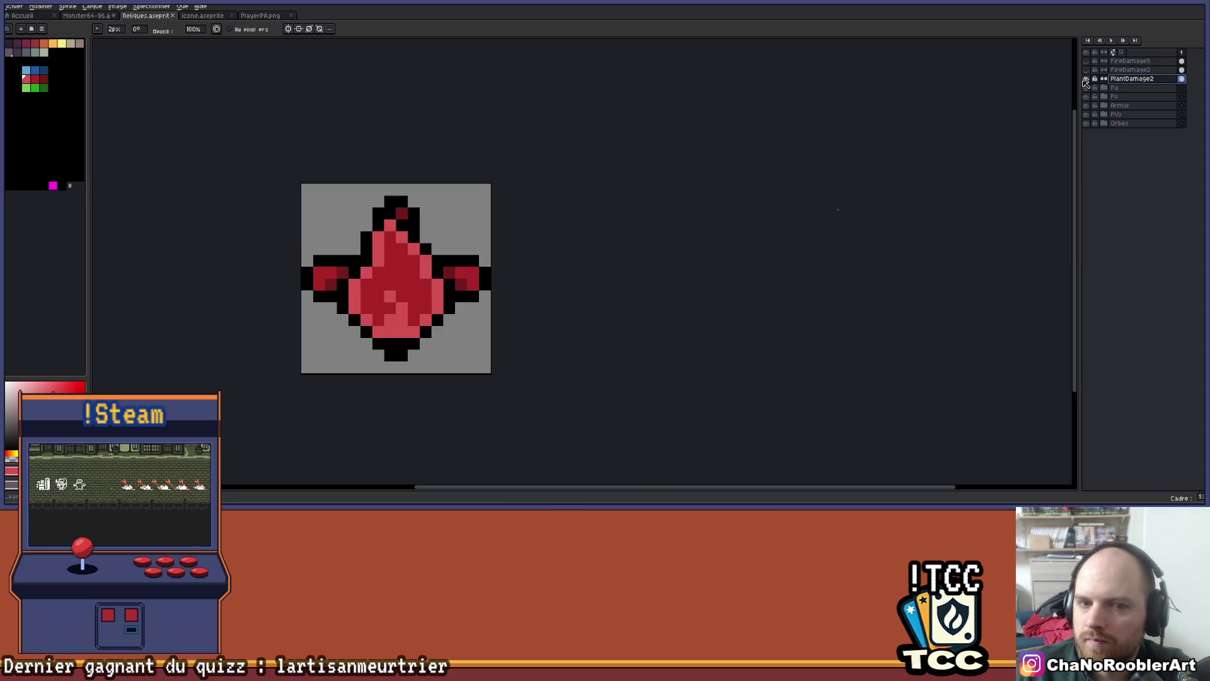
{"action": "left_click", "coordinate": [1085, 80]}
{"action": "left_click", "coordinate": [1086, 80]}
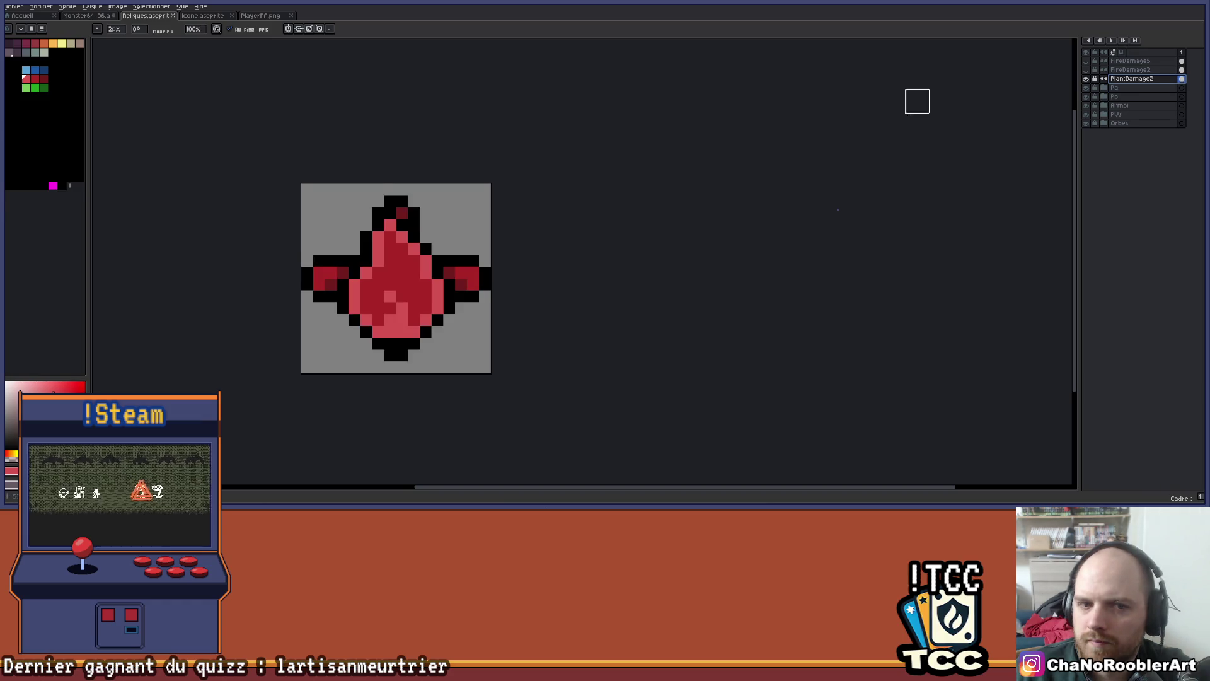
Switch to the Icone.aseprite document
{"action": "scroll", "coordinate": [602, 205], "scroll_direction": "left", "scroll_amount": 2}
{"action": "scroll", "coordinate": [508, 276], "scroll_direction": "up", "scroll_amount": 1}
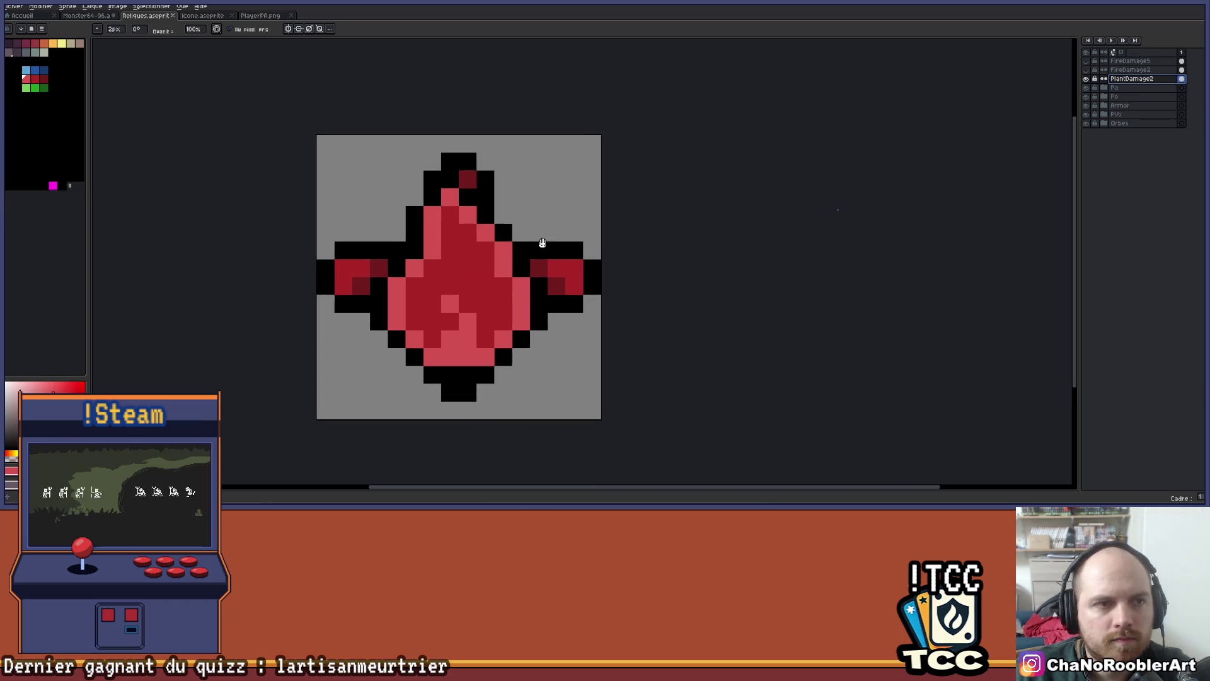
{"action": "left_click", "coordinate": [203, 15]}
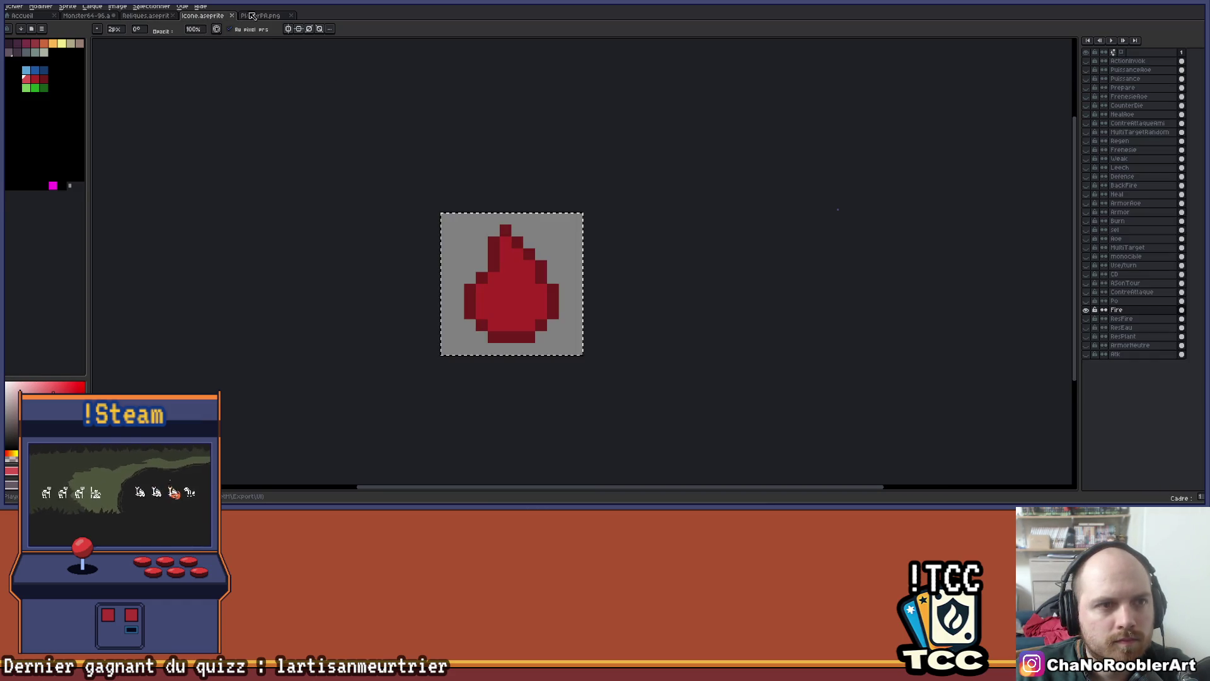
Hide the Fire layer, preview the ResEau and ResPlant icons, then hide both again
{"action": "left_click", "coordinate": [1087, 310]}
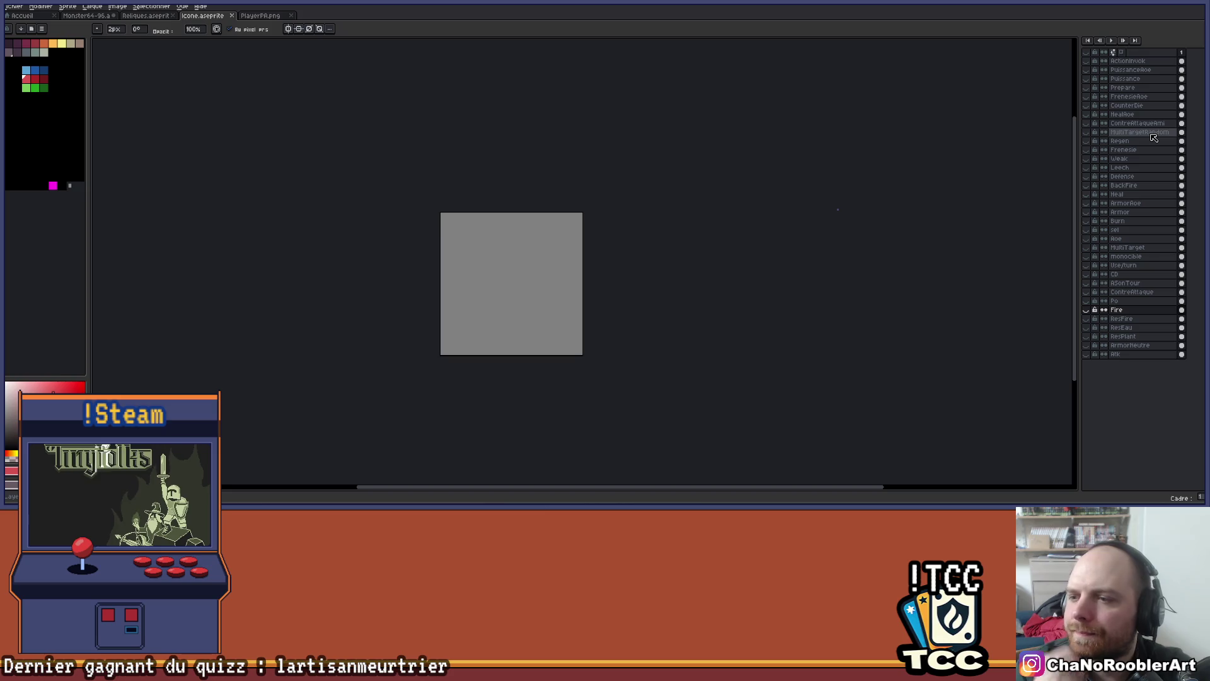
{"action": "left_click", "coordinate": [1087, 327]}
{"action": "left_click", "coordinate": [1086, 327]}
{"action": "left_click", "coordinate": [1087, 336]}
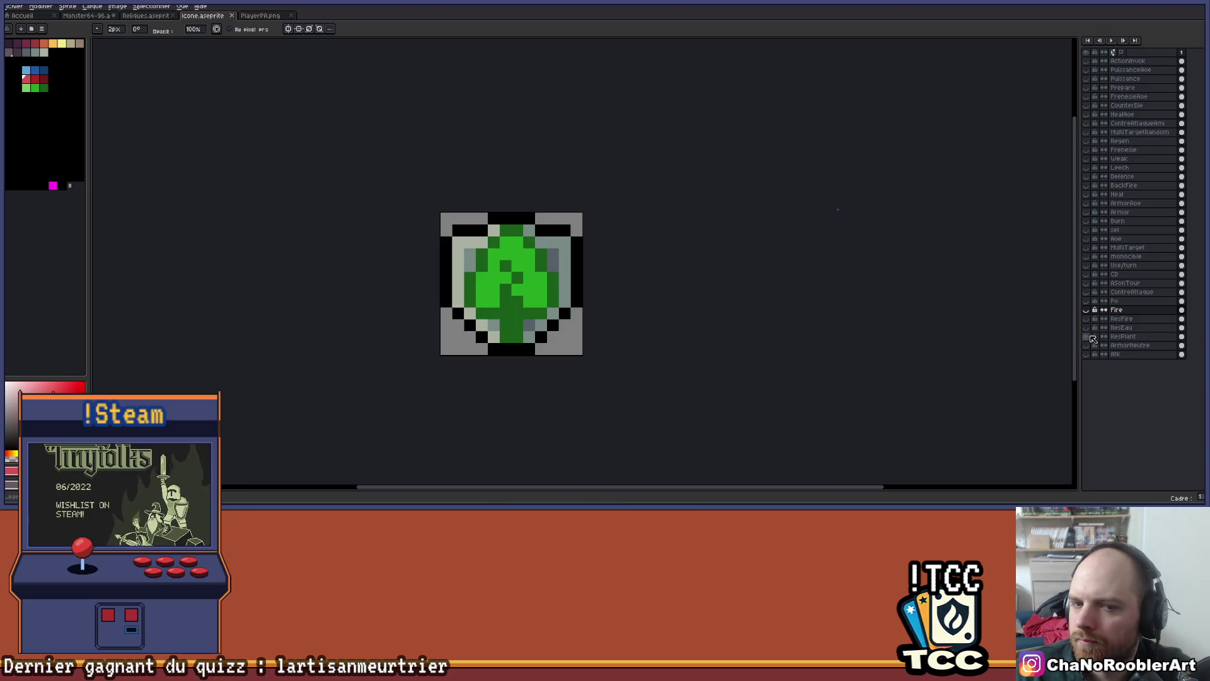
{"action": "left_click", "coordinate": [1089, 336]}
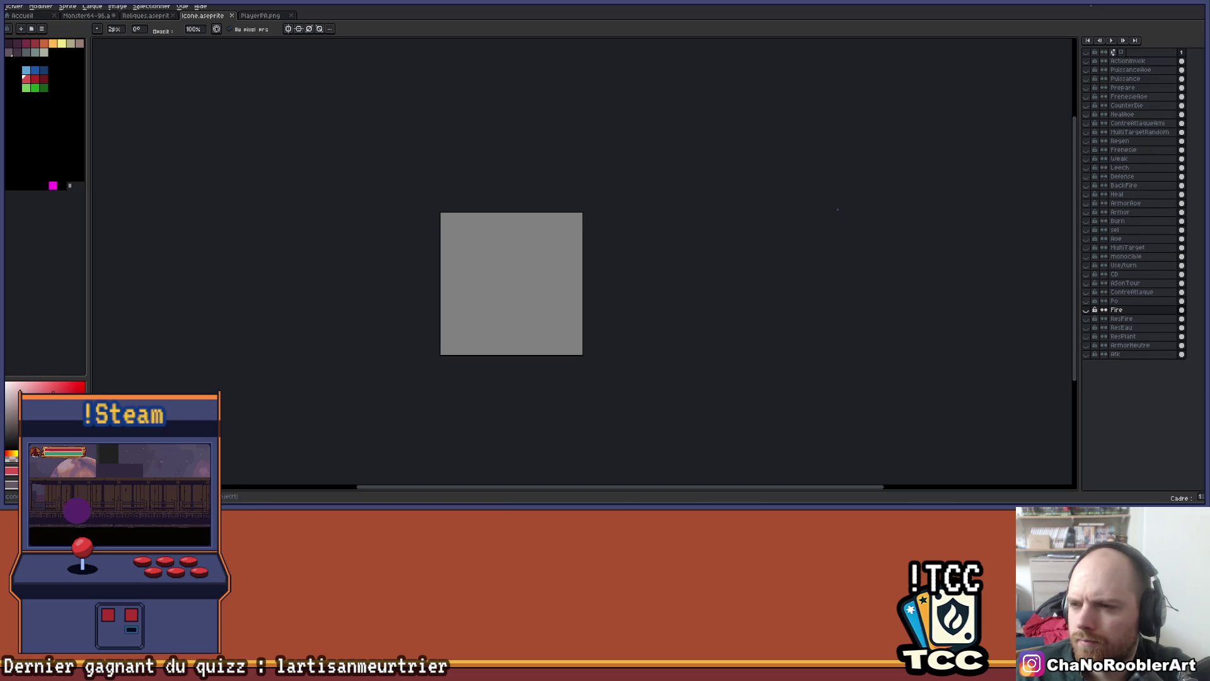
{"action": "left_click", "coordinate": [19, 6]}
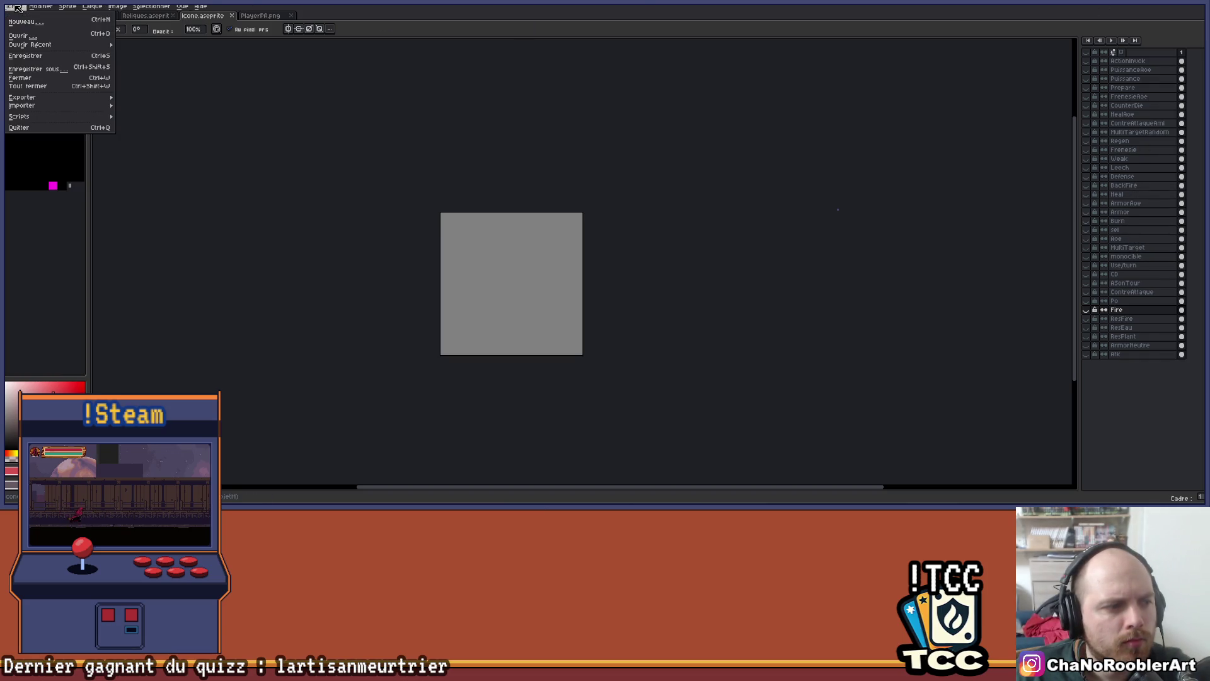
Open the Icone12-2.png sheet and marquee-select its green tree icon
{"action": "key", "text": "Escape"}
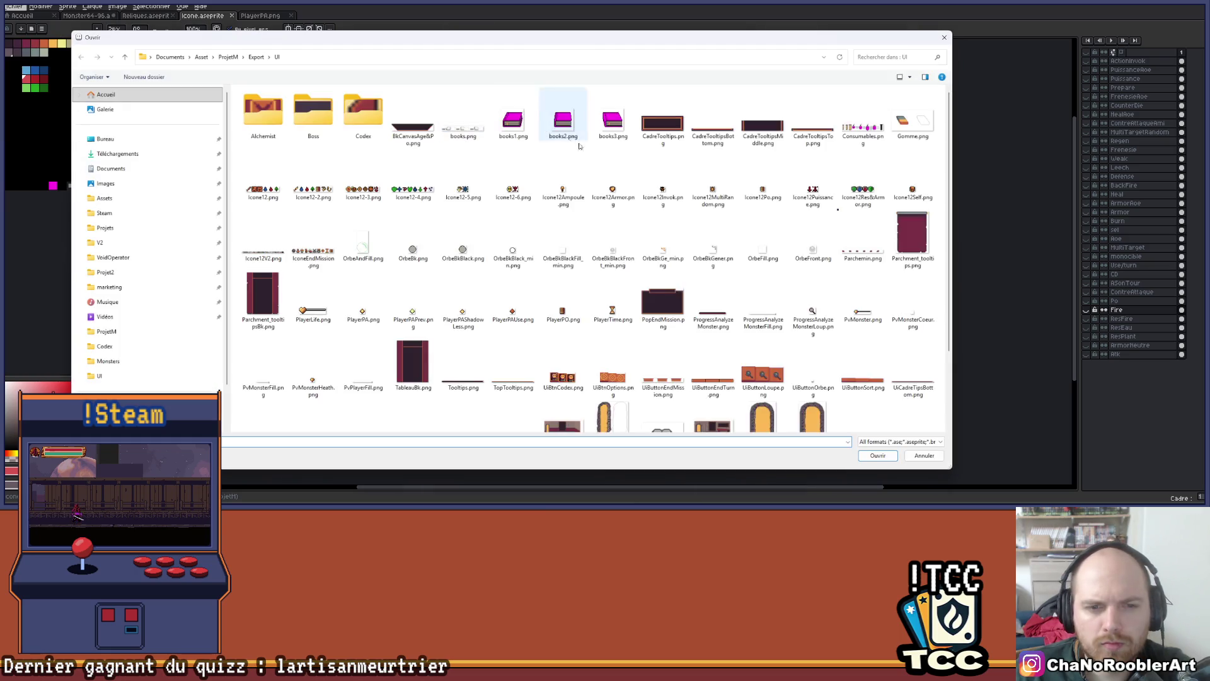
{"action": "scroll", "coordinate": [777, 296], "scroll_direction": "down", "scroll_amount": 2}
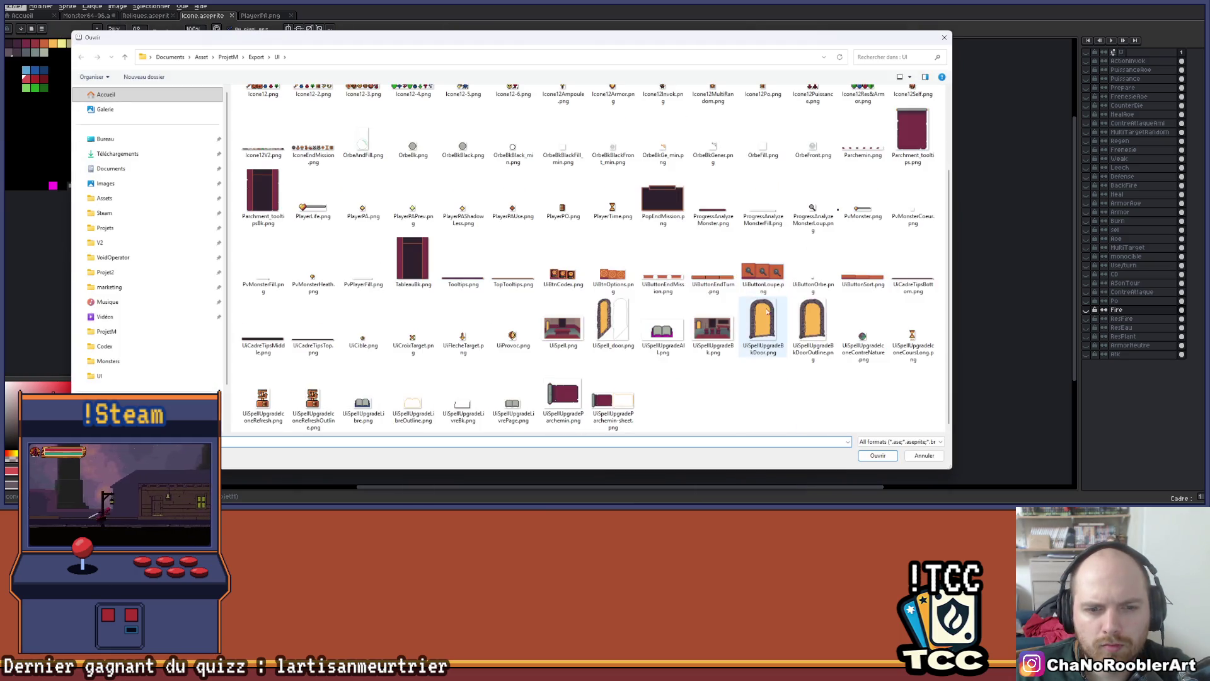
{"action": "scroll", "coordinate": [653, 428], "scroll_direction": "up", "scroll_amount": 2}
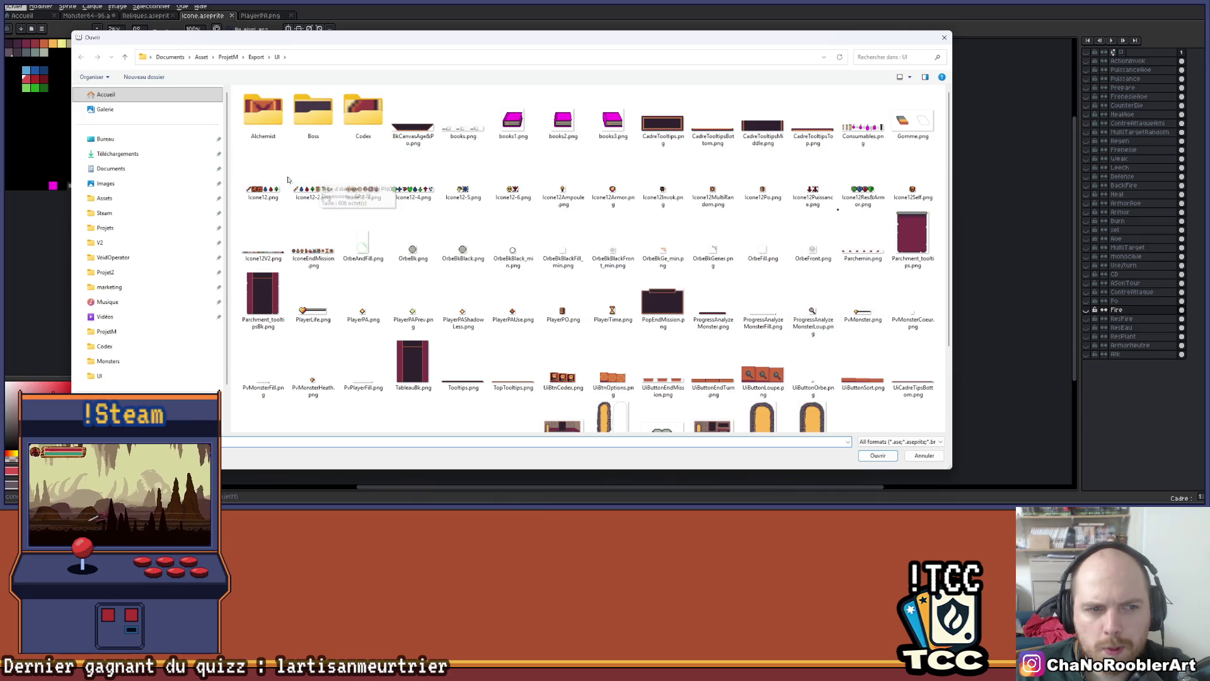
{"action": "double_click", "coordinate": [313, 190]}
{"action": "scroll", "coordinate": [586, 281], "scroll_direction": "up", "scroll_amount": 6}
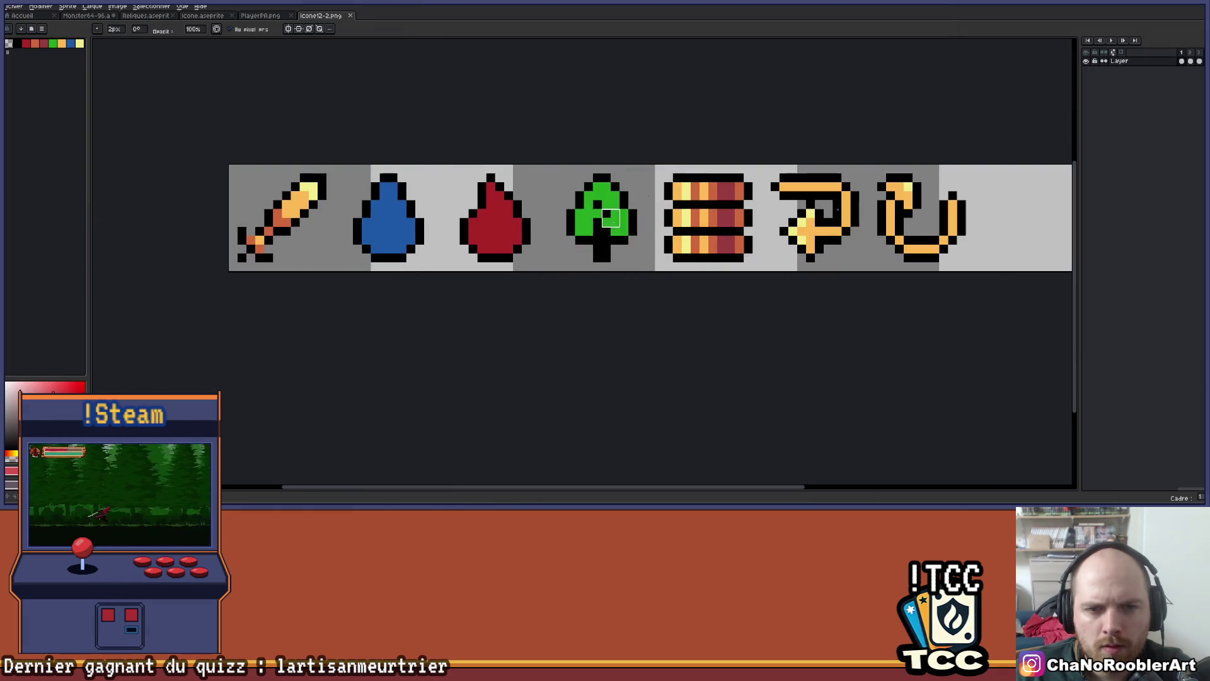
{"action": "key", "text": "m"}
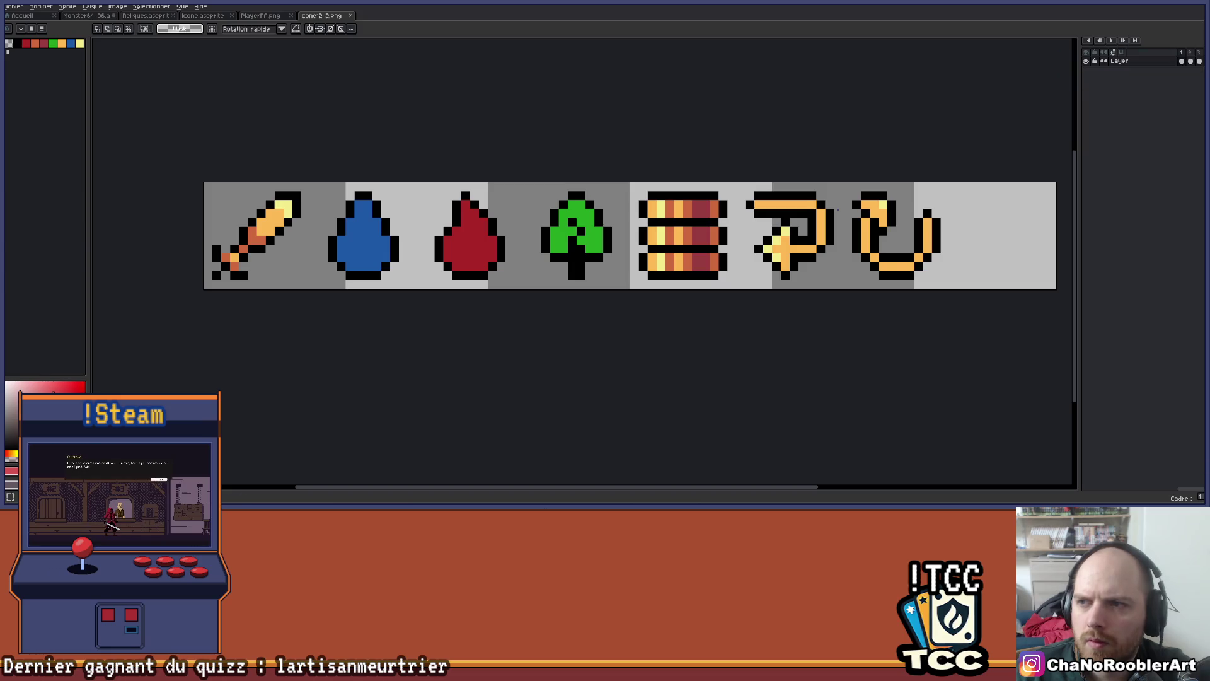
{"action": "left_click_drag", "start_coordinate": [580, 296], "coordinate": [614, 289]}
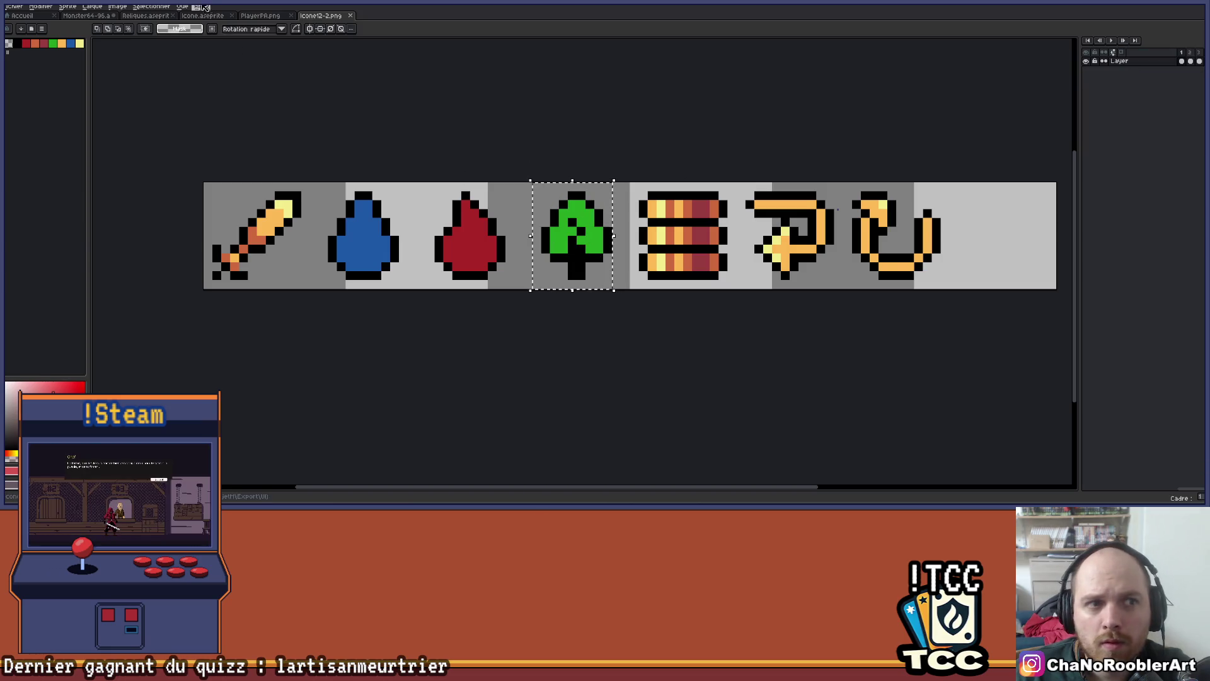
In Reliques, erase the red flame on PlantDamage2 and paste the tree icon centred
{"action": "left_click", "coordinate": [145, 16]}
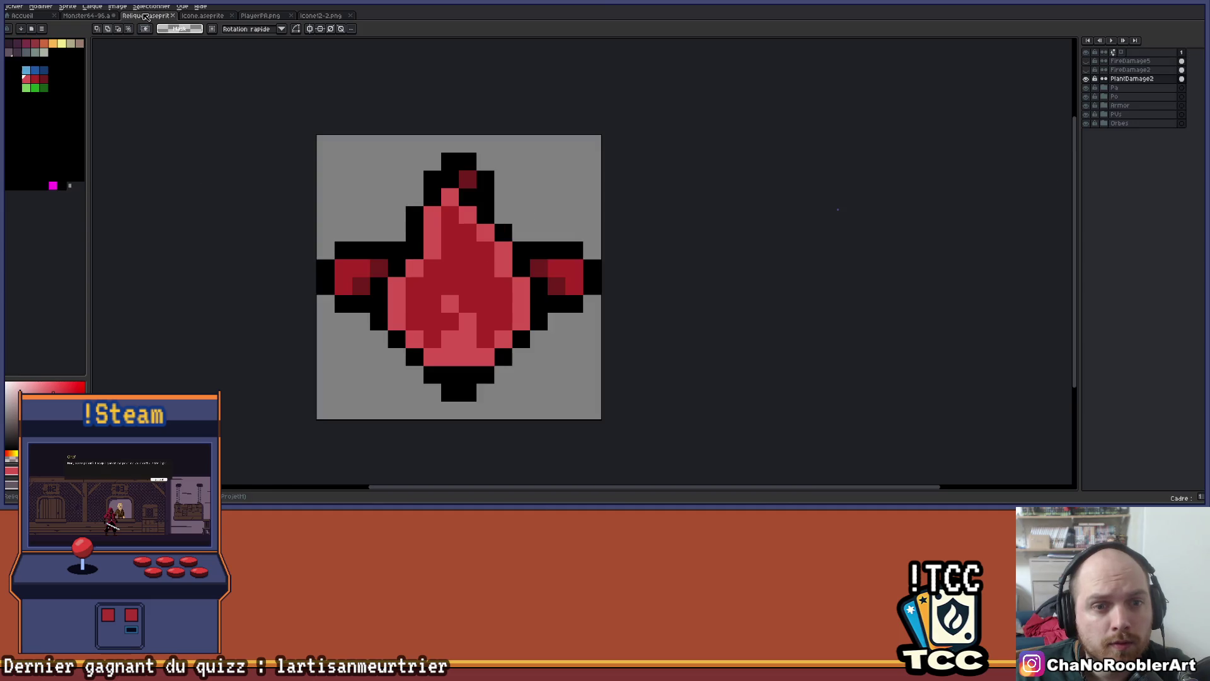
{"action": "key", "text": "ctrl+v"}
{"action": "mouse_move", "coordinate": [648, 297]}
{"action": "left_mouse_down"}
{"action": "mouse_move", "coordinate": [477, 295]}
{"action": "mouse_move", "coordinate": [428, 337]}
{"action": "mouse_move", "coordinate": [437, 344]}
{"action": "mouse_move", "coordinate": [450, 255]}
{"action": "mouse_move", "coordinate": [607, 238]}
{"action": "mouse_move", "coordinate": [430, 338]}
{"action": "mouse_move", "coordinate": [527, 246]}
{"action": "mouse_move", "coordinate": [445, 292]}
{"action": "mouse_move", "coordinate": [521, 305]}
{"action": "mouse_move", "coordinate": [502, 317]}
{"action": "left_mouse_up"}
{"action": "key", "text": "Escape"}
{"action": "key", "text": "e"}
{"action": "mouse_move", "coordinate": [543, 233]}
{"action": "left_mouse_down"}
{"action": "mouse_move", "coordinate": [424, 99]}
{"action": "mouse_move", "coordinate": [475, 258]}
{"action": "left_mouse_up"}
{"action": "key", "text": "ctrl+v"}
{"action": "mouse_move", "coordinate": [644, 255]}
{"action": "left_mouse_down"}
{"action": "mouse_move", "coordinate": [538, 289]}
{"action": "mouse_move", "coordinate": [439, 287]}
{"action": "left_mouse_up"}
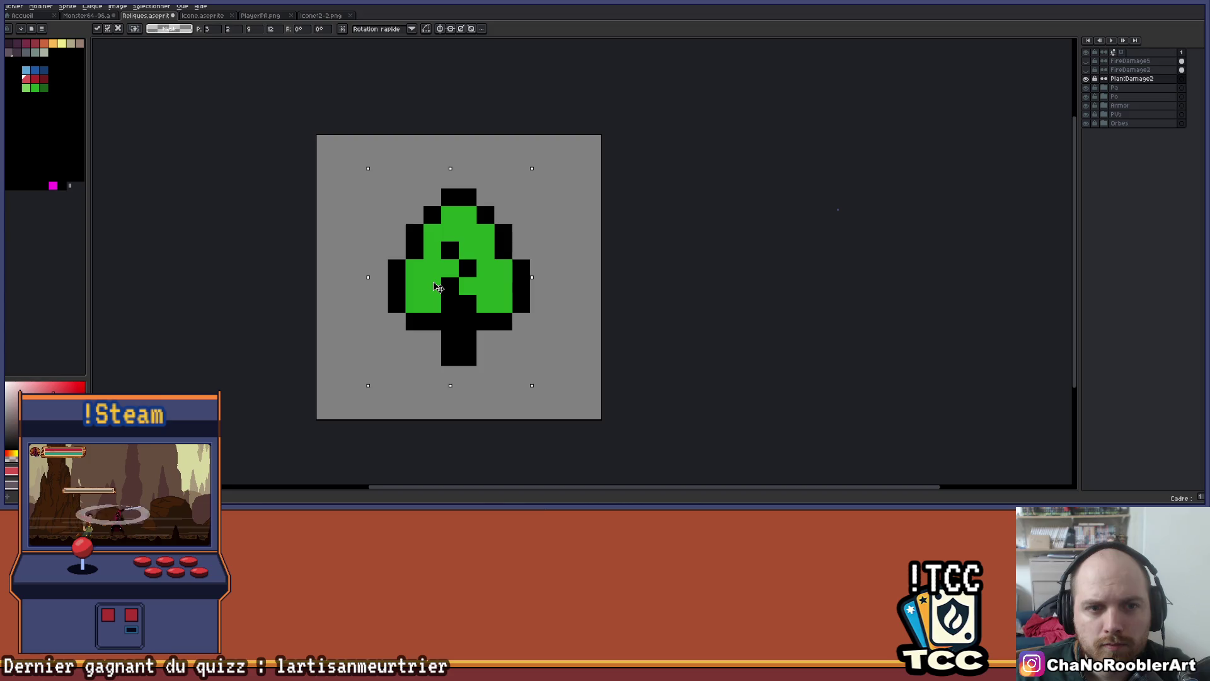
{"action": "key", "text": "Return"}
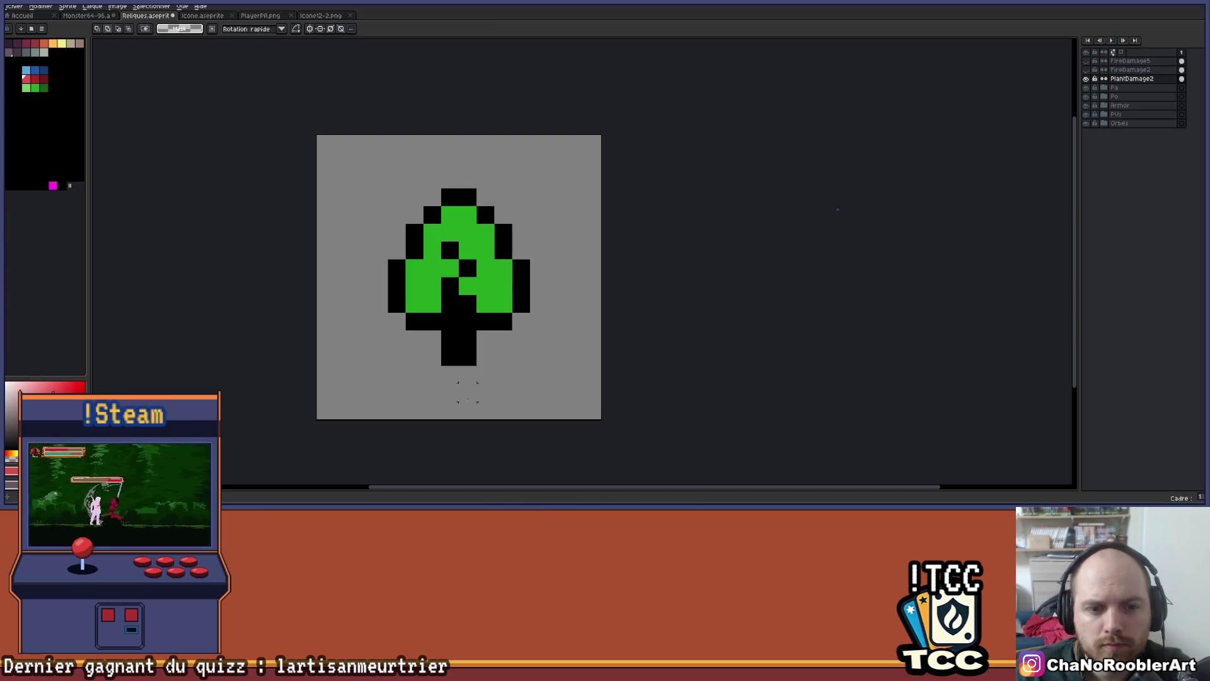
{"action": "scroll", "coordinate": [485, 356], "scroll_direction": "down", "scroll_amount": 3}
{"action": "scroll", "coordinate": [517, 365], "scroll_direction": "up", "scroll_amount": 3}
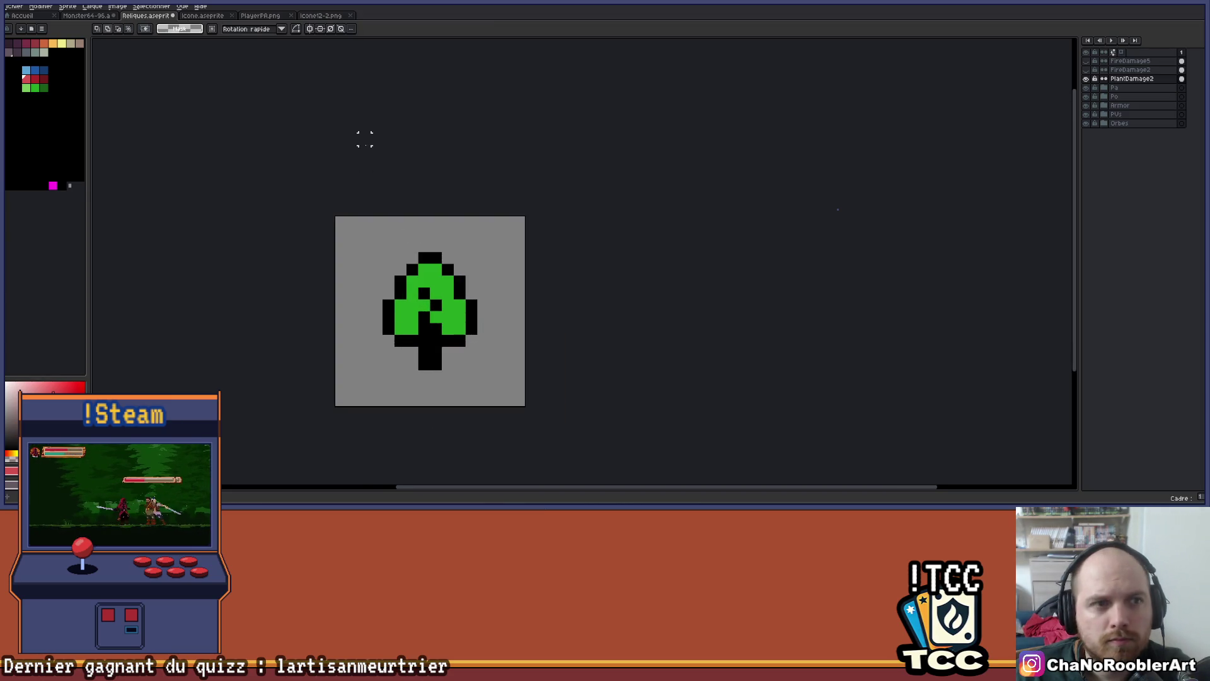